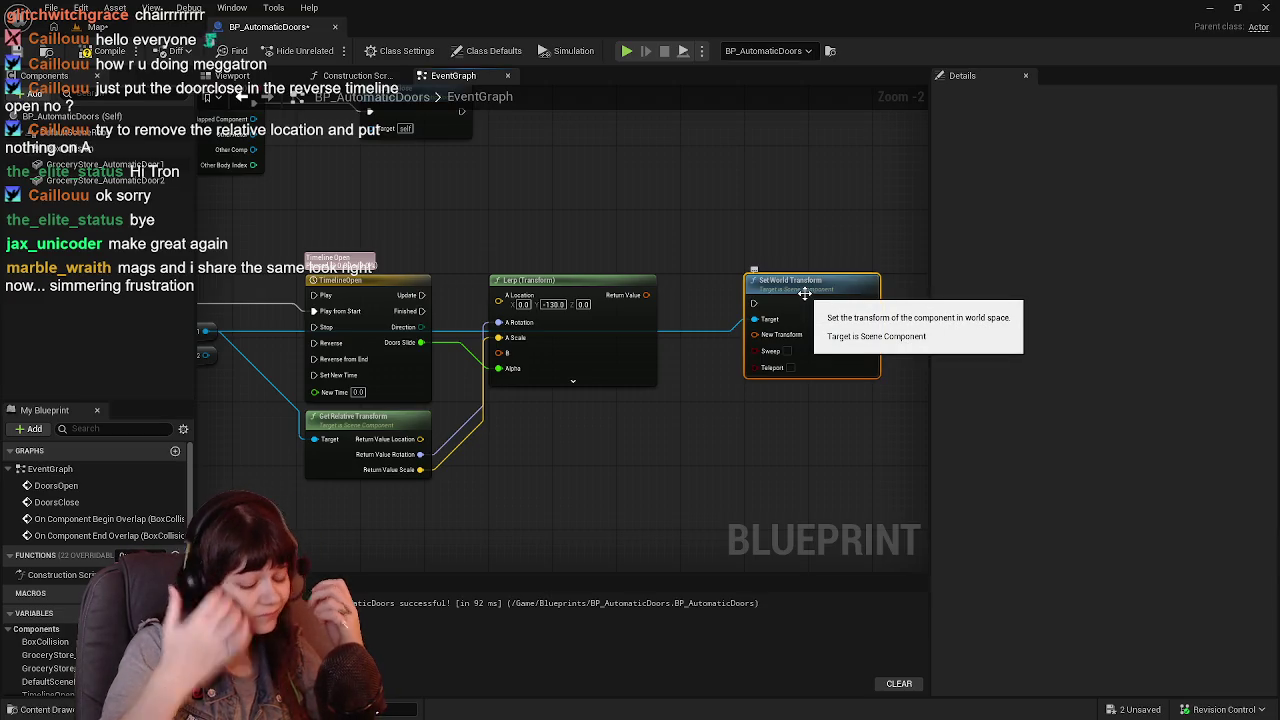
# Replace Set World Transform with a Set Relative Transform node targeting Door 1.
pyautogui.press('Delete')
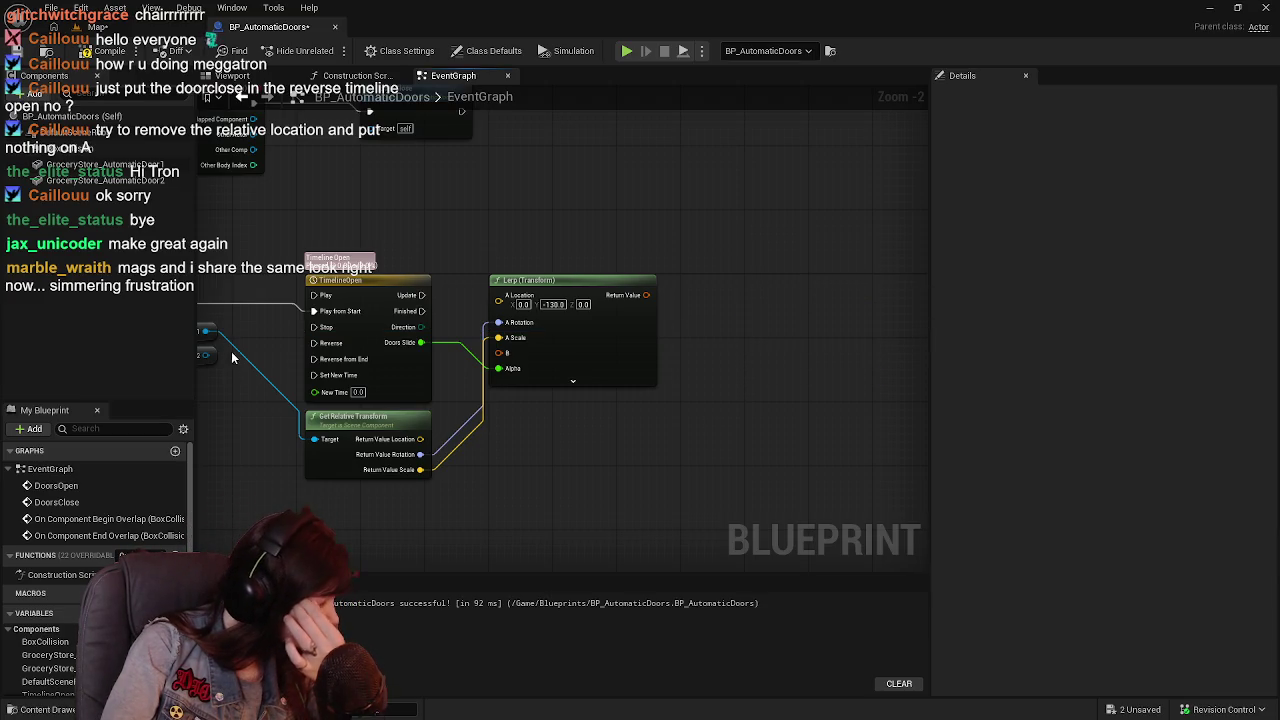
pyautogui.moveTo(202, 337); pyautogui.dragTo(684, 452)
pyautogui.write('set relative')
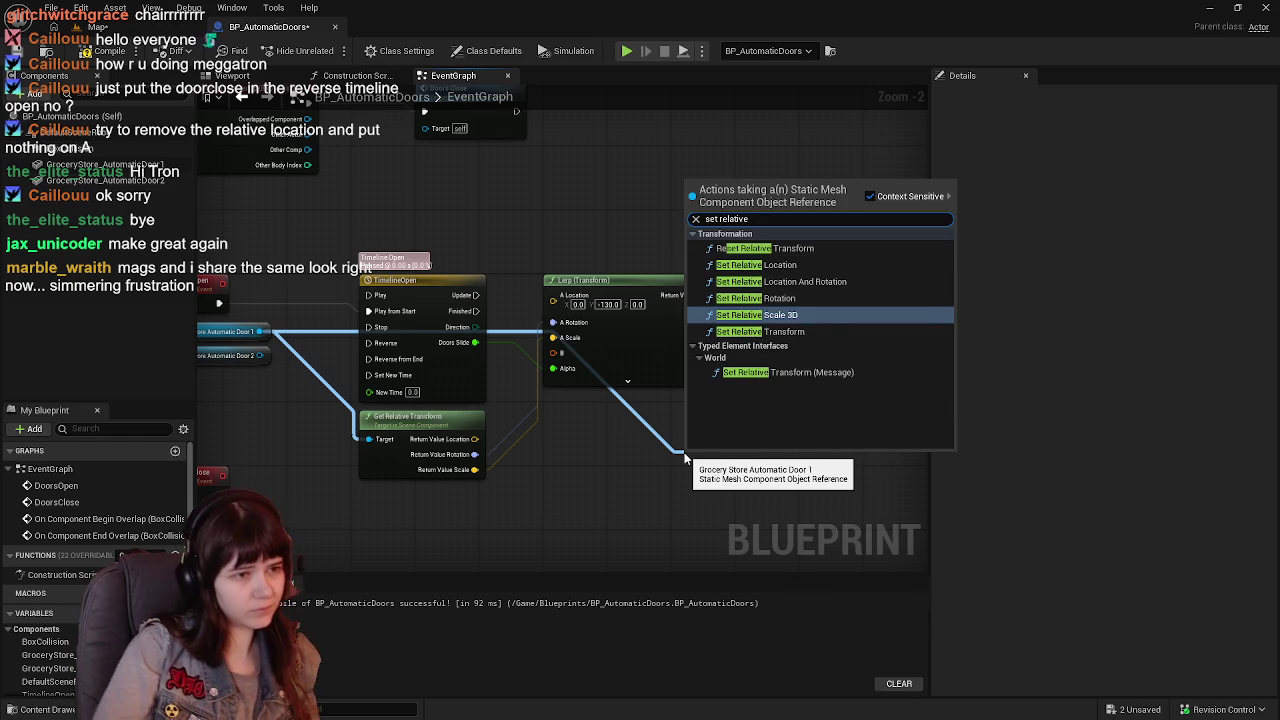
pyautogui.click(790, 331)
pyautogui.moveTo(719, 463); pyautogui.dragTo(849, 287)
# Wire the Lerp result to New Transform and the timeline Update to its exec, tidying the Lerp node.
pyautogui.moveTo(640, 294); pyautogui.dragTo(746, 332)
pyautogui.moveTo(400, 300)
pyautogui.mouseDown()
pyautogui.moveTo(492, 294)
pyautogui.moveTo(514, 314)
pyautogui.moveTo(830, 301)
pyautogui.mouseUp()
pyautogui.moveTo(641, 296)
pyautogui.mouseDown()
pyautogui.moveTo(646, 326)
pyautogui.moveTo(665, 328)
pyautogui.mouseUp()
pyautogui.moveTo(877, 298)
pyautogui.mouseDown()
pyautogui.moveTo(800, 316)
pyautogui.moveTo(866, 321)
pyautogui.mouseUp()
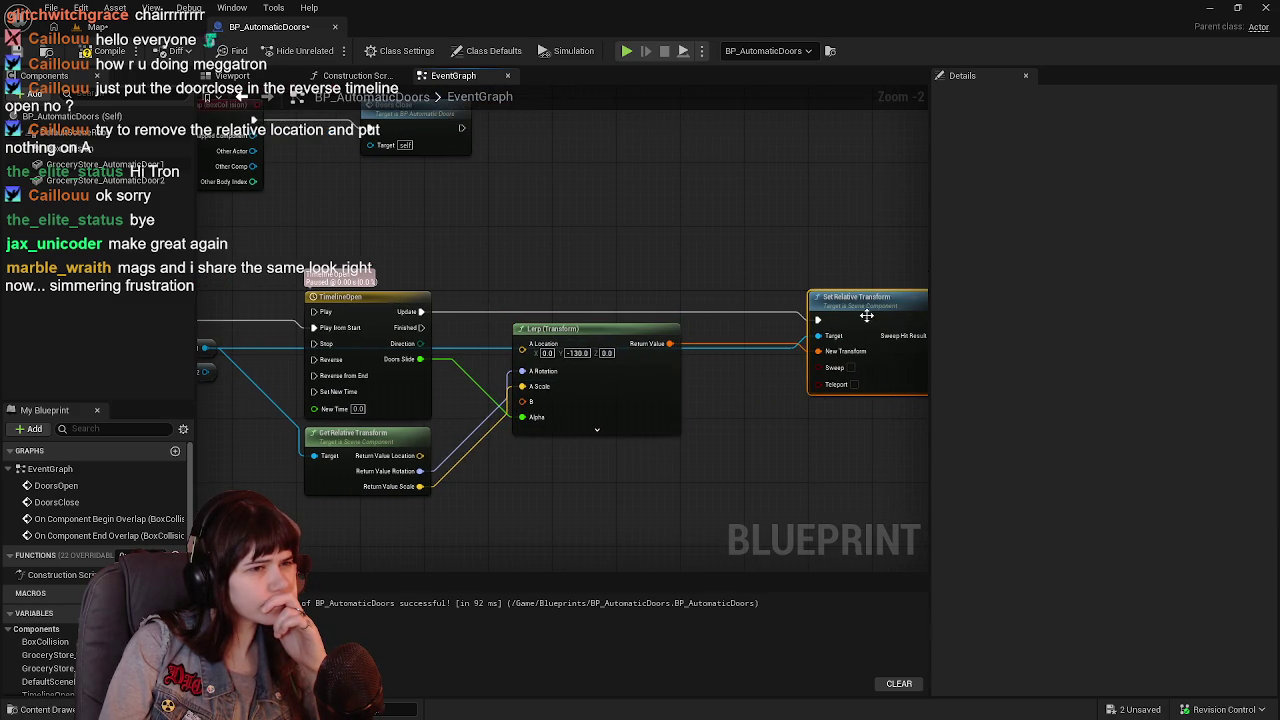
pyautogui.moveTo(574, 336)
pyautogui.mouseDown()
pyautogui.moveTo(645, 338)
pyautogui.moveTo(614, 337)
pyautogui.mouseUp()
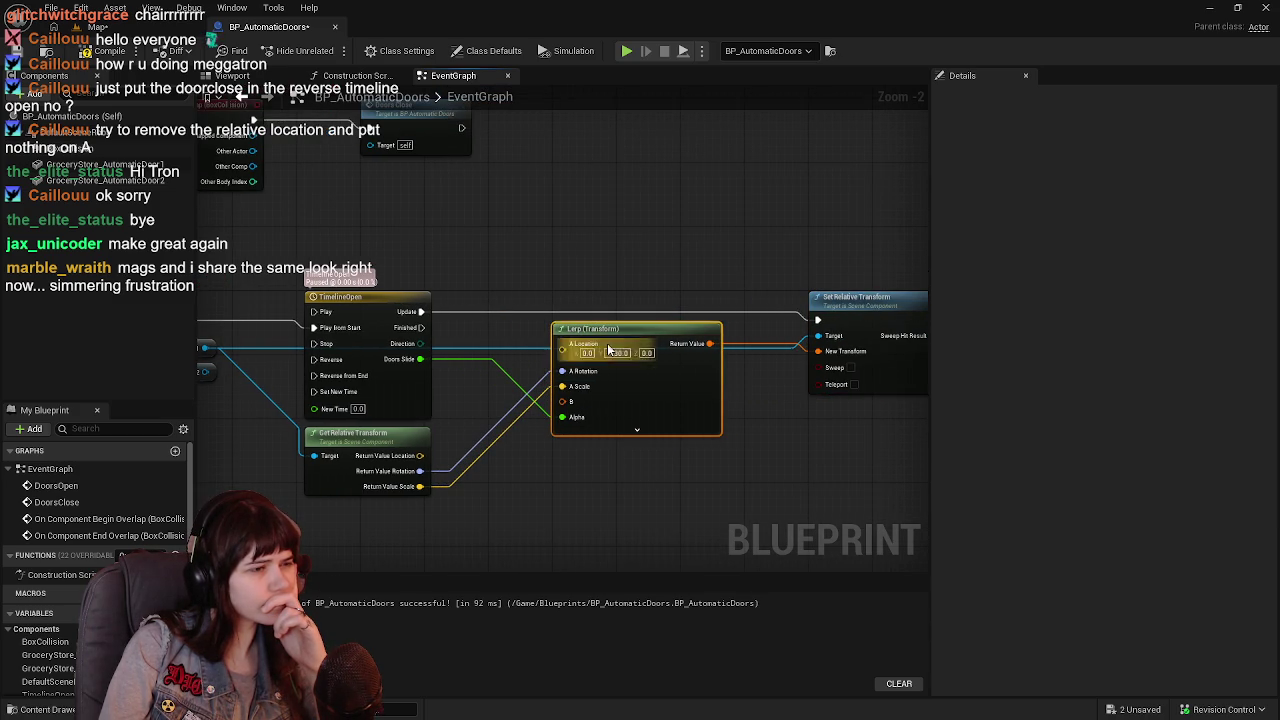
# Pan the graph and begin wiring DoorsClose into the timeline.
pyautogui.moveTo(726, 391)
pyautogui.mouseDown()
pyautogui.moveTo(683, 463)
pyautogui.moveTo(640, 466)
pyautogui.mouseUp()
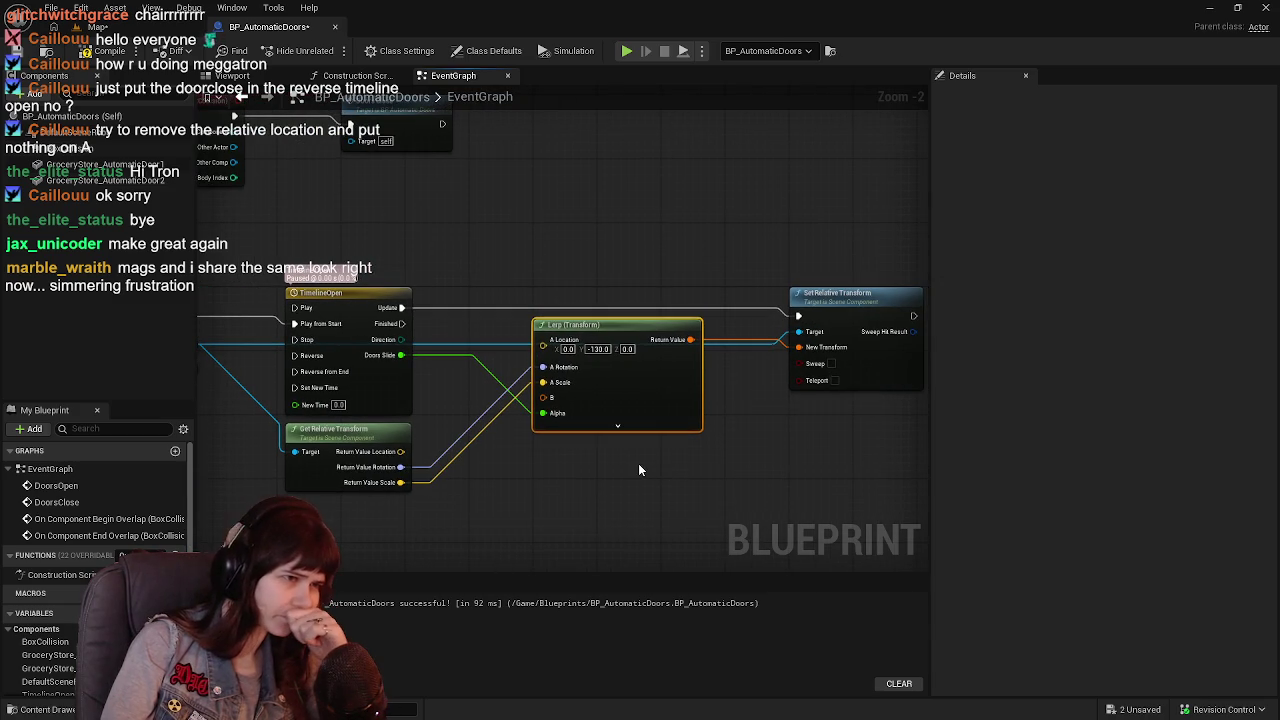
pyautogui.moveTo(480, 503)
pyautogui.mouseDown()
pyautogui.moveTo(598, 488)
pyautogui.moveTo(681, 447)
pyautogui.mouseUp()
pyautogui.scroll(-1, 590, 482)
pyautogui.moveTo(355, 460)
pyautogui.mouseDown()
pyautogui.moveTo(442, 362)
pyautogui.moveTo(499, 332)
pyautogui.mouseUp()
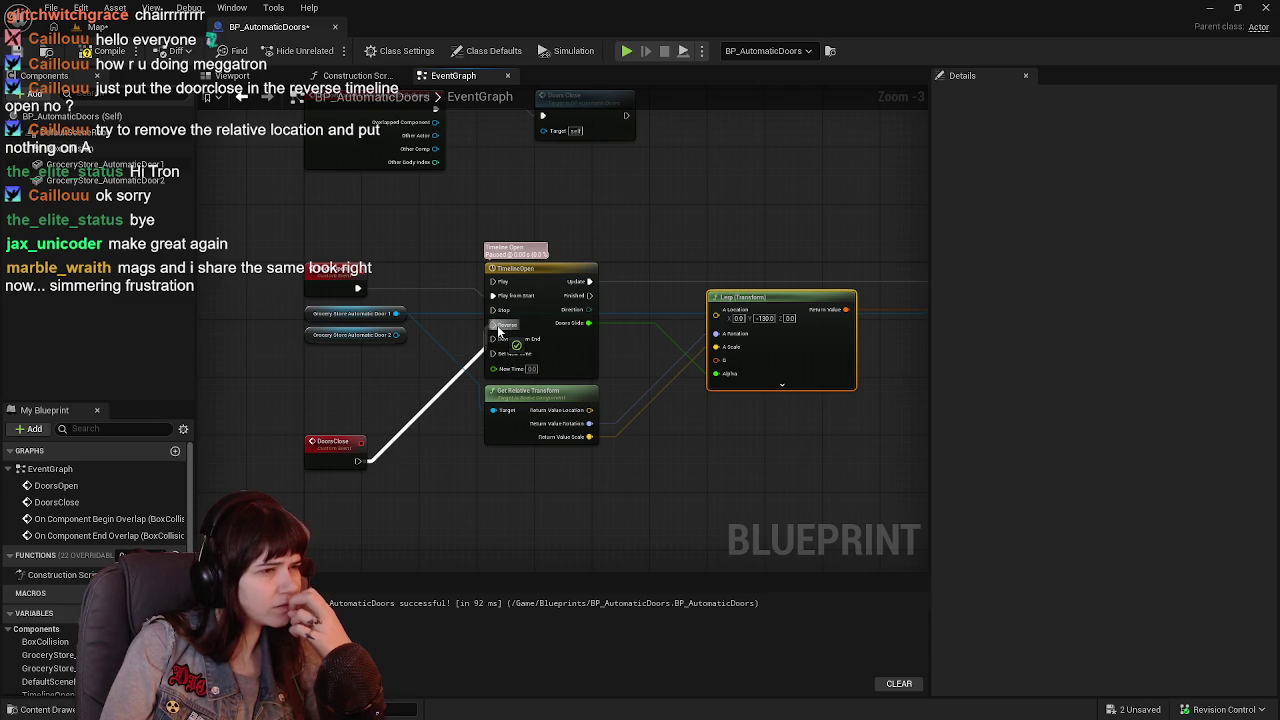
# Connect DoorsClose to the timeline's Reverse, then compile and locate the failing Lerp node.
pyautogui.moveTo(497, 325); pyautogui.dragTo(497, 325)
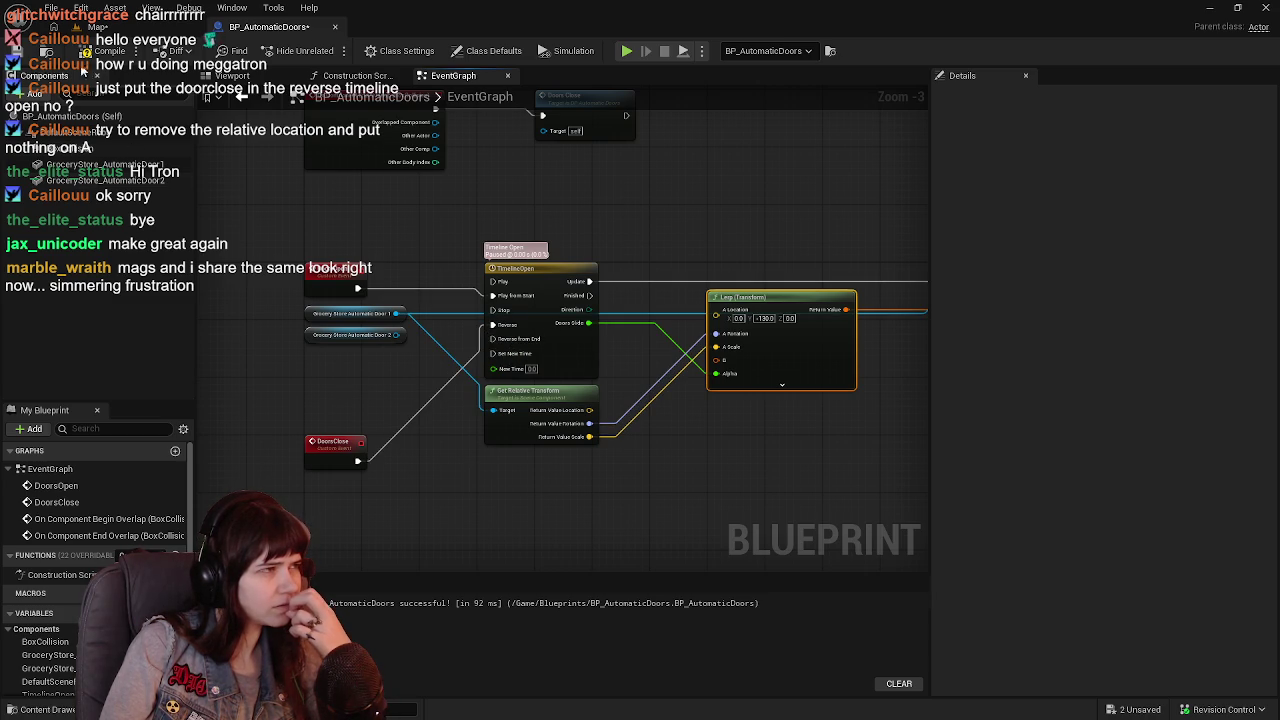
pyautogui.click(100, 51)
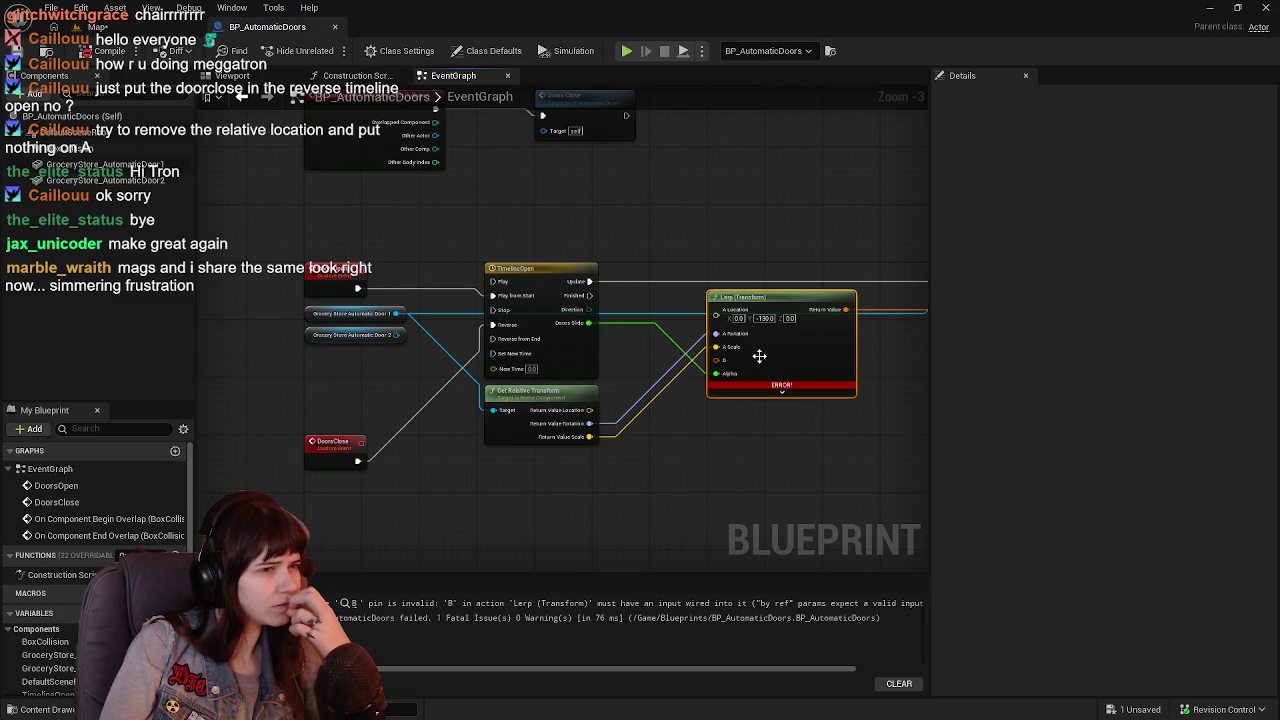
pyautogui.click(560, 602)
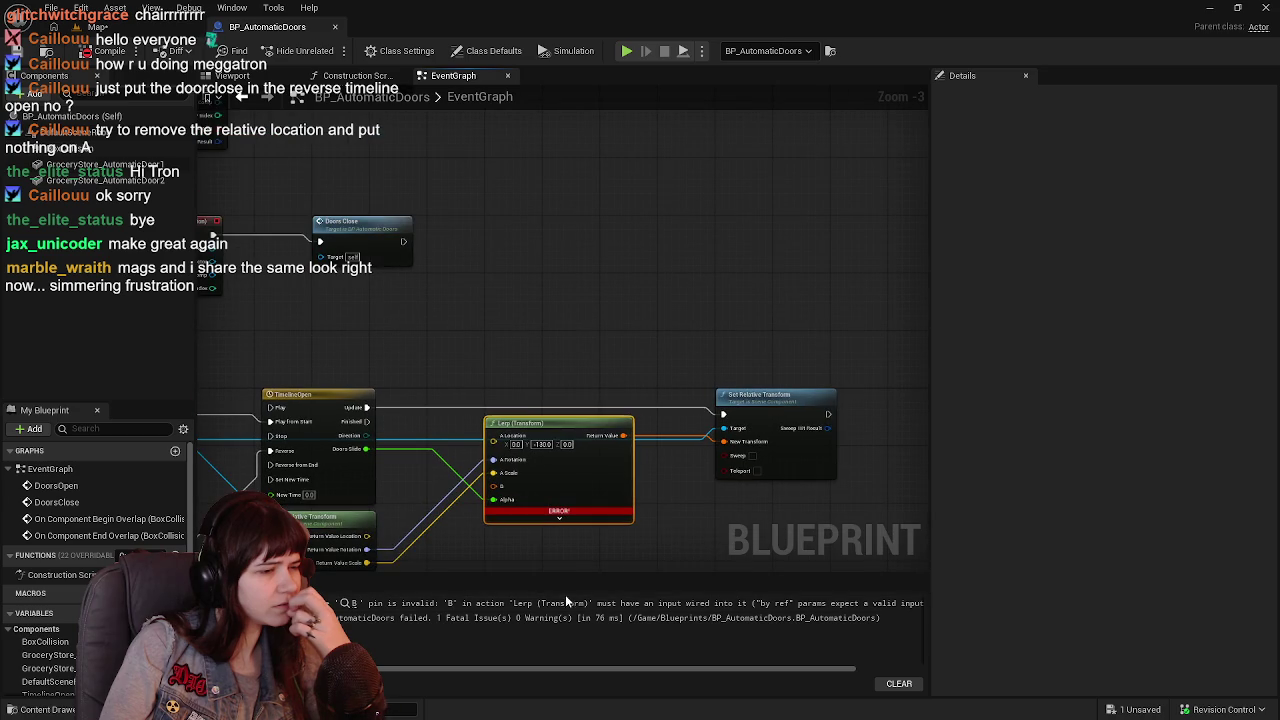
# Split the Lerp's B pin and feed it the current rotation and scale from Get Relative Transform.
pyautogui.moveTo(554, 554); pyautogui.dragTo(644, 406)
pyautogui.scroll(1, 615, 433)
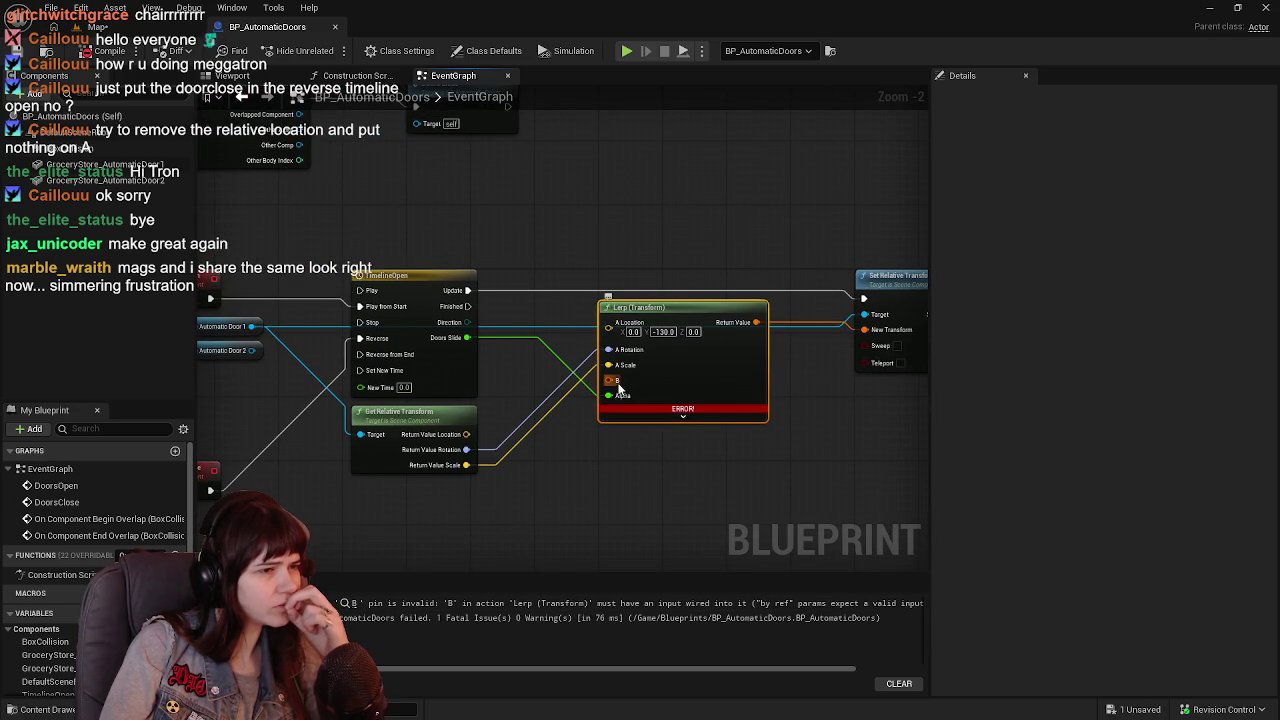
pyautogui.rightClick(610, 380)
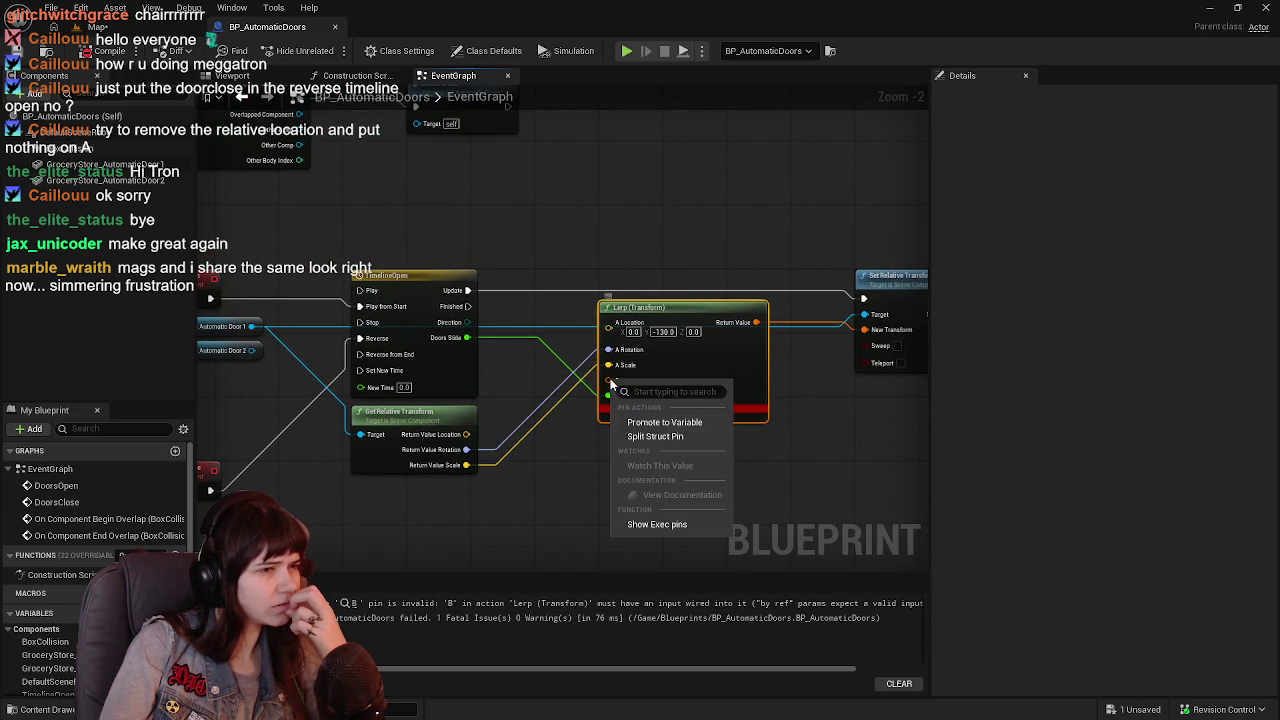
pyautogui.click(657, 434)
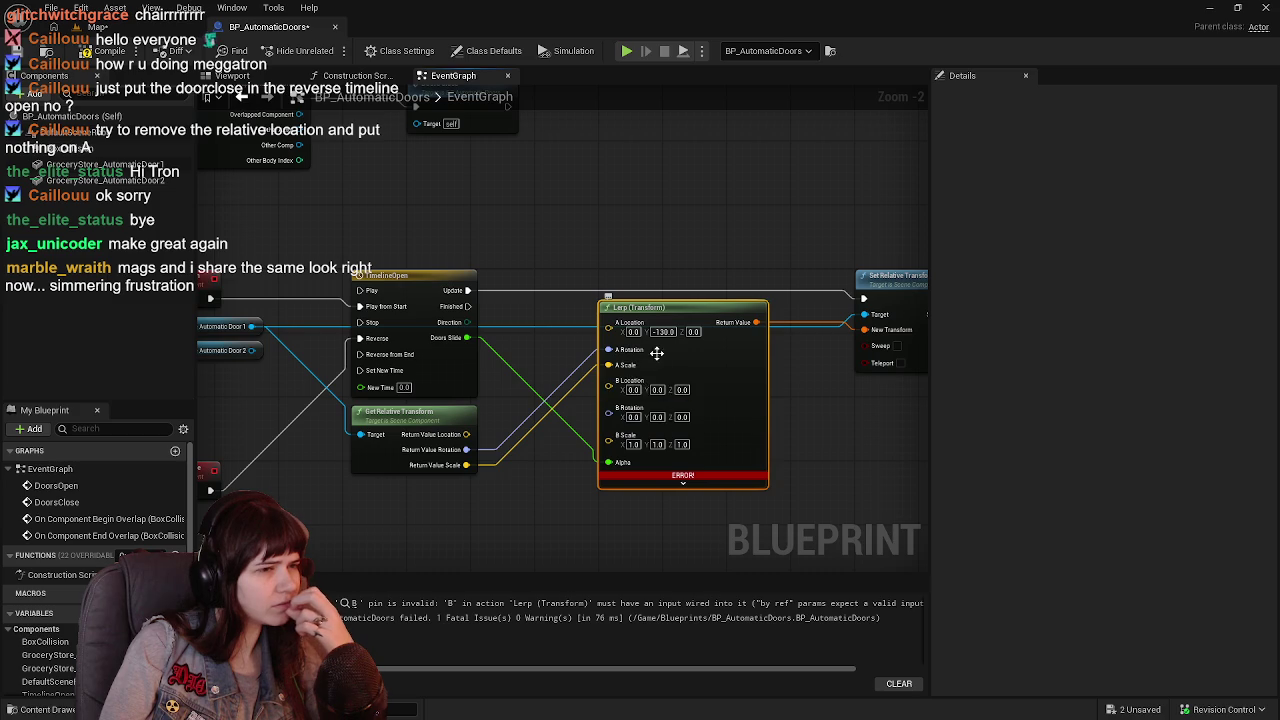
pyautogui.moveTo(466, 465)
pyautogui.mouseDown()
pyautogui.moveTo(586, 461)
pyautogui.moveTo(608, 440)
pyautogui.moveTo(495, 462)
pyautogui.moveTo(612, 415)
pyautogui.mouseUp()
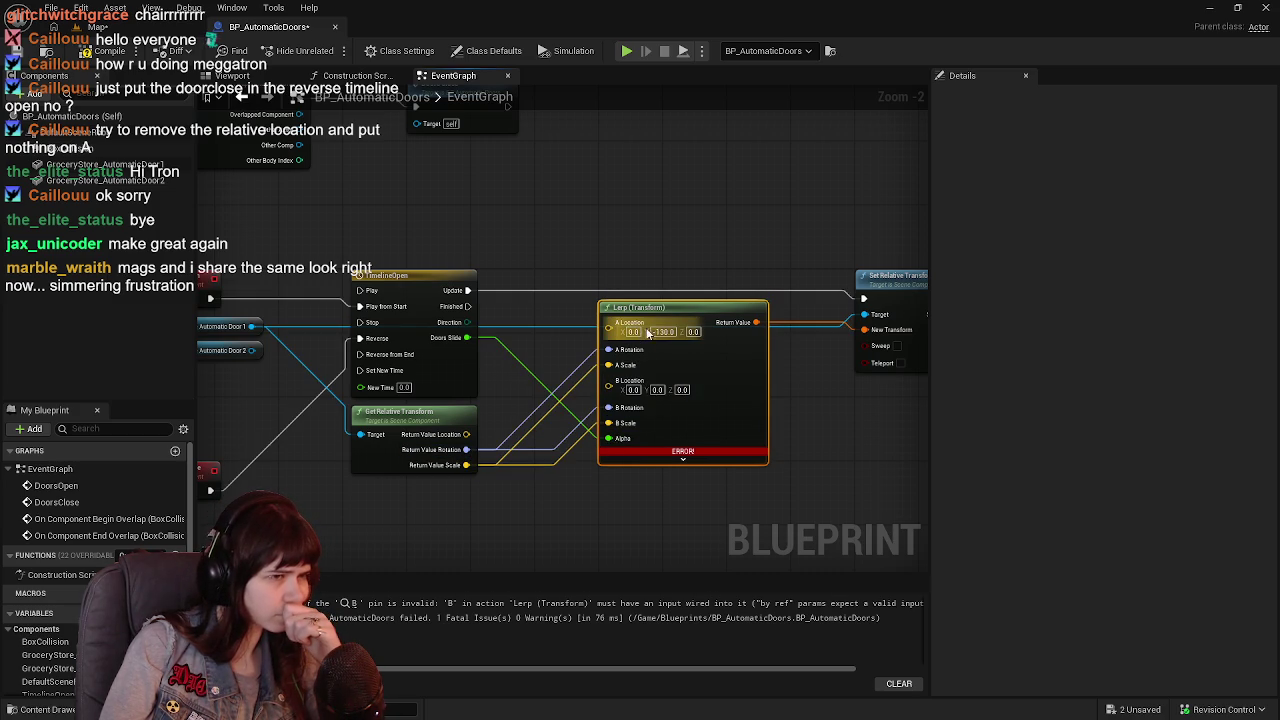
pyautogui.moveTo(471, 438)
pyautogui.mouseDown()
pyautogui.moveTo(487, 446)
pyautogui.moveTo(469, 438)
pyautogui.moveTo(609, 333)
pyautogui.mouseUp()
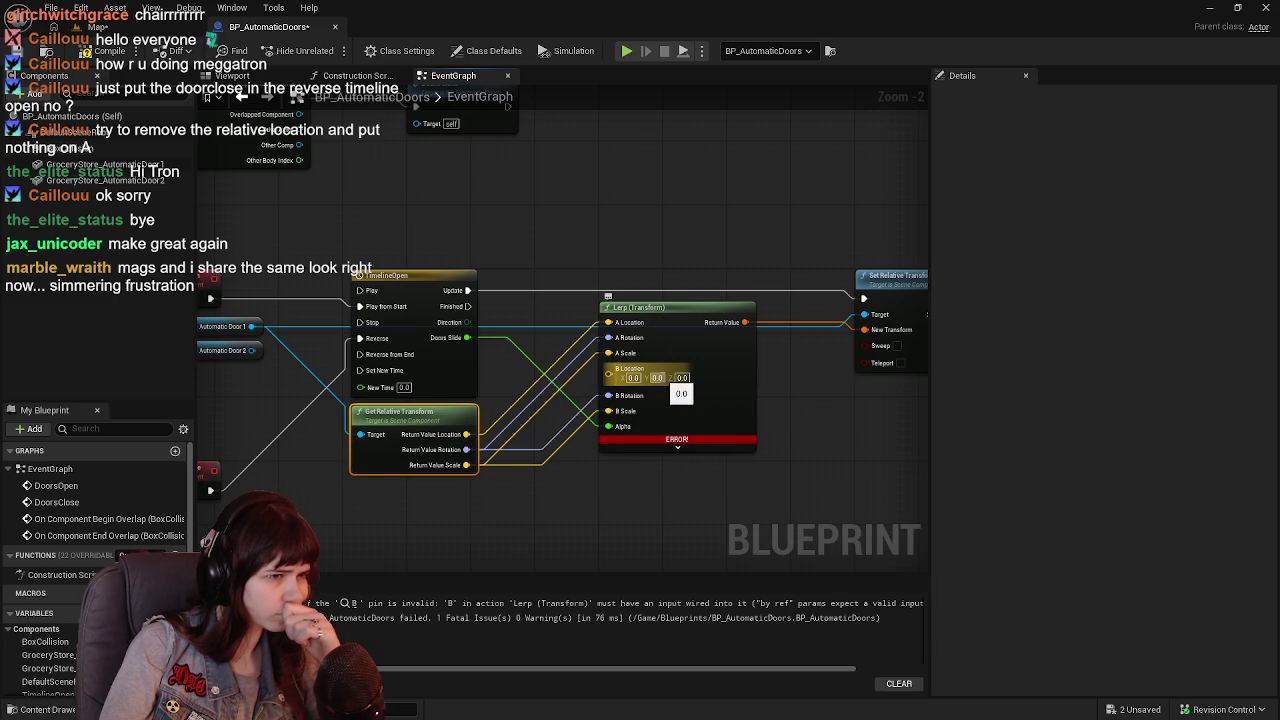
# Set Lerp B Location Y to -130, then compile and save the blueprint.
pyautogui.write('-130')
pyautogui.press('Return')
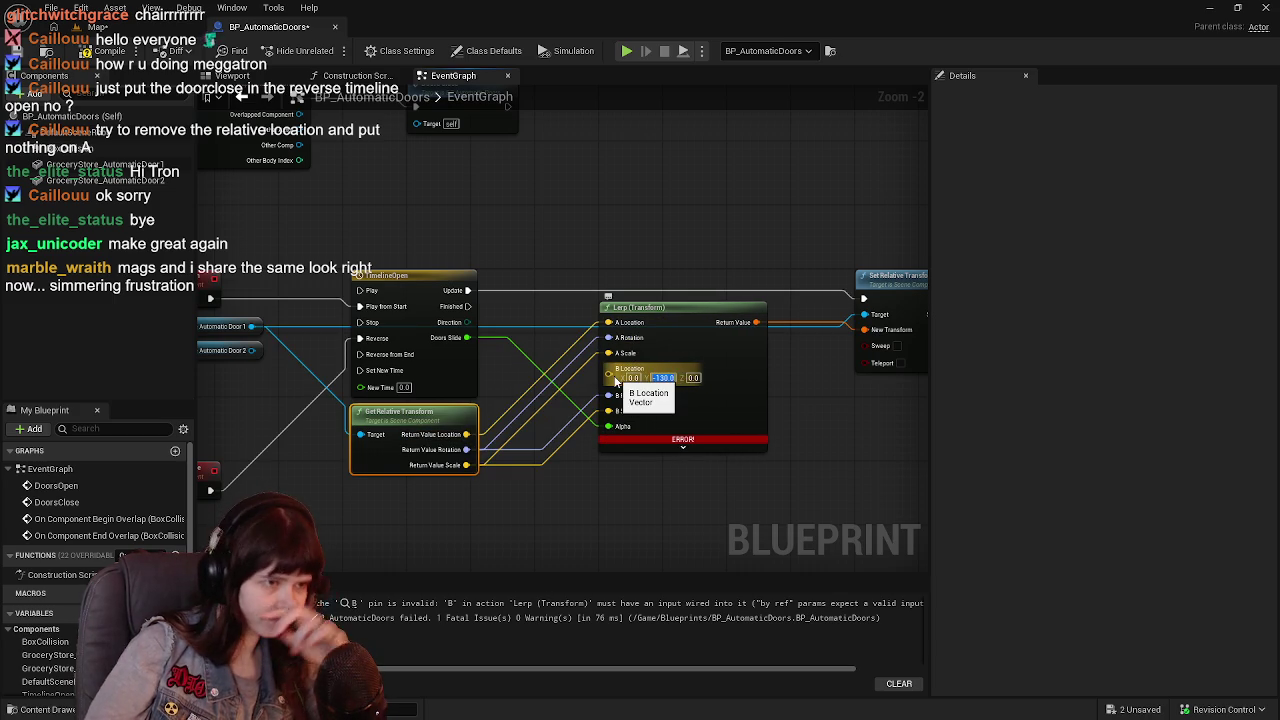
pyautogui.click(104, 51)
pyautogui.click(17, 51)
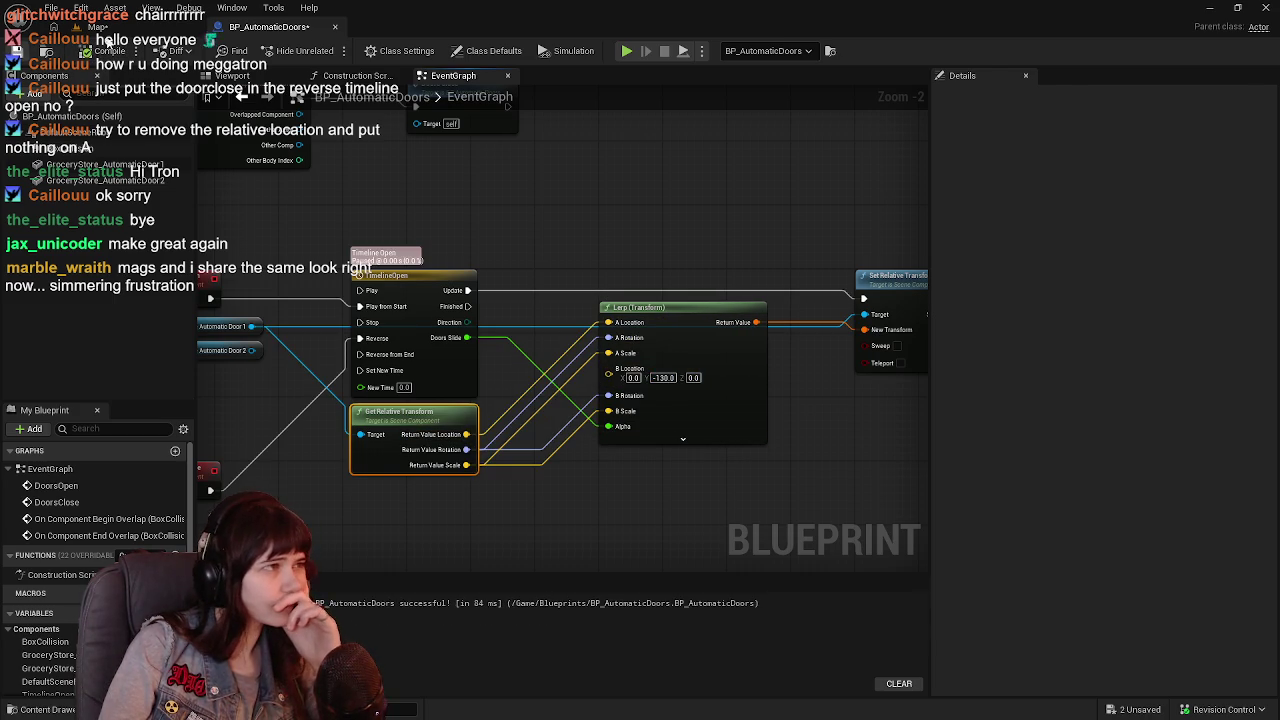
pyautogui.click(15, 50)
pyautogui.click(267, 26)
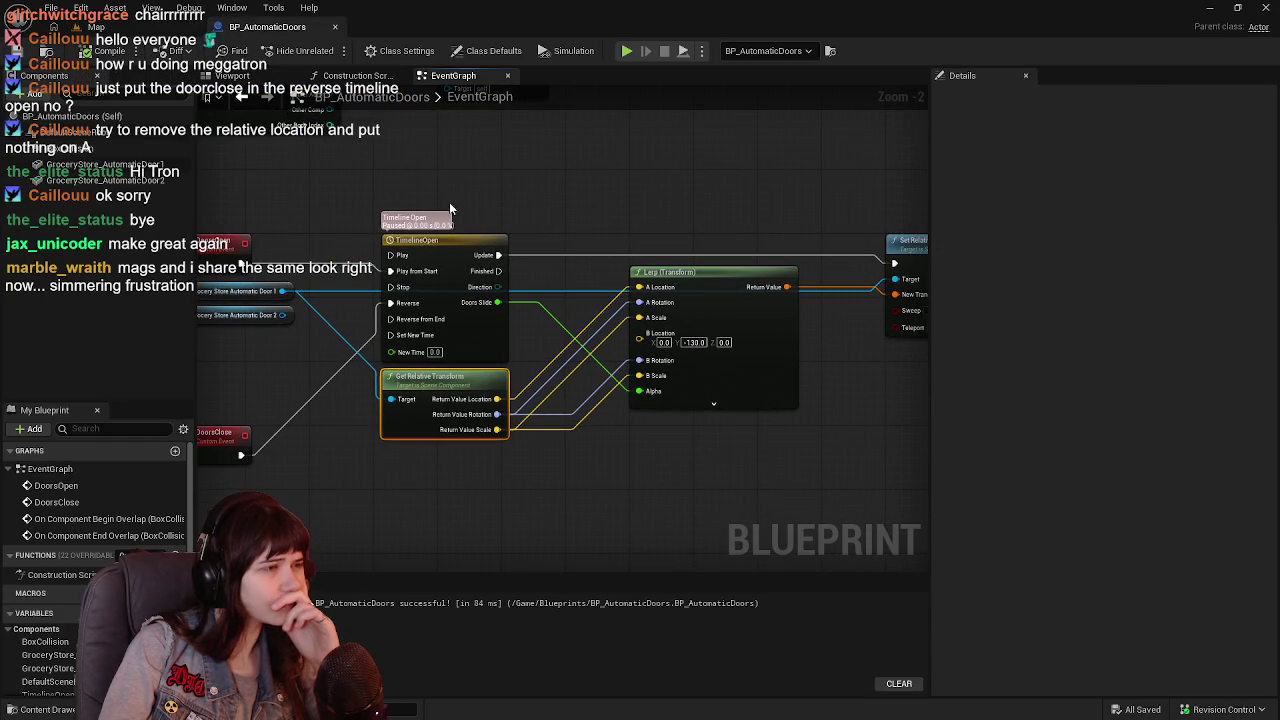
pyautogui.click(96, 27)
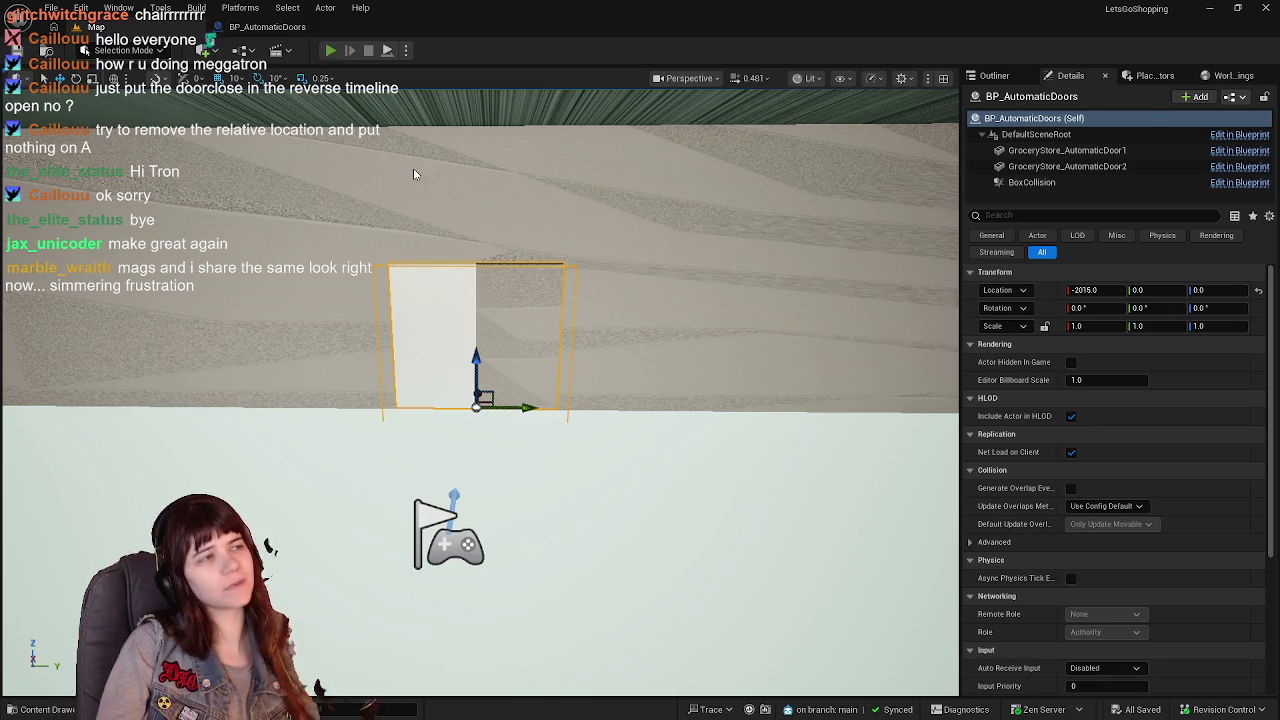
# Play the level, walk the character up to the sliding door, stop, and return to BP_AutomaticDoors.
pyautogui.click(337, 50)
pyautogui.press('w')
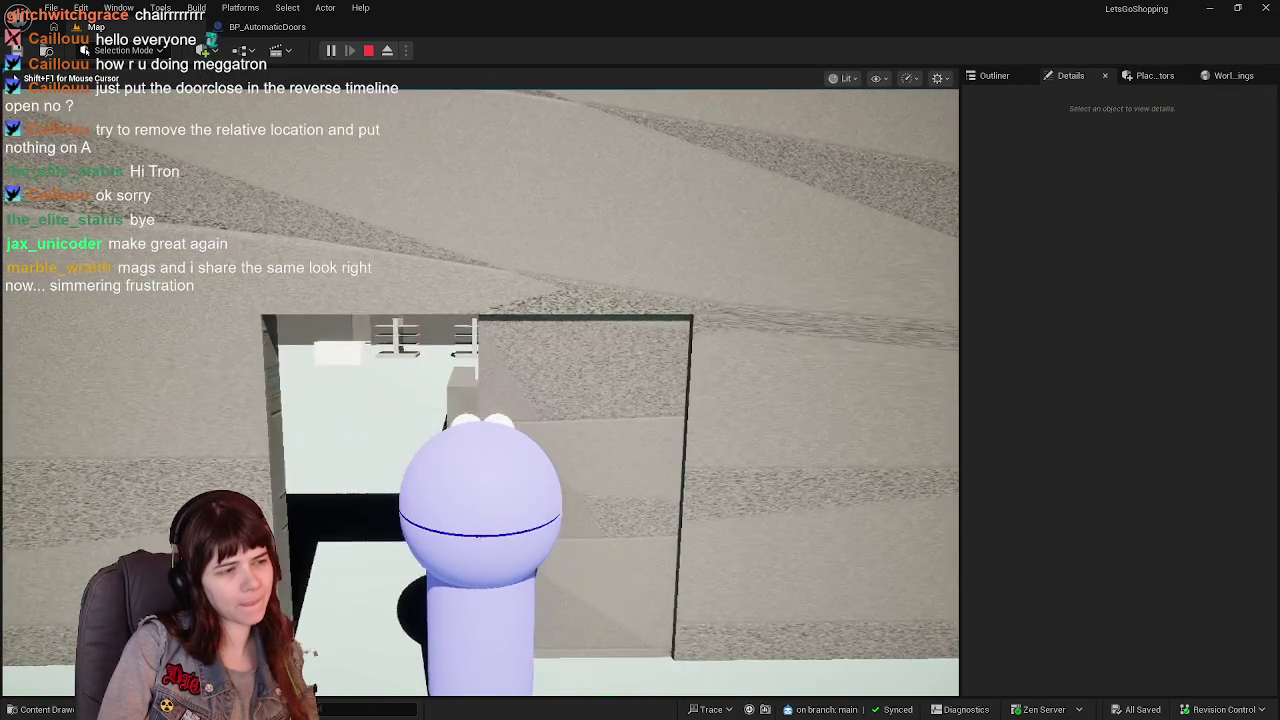
pyautogui.press('s')
pyautogui.press('w')
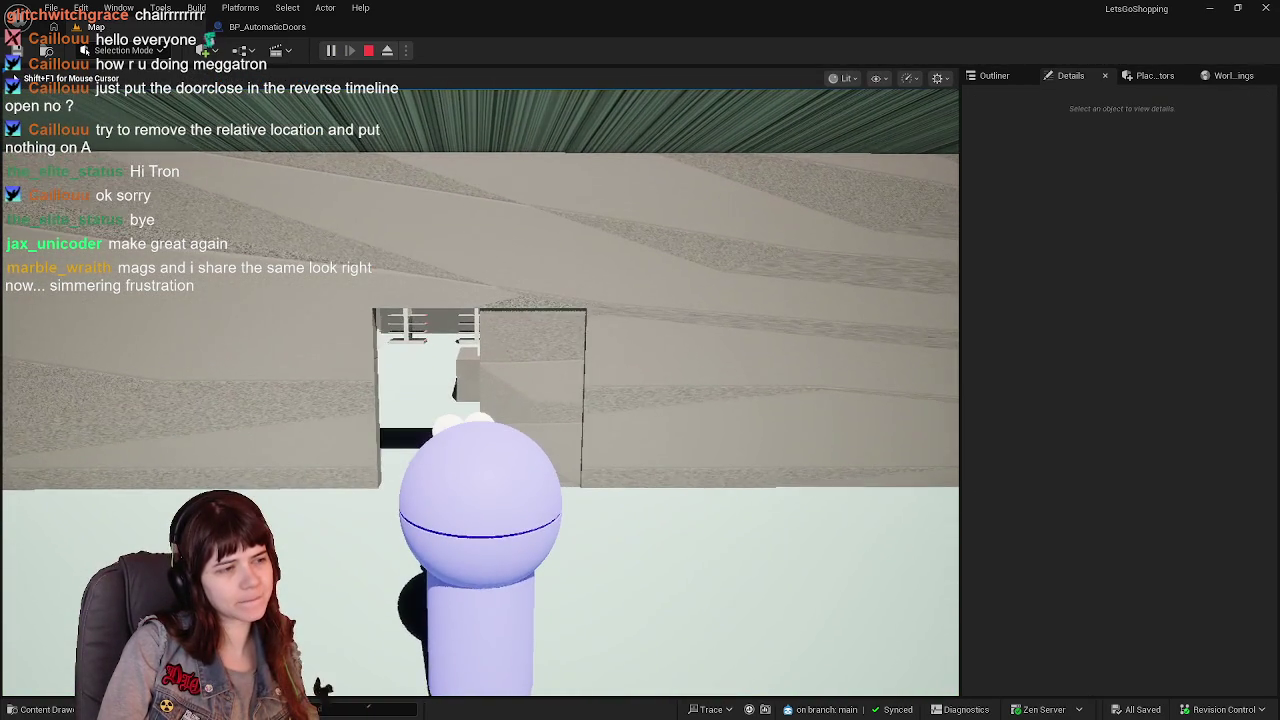
pyautogui.press('Escape')
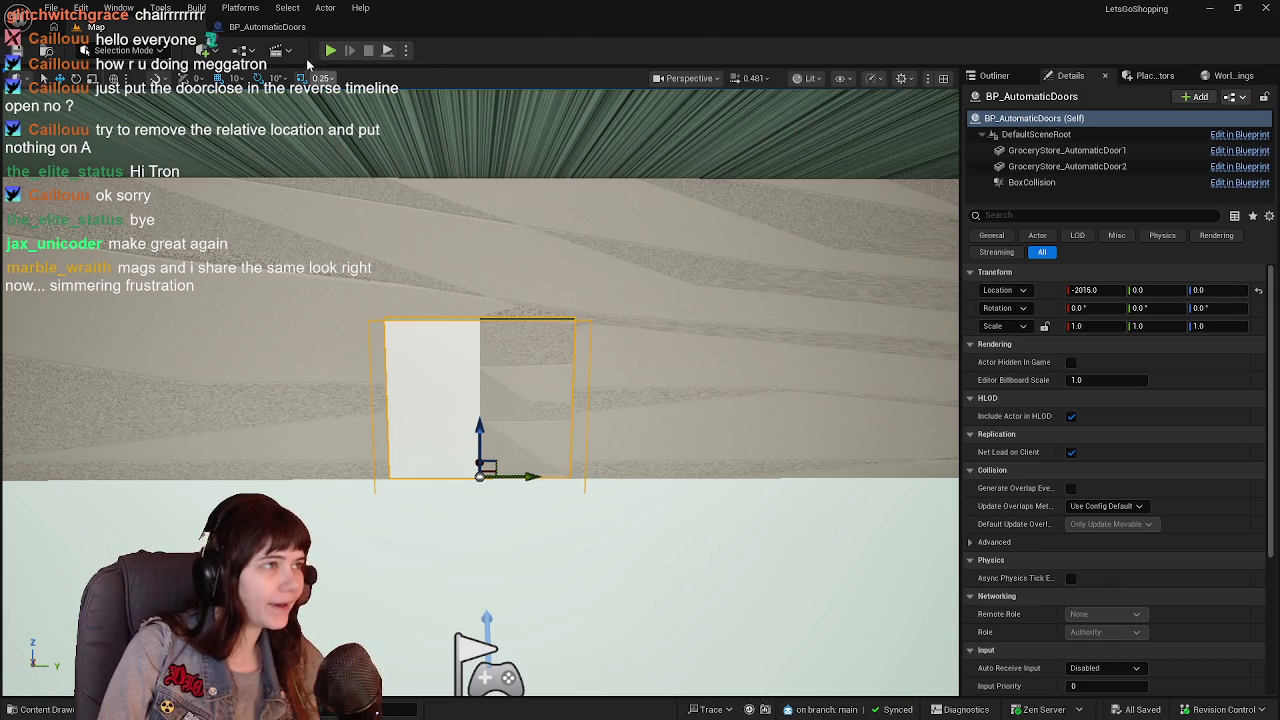
pyautogui.click(305, 34)
pyautogui.scroll(-1, 591, 396)
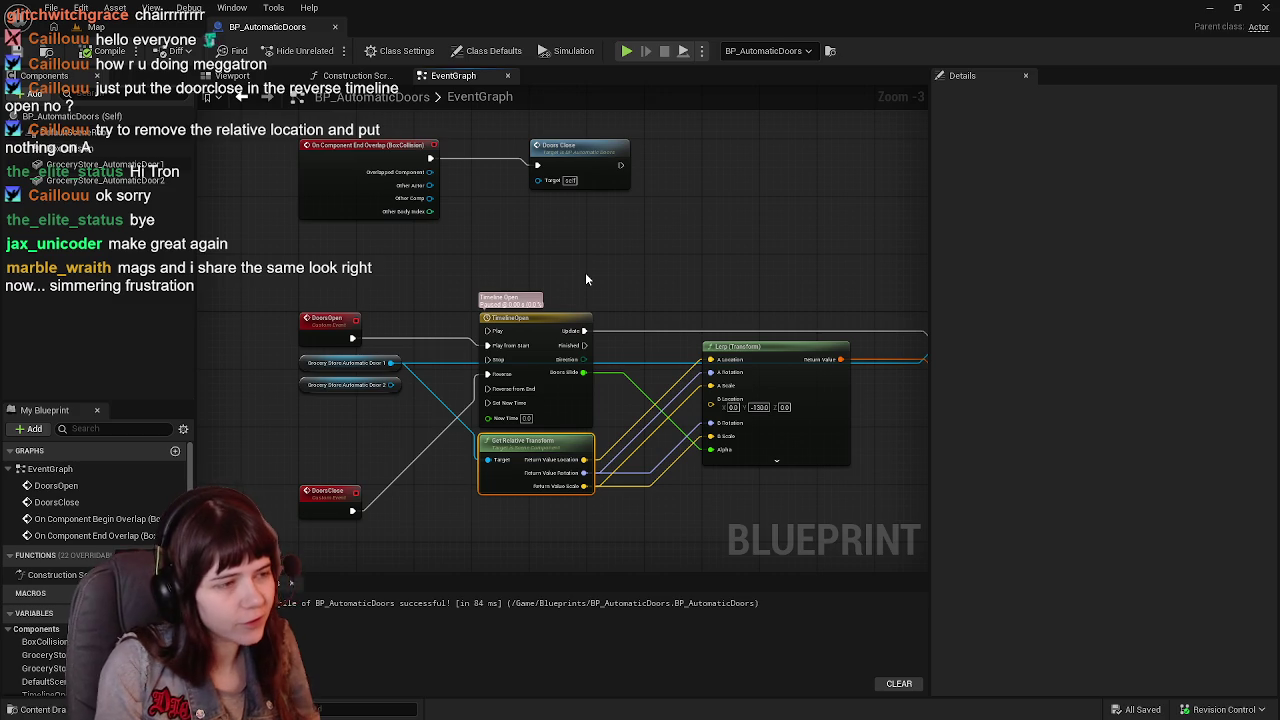
pyautogui.moveTo(587, 280); pyautogui.dragTo(427, 253)
pyautogui.moveTo(655, 270); pyautogui.dragTo(721, 287)
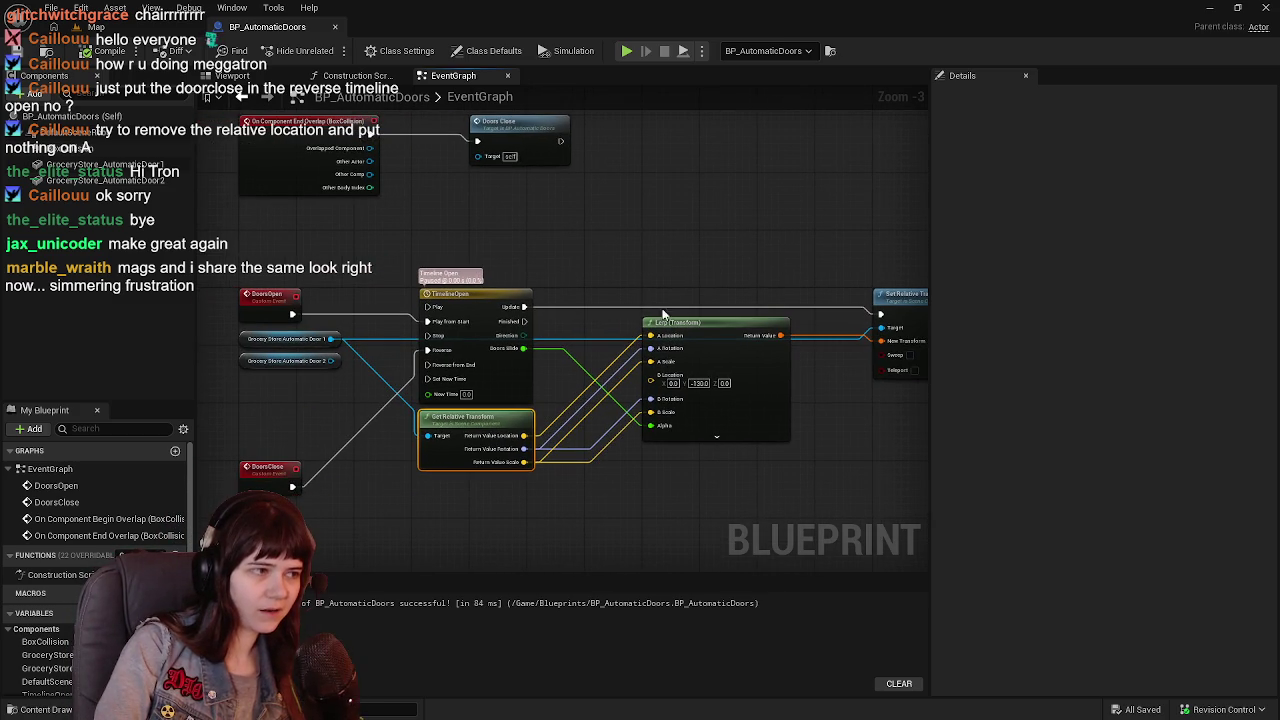
pyautogui.click(263, 467)
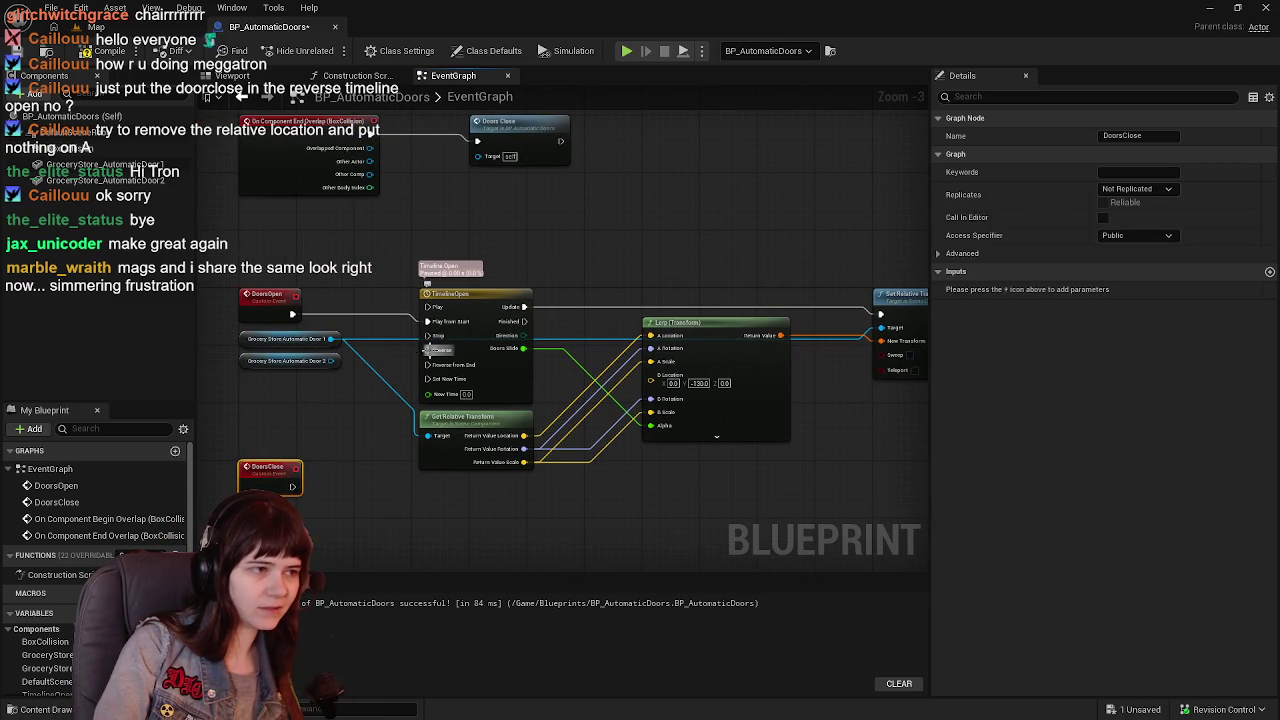
pyautogui.moveTo(738, 340); pyautogui.dragTo(563, 360)
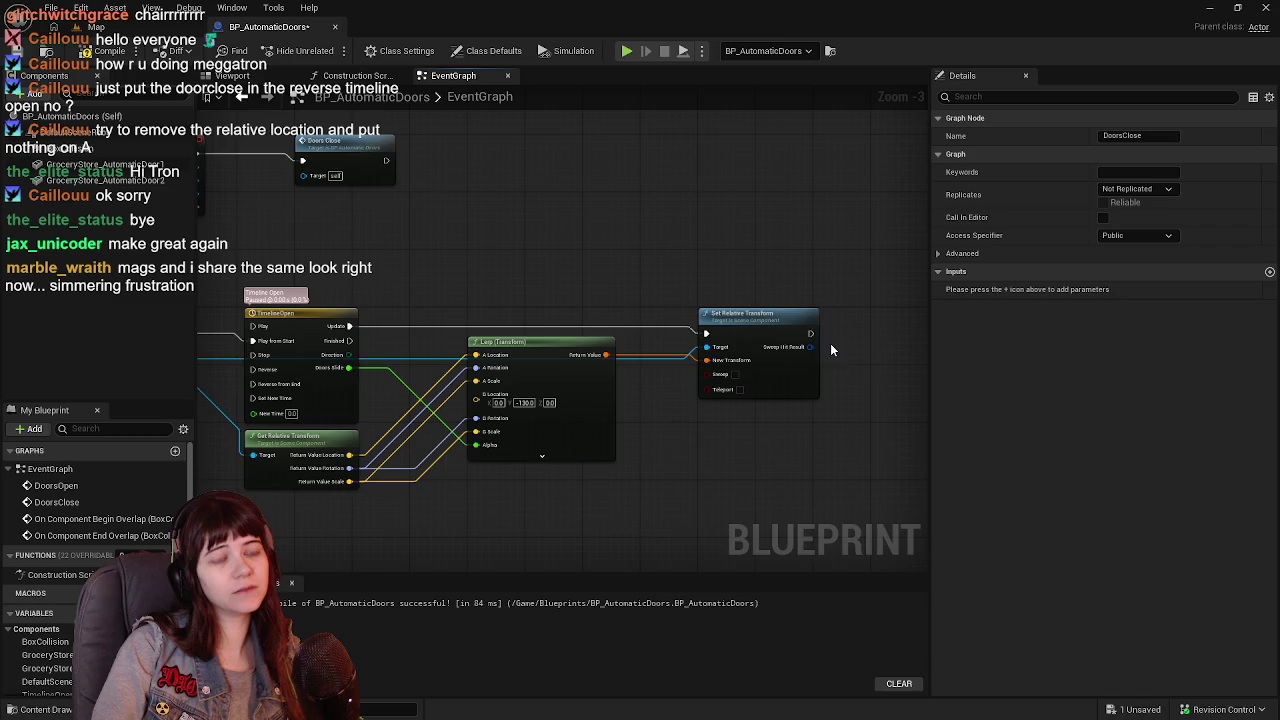
pyautogui.moveTo(738, 289)
pyautogui.mouseDown()
pyautogui.moveTo(884, 344)
pyautogui.moveTo(818, 424)
pyautogui.moveTo(532, 301)
pyautogui.moveTo(691, 386)
pyautogui.moveTo(597, 327)
pyautogui.mouseUp()
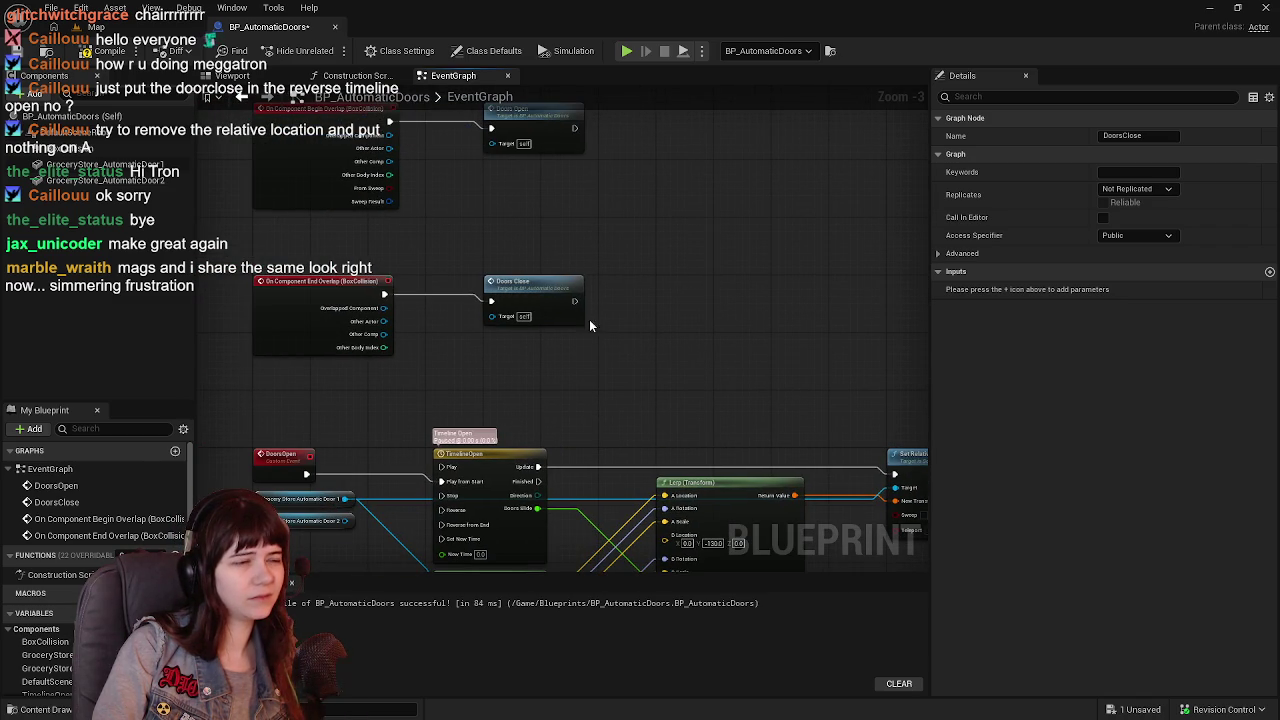
pyautogui.click(550, 291)
pyautogui.moveTo(502, 307)
pyautogui.mouseDown()
pyautogui.moveTo(510, 377)
pyautogui.moveTo(386, 397)
pyautogui.moveTo(506, 382)
pyautogui.mouseUp()
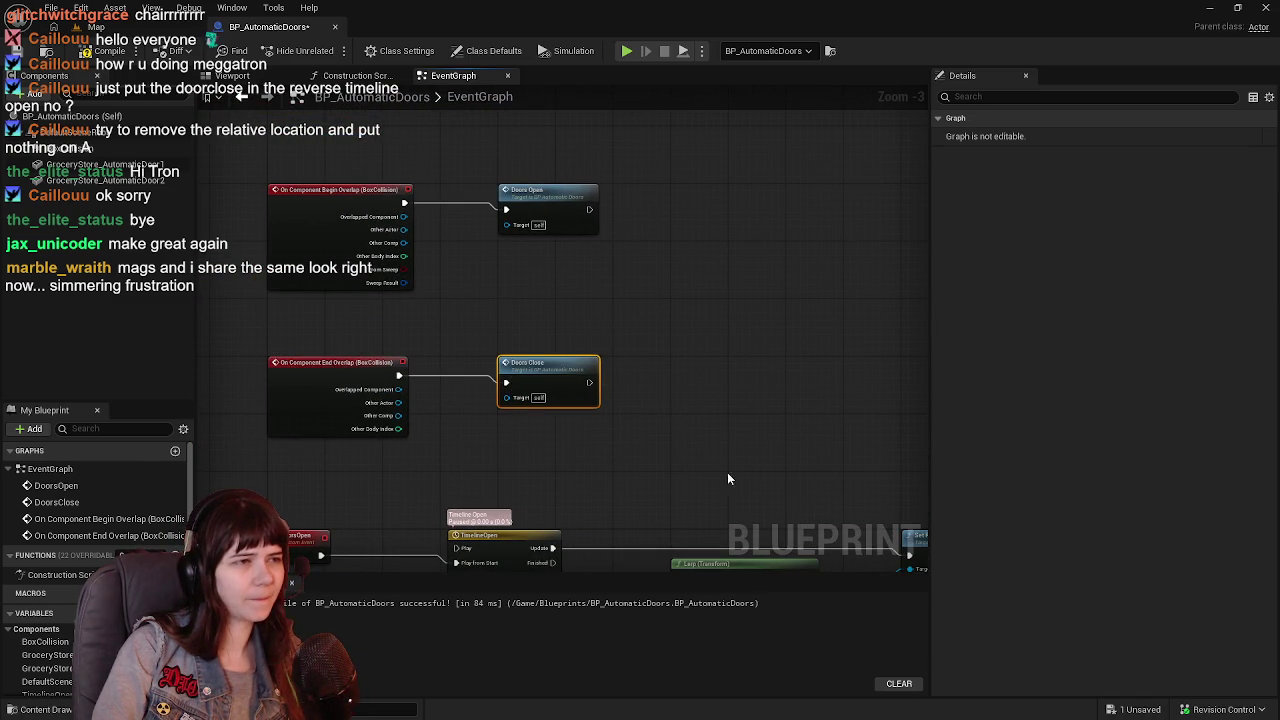
pyautogui.click(105, 50)
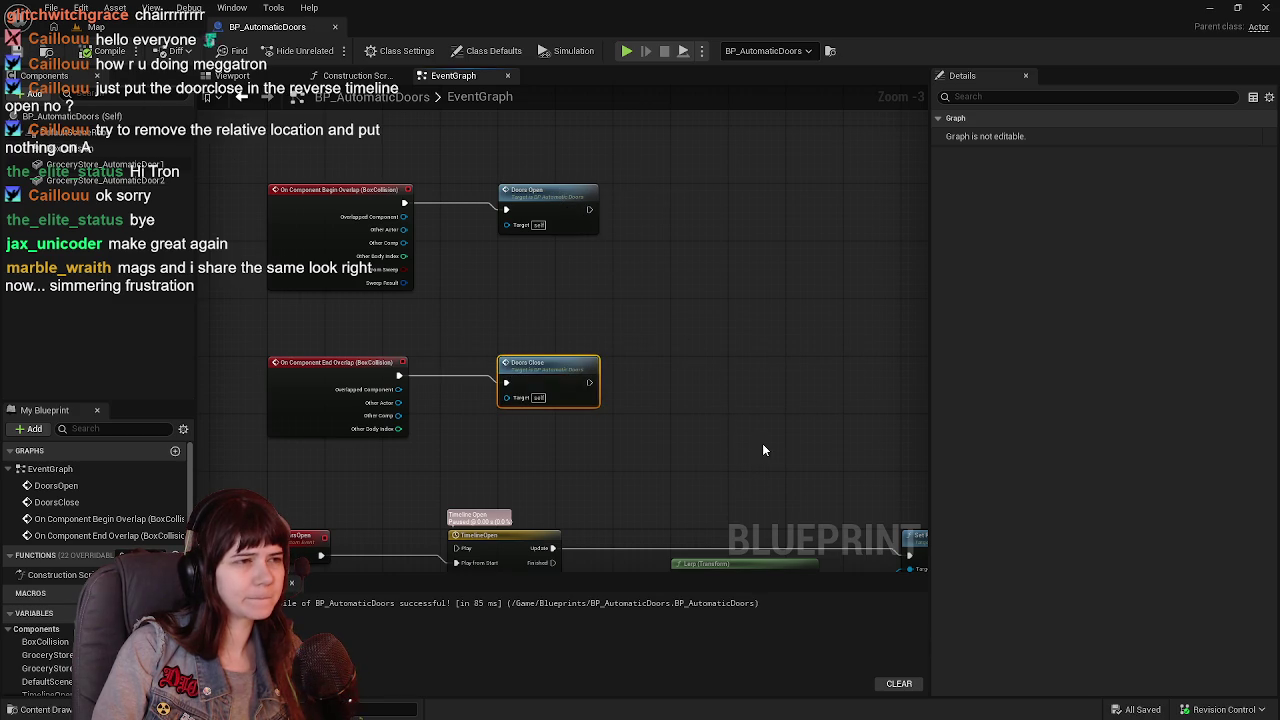
pyautogui.moveTo(769, 454); pyautogui.dragTo(543, 214)
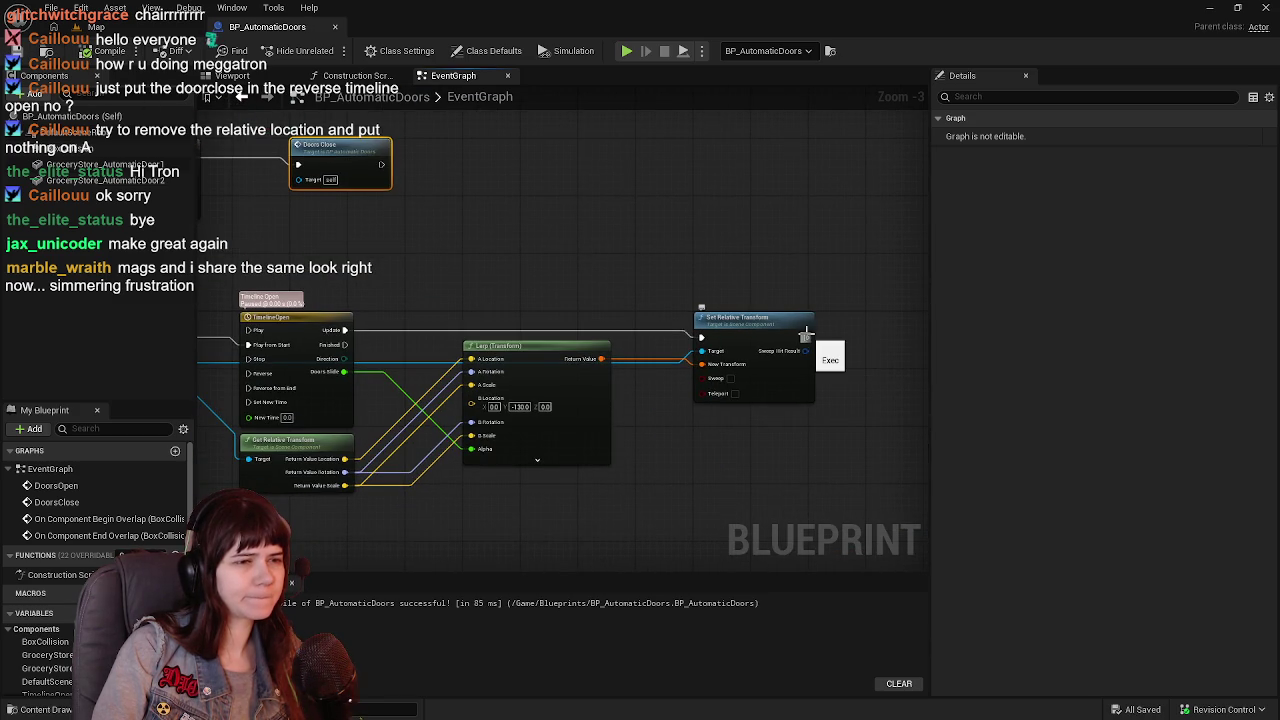
pyautogui.moveTo(806, 333)
pyautogui.mouseDown()
pyautogui.moveTo(610, 316)
pyautogui.moveTo(802, 360)
pyautogui.mouseUp()
pyautogui.moveTo(454, 332)
pyautogui.mouseDown()
pyautogui.moveTo(538, 436)
pyautogui.moveTo(504, 440)
pyautogui.moveTo(648, 348)
pyautogui.mouseUp()
# Add a Delay node after the timeline's Finished output.
pyautogui.write('delay')
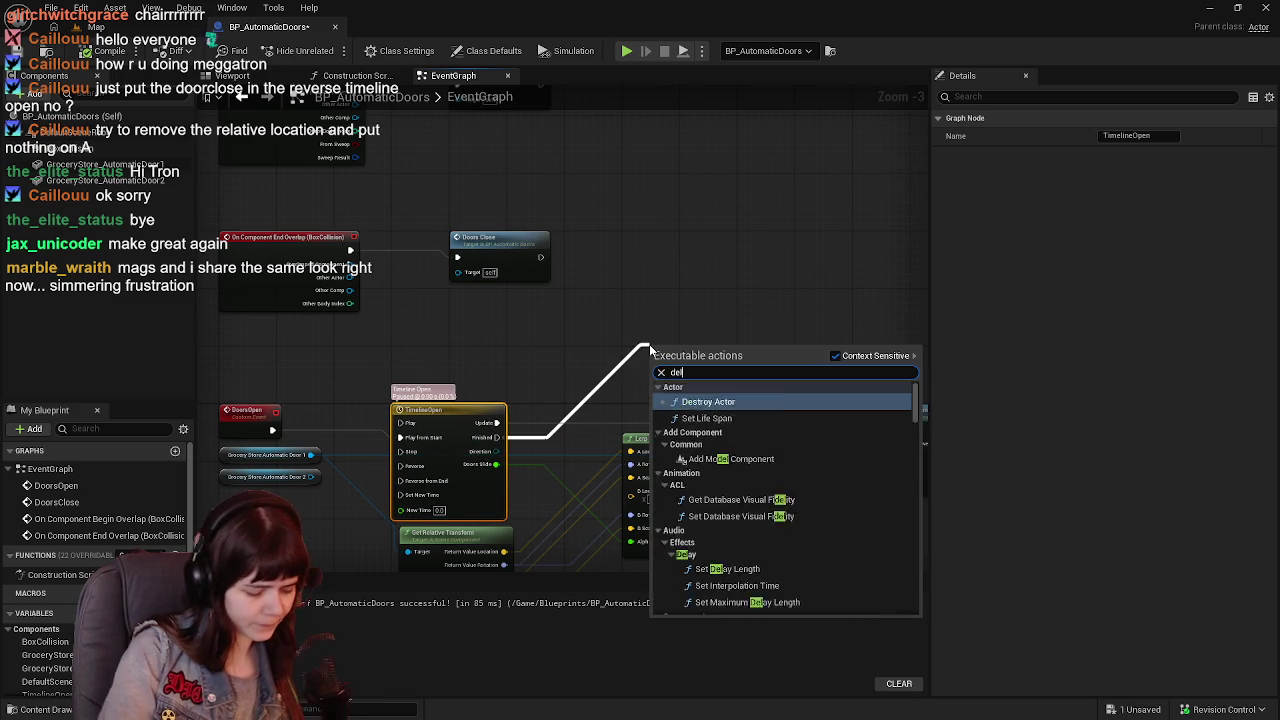
pyautogui.press('Return')
pyautogui.moveTo(707, 352); pyautogui.dragTo(742, 360)
pyautogui.moveTo(635, 386); pyautogui.dragTo(737, 362)
# Add a Doors Close call after the Delay, align both nodes, and keep a 2.0-second duration.
pyautogui.write('doors')
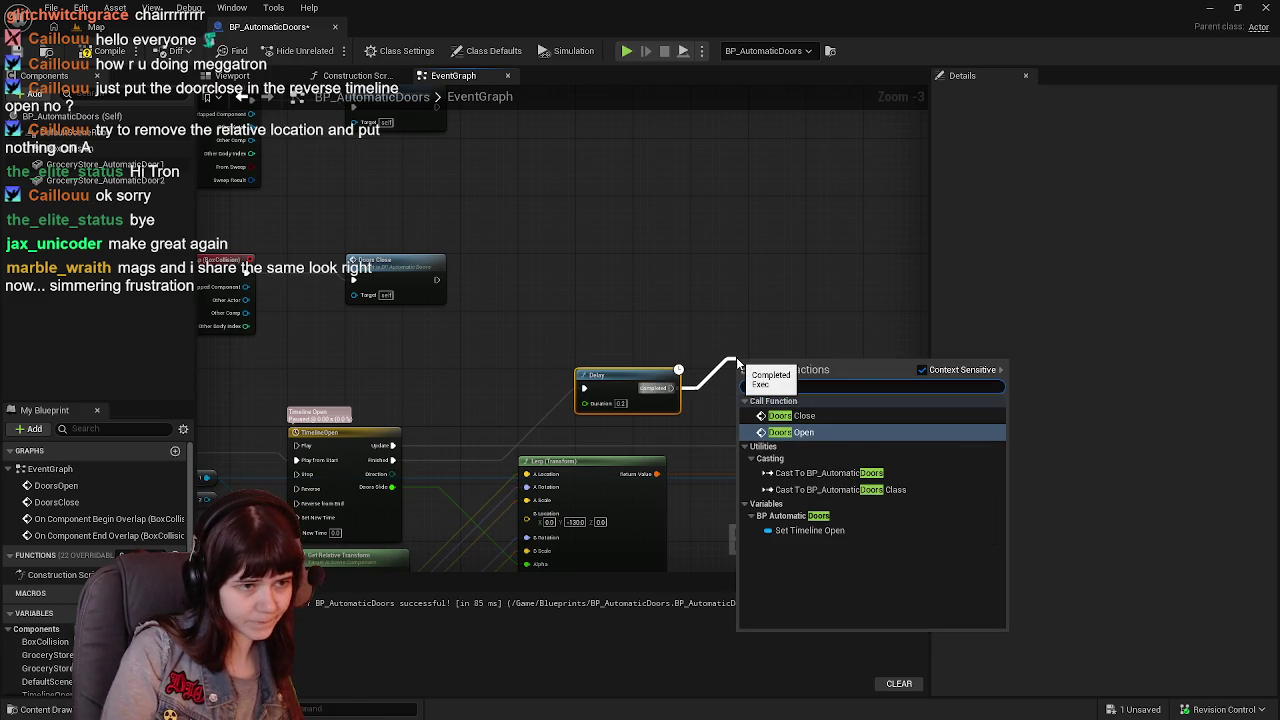
pyautogui.press('Up')
pyautogui.press('Return')
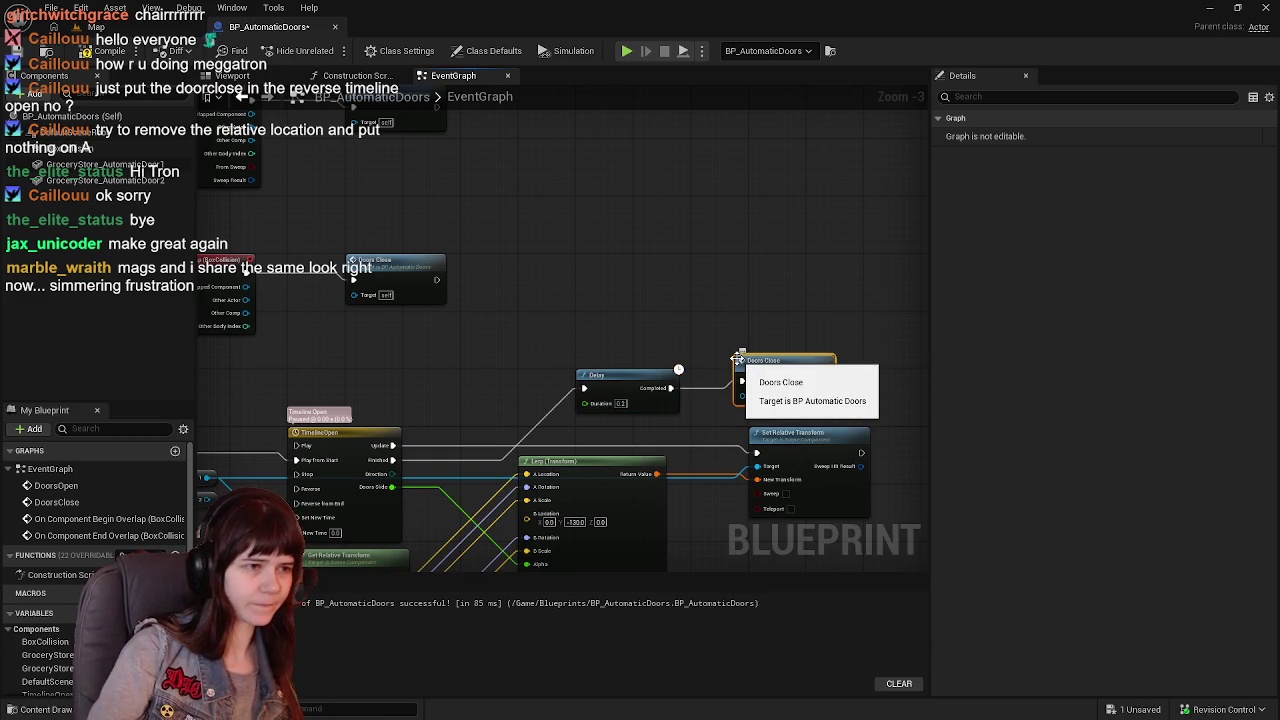
pyautogui.moveTo(737, 358); pyautogui.dragTo(776, 326)
pyautogui.click(617, 380)
pyautogui.moveTo(617, 380); pyautogui.dragTo(613, 335)
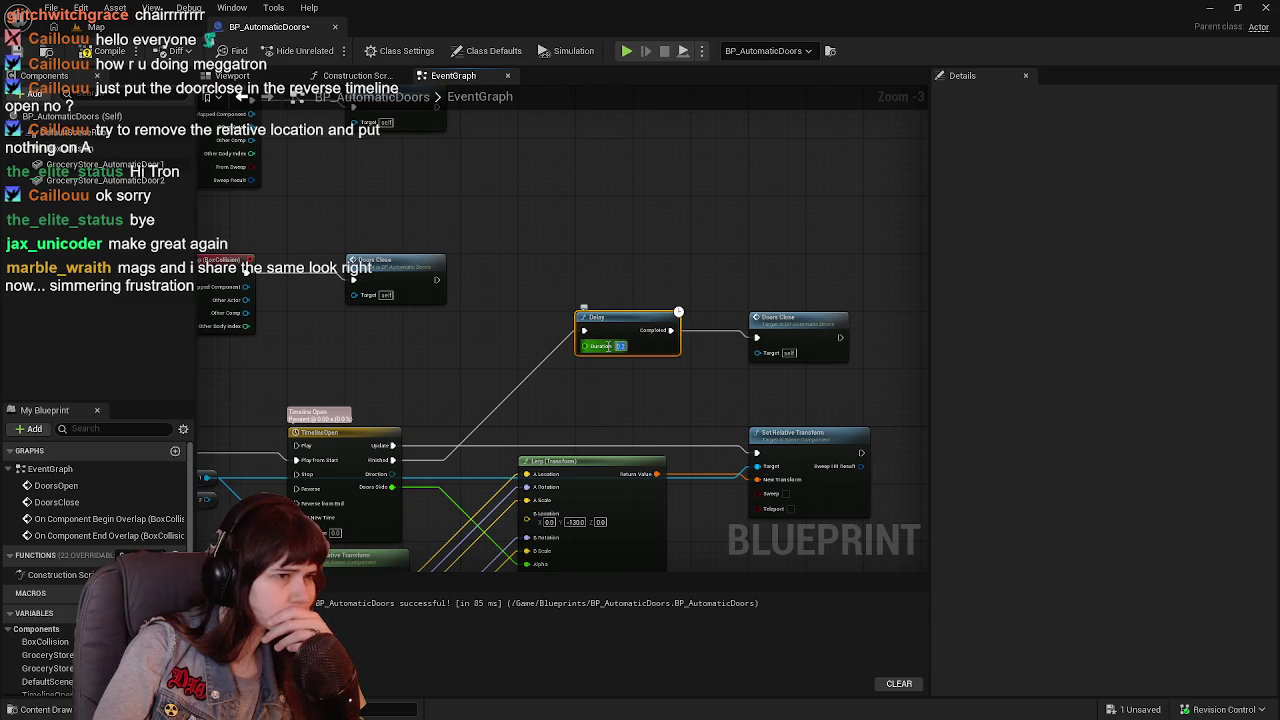
pyautogui.click(620, 346)
pyautogui.write('2')
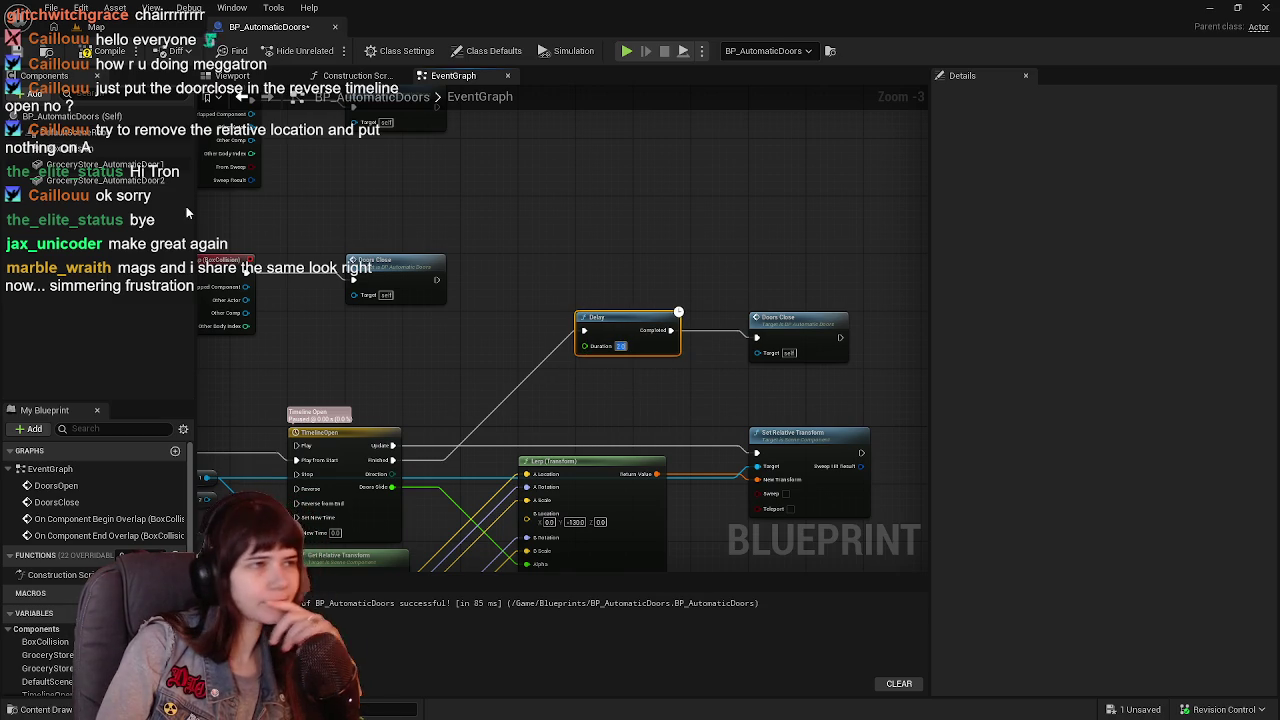
pyautogui.hotkey('ctrl', 's')
# Connect the DoorsClose event to the timeline's Reverse from End.
pyautogui.moveTo(505, 380)
pyautogui.mouseDown()
pyautogui.moveTo(586, 349)
pyautogui.moveTo(719, 230)
pyautogui.mouseUp()
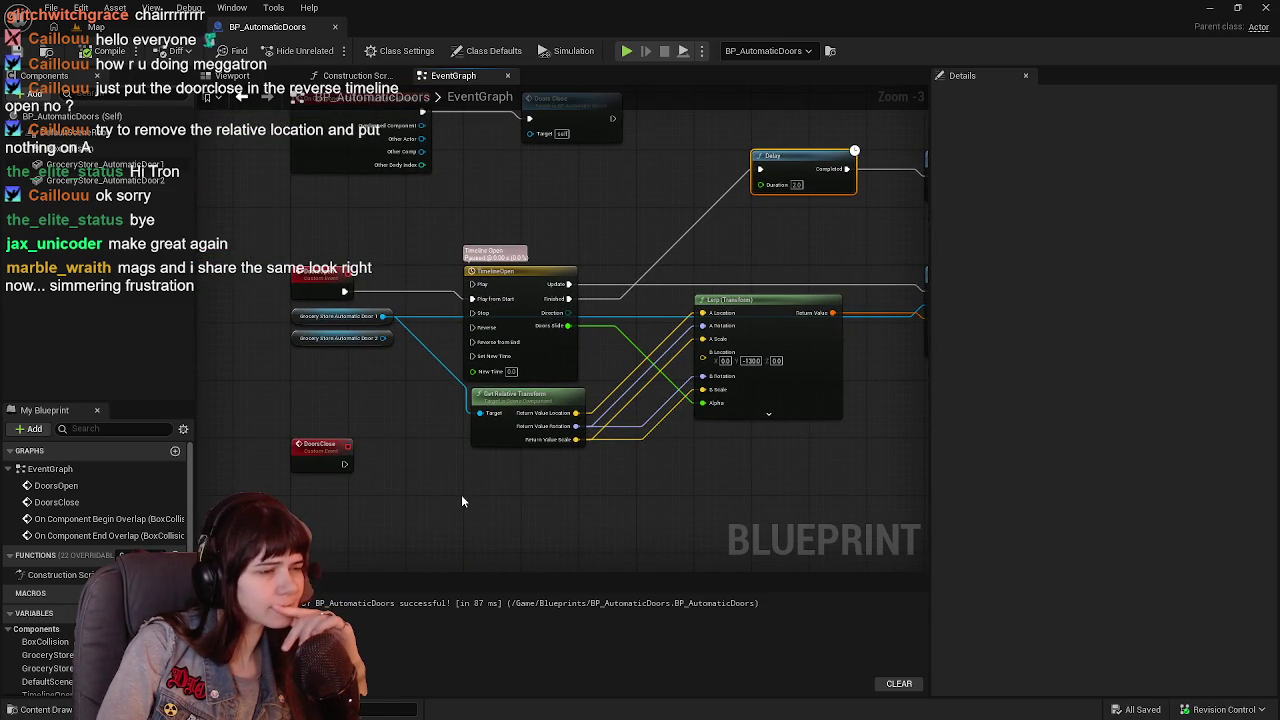
pyautogui.moveTo(614, 339); pyautogui.dragTo(514, 355)
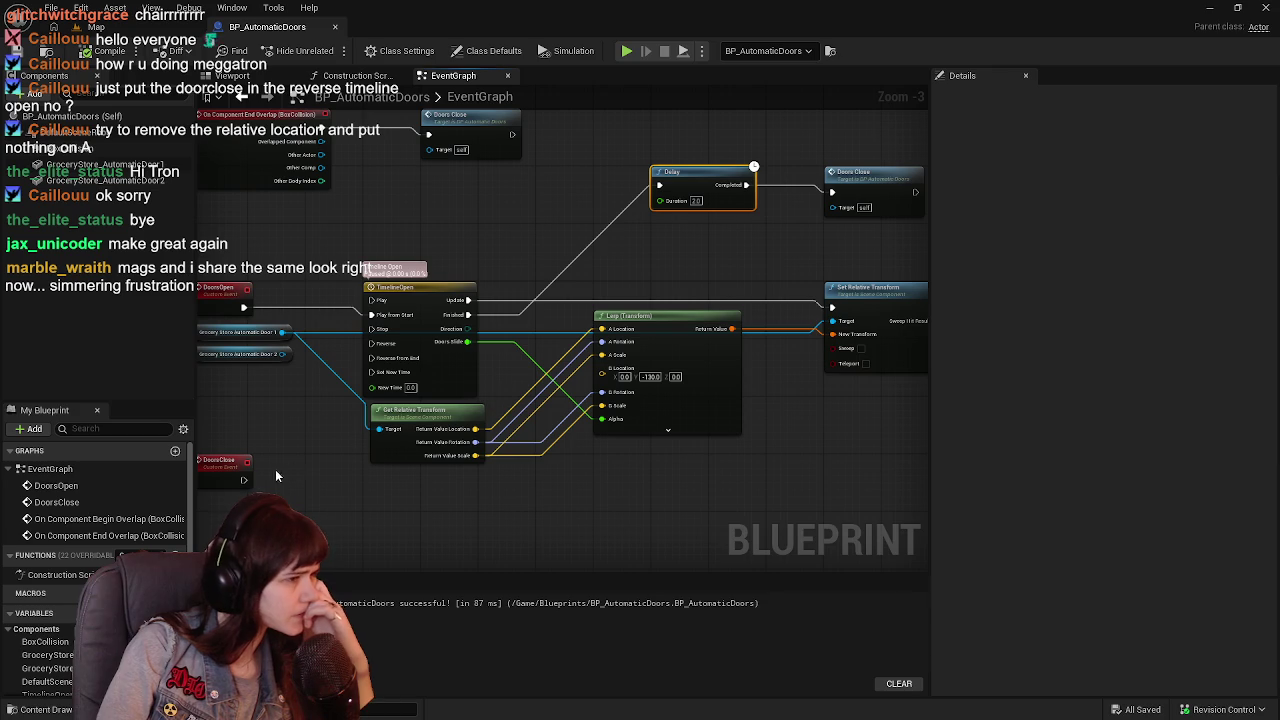
pyautogui.moveTo(243, 480); pyautogui.dragTo(376, 362)
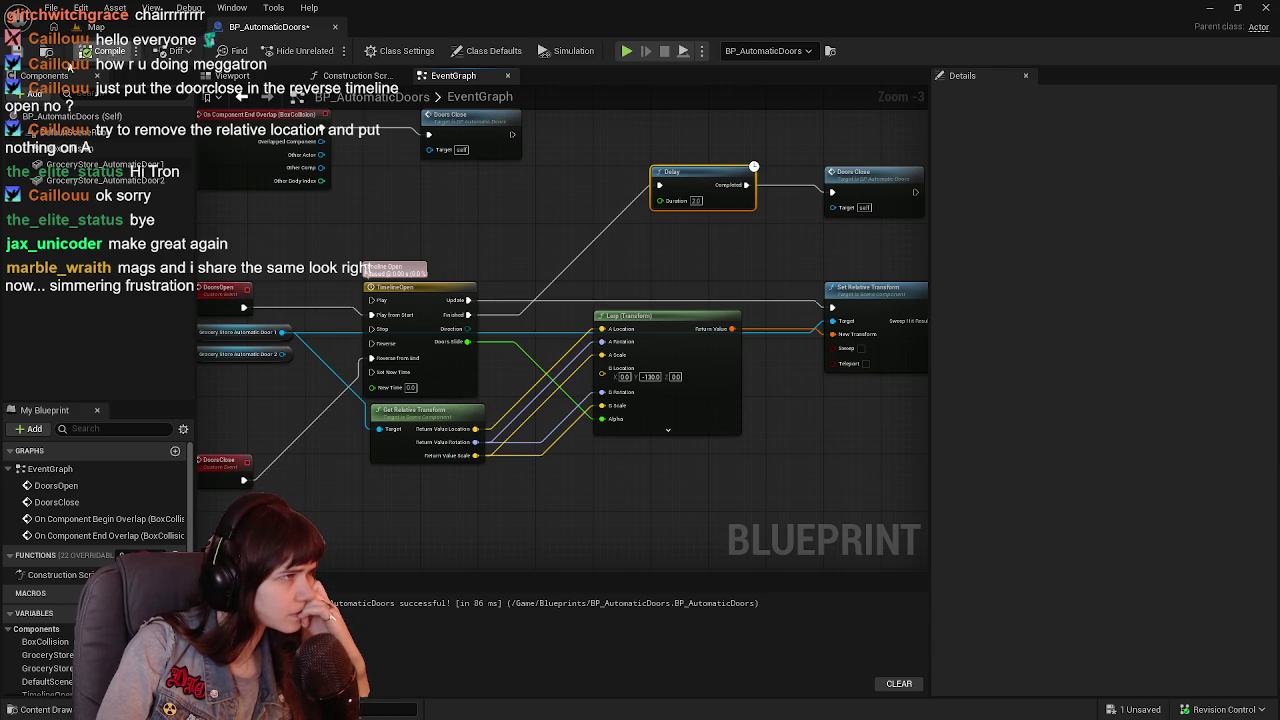
pyautogui.moveTo(575, 211)
pyautogui.mouseDown()
pyautogui.moveTo(511, 396)
pyautogui.moveTo(551, 384)
pyautogui.mouseUp()
pyautogui.click(226, 340)
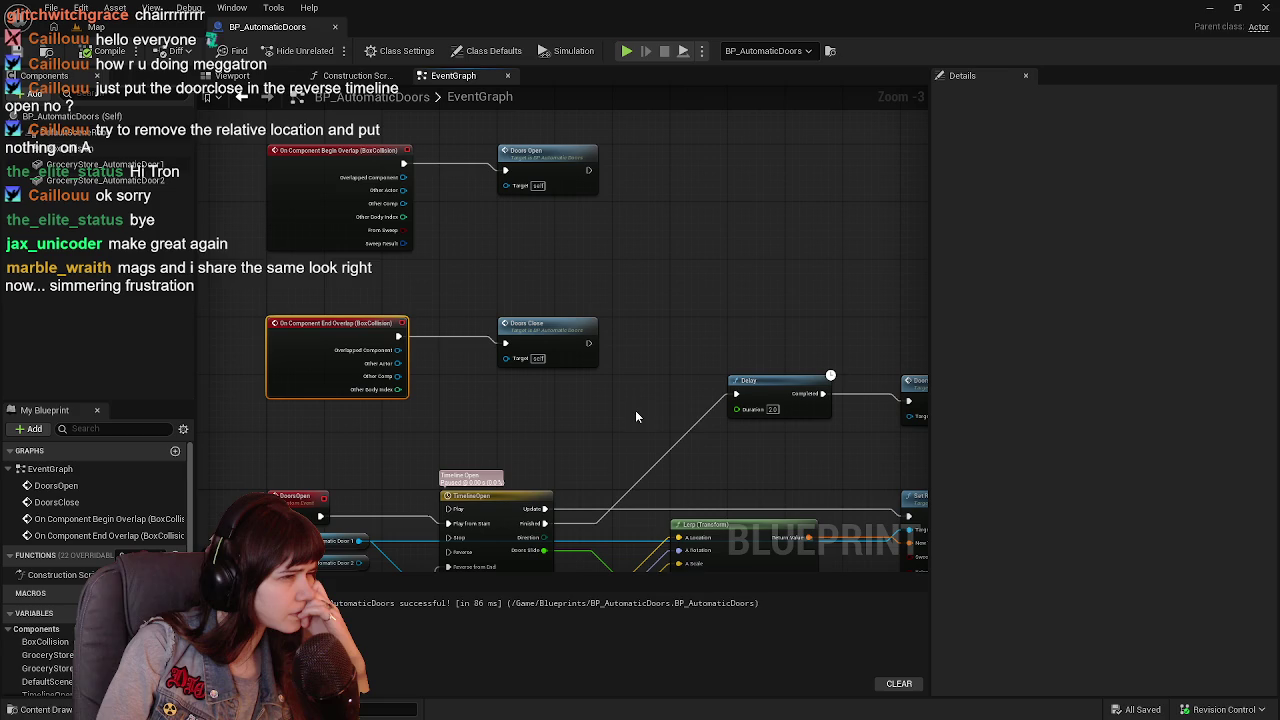
pyautogui.moveTo(636, 416)
pyautogui.mouseDown()
pyautogui.moveTo(520, 300)
pyautogui.moveTo(551, 300)
pyautogui.mouseUp()
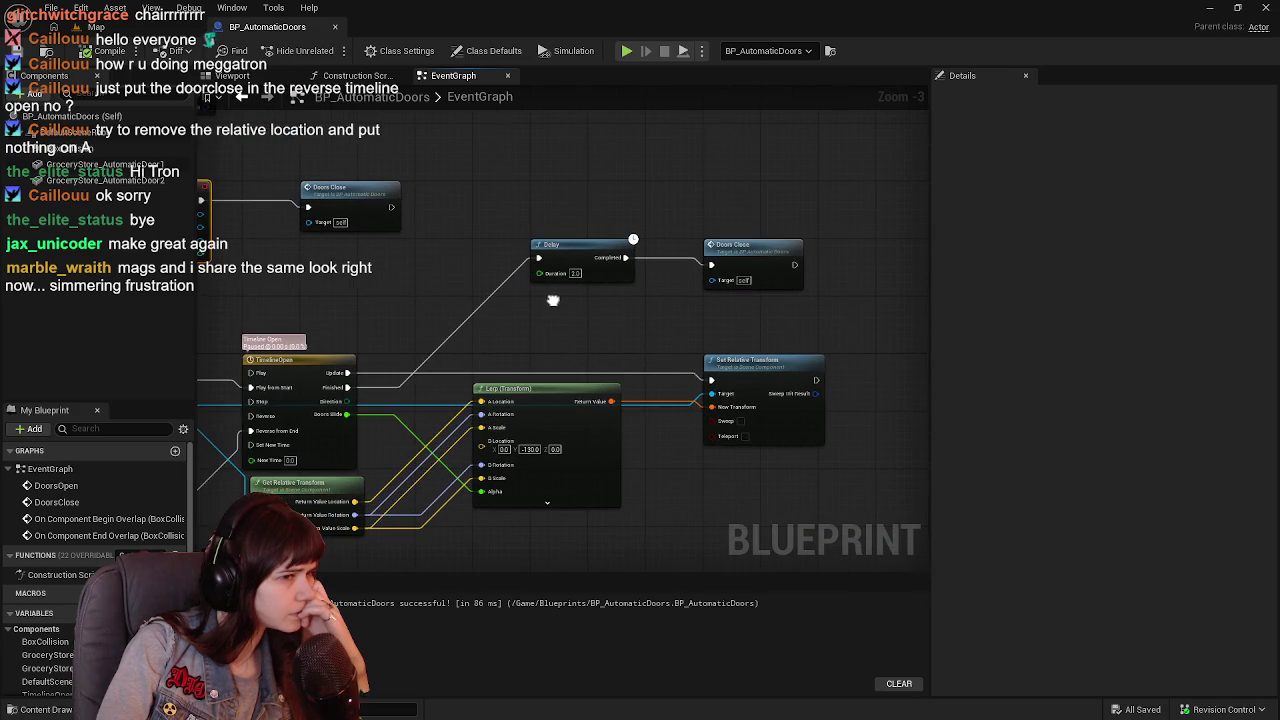
pyautogui.click(100, 27)
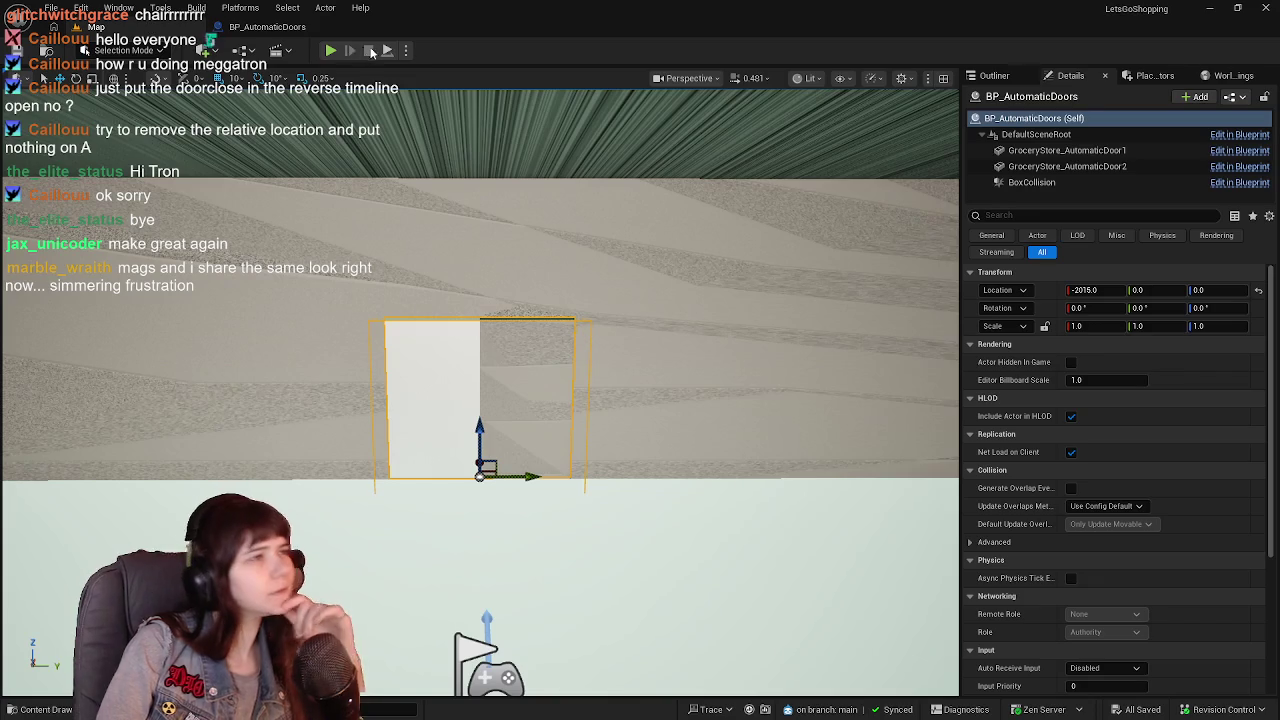
# Play the level, walk the character around the door to watch it slide, then stop and reopen BP_AutomaticDoors.
pyautogui.click(330, 50)
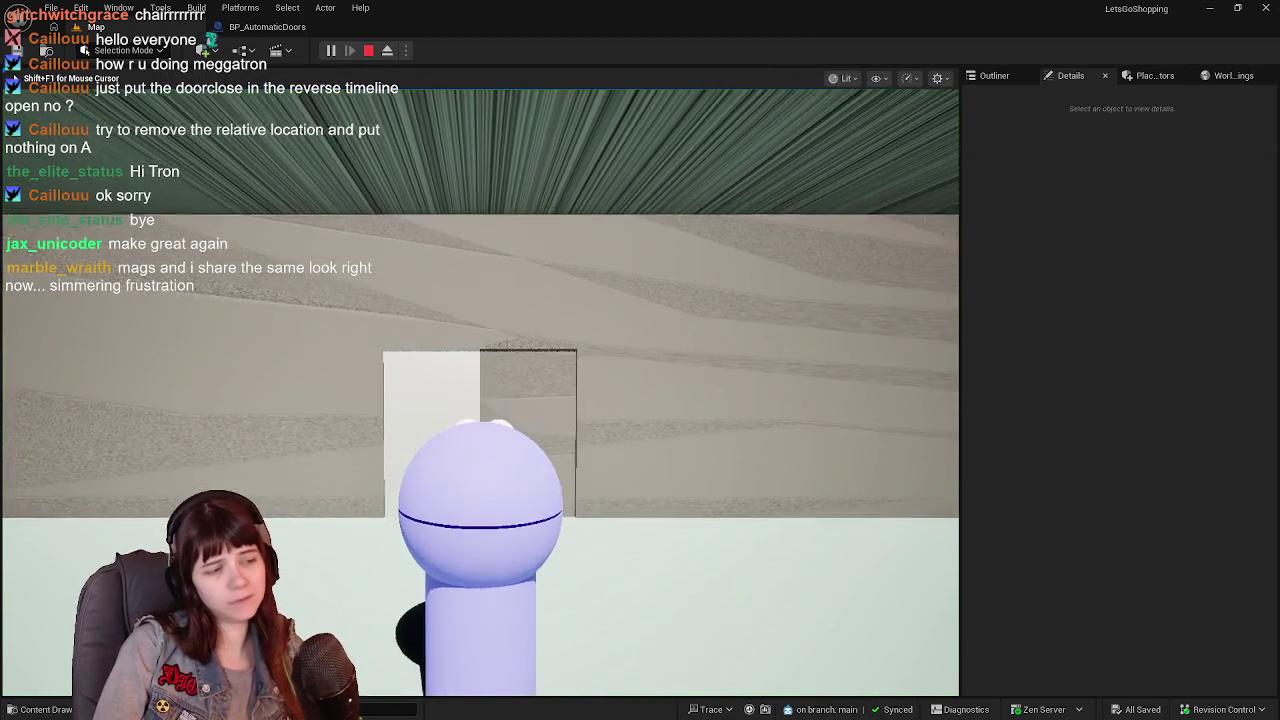
pyautogui.press('s')
pyautogui.press('s')
pyautogui.press('w')
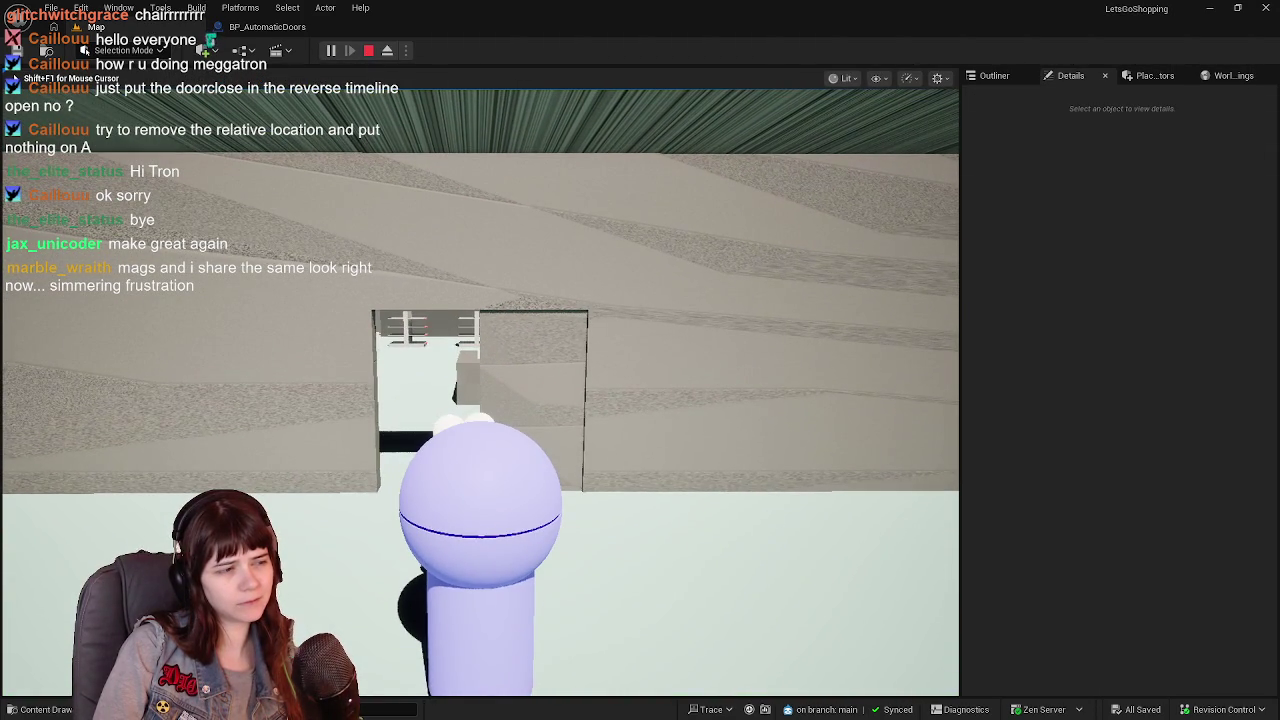
pyautogui.press('w')
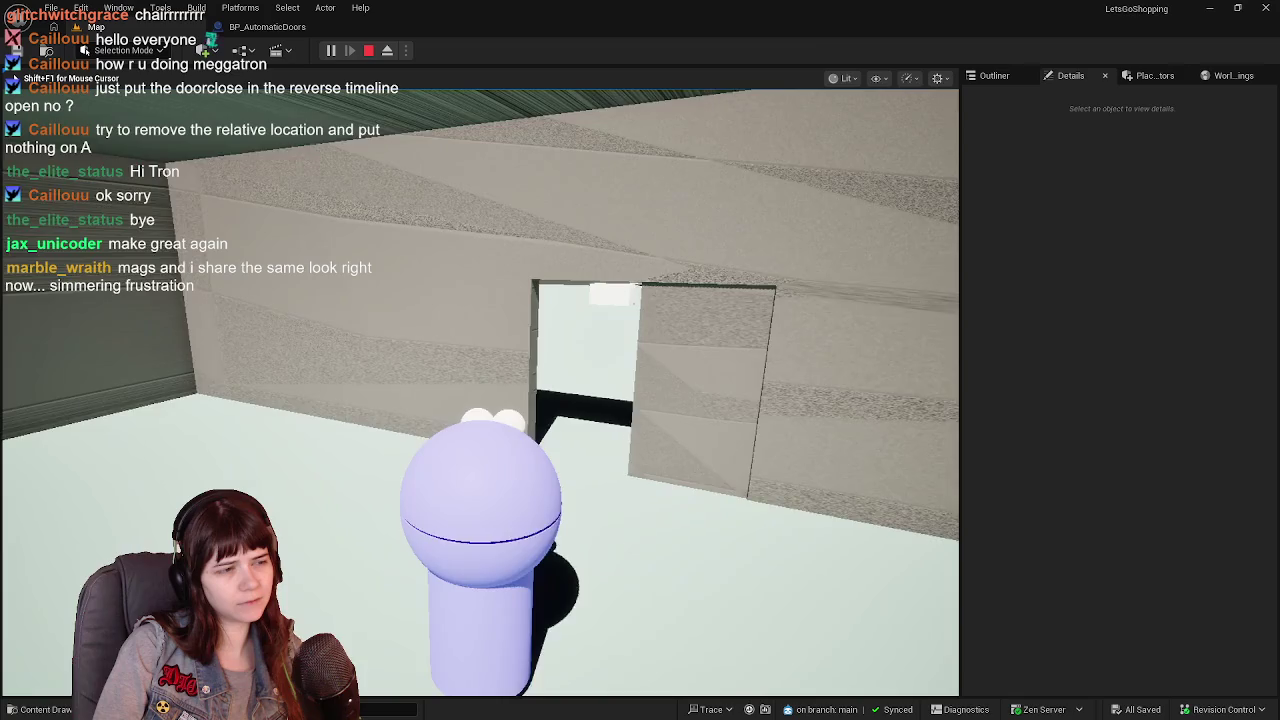
pyautogui.press('d')
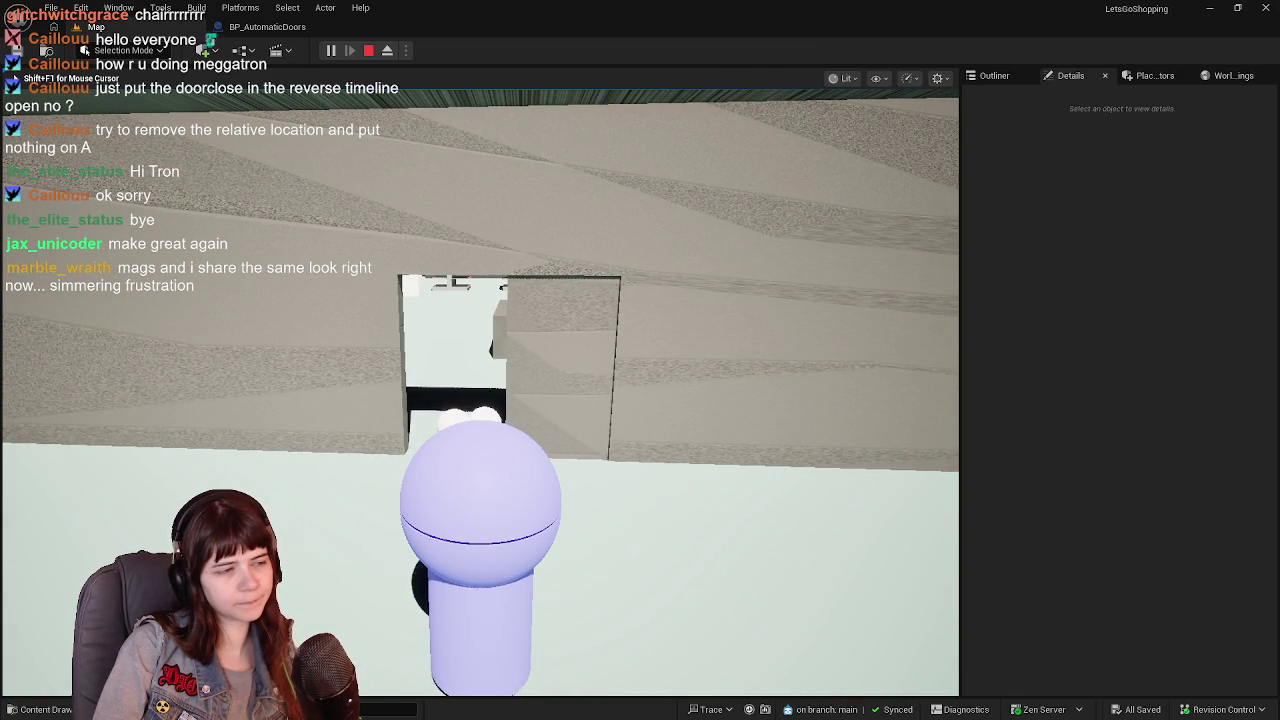
pyautogui.press('Escape')
pyautogui.click(281, 30)
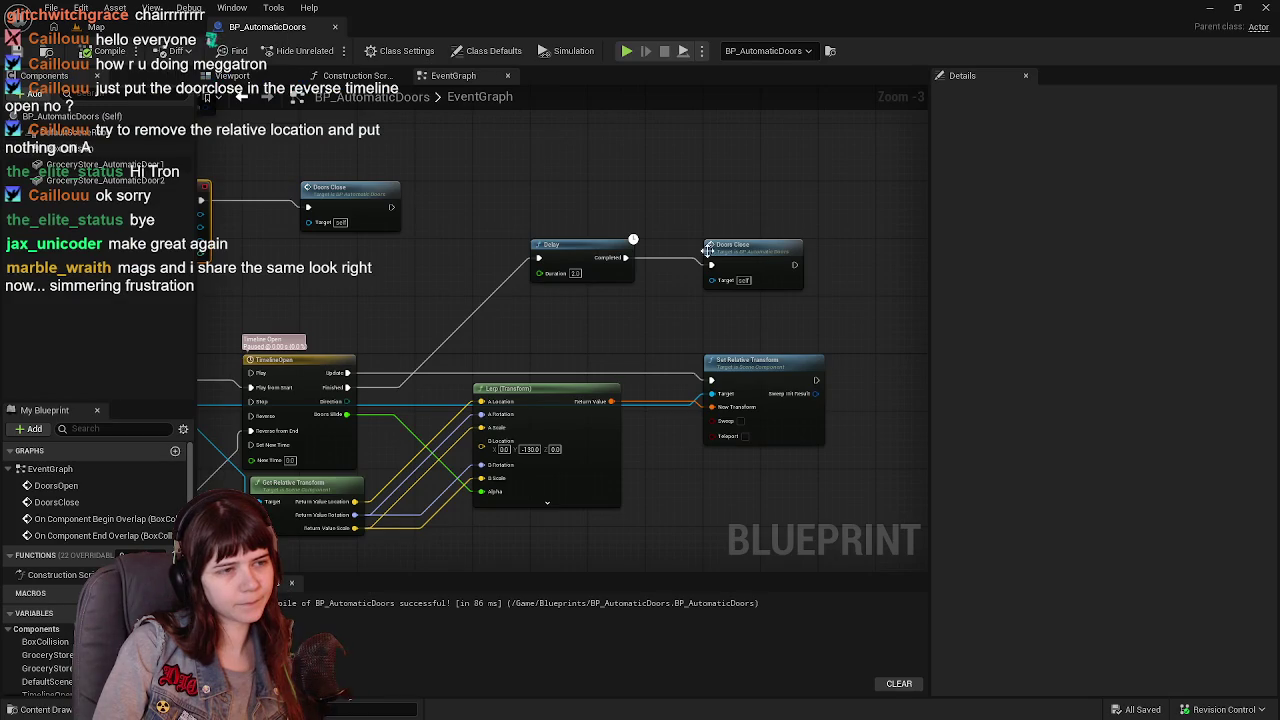
pyautogui.write('0.2')
# Set the Delay duration to 0.2 seconds and play-test the level.
pyautogui.press('Return')
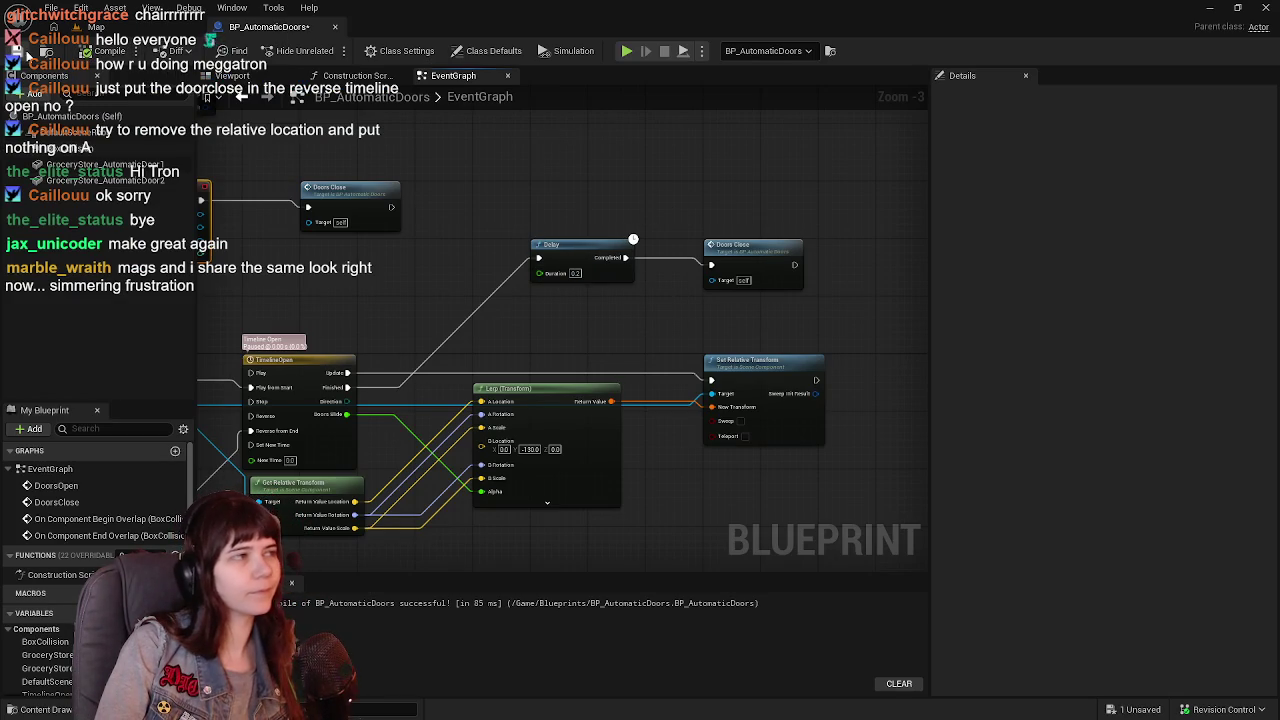
pyautogui.click(190, 27)
pyautogui.click(331, 51)
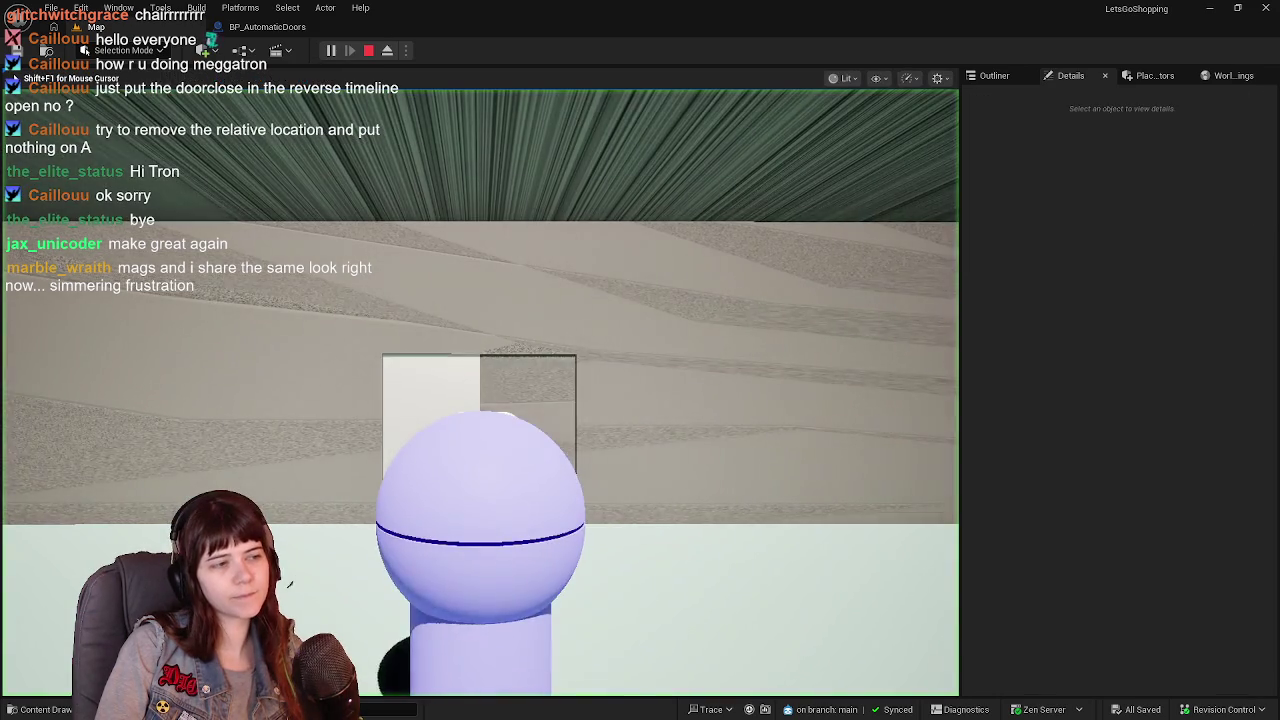
pyautogui.press('s')
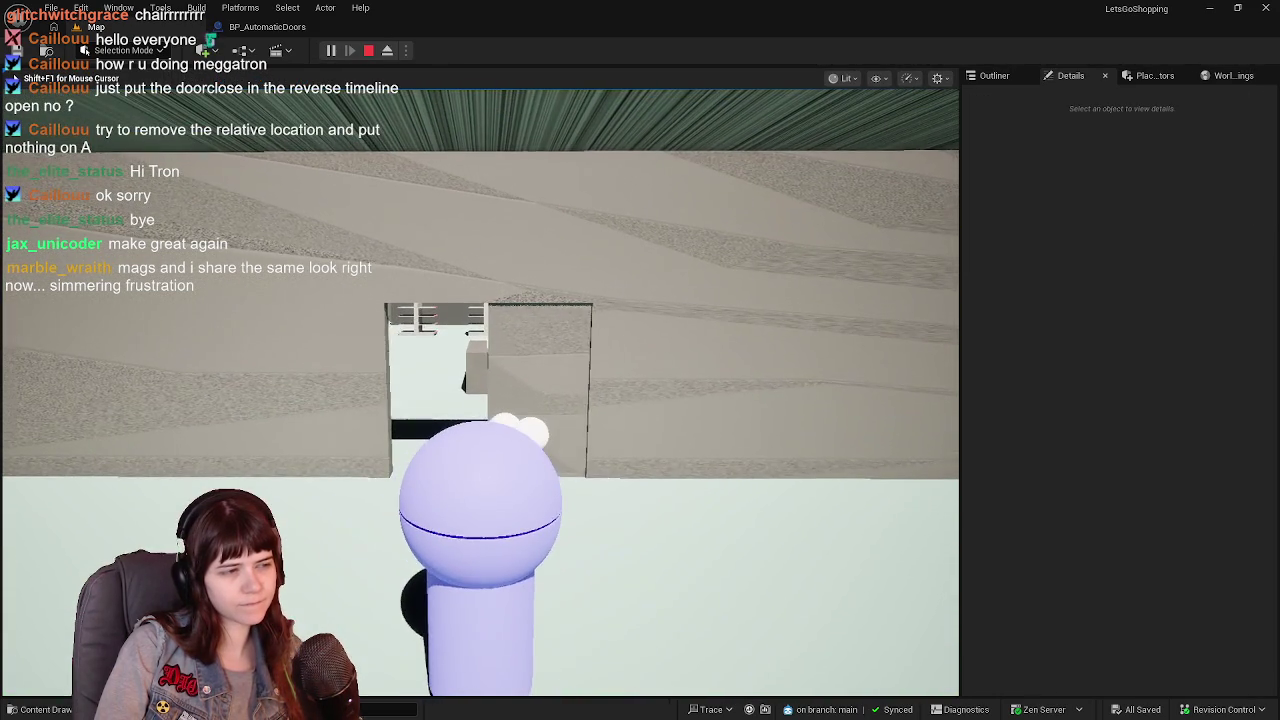
pyautogui.press('Escape')
pyautogui.click(263, 27)
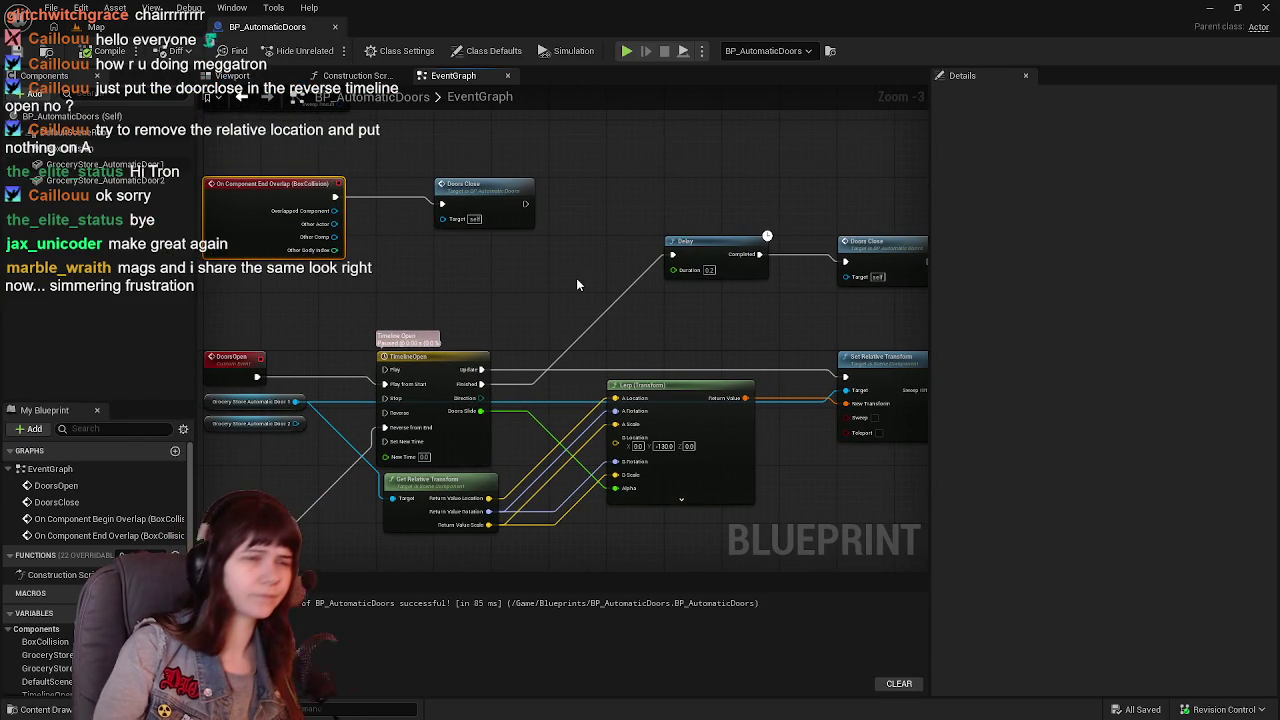
# Add a reroute point on the timeline's Finished wire and play-test again.
pyautogui.moveTo(481, 384)
pyautogui.mouseDown()
pyautogui.moveTo(743, 344)
pyautogui.moveTo(845, 262)
pyautogui.mouseUp()
pyautogui.doubleClick(752, 341)
pyautogui.moveTo(752, 341)
pyautogui.mouseDown()
pyautogui.moveTo(578, 325)
pyautogui.moveTo(607, 325)
pyautogui.mouseUp()
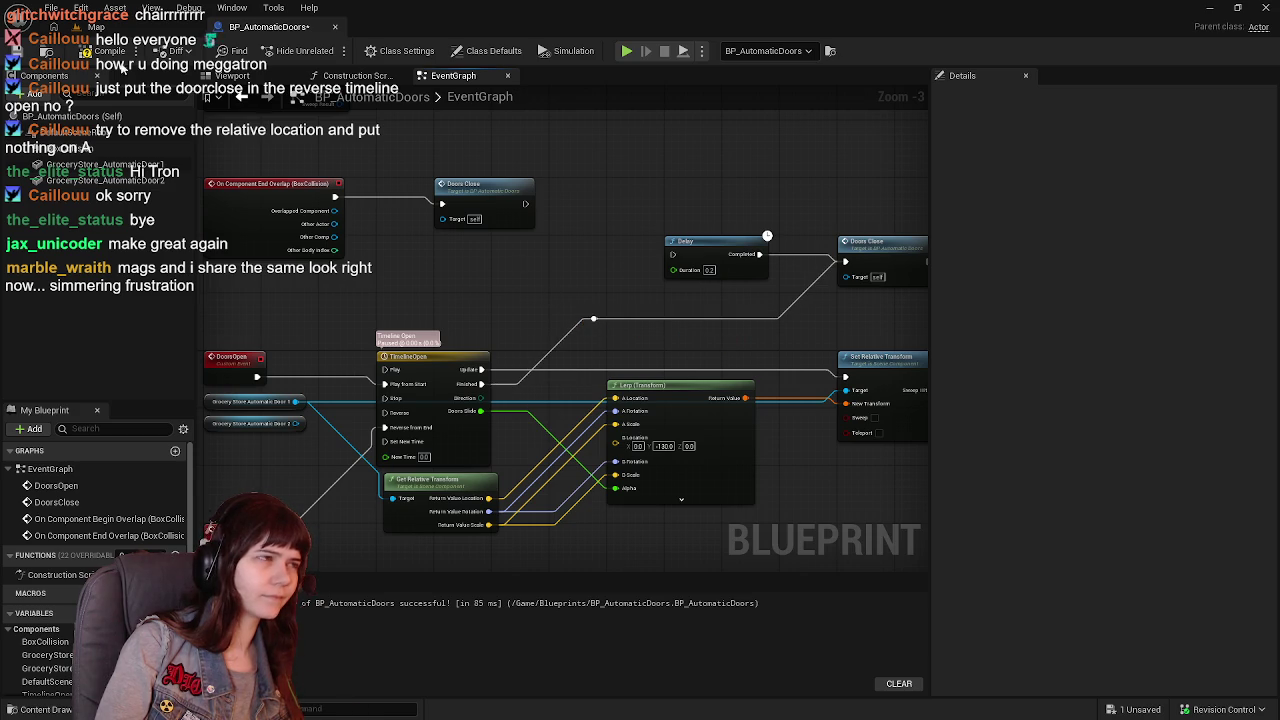
pyautogui.click(120, 28)
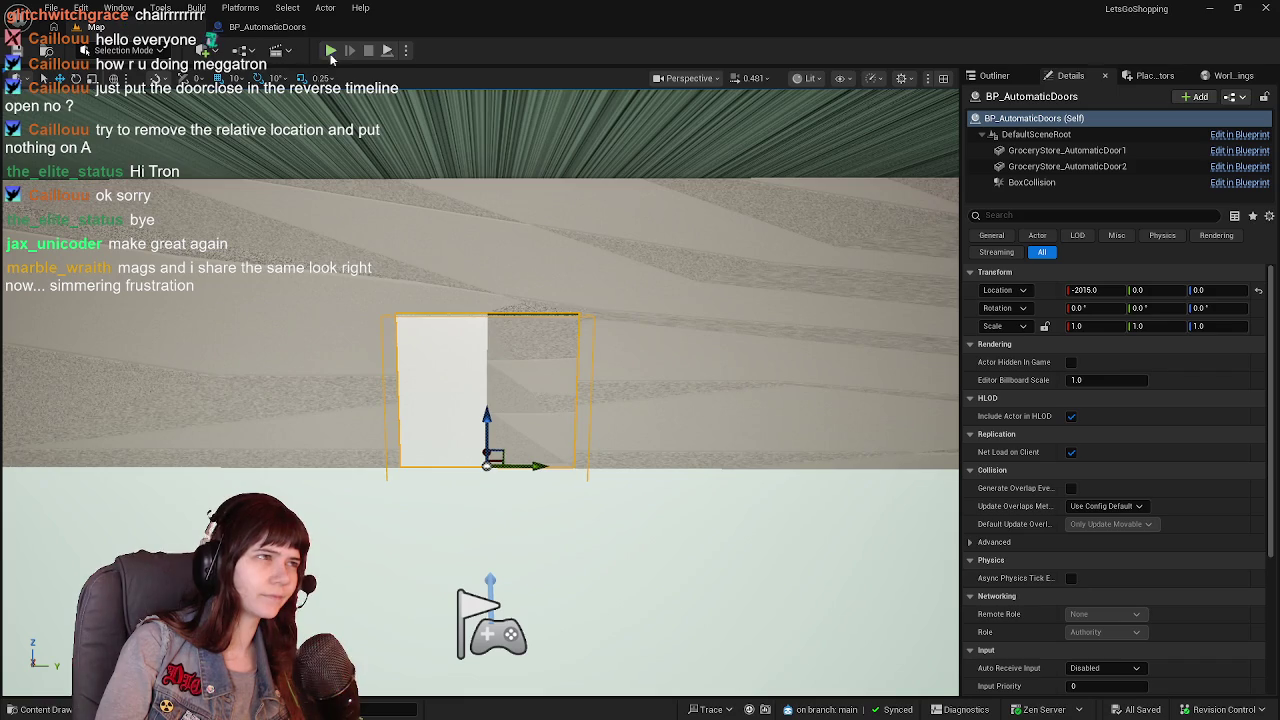
pyautogui.click(330, 50)
pyautogui.press('w')
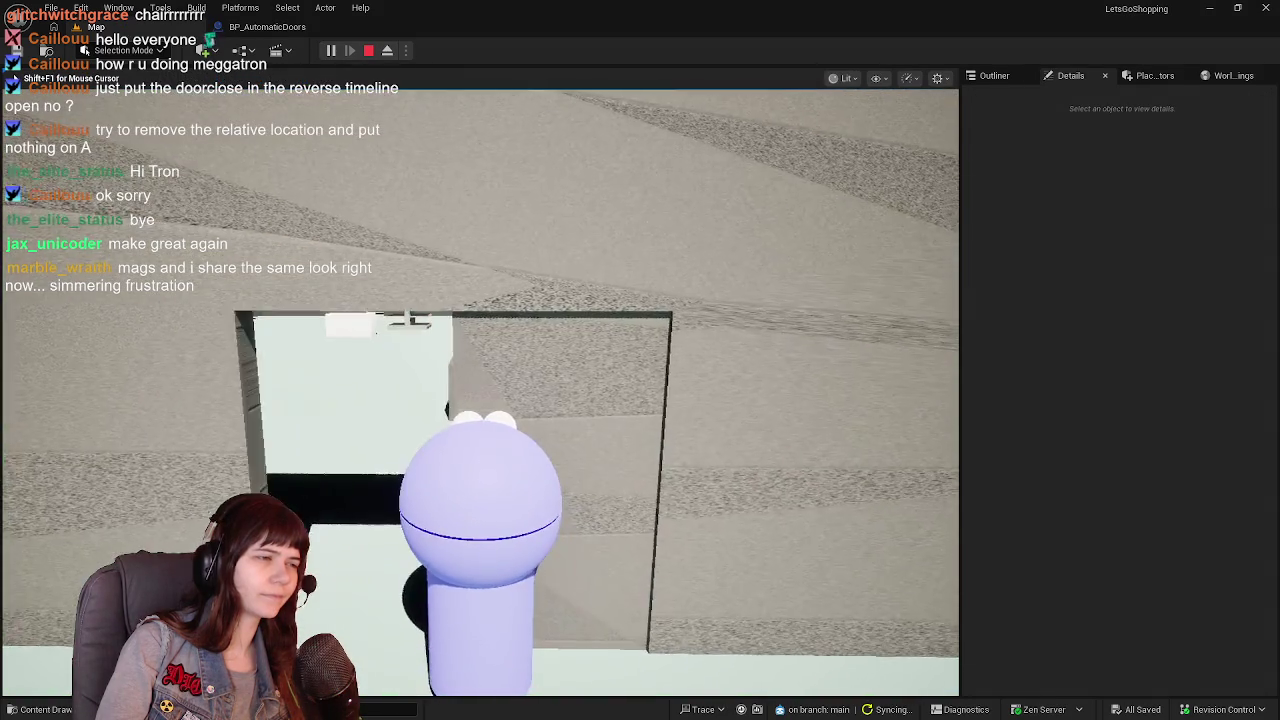
pyautogui.press('s')
pyautogui.press('w')
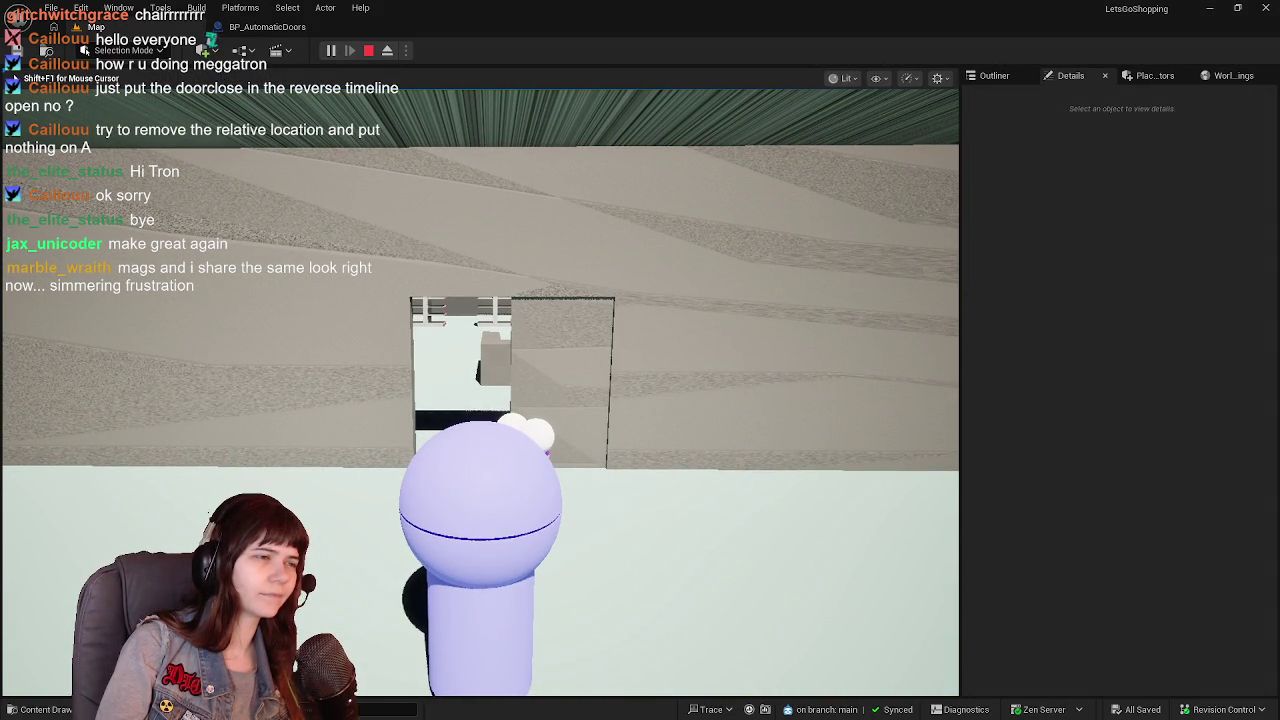
pyautogui.press('Escape')
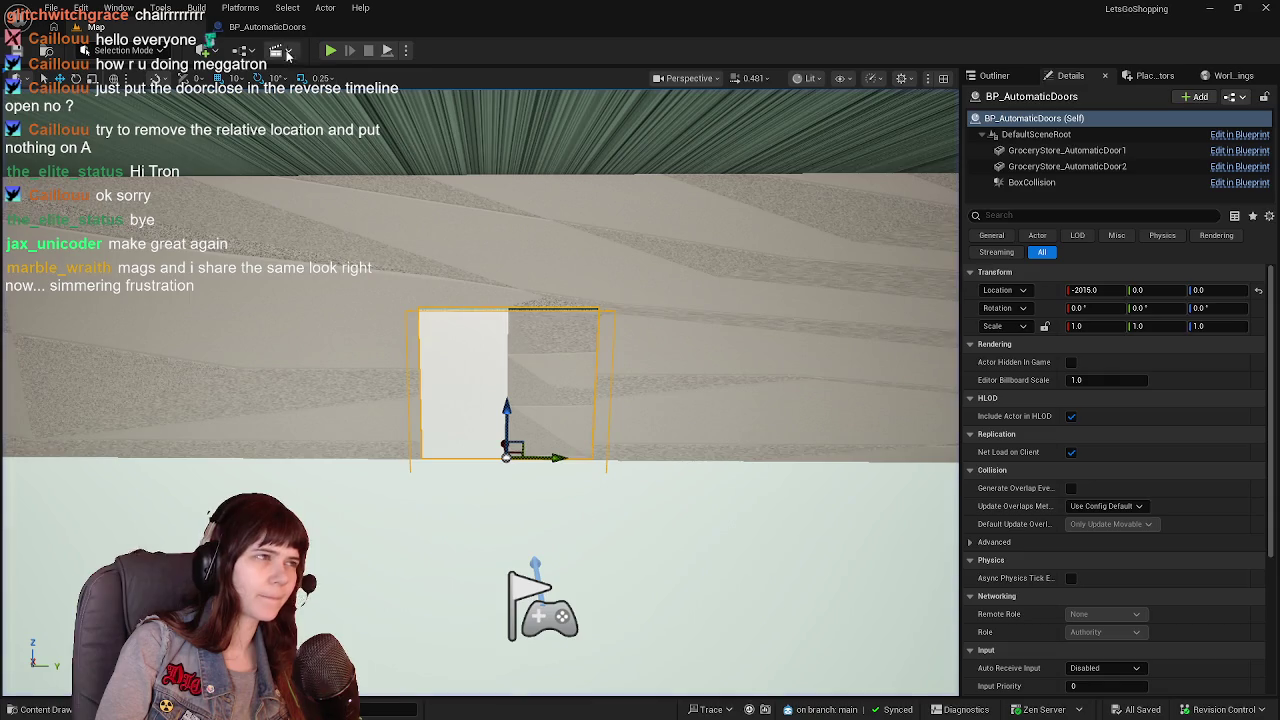
pyautogui.click(267, 27)
# Toggle a breakpoint on Doors Close, play until it pauses, step with F10, then stop.
pyautogui.rightClick(870, 260)
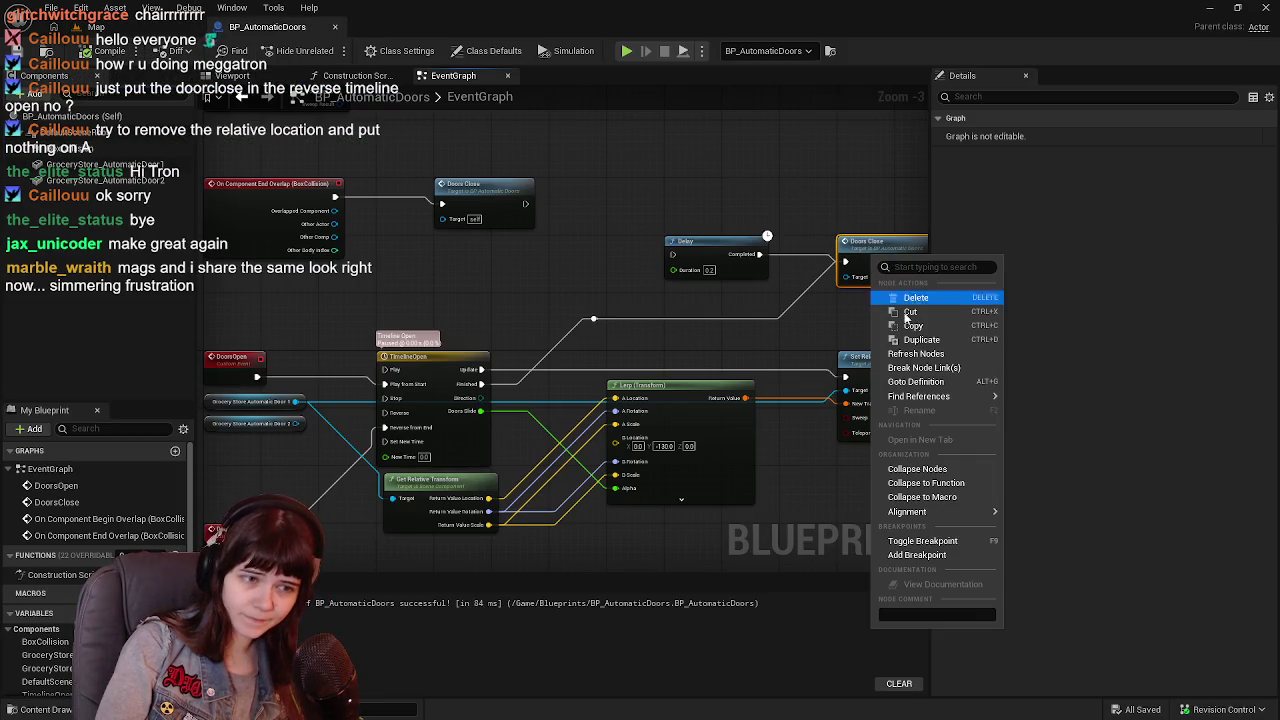
pyautogui.click(922, 540)
pyautogui.click(160, 27)
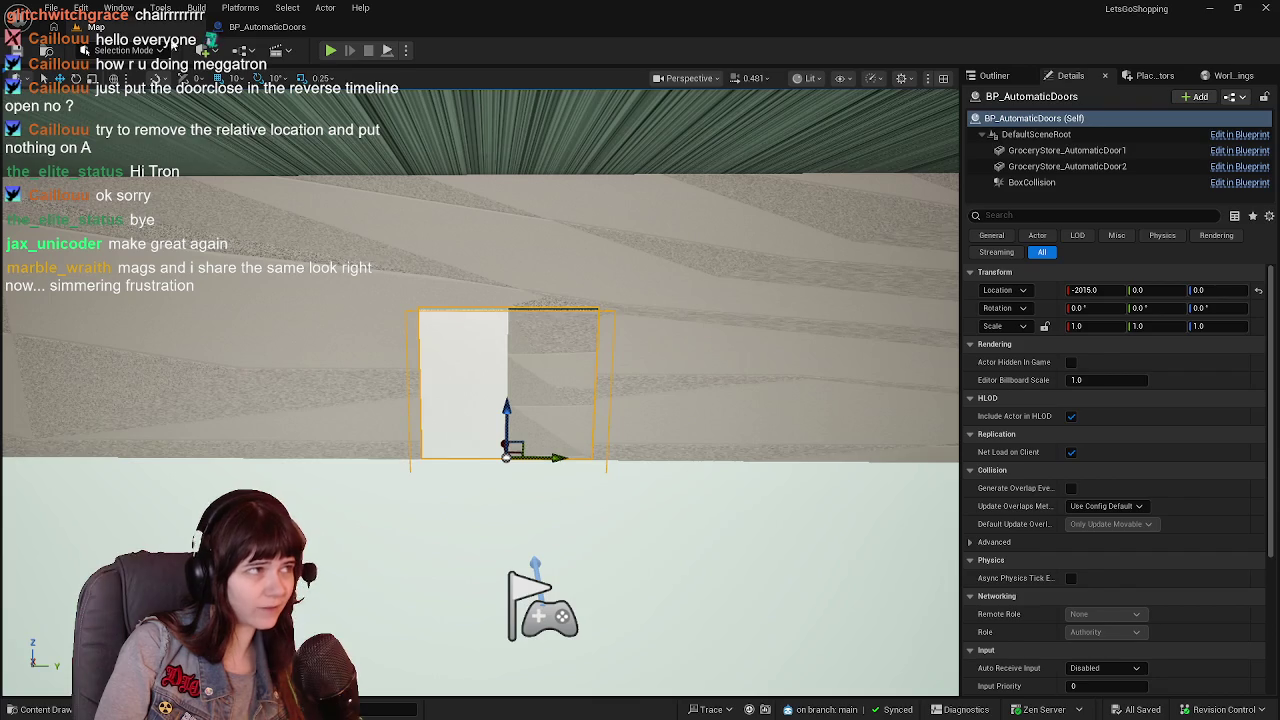
pyautogui.click(332, 50)
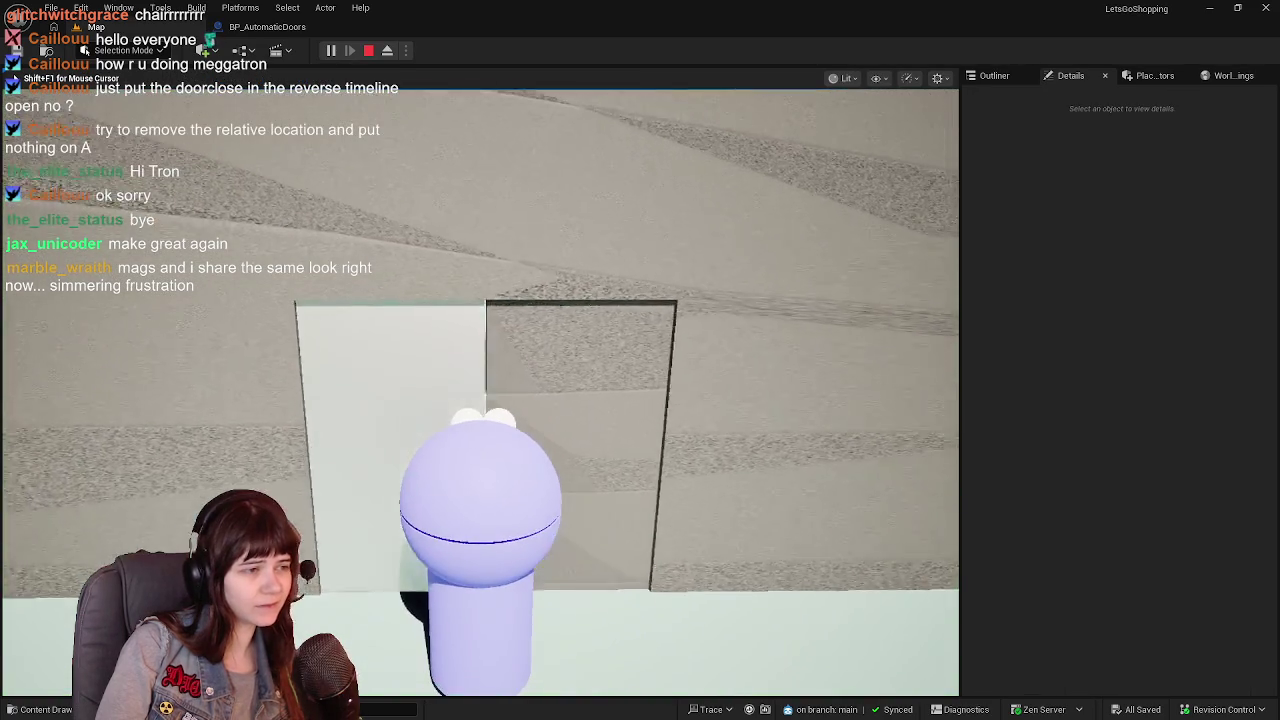
pyautogui.press('s')
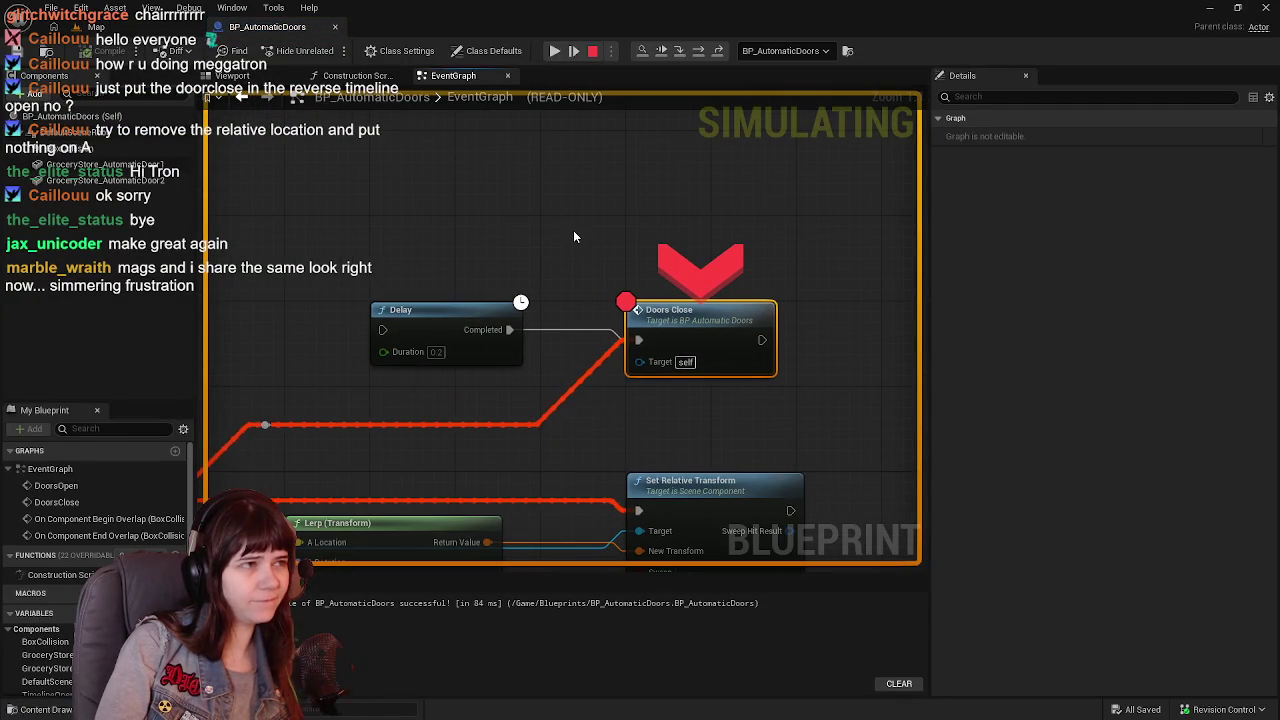
pyautogui.press('F10')
pyautogui.moveTo(507, 413)
pyautogui.mouseDown()
pyautogui.moveTo(616, 279)
pyautogui.moveTo(722, 250)
pyautogui.moveTo(437, 300)
pyautogui.moveTo(706, 284)
pyautogui.moveTo(570, 306)
pyautogui.mouseUp()
pyautogui.press('F10')
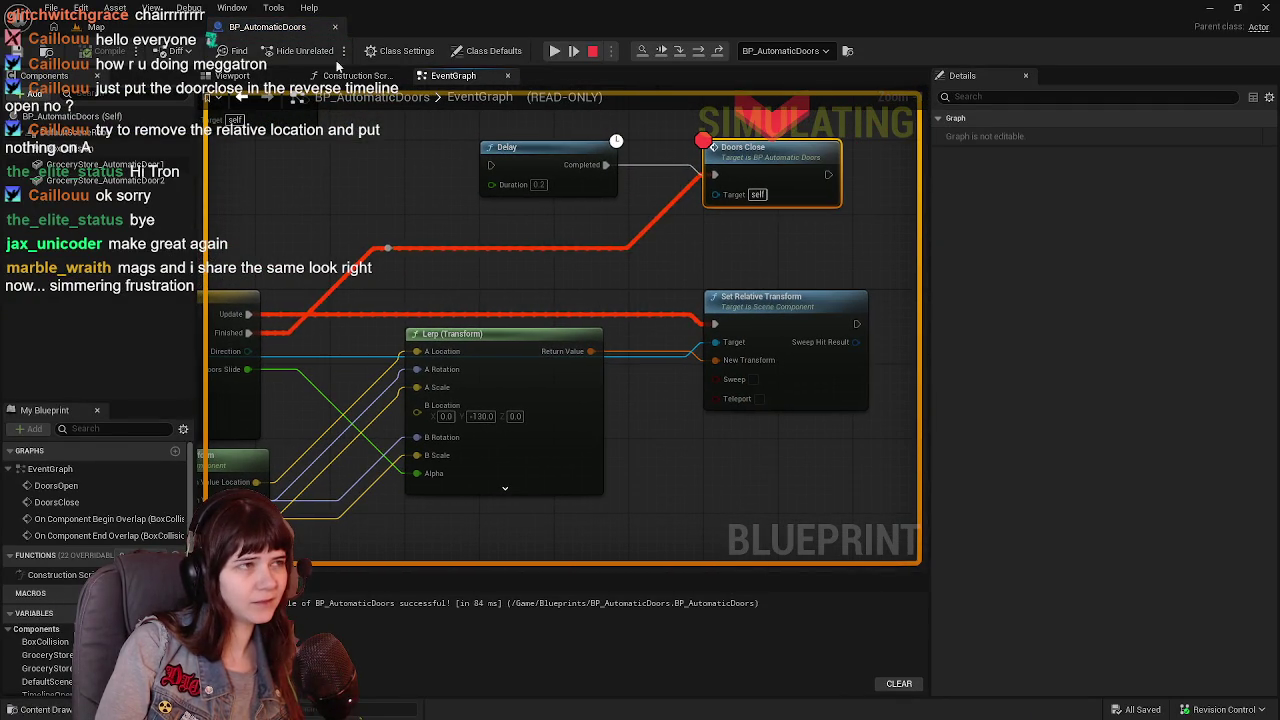
pyautogui.click(594, 53)
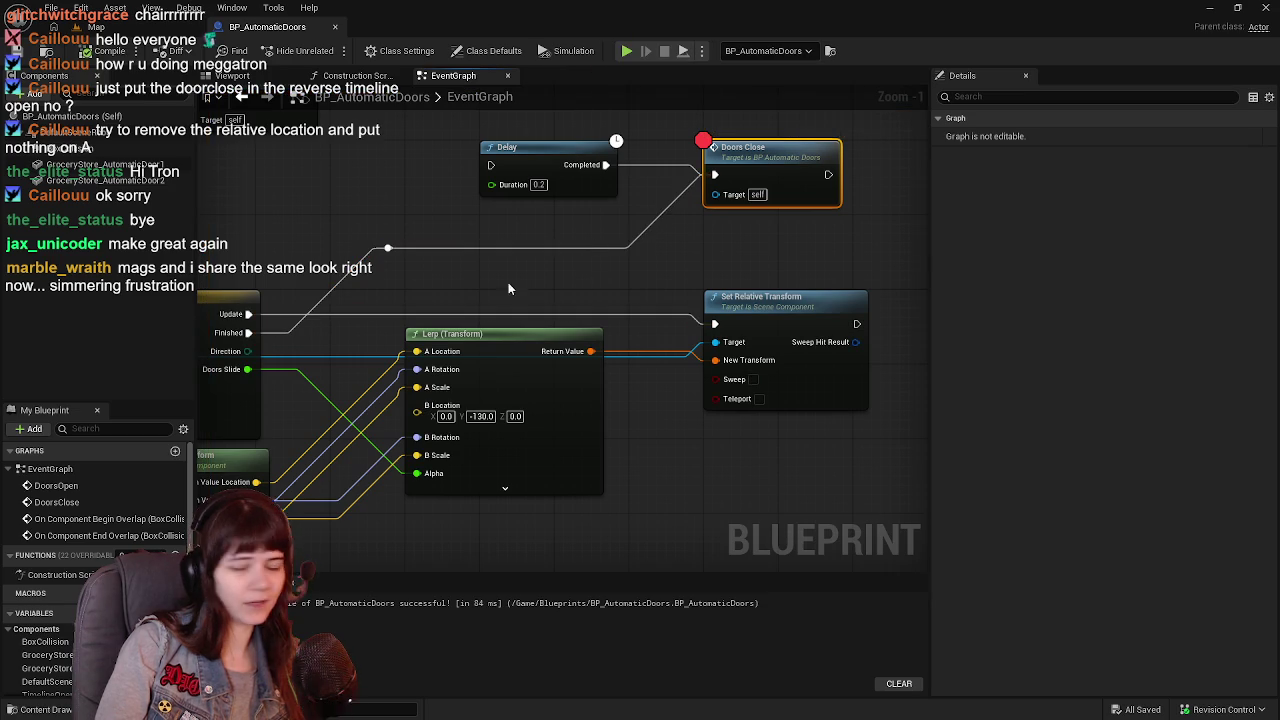
# Disconnect the DoorsClose event from the timeline's Reverse input.
pyautogui.scroll(-1, 533, 282)
pyautogui.moveTo(587, 275)
pyautogui.mouseDown()
pyautogui.moveTo(647, 307)
pyautogui.moveTo(611, 297)
pyautogui.mouseUp()
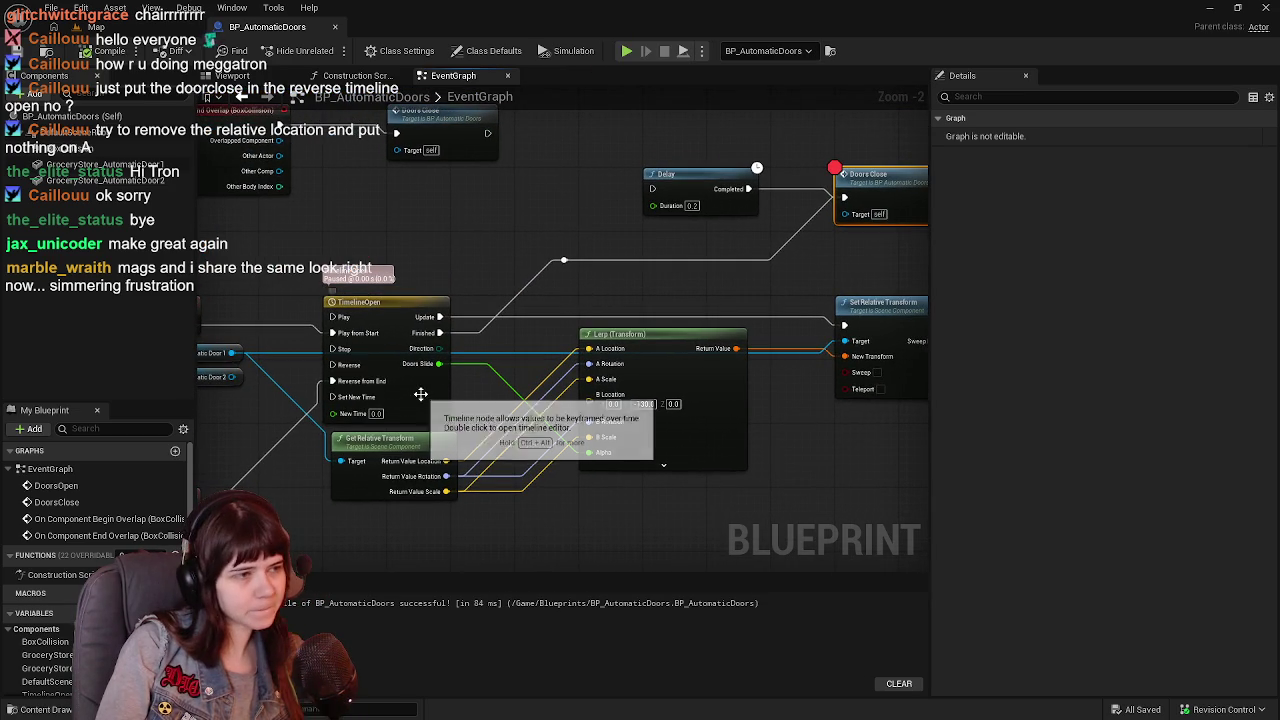
pyautogui.moveTo(442, 396); pyautogui.dragTo(557, 386)
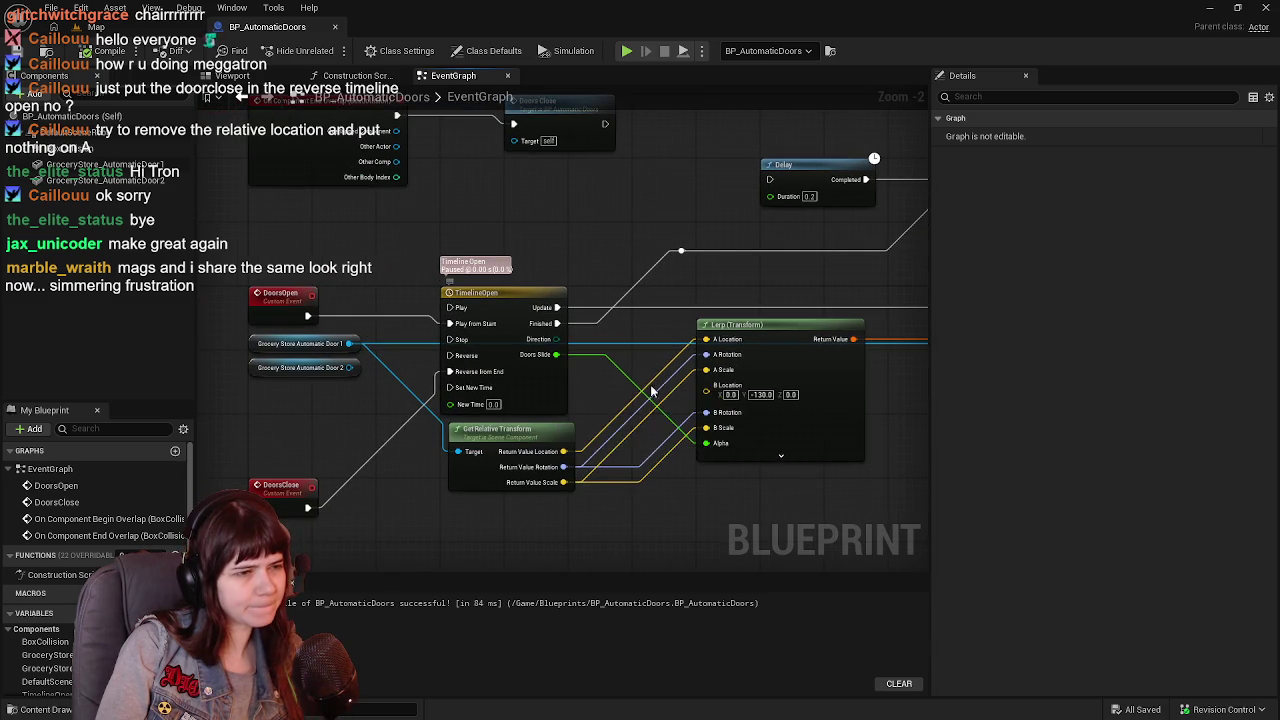
pyautogui.moveTo(660, 380); pyautogui.dragTo(604, 377)
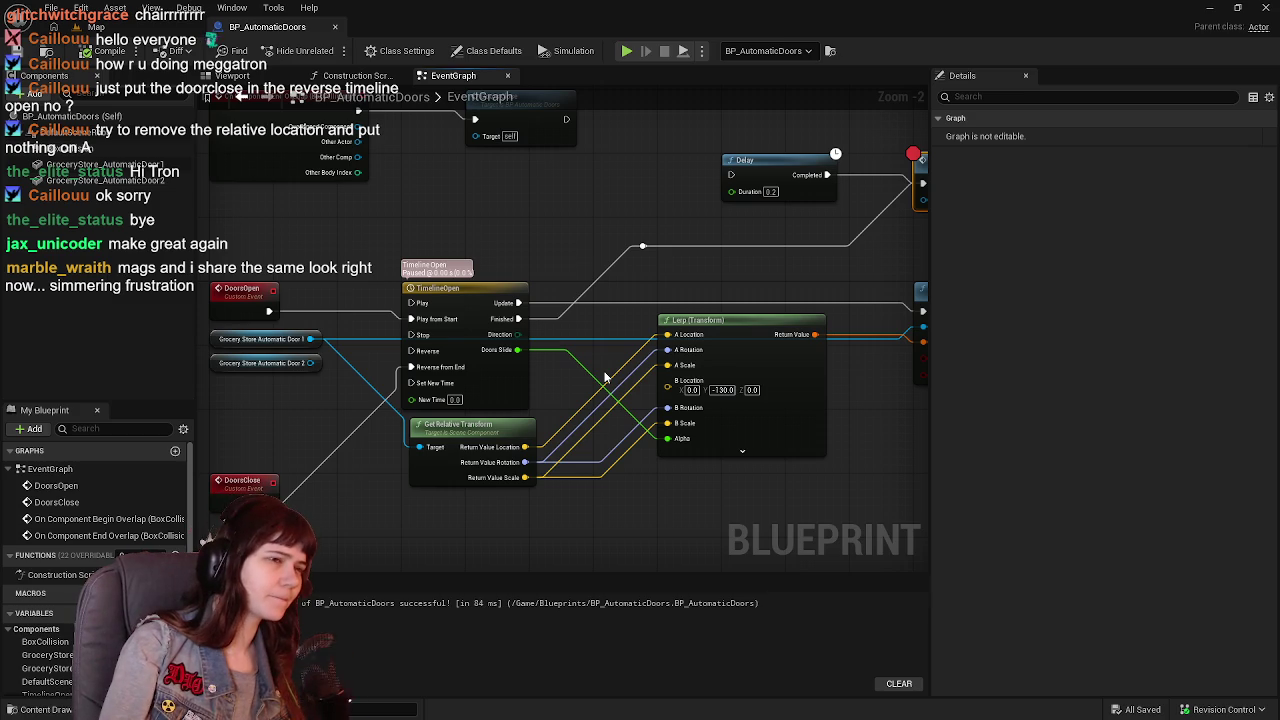
pyautogui.moveTo(497, 191); pyautogui.dragTo(536, 267)
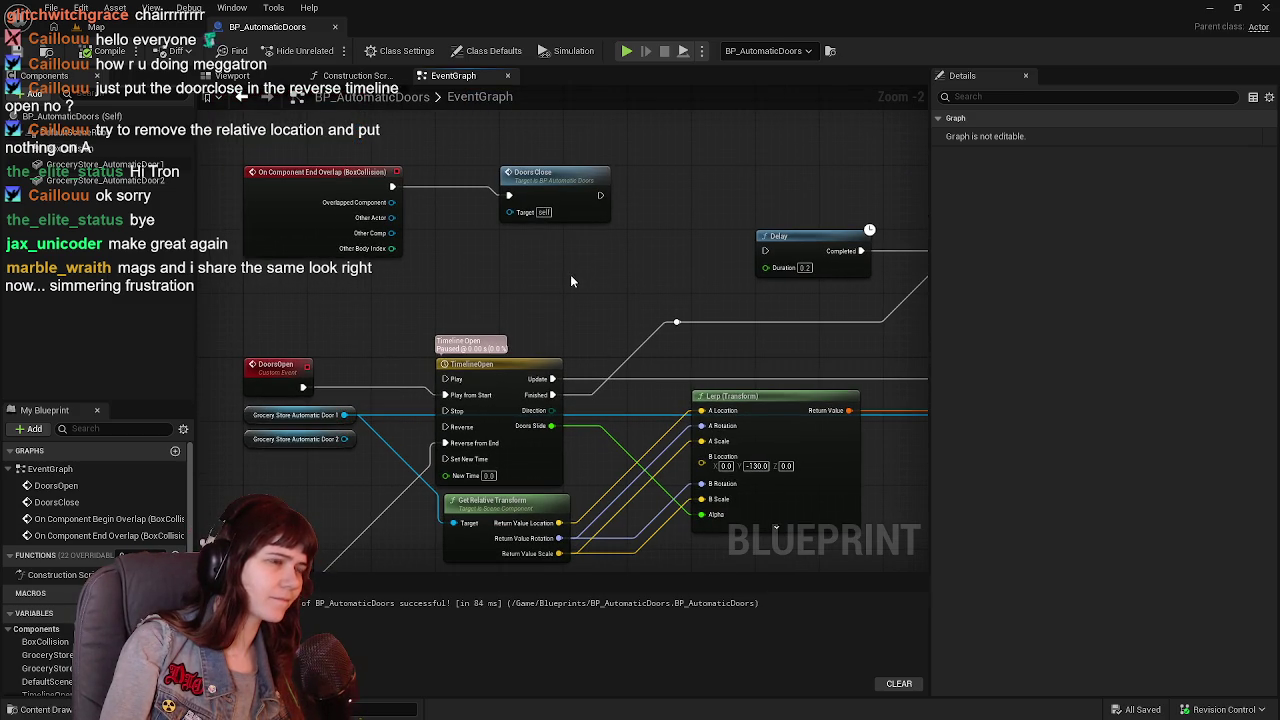
pyautogui.moveTo(465, 337); pyautogui.dragTo(479, 243)
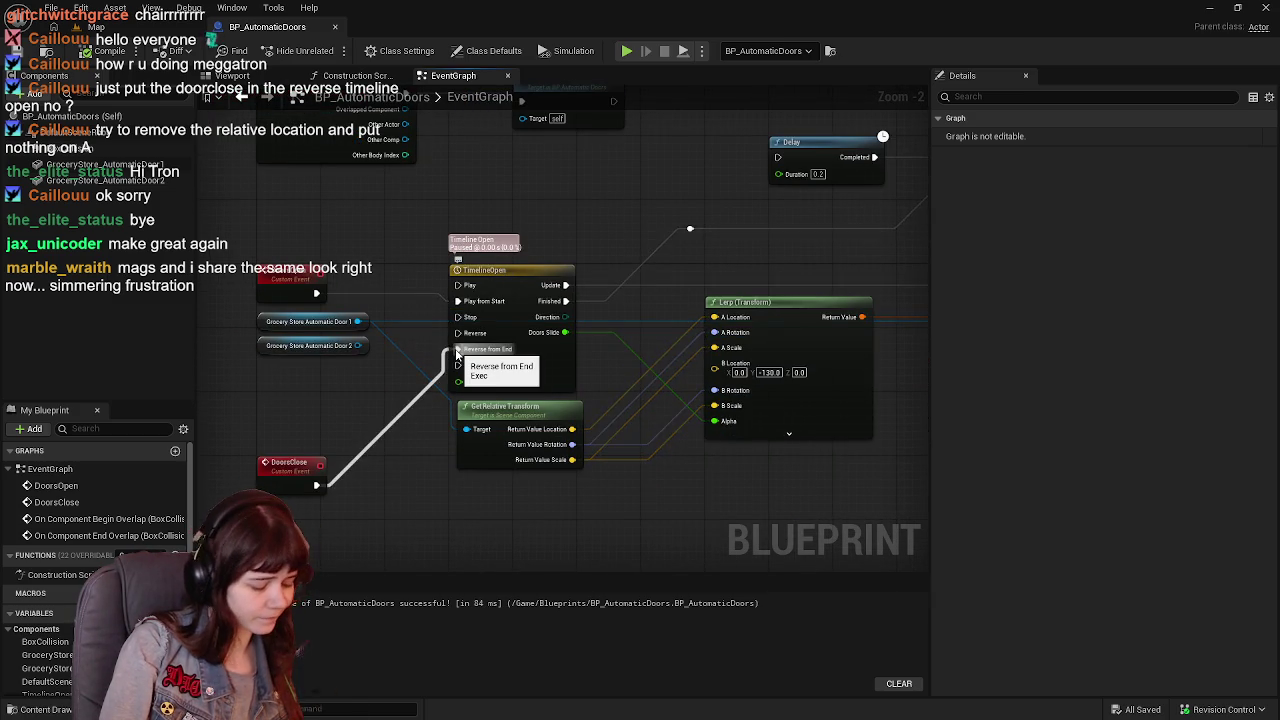
pyautogui.keyDown('alt'); pyautogui.click(460, 333); pyautogui.keyUp('alt')
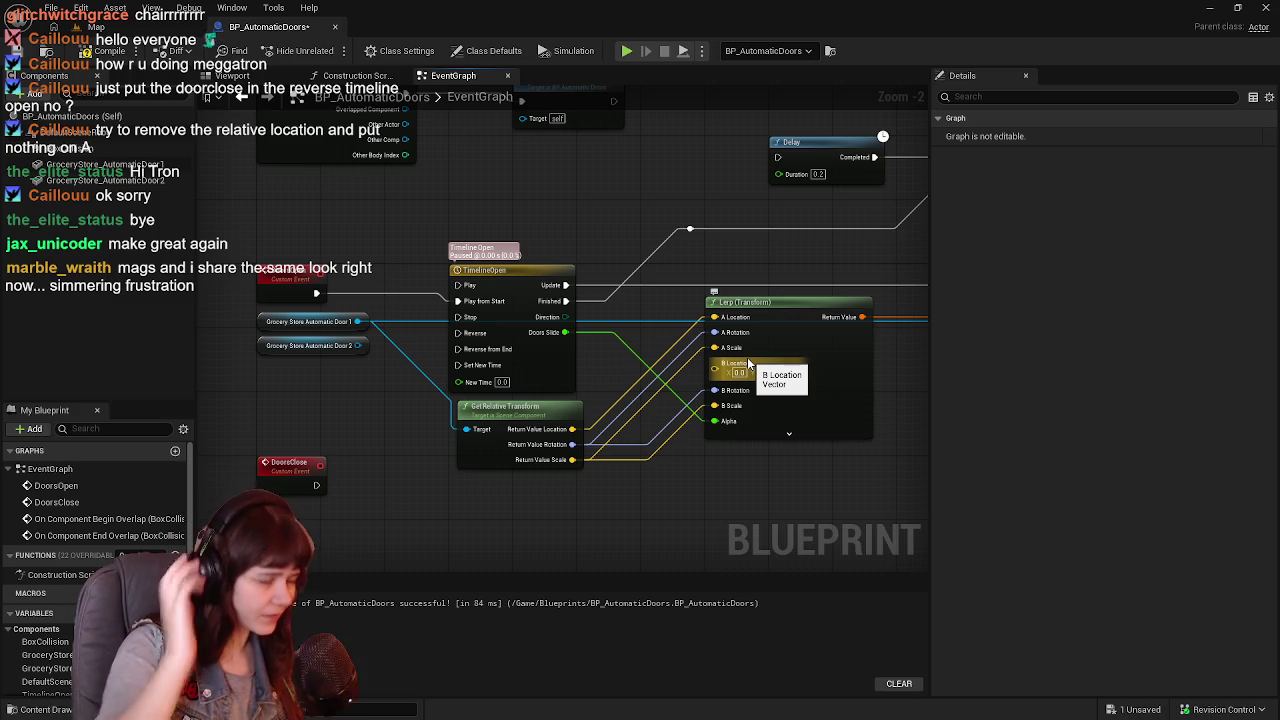
# Move the DoorsClose event node further down the graph.
pyautogui.scroll(-2, 300, 420)
pyautogui.click(290, 410)
pyautogui.moveTo(290, 410); pyautogui.dragTo(289, 490)
pyautogui.scroll(-2, 272, 402)
pyautogui.scroll(2, 394, 428)
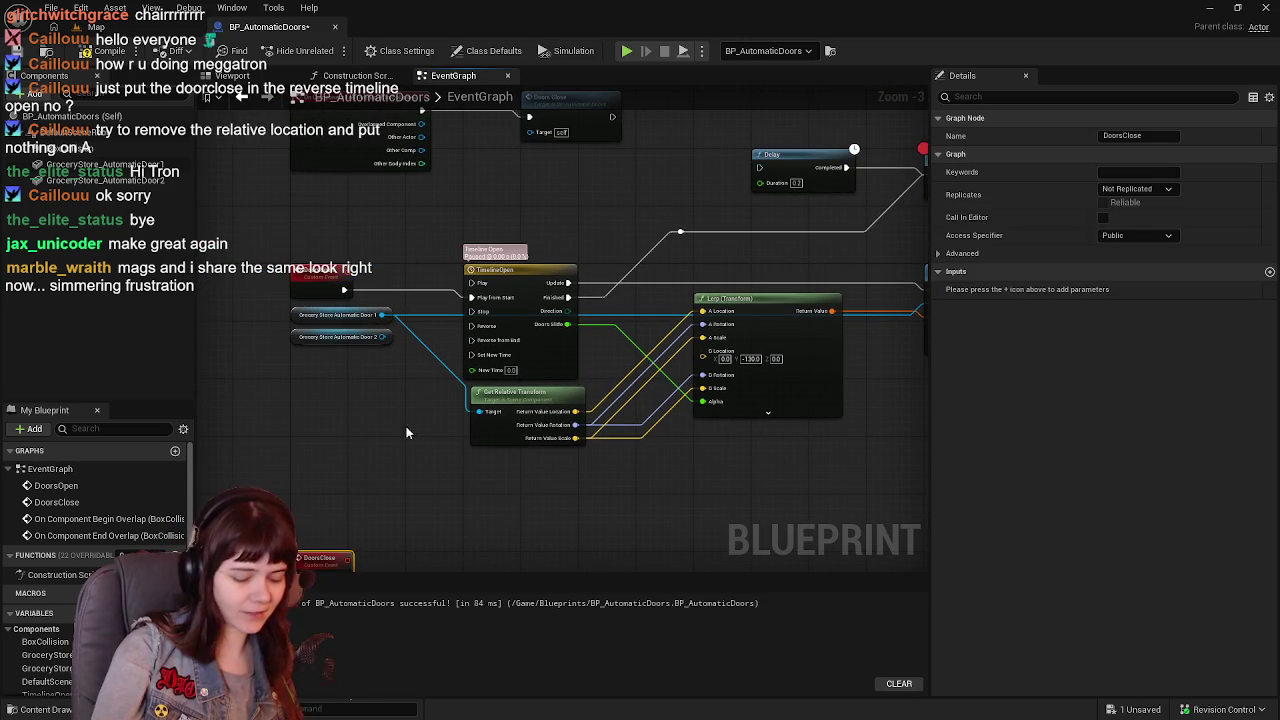
pyautogui.moveTo(552, 366); pyautogui.dragTo(518, 365)
pyautogui.scroll(1, 518, 365)
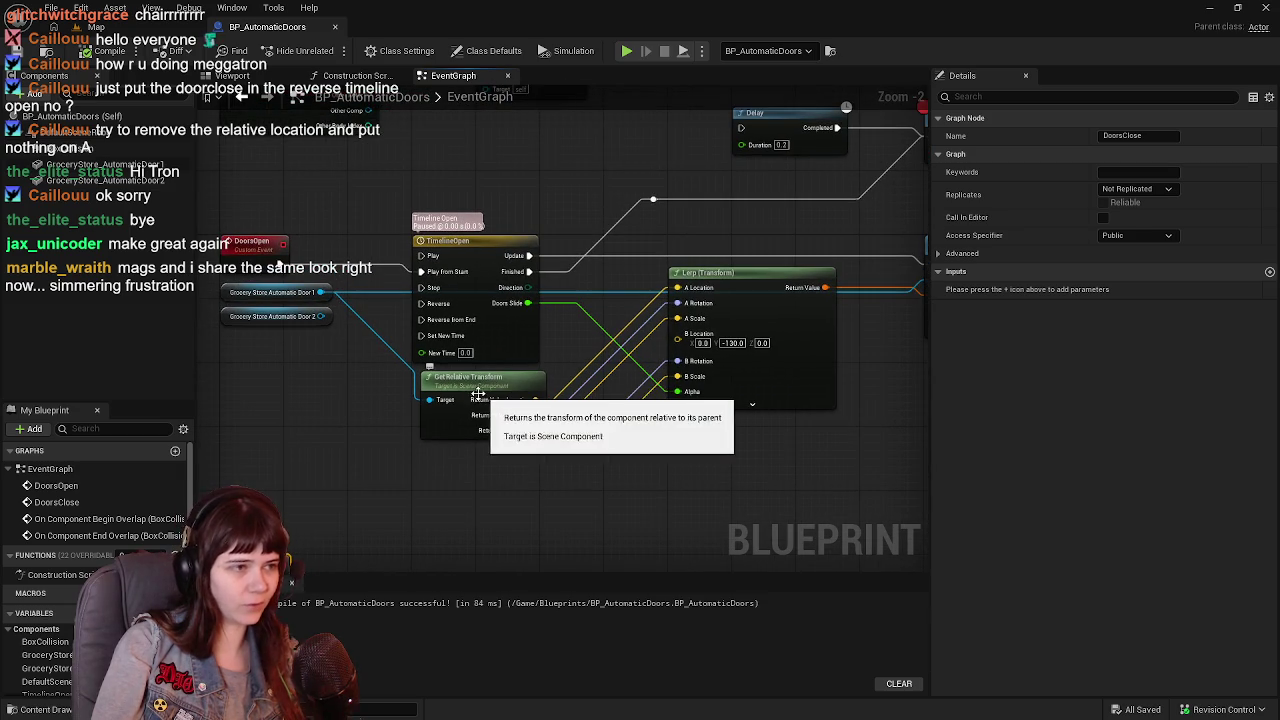
# Delete the Get Relative Transform, Lerp (Transform) and Set Relative Transform nodes.
pyautogui.click(470, 390)
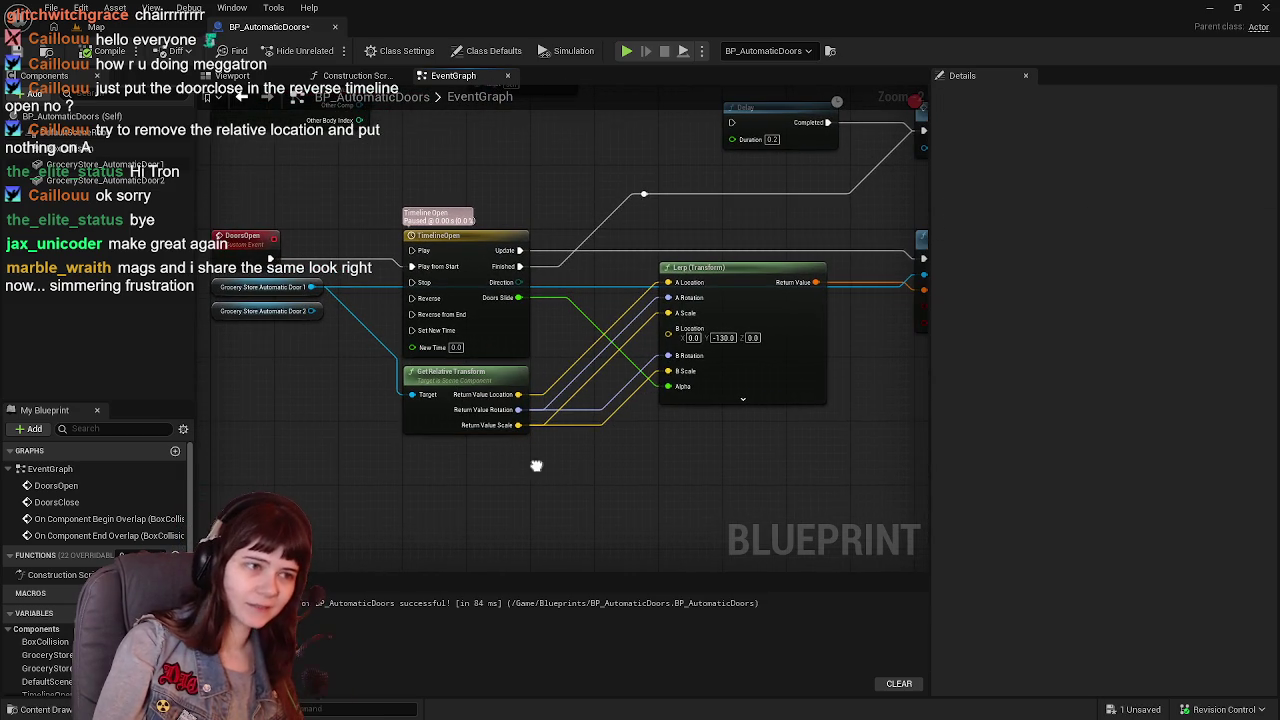
pyautogui.click(431, 371)
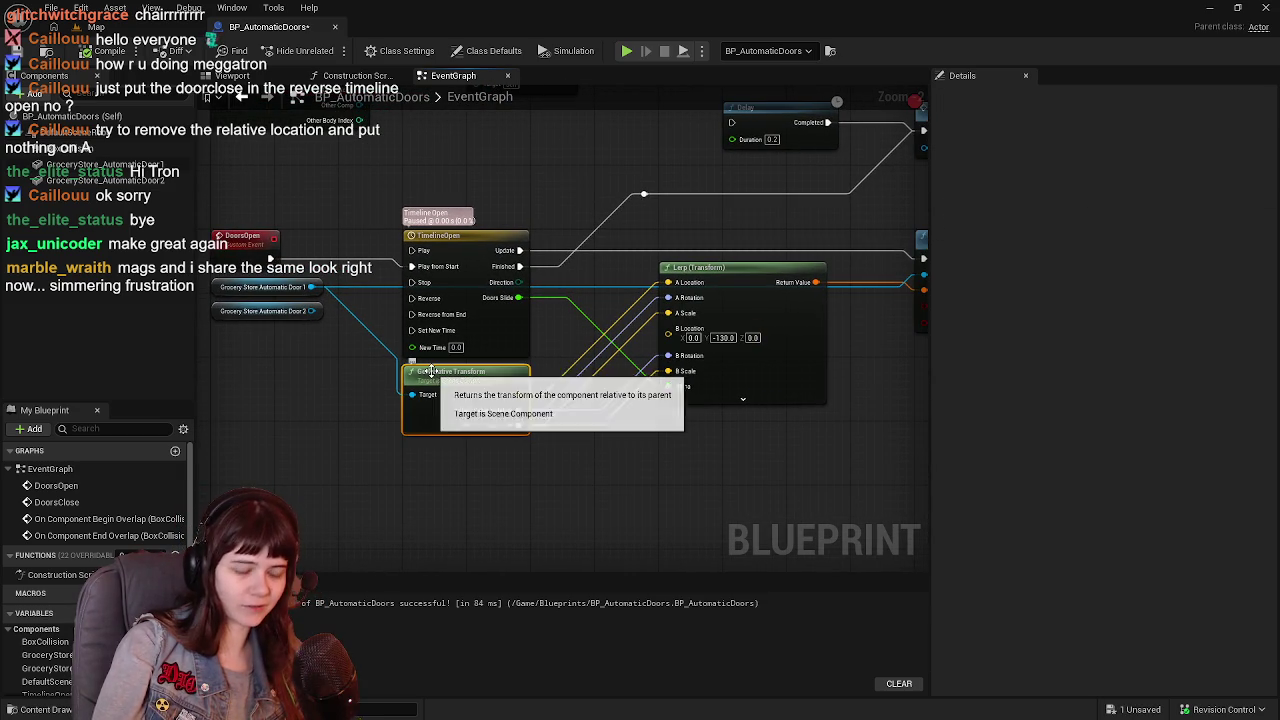
pyautogui.press('Delete')
pyautogui.click(771, 358)
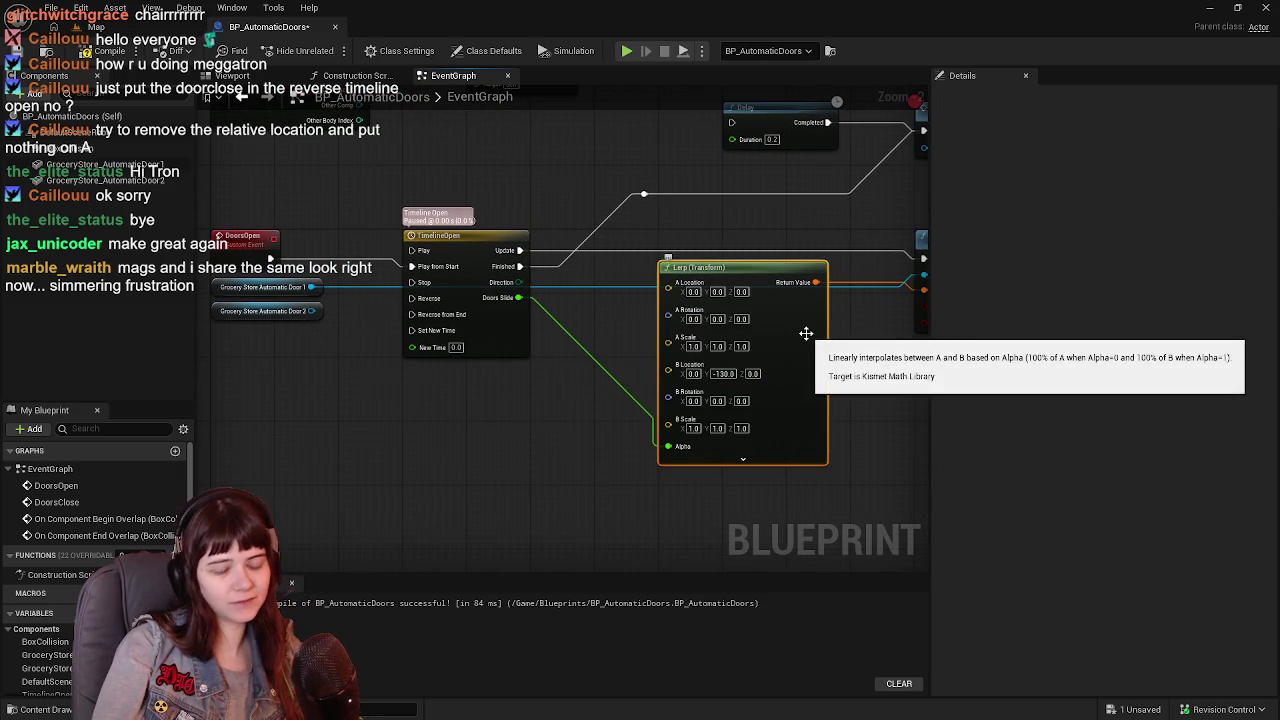
pyautogui.press('Delete')
pyautogui.moveTo(732, 324); pyautogui.dragTo(599, 345)
pyautogui.click(849, 268)
pyautogui.press('Delete')
# Delete the Delay, Doors Close and leftover reroute nodes.
pyautogui.moveTo(661, 232); pyautogui.dragTo(584, 294)
pyautogui.moveTo(443, 163); pyautogui.dragTo(788, 290)
pyautogui.press('Delete')
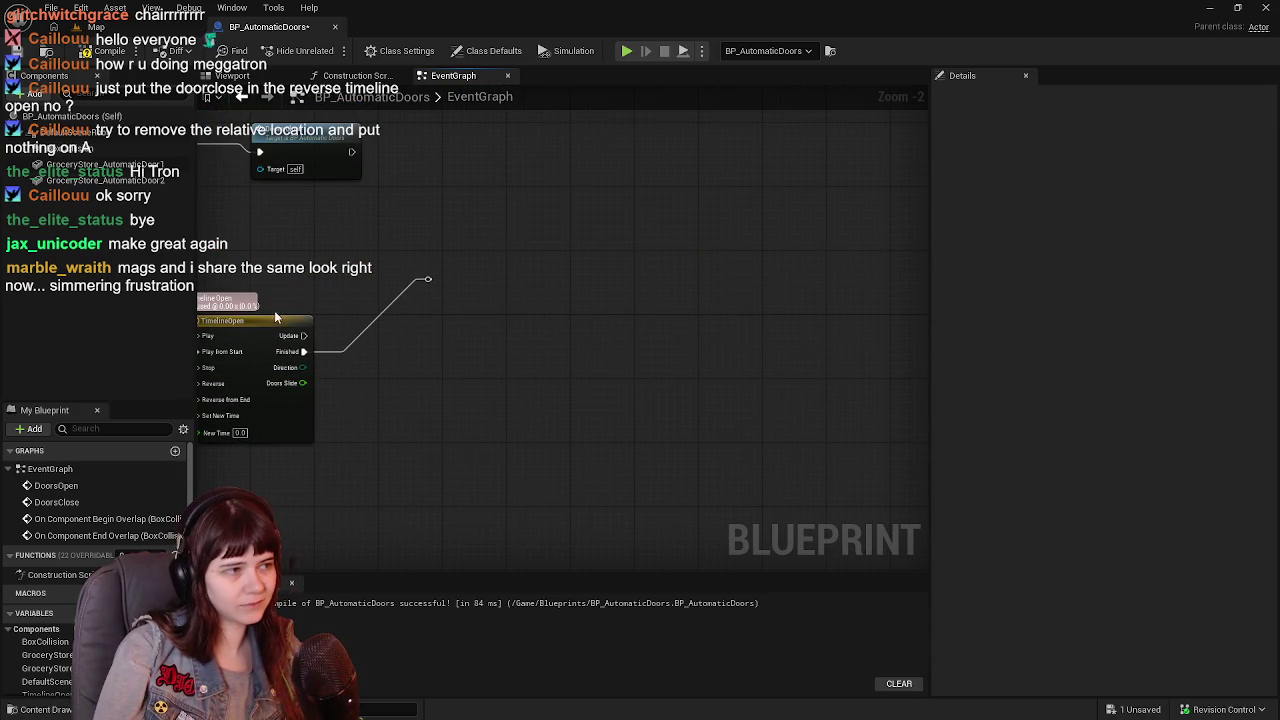
pyautogui.moveTo(323, 318); pyautogui.dragTo(476, 282)
pyautogui.press('Delete')
pyautogui.moveTo(653, 301)
pyautogui.mouseDown()
pyautogui.moveTo(449, 303)
pyautogui.moveTo(307, 403)
pyautogui.moveTo(469, 468)
pyautogui.mouseUp()
# Comment the DoorsClose event with 'Doors don't close when the player leaves the box collision'.
pyautogui.write('c')
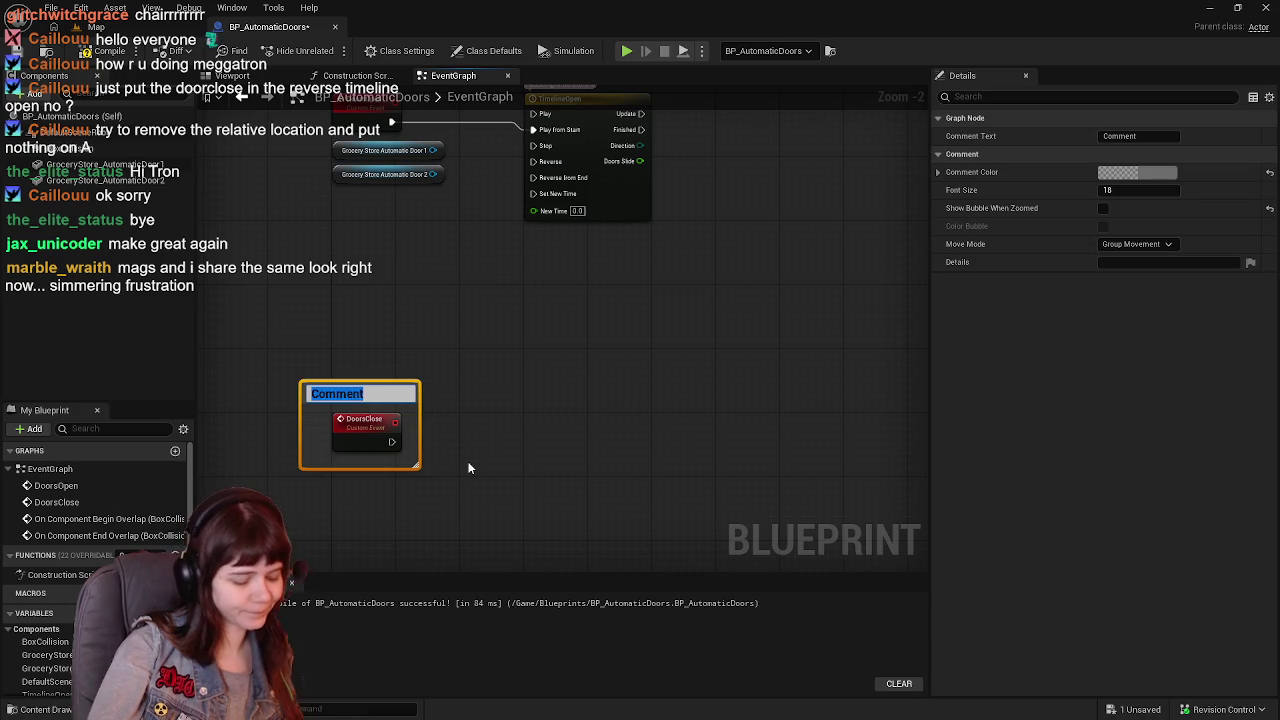
pyautogui.write("Doors don't close")
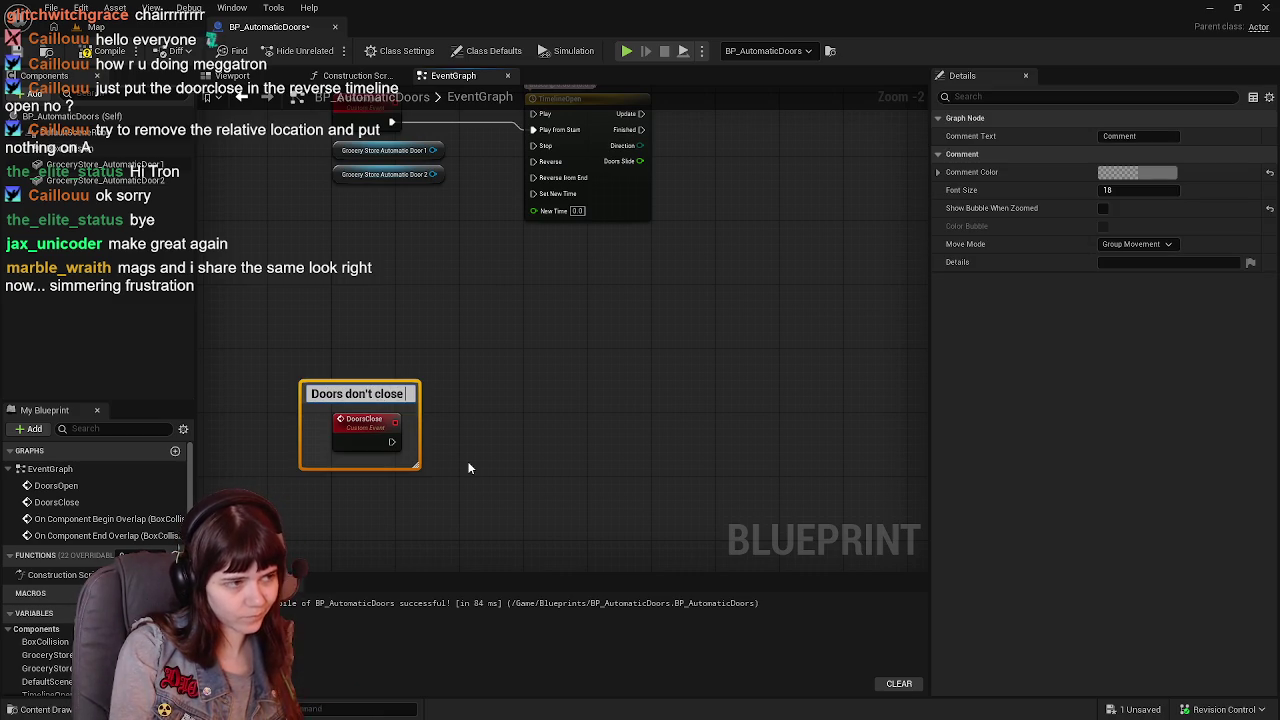
pyautogui.write('when the player leav')
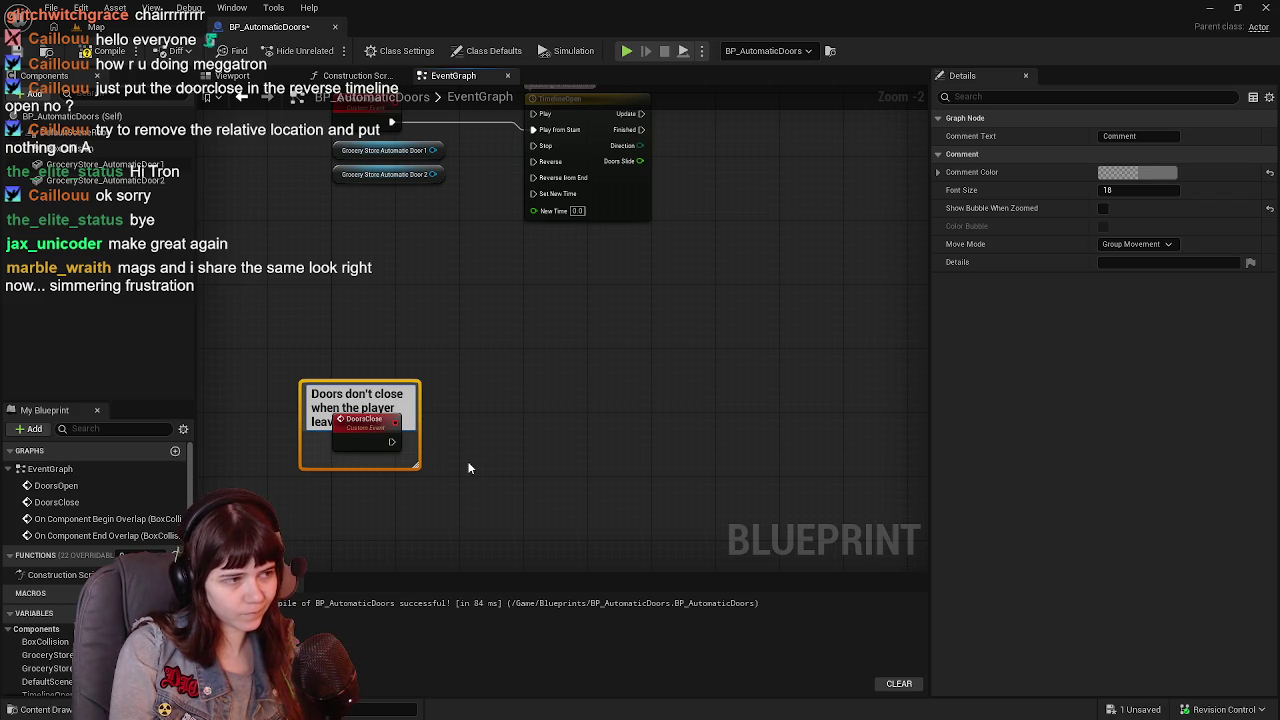
pyautogui.write('es the collision')
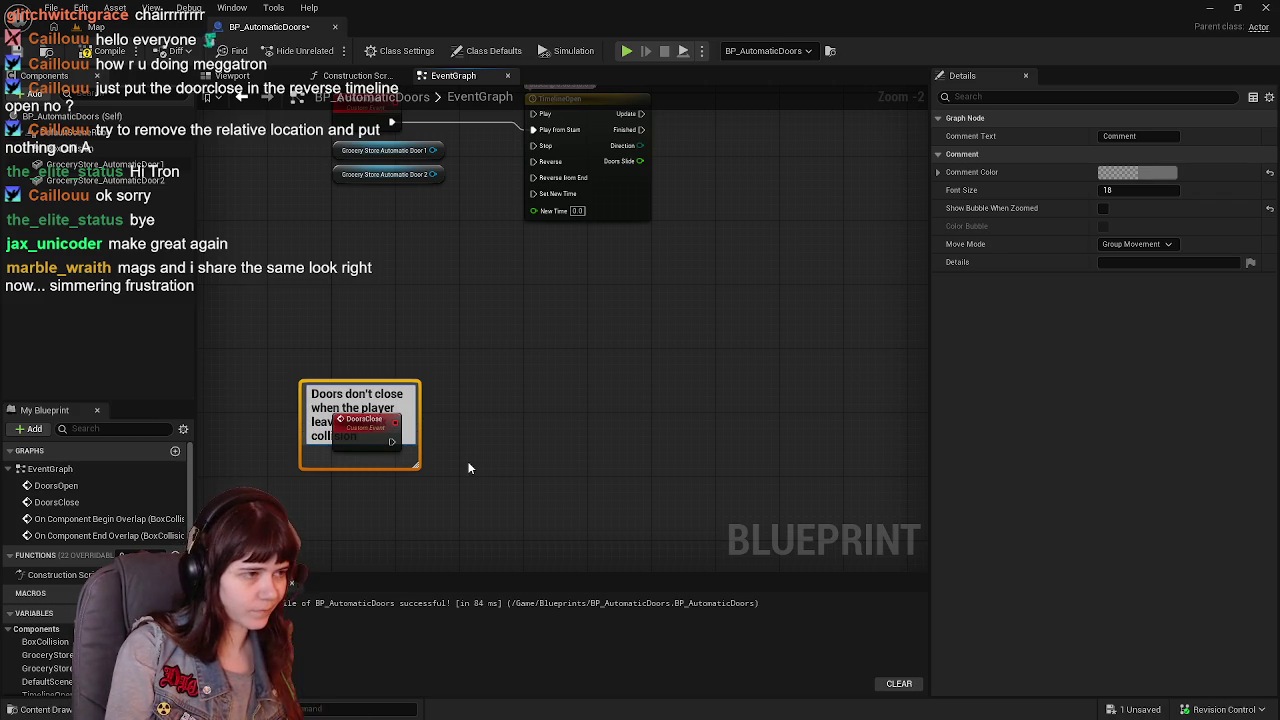
pyautogui.press('Return')
pyautogui.moveTo(421, 436); pyautogui.dragTo(687, 436)
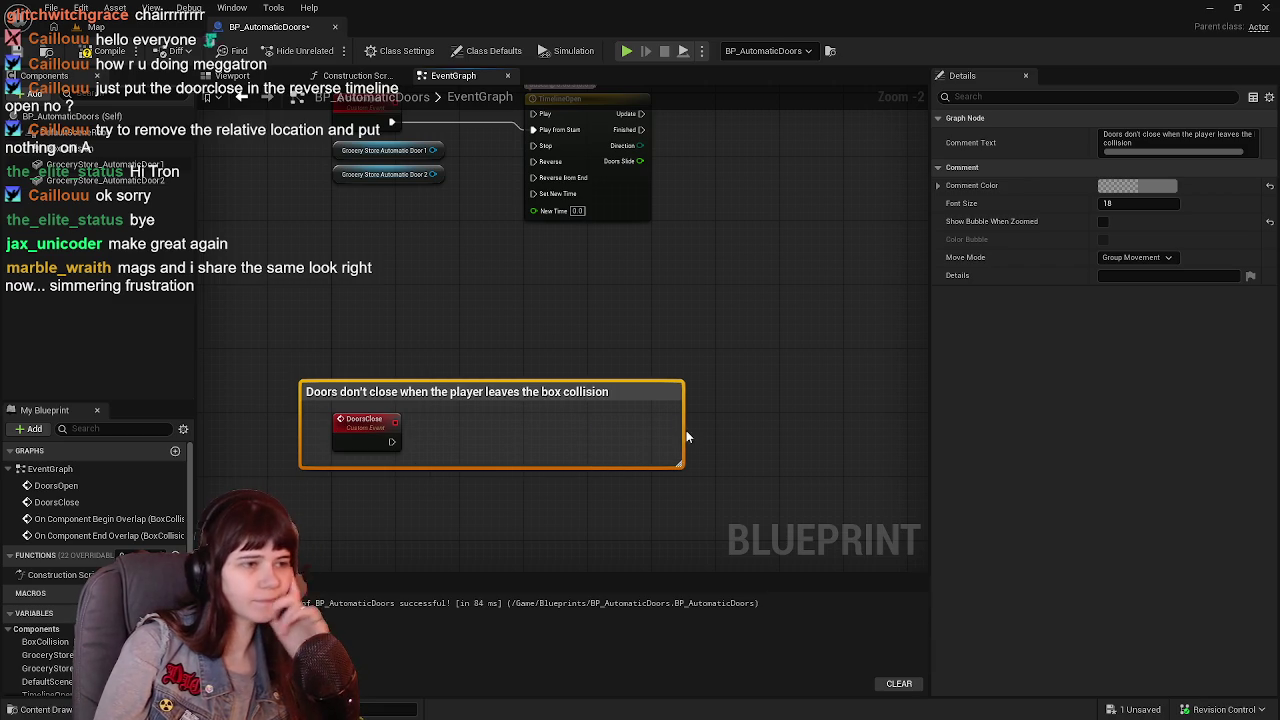
# Set the comment colour to red.
pyautogui.click(1137, 185)
pyautogui.click(992, 279)
pyautogui.moveTo(922, 408); pyautogui.dragTo(872, 410)
pyautogui.click(1046, 509)
pyautogui.click(903, 422)
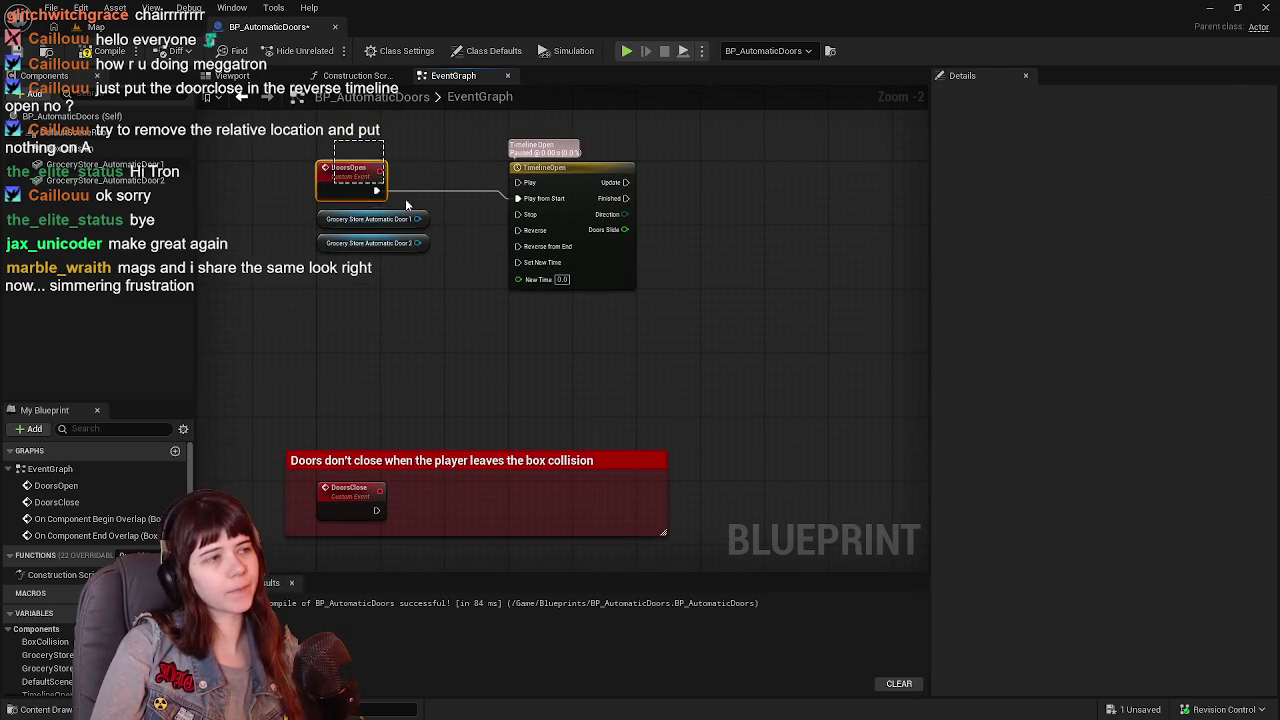
# Add a Get Relative Location node fed by Grocery Store Automatic Door 1.
pyautogui.moveTo(381, 272); pyautogui.dragTo(484, 379)
pyautogui.write('gt')
pyautogui.press('BackSpace')
pyautogui.write('et')
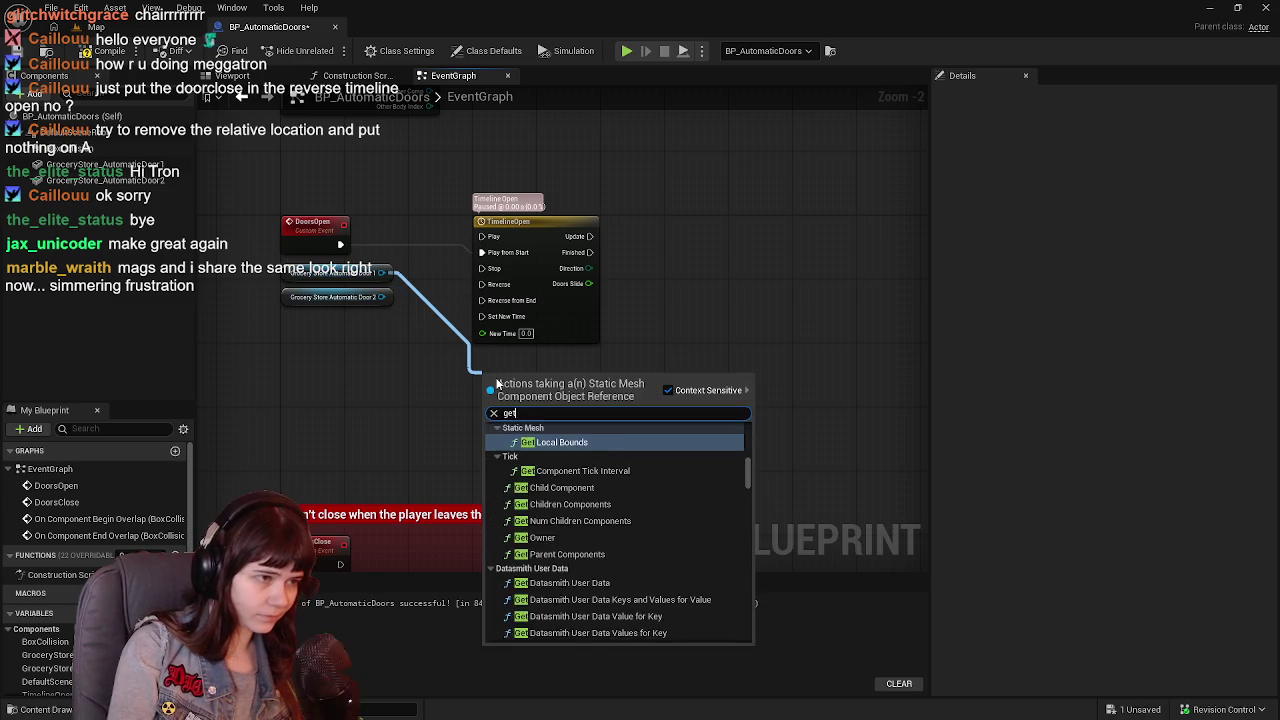
pyautogui.write(' reltive loc')
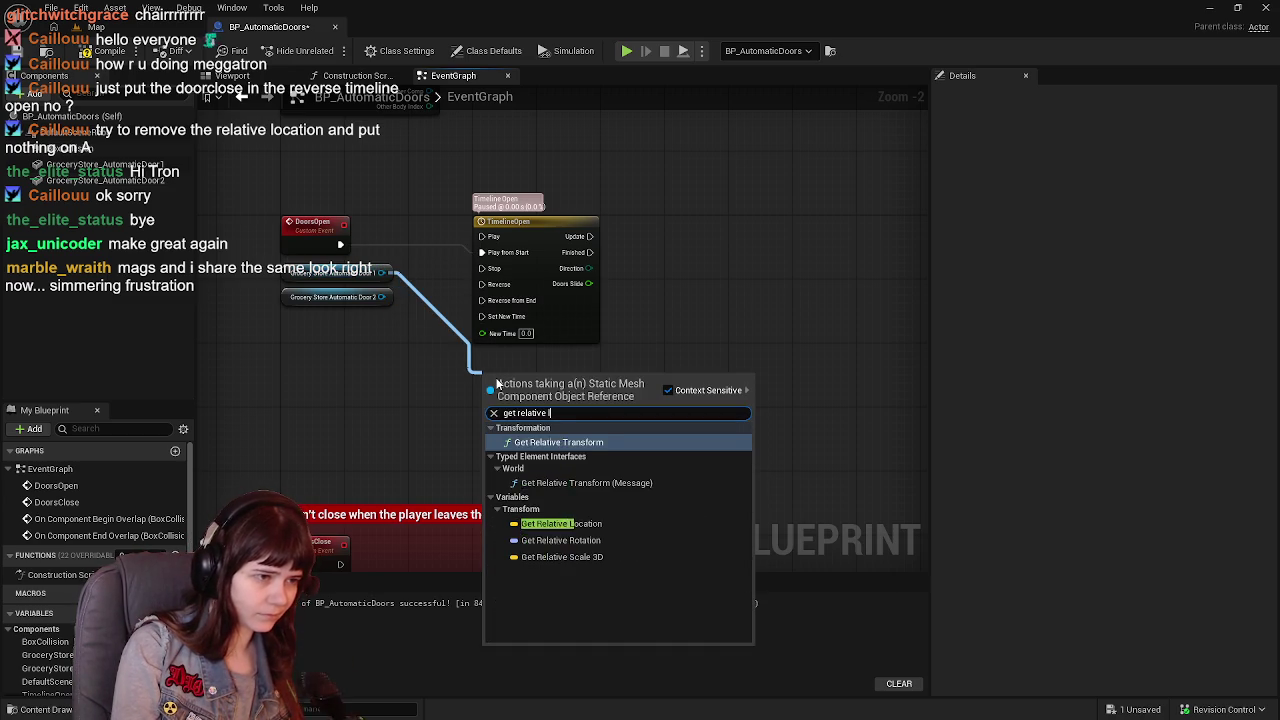
pyautogui.press('Return')
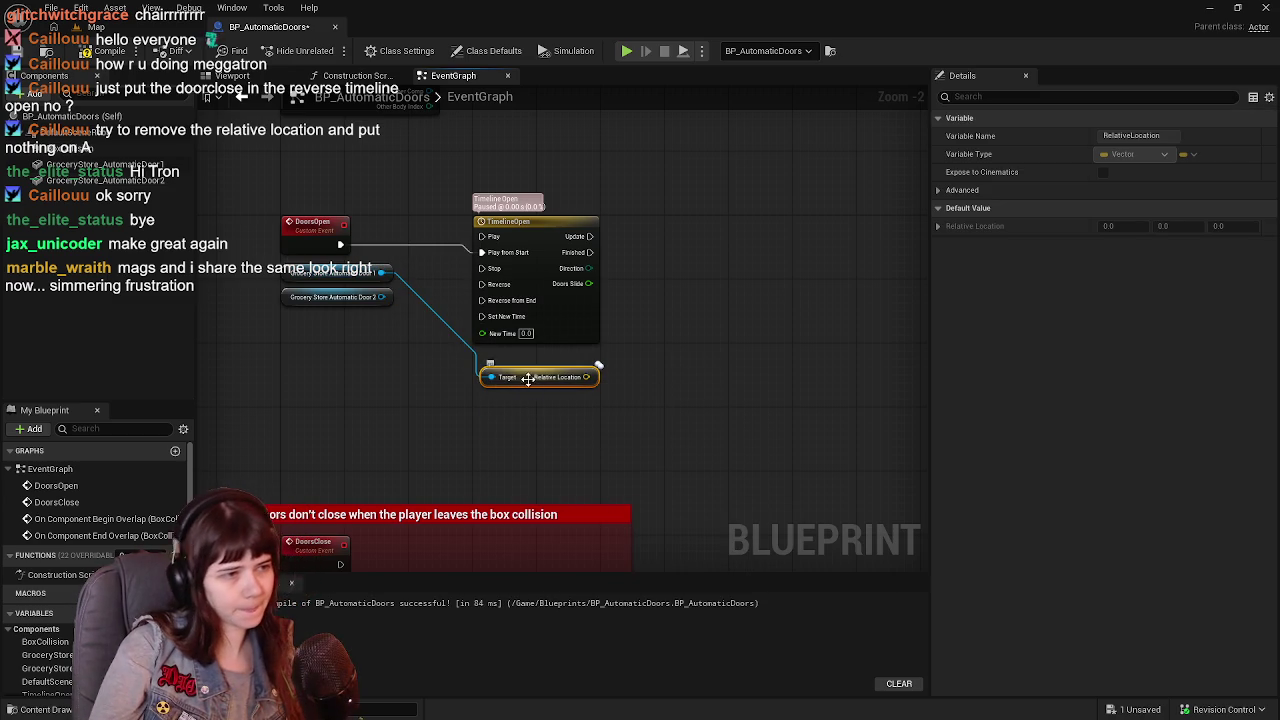
pyautogui.moveTo(527, 379); pyautogui.dragTo(519, 369)
# Add a second Get Relative Location node for Door 2 and stack it under the first.
pyautogui.moveTo(381, 297); pyautogui.dragTo(488, 417)
pyautogui.write('get relative locati')
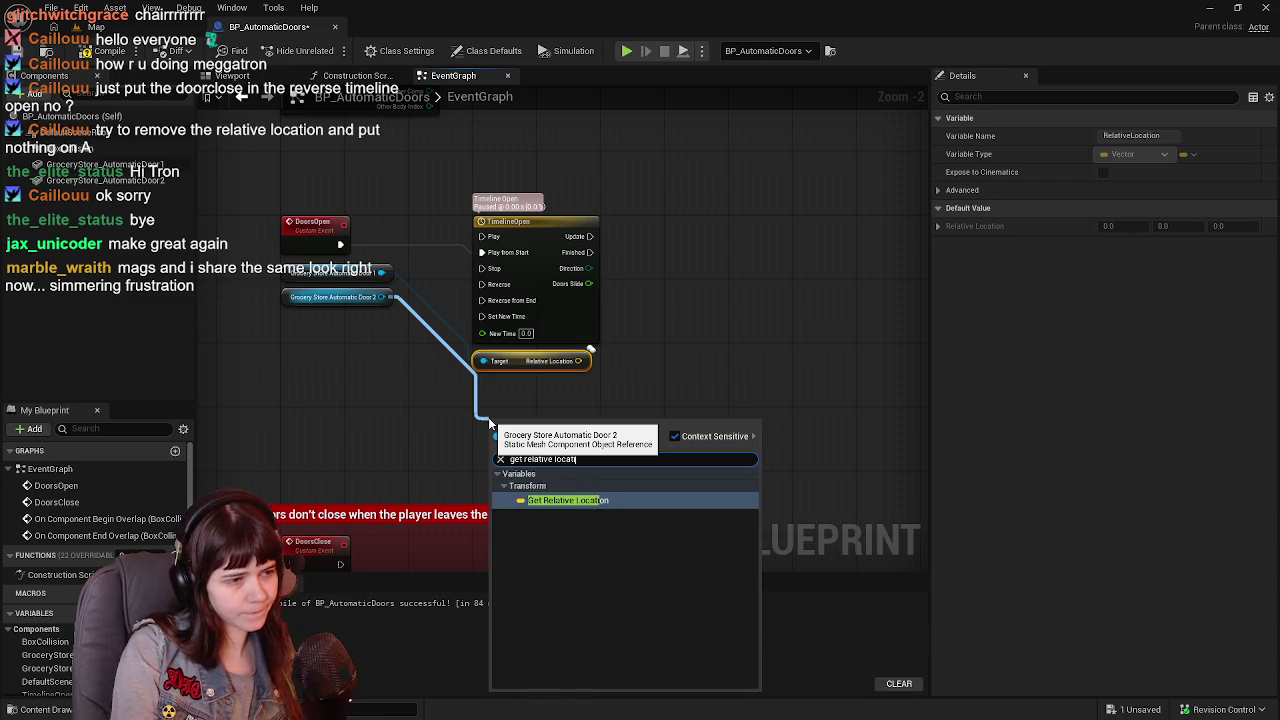
pyautogui.press('Return')
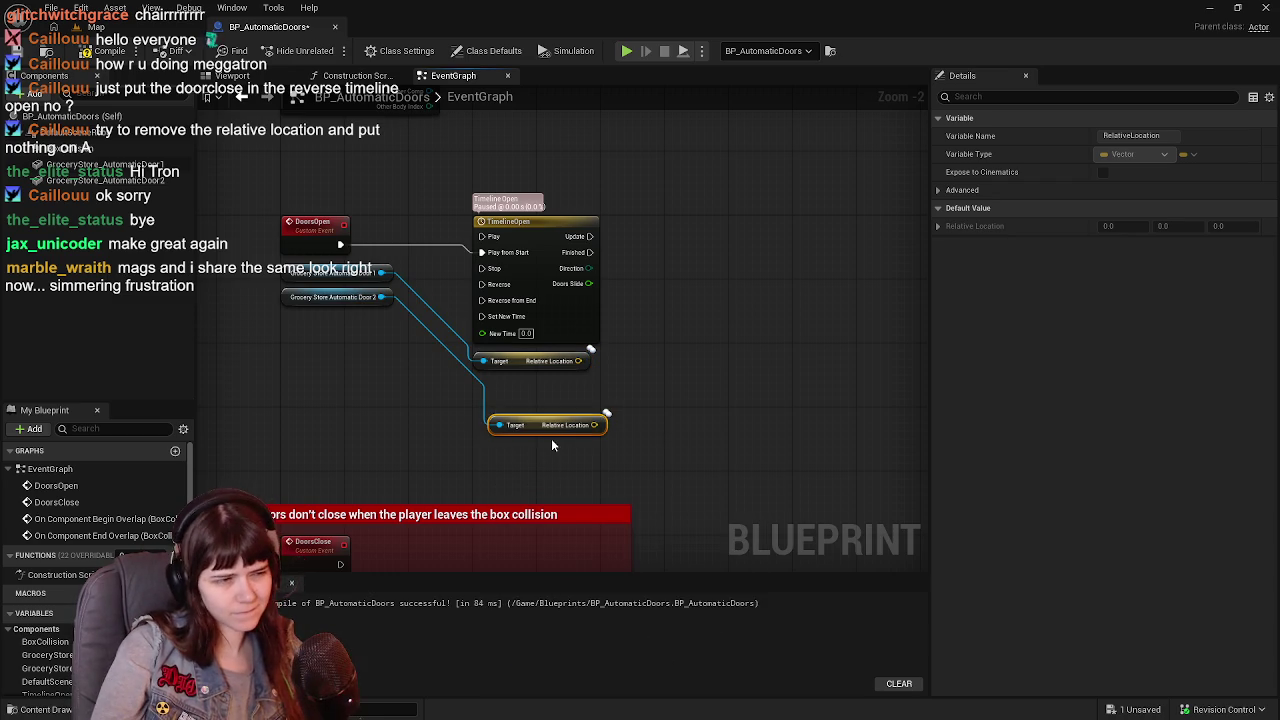
pyautogui.moveTo(535, 429); pyautogui.dragTo(519, 389)
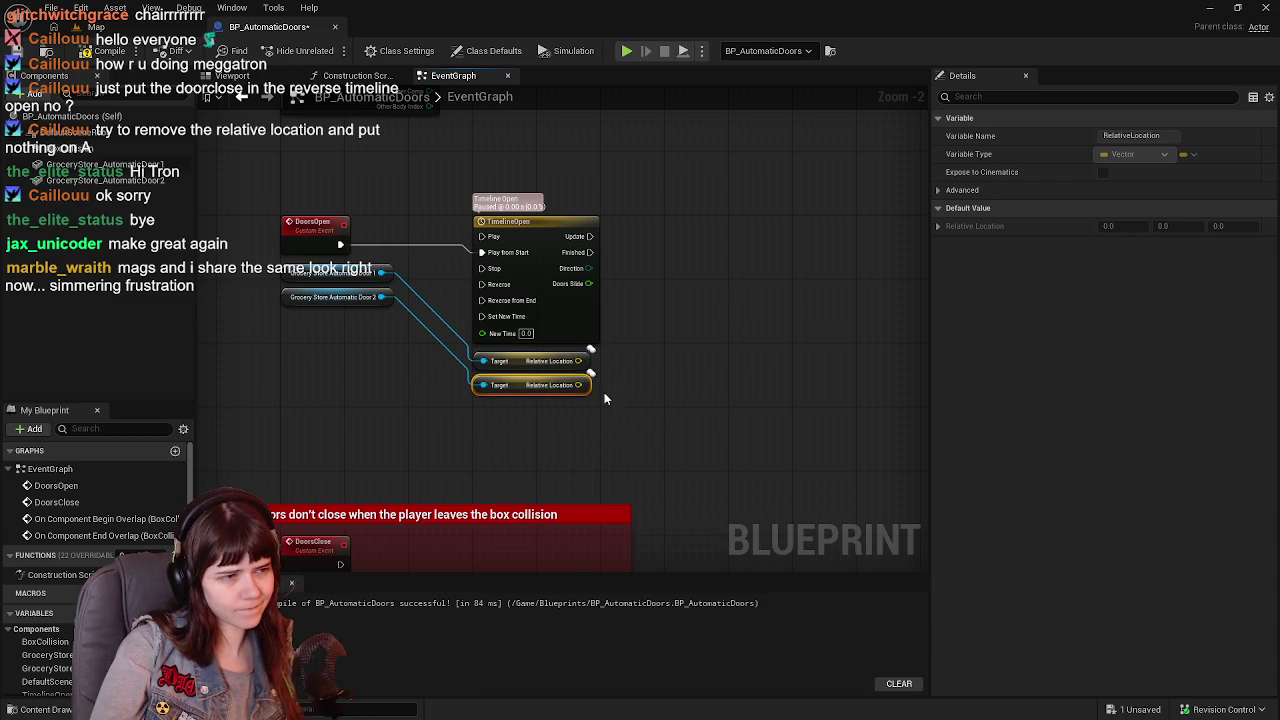
pyautogui.scroll(-1, 574, 396)
pyautogui.moveTo(430, 227)
pyautogui.mouseDown()
pyautogui.moveTo(476, 318)
pyautogui.moveTo(503, 266)
pyautogui.moveTo(526, 441)
pyautogui.moveTo(526, 363)
pyautogui.moveTo(489, 391)
pyautogui.mouseUp()
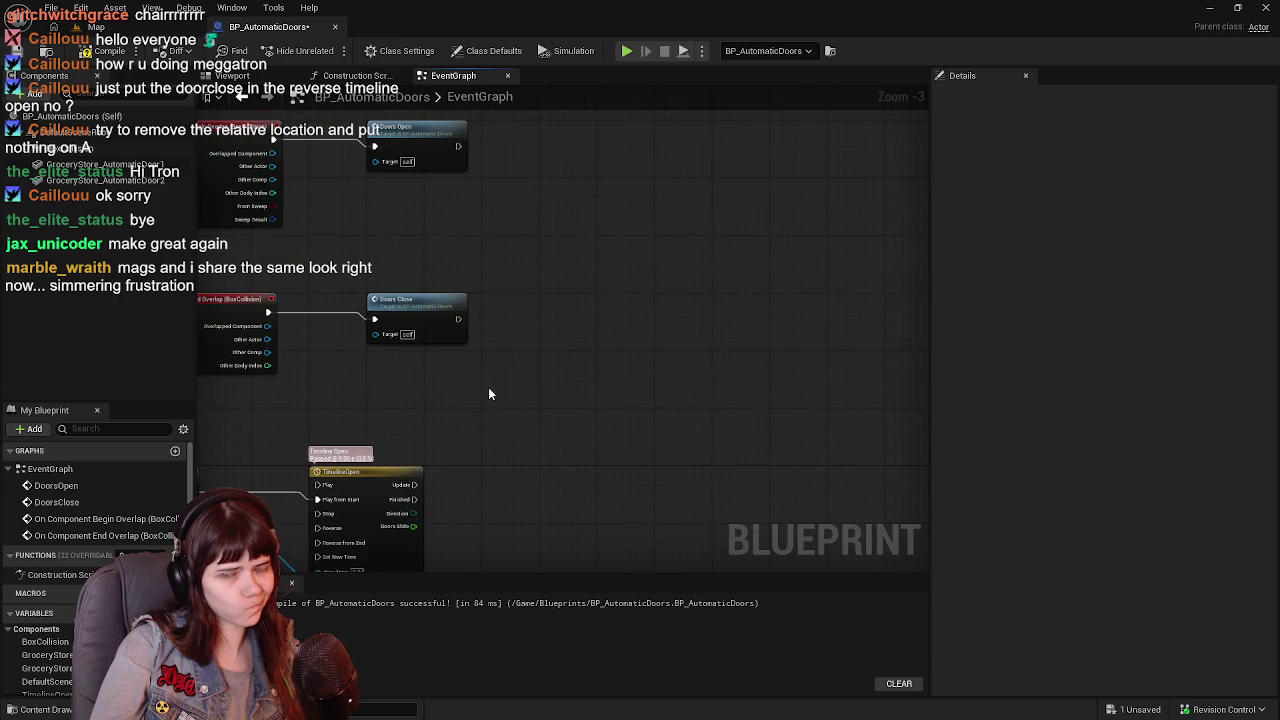
pyautogui.rightClick(596, 349)
# Add an Event BeginPlay node to the EventGraph with the beginplay search.
pyautogui.write('beginplay')
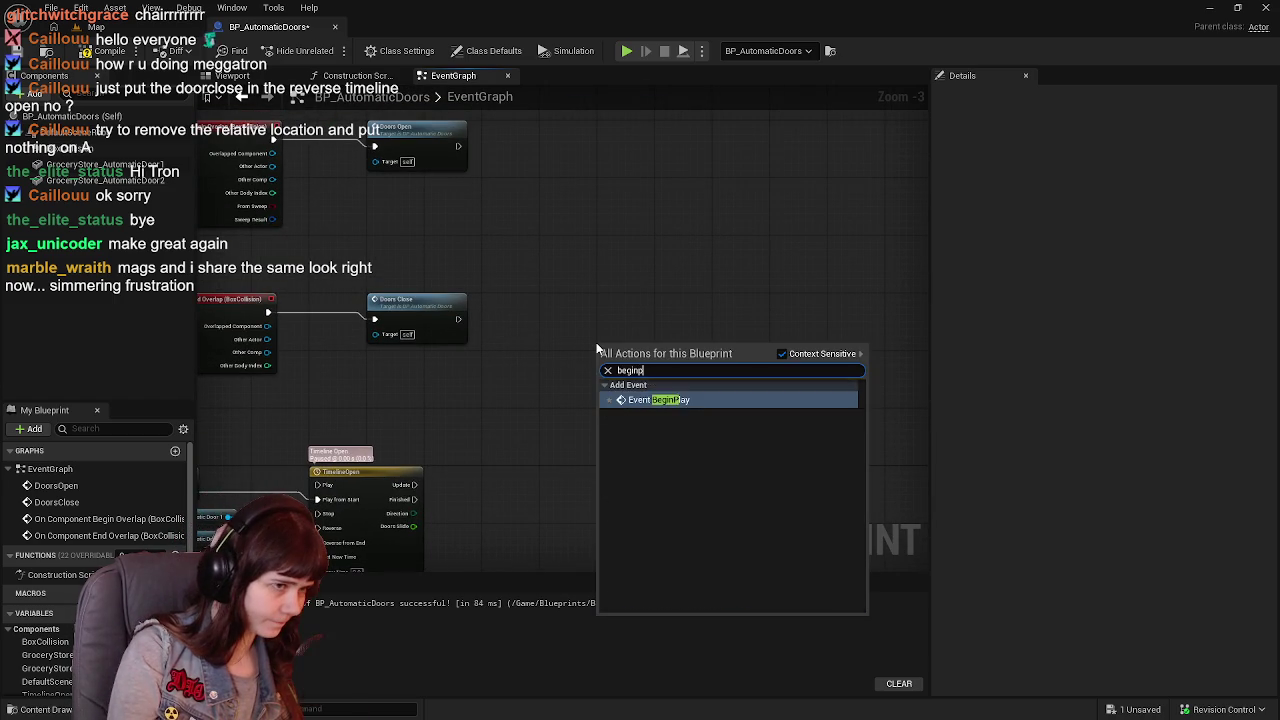
pyautogui.press('Return')
pyautogui.moveTo(600, 346)
pyautogui.mouseDown()
pyautogui.moveTo(745, 315)
pyautogui.moveTo(296, 388)
pyautogui.moveTo(337, 214)
pyautogui.moveTo(351, 431)
pyautogui.moveTo(336, 312)
pyautogui.mouseUp()
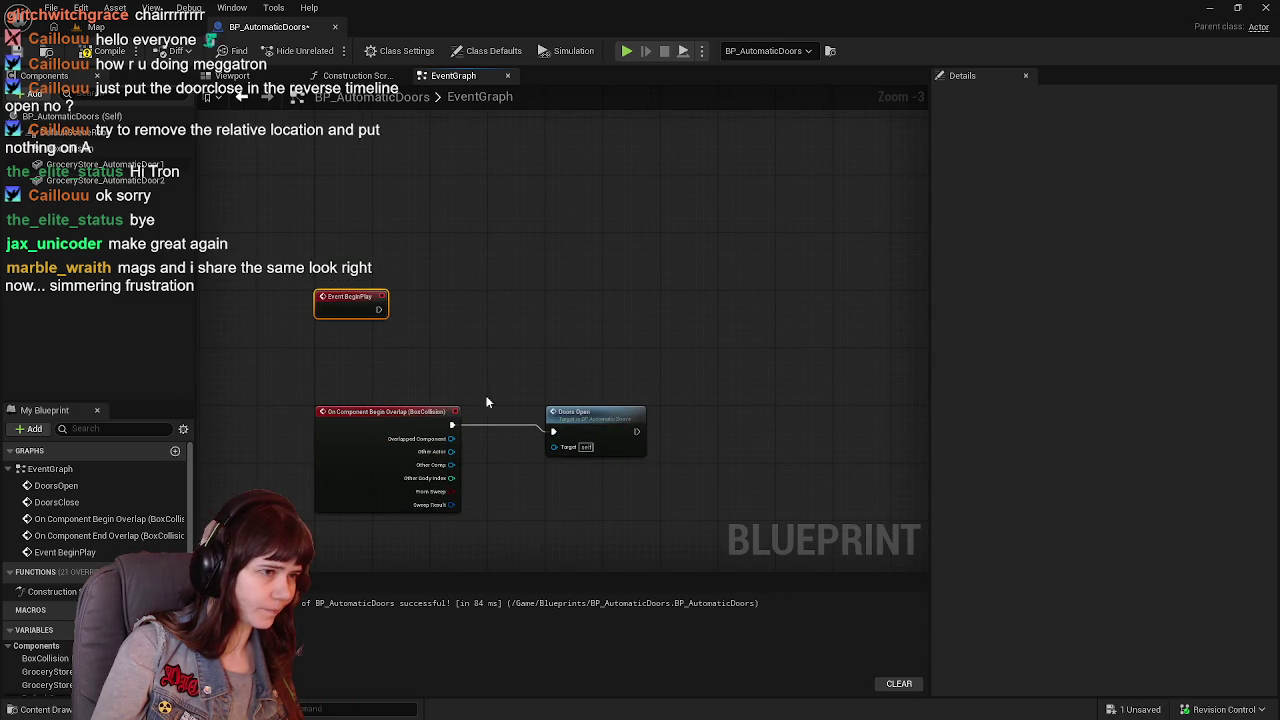
pyautogui.scroll(-1, 520, 170)
pyautogui.scroll(1, 437, 222)
# Shift the overlap events and Doors Open/Close calls left, with Event BeginPlay beside them.
pyautogui.moveTo(314, 178); pyautogui.dragTo(648, 369)
pyautogui.scroll(-2, 605, 314)
pyautogui.moveTo(447, 182); pyautogui.dragTo(235, 215)
pyautogui.scroll(1, 430, 355)
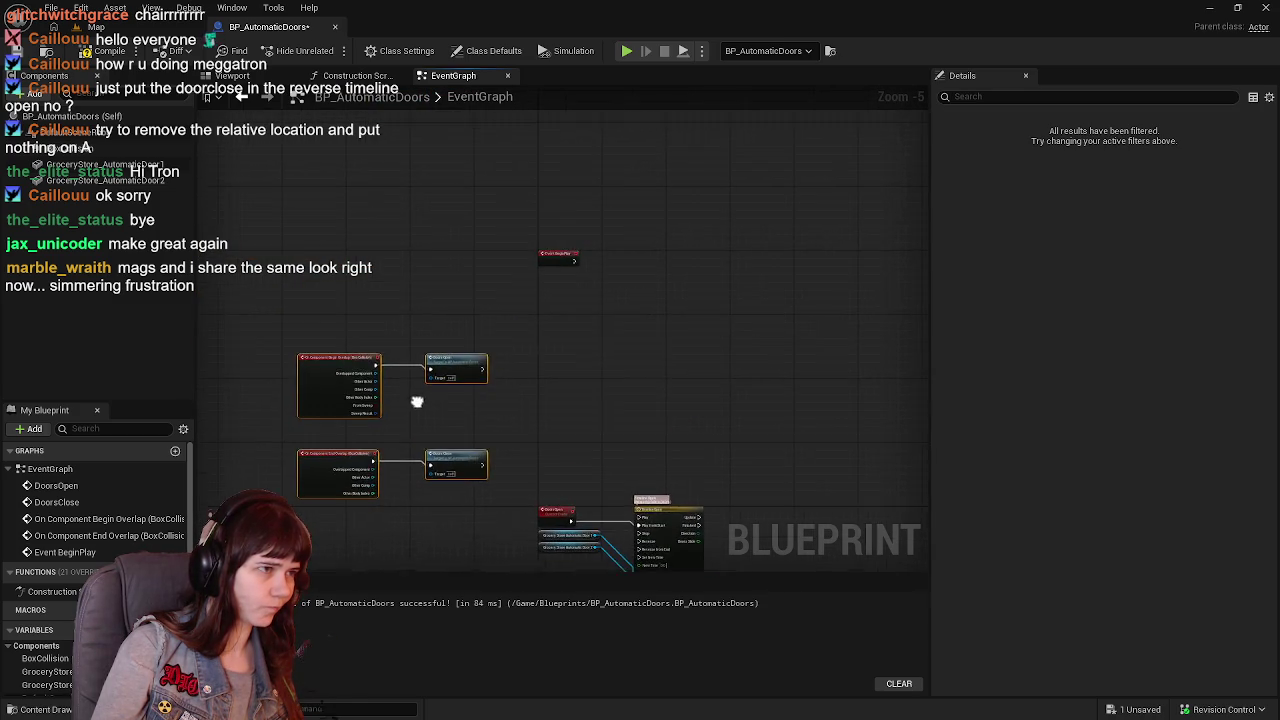
pyautogui.moveTo(486, 156)
pyautogui.mouseDown()
pyautogui.moveTo(489, 388)
pyautogui.moveTo(488, 328)
pyautogui.mouseUp()
pyautogui.scroll(2, 575, 392)
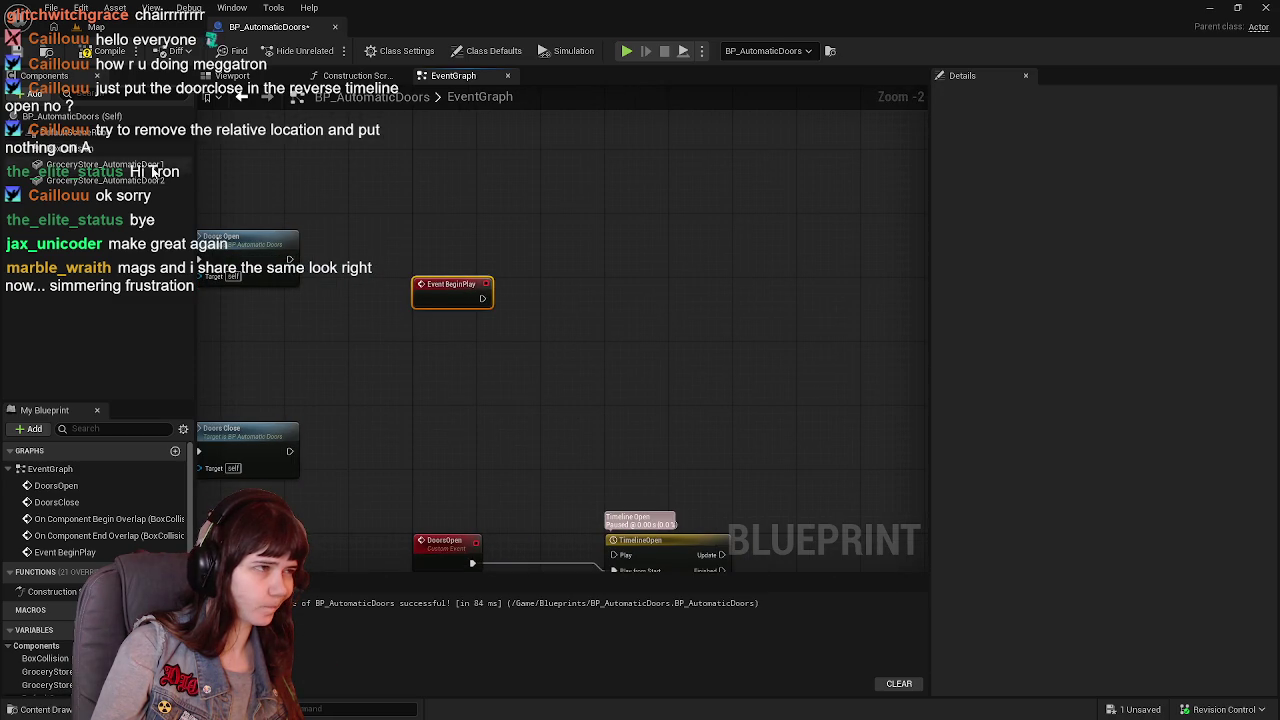
# Move the Door 1 and Door 2 reference nodes up beside Event BeginPlay.
pyautogui.click(575, 392)
pyautogui.click(411, 344)
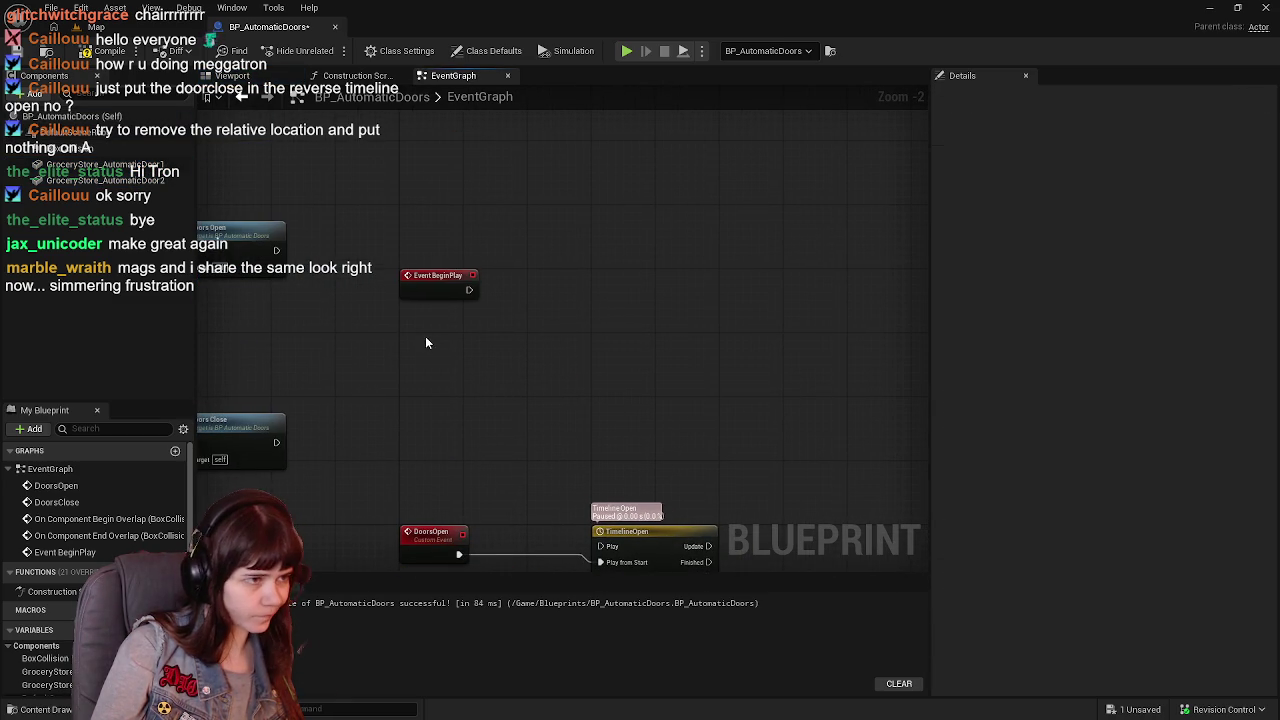
pyautogui.moveTo(431, 541); pyautogui.dragTo(431, 419)
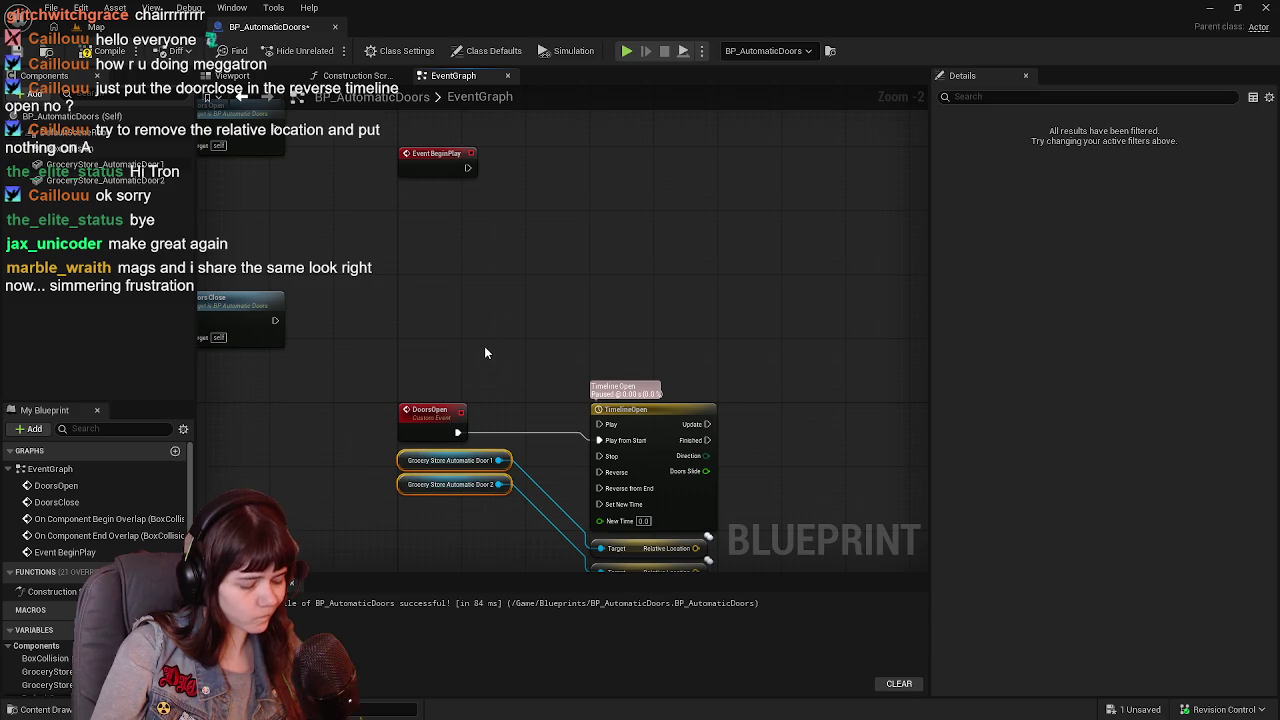
pyautogui.click(419, 214)
pyautogui.moveTo(453, 472); pyautogui.dragTo(420, 224)
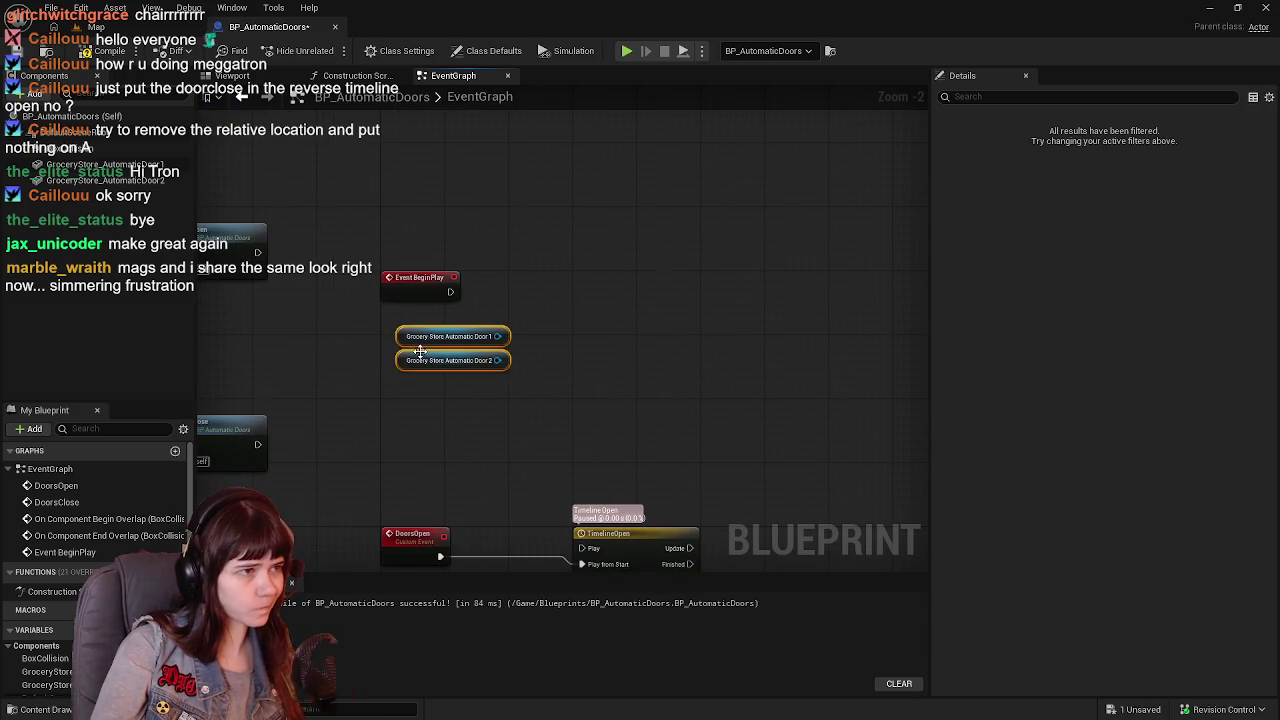
pyautogui.moveTo(496, 316)
pyautogui.mouseDown()
pyautogui.moveTo(471, 275)
pyautogui.moveTo(497, 280)
pyautogui.mouseUp()
# Add Get Relative Location for Door 1 and promote its output to a Door1RelativeLoc variable.
pyautogui.click(514, 306)
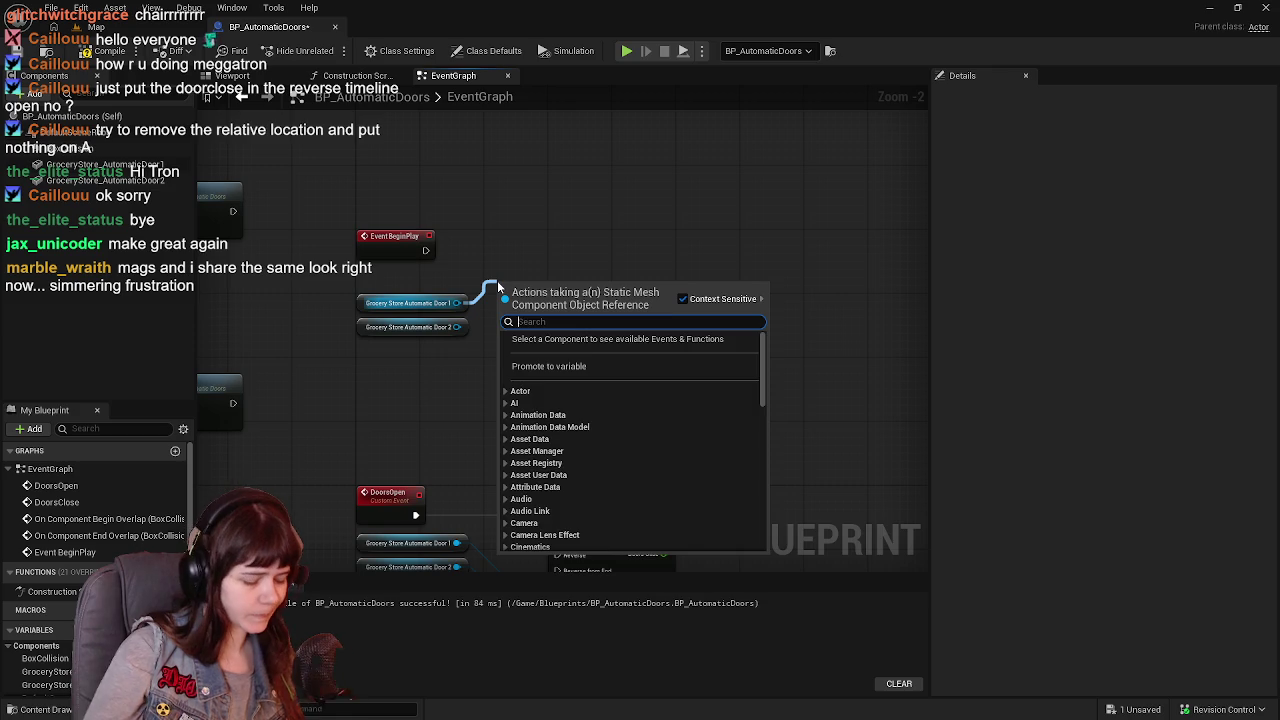
pyautogui.write('get relative location')
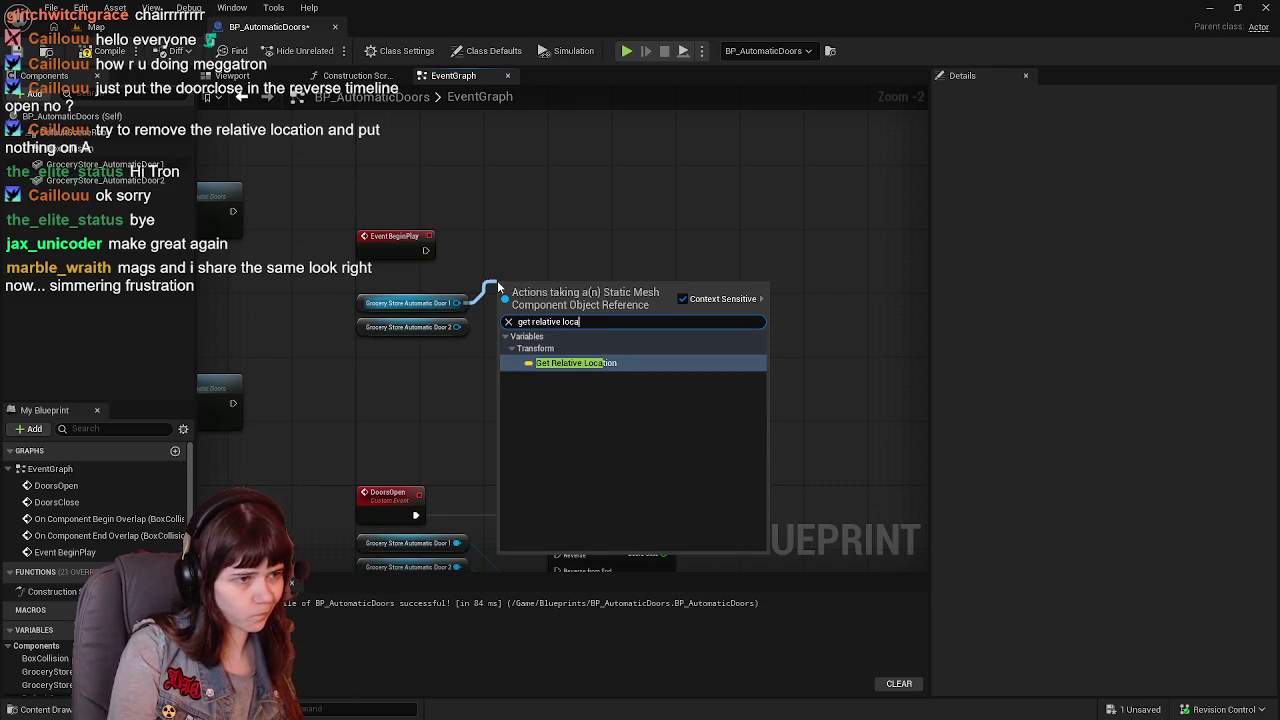
pyautogui.press('Return')
pyautogui.moveTo(529, 286); pyautogui.dragTo(528, 298)
pyautogui.rightClick(591, 303)
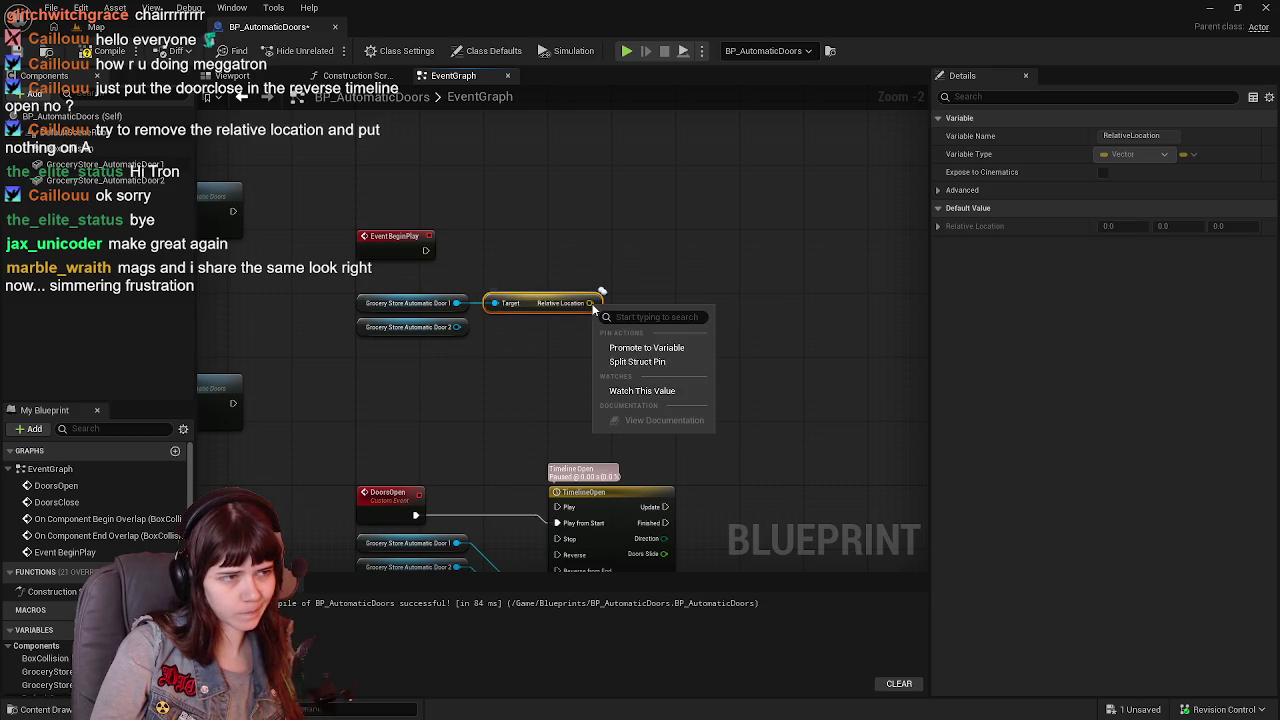
pyautogui.click(655, 348)
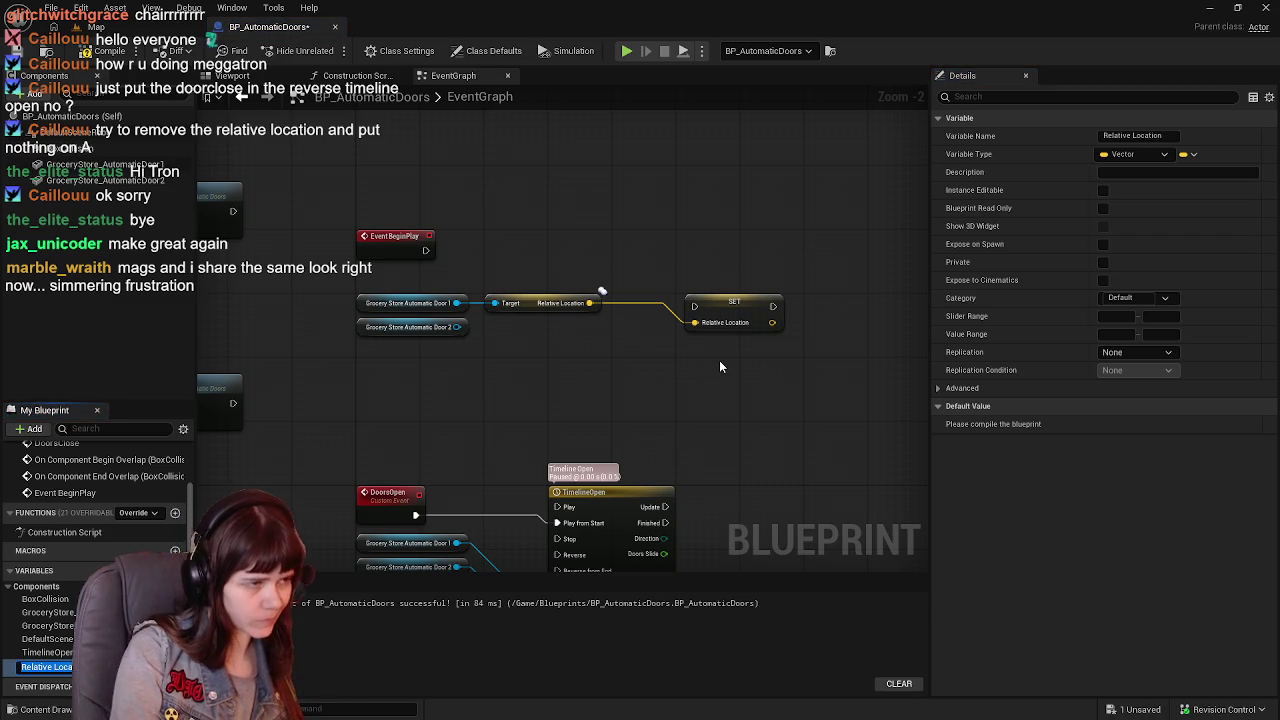
pyautogui.write('Auto')
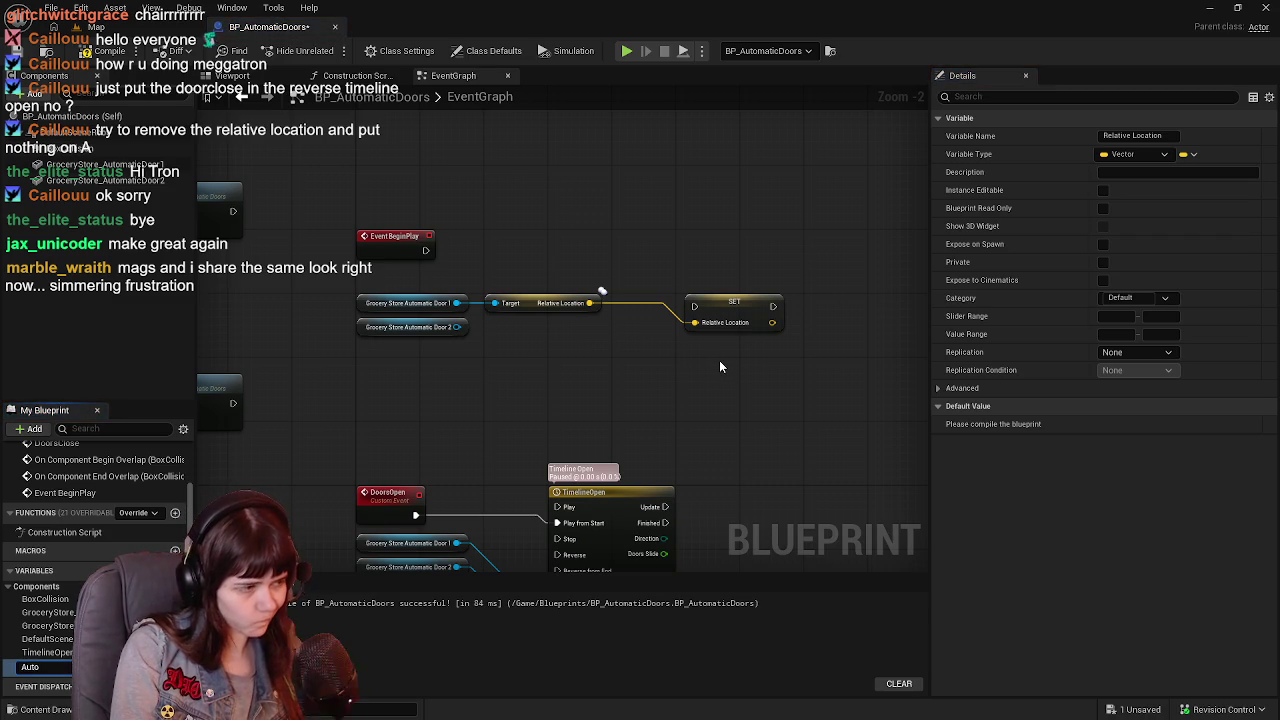
pyautogui.write('Door1')
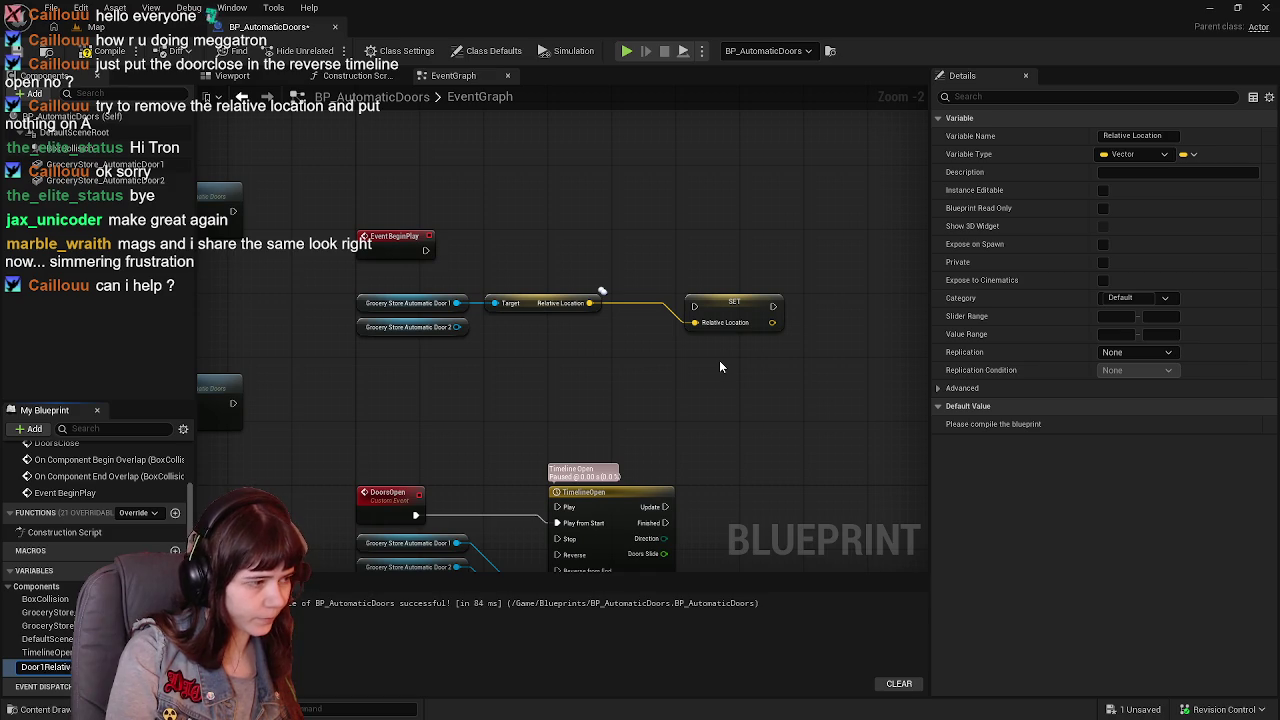
pyautogui.press('Return')
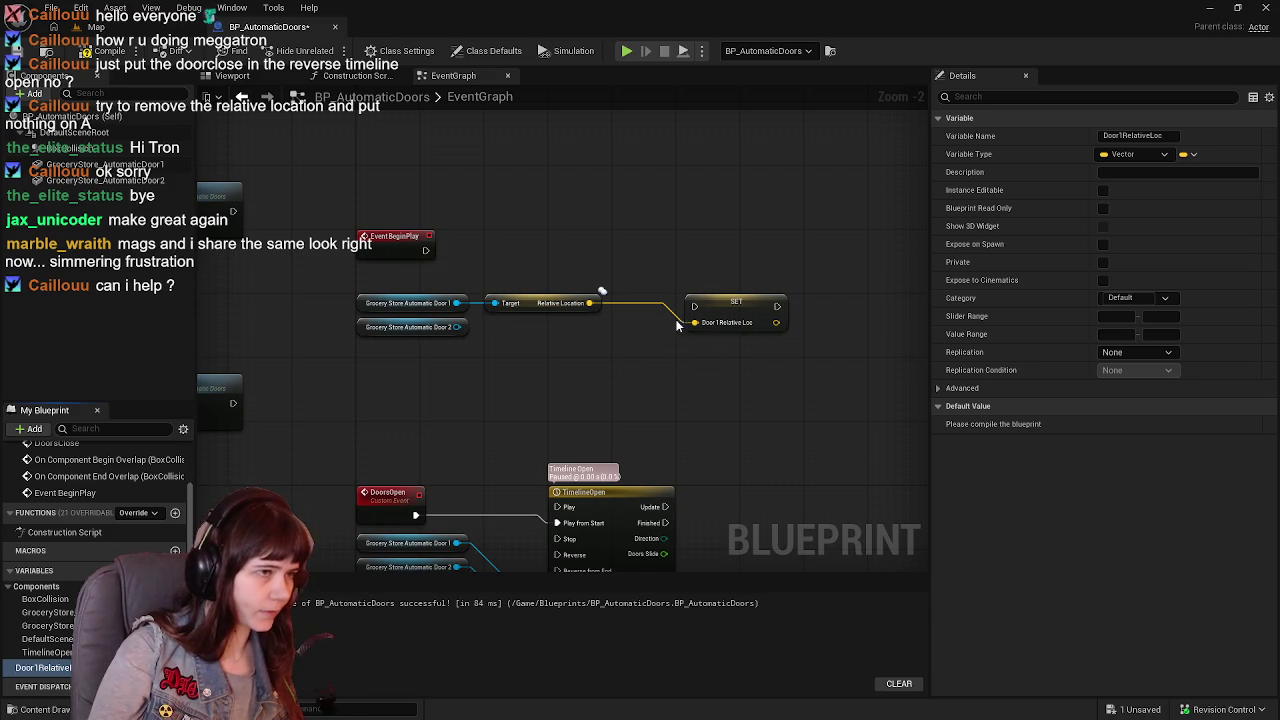
# Run the Door1RelativeLoc SET from Event BeginPlay and duplicate the variable for Door 2.
pyautogui.click(529, 303)
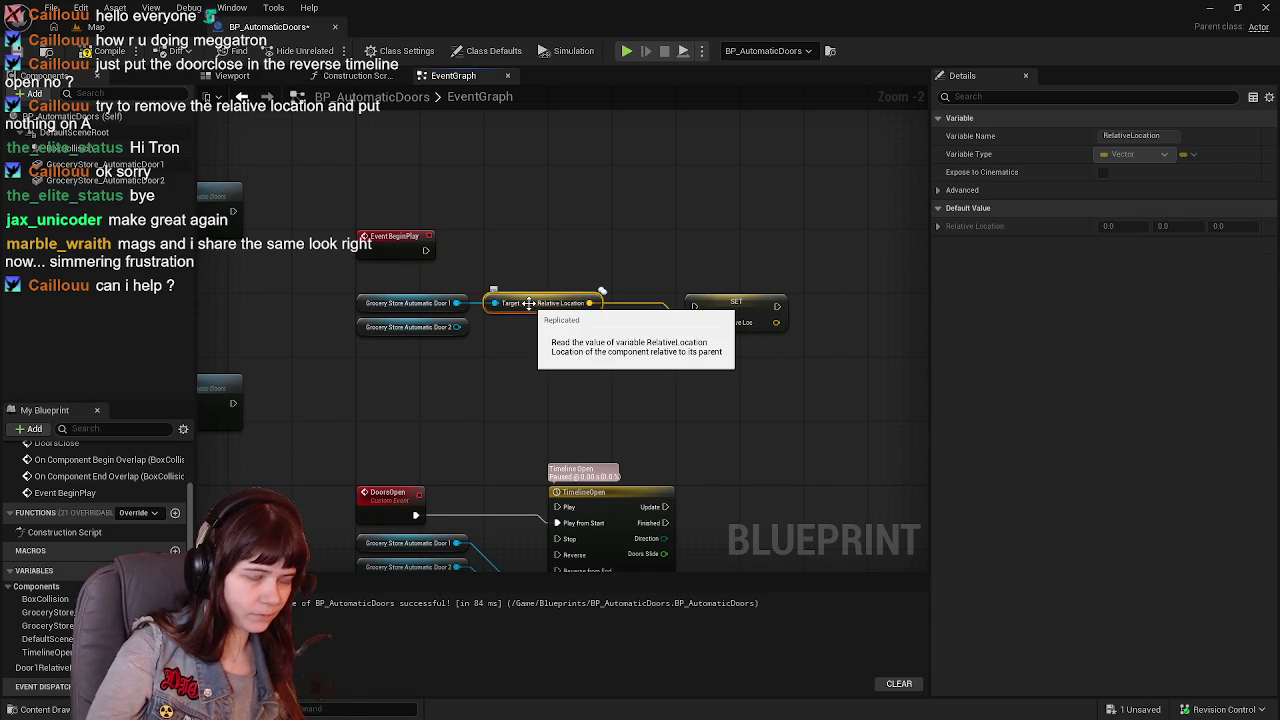
pyautogui.moveTo(732, 302); pyautogui.dragTo(724, 242)
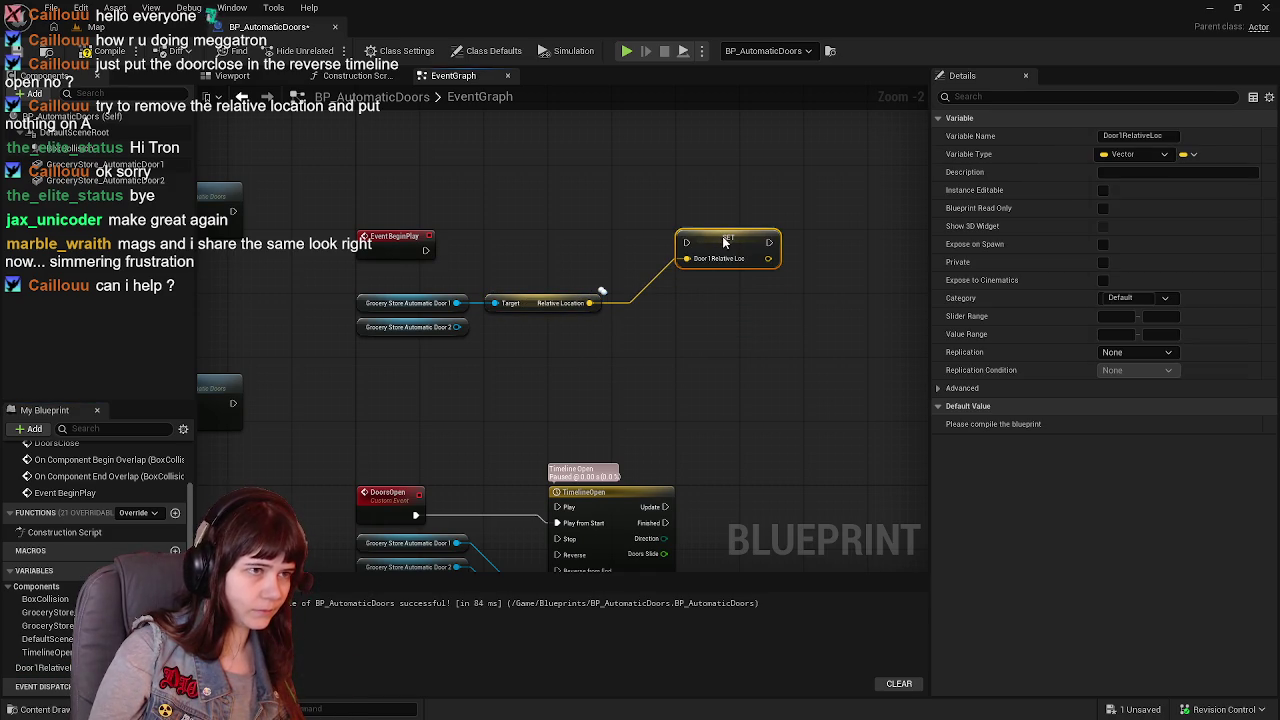
pyautogui.moveTo(426, 250); pyautogui.dragTo(686, 243)
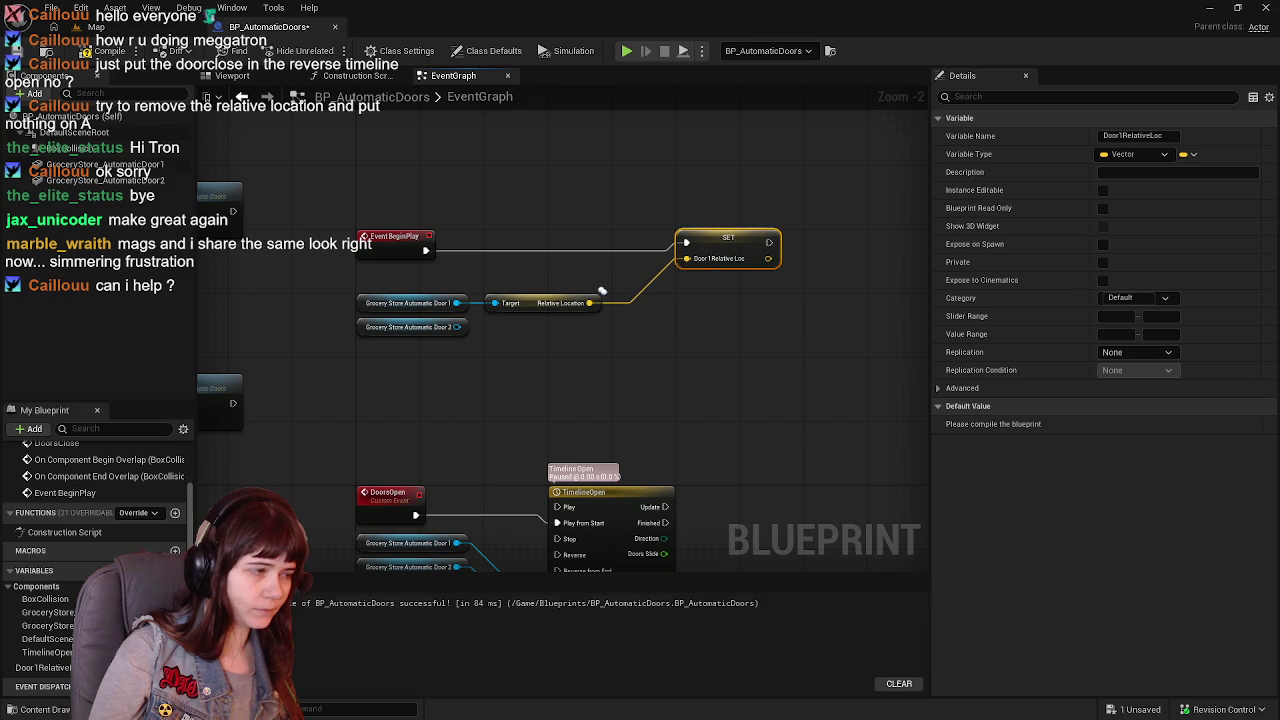
pyautogui.hotkey('ctrl', 'd')
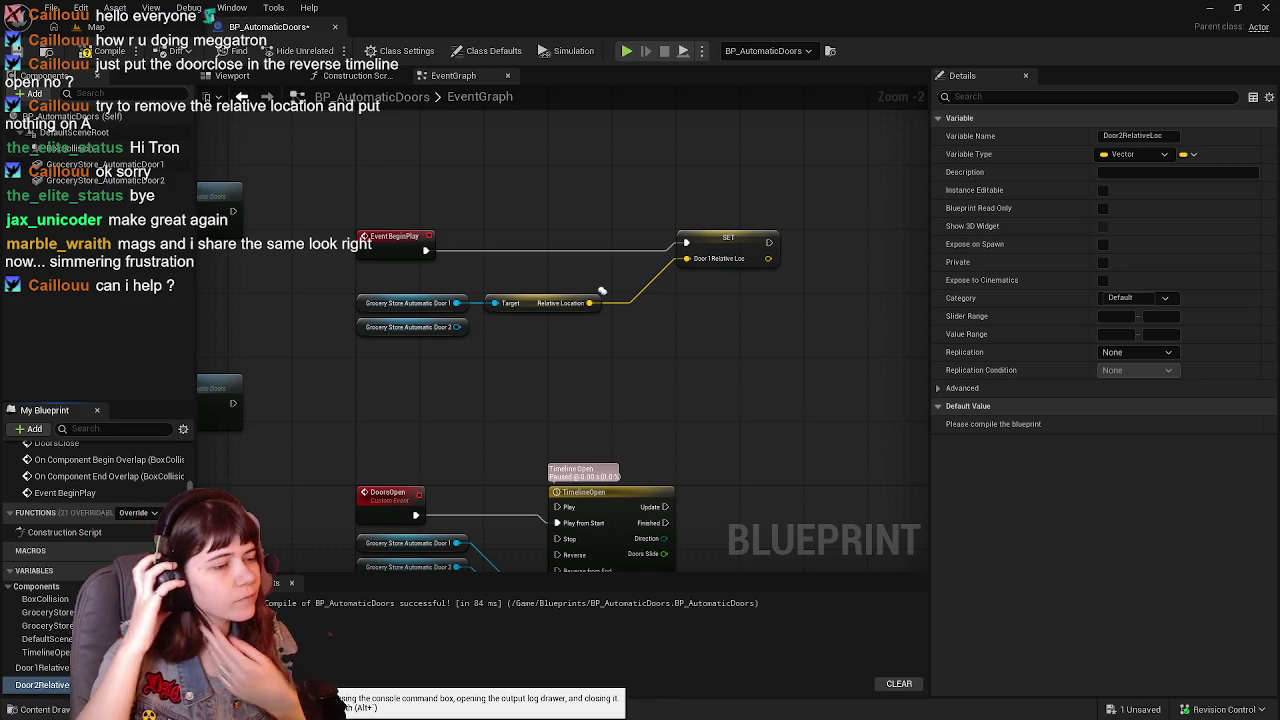
# Compile, then add a Door2RelativeLoc SET node fed by Door 2's Get Relative Location.
pyautogui.press('F7')
pyautogui.moveTo(65, 688)
pyautogui.mouseDown()
pyautogui.moveTo(815, 395)
pyautogui.moveTo(810, 262)
pyautogui.moveTo(774, 286)
pyautogui.mouseUp()
pyautogui.moveTo(396, 371); pyautogui.dragTo(441, 389)
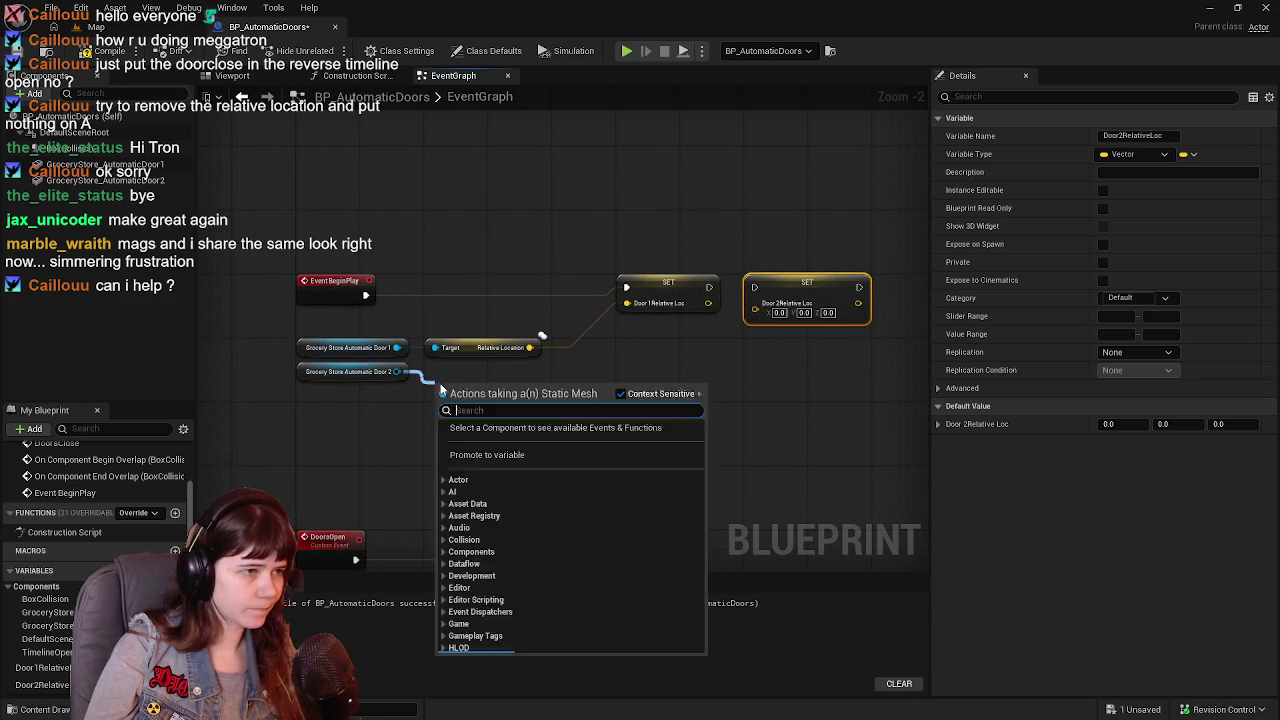
pyautogui.write('get erlati')
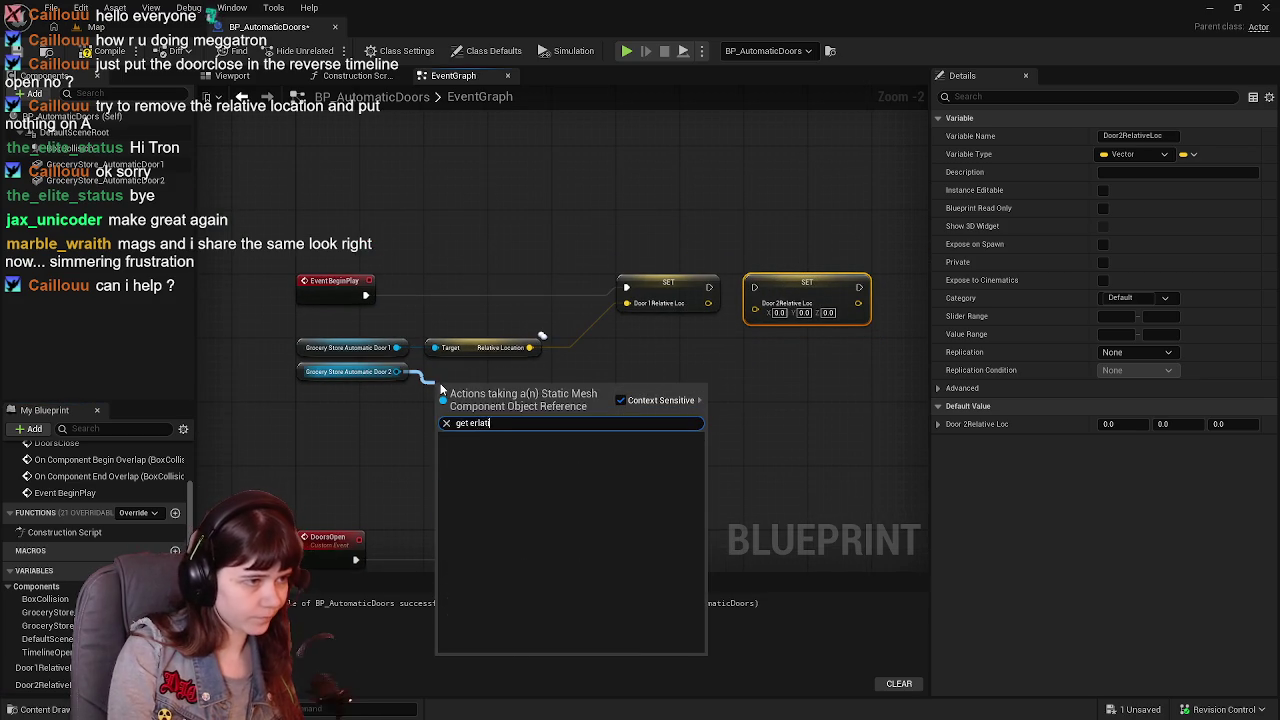
pyautogui.press('BackSpace')
pyautogui.press('BackSpace')
pyautogui.press('BackSpace')
pyautogui.write('re')
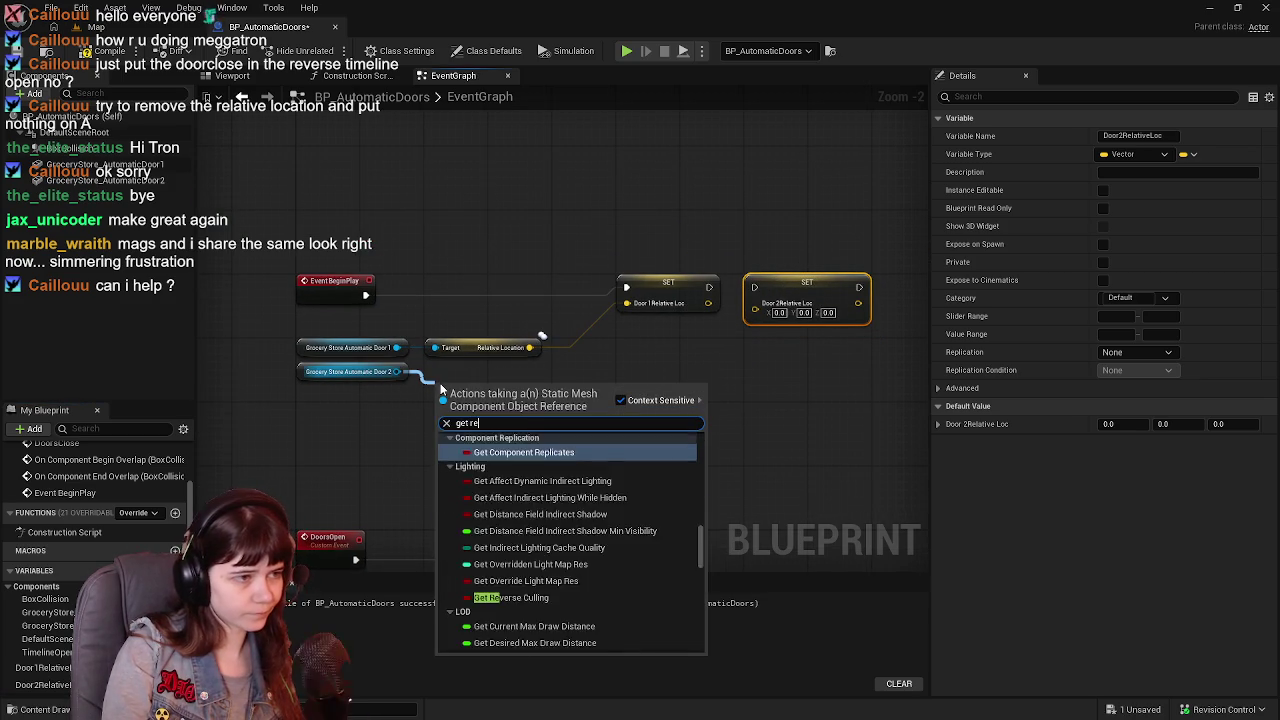
pyautogui.write('lative')
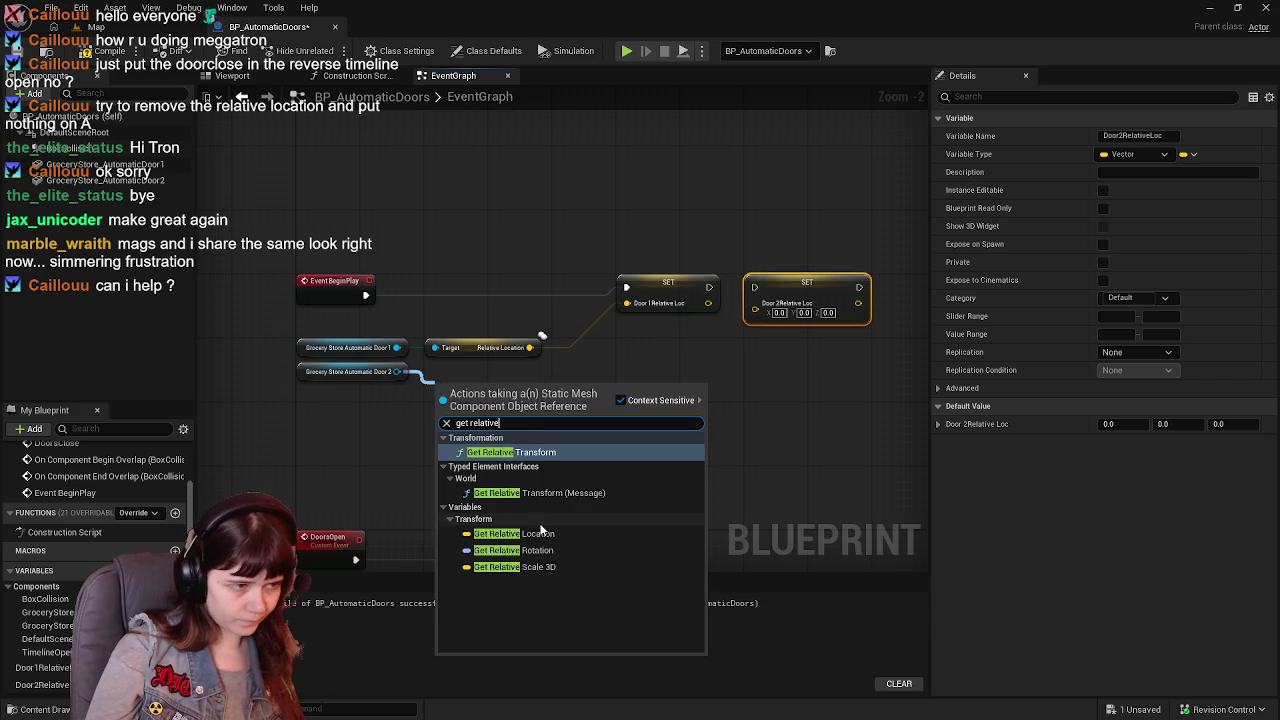
pyautogui.click(514, 533)
pyautogui.moveTo(481, 388)
pyautogui.mouseDown()
pyautogui.moveTo(473, 380)
pyautogui.moveTo(730, 322)
pyautogui.moveTo(755, 308)
pyautogui.moveTo(754, 287)
pyautogui.mouseUp()
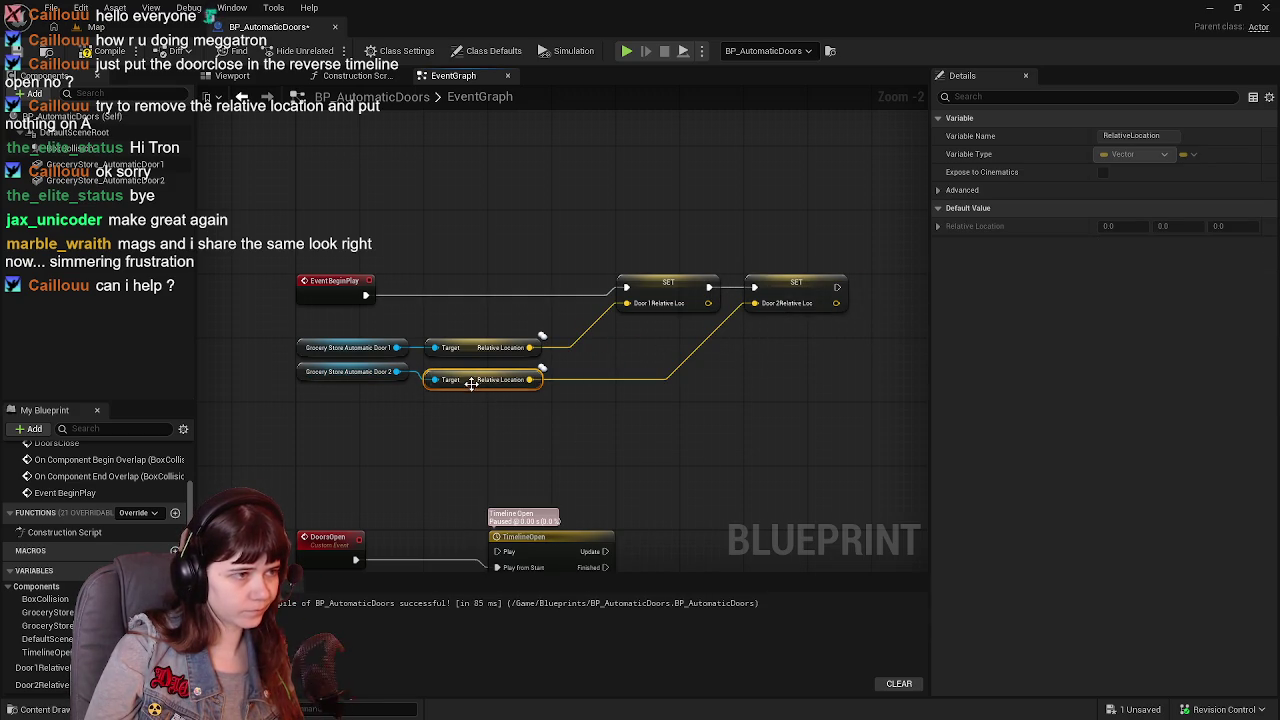
pyautogui.moveTo(470, 383); pyautogui.dragTo(470, 375)
# Select all the BeginPlay nodes that store the doors' positions.
pyautogui.click(410, 288)
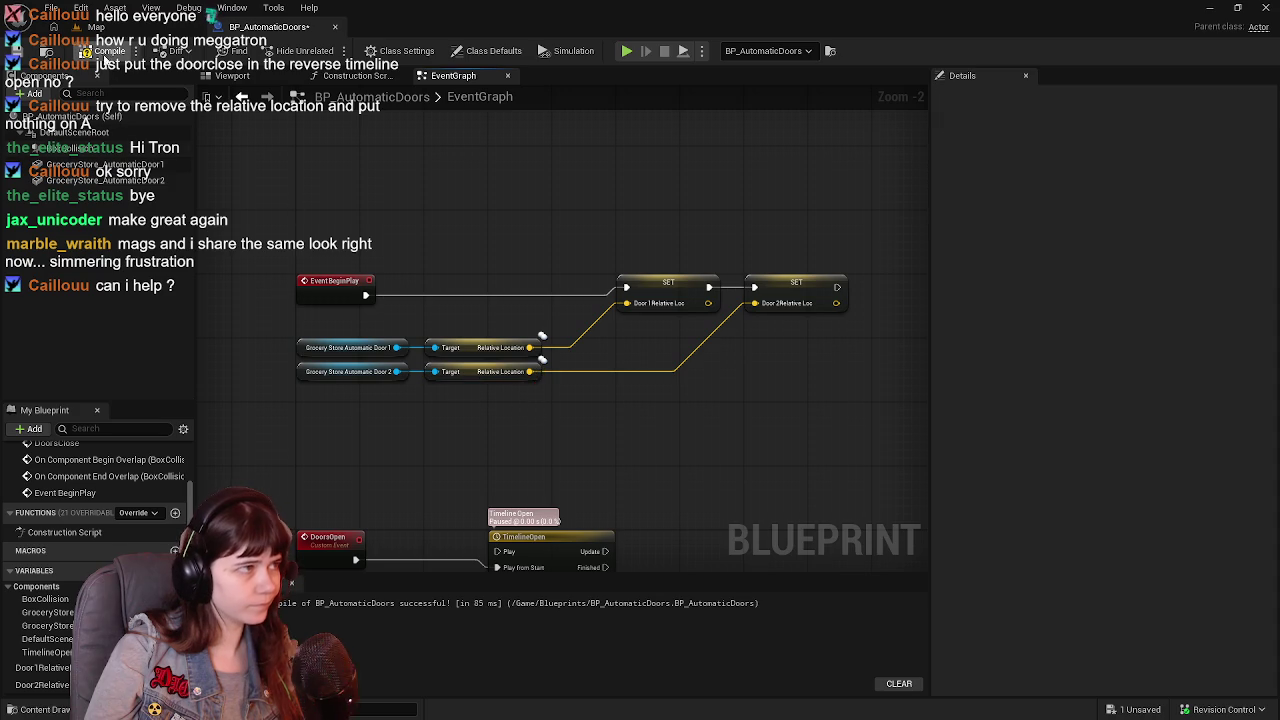
pyautogui.moveTo(741, 470)
pyautogui.mouseDown()
pyautogui.moveTo(683, 394)
pyautogui.moveTo(594, 404)
pyautogui.moveTo(656, 313)
pyautogui.moveTo(660, 222)
pyautogui.moveTo(672, 361)
pyautogui.moveTo(634, 265)
pyautogui.moveTo(608, 343)
pyautogui.moveTo(680, 448)
pyautogui.moveTo(698, 402)
pyautogui.moveTo(651, 466)
pyautogui.moveTo(630, 380)
pyautogui.mouseUp()
pyautogui.scroll(-1, 660, 221)
pyautogui.scroll(1, 629, 374)
pyautogui.moveTo(621, 332); pyautogui.dragTo(640, 482)
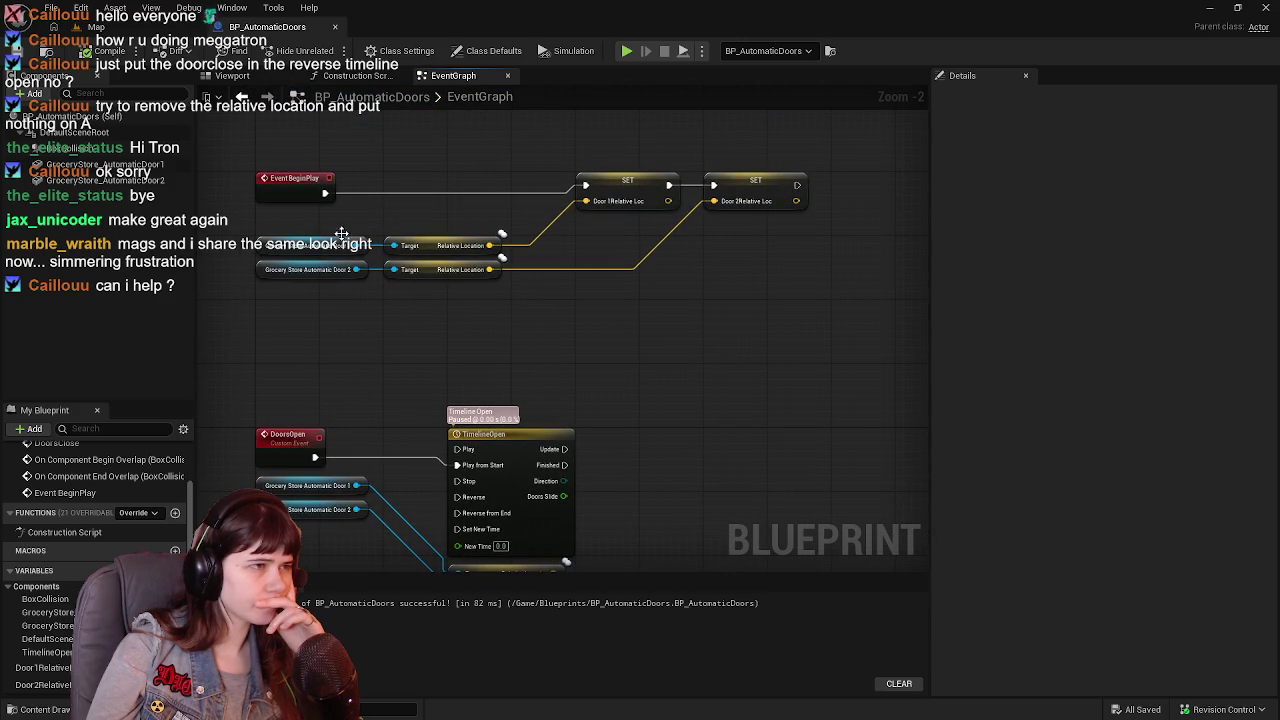
pyautogui.moveTo(421, 305)
pyautogui.mouseDown()
pyautogui.moveTo(496, 390)
pyautogui.moveTo(517, 306)
pyautogui.moveTo(575, 252)
pyautogui.moveTo(631, 280)
pyautogui.moveTo(651, 298)
pyautogui.moveTo(614, 419)
pyautogui.mouseUp()
pyautogui.moveTo(286, 224); pyautogui.dragTo(794, 375)
# Comment the nodes as storing the doors' original positions before they open (aka, their closed positions).
pyautogui.write('cS')
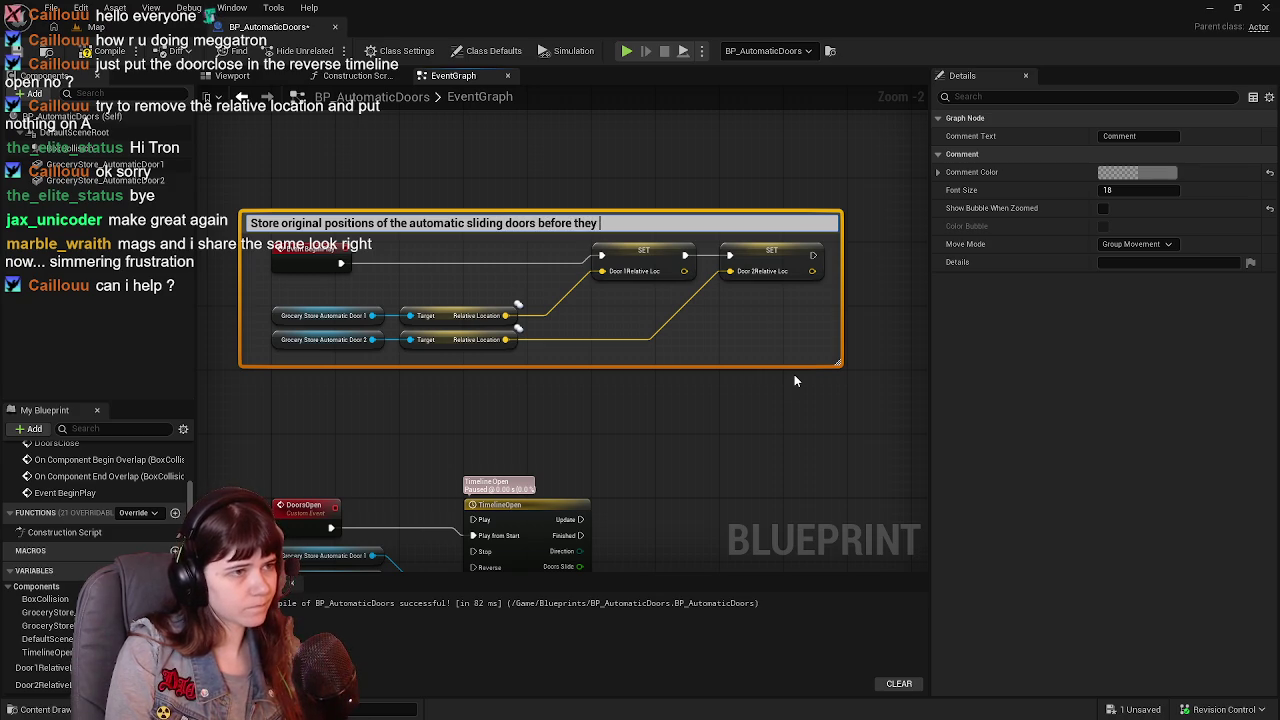
pyautogui.press('Return')
pyautogui.press('F7')
pyautogui.moveTo(685, 351); pyautogui.dragTo(704, 329)
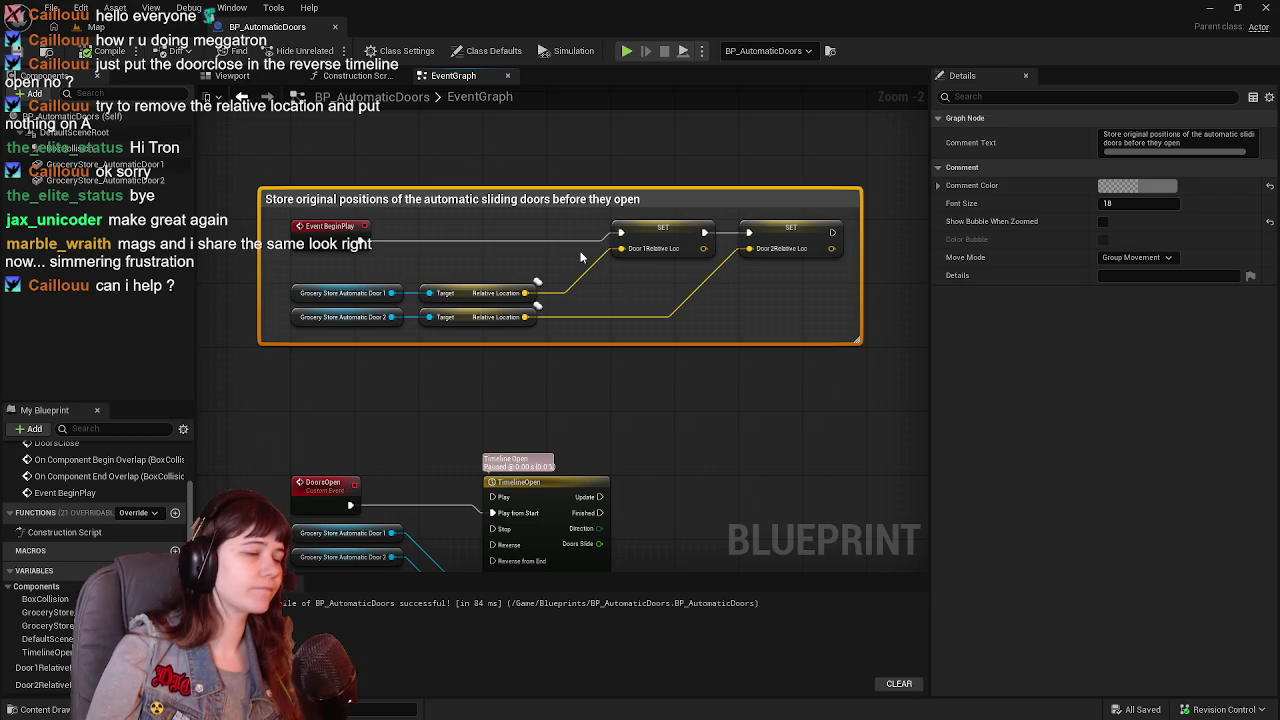
pyautogui.doubleClick(574, 199)
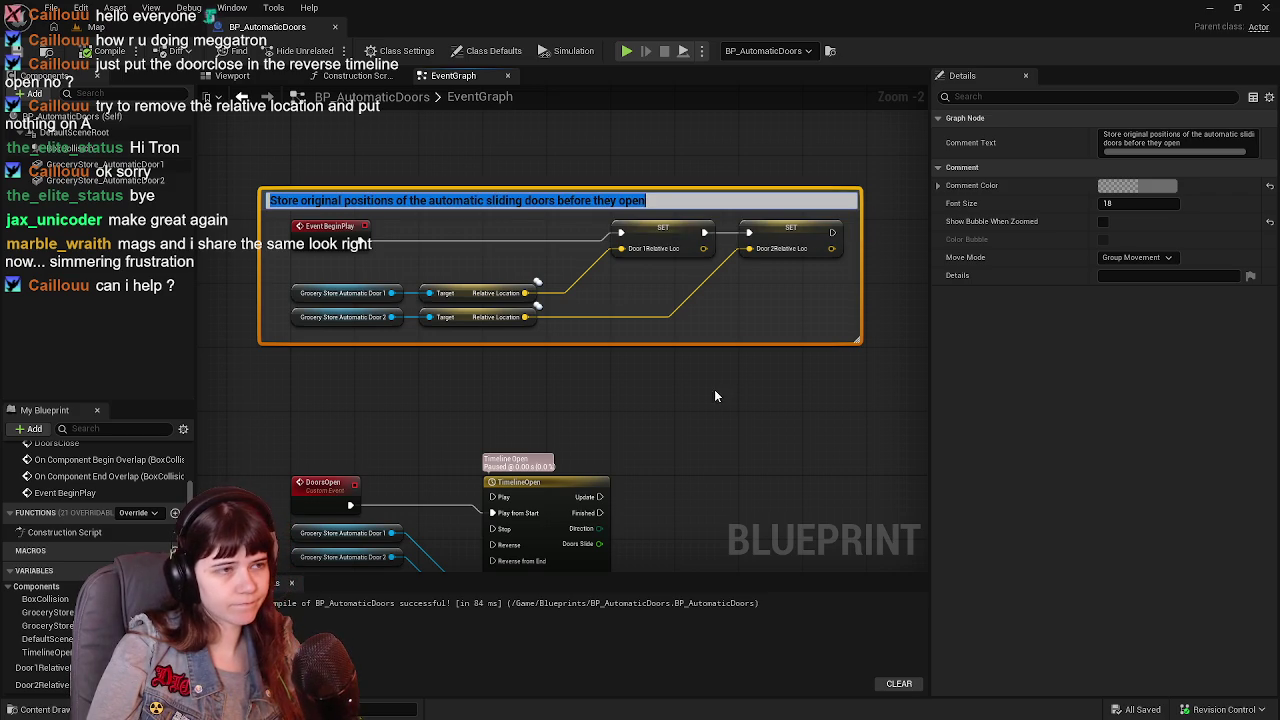
pyautogui.click(716, 395)
pyautogui.click(657, 201)
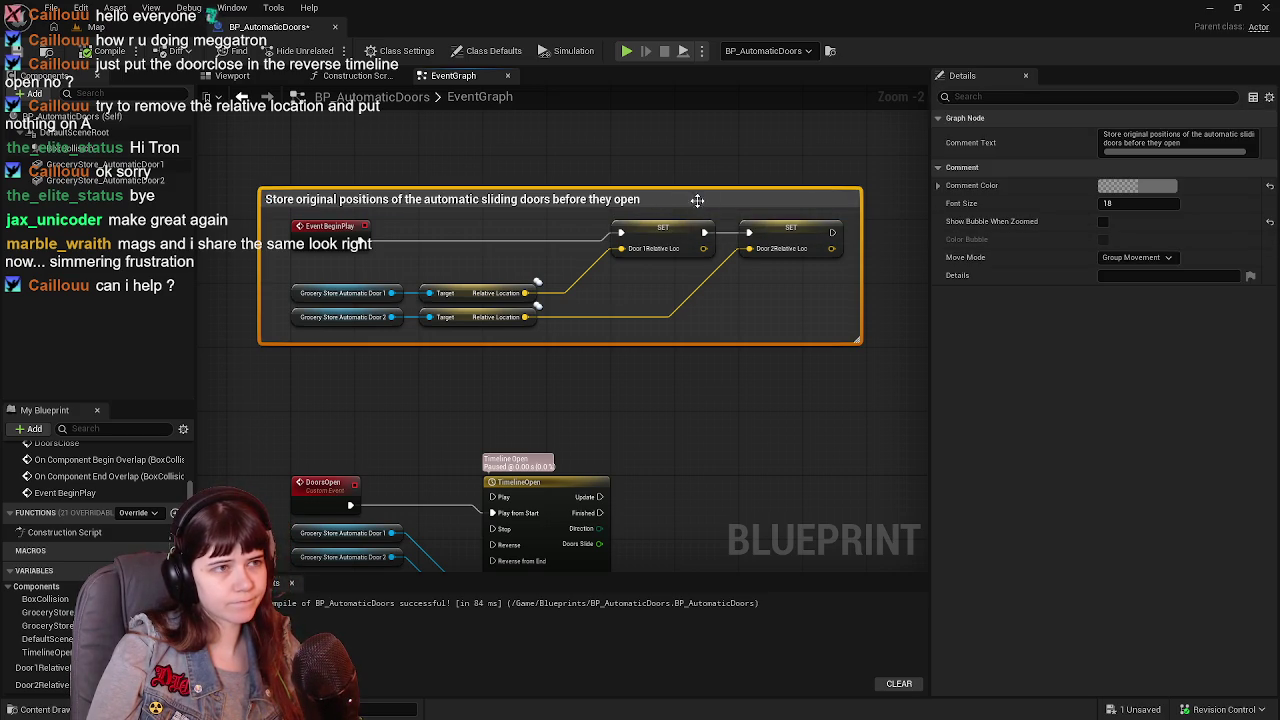
pyautogui.click(657, 200)
pyautogui.write('(aka. their closed positions)')
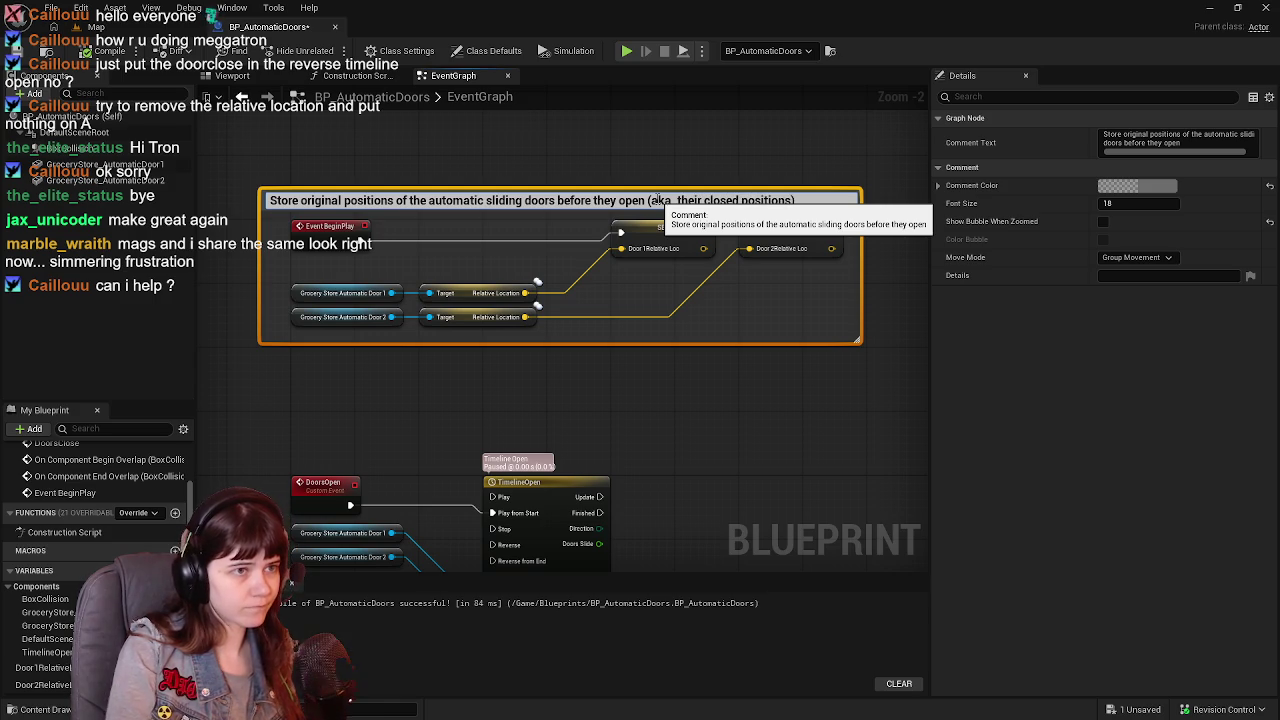
pyautogui.press('Return')
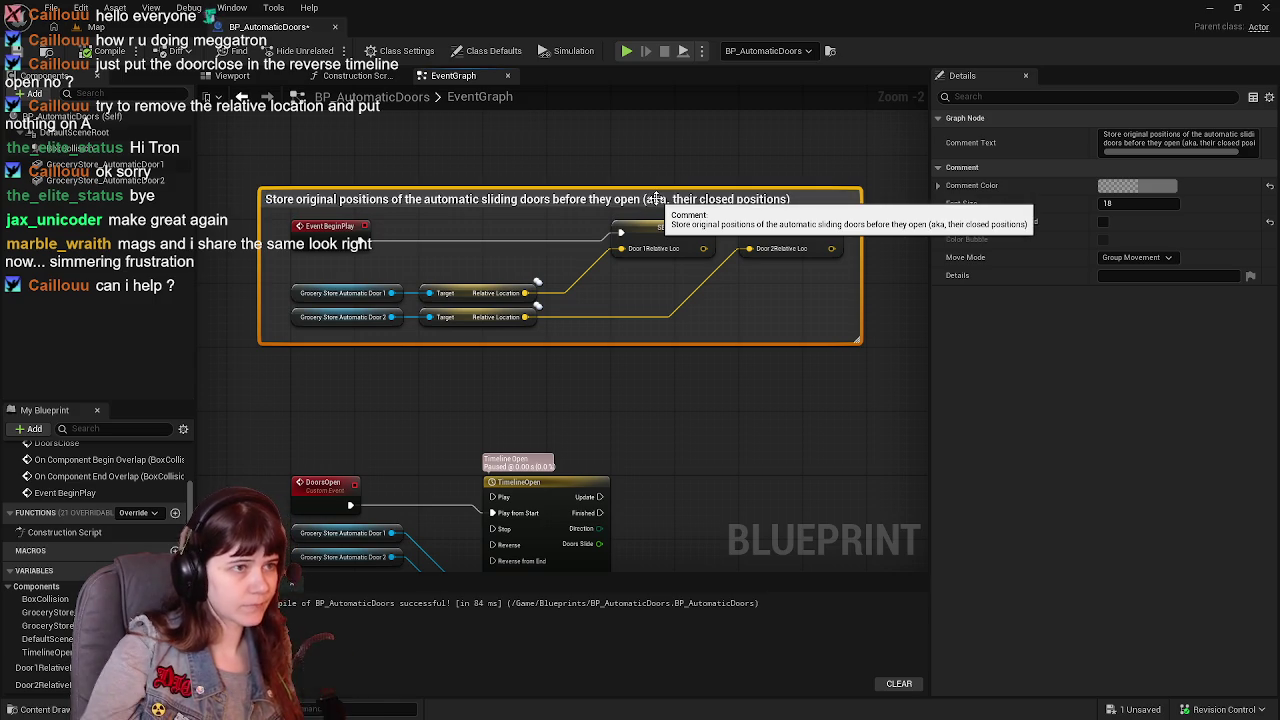
# Set the comment's colour to yellow in the Details panel.
pyautogui.moveTo(737, 420); pyautogui.dragTo(743, 412)
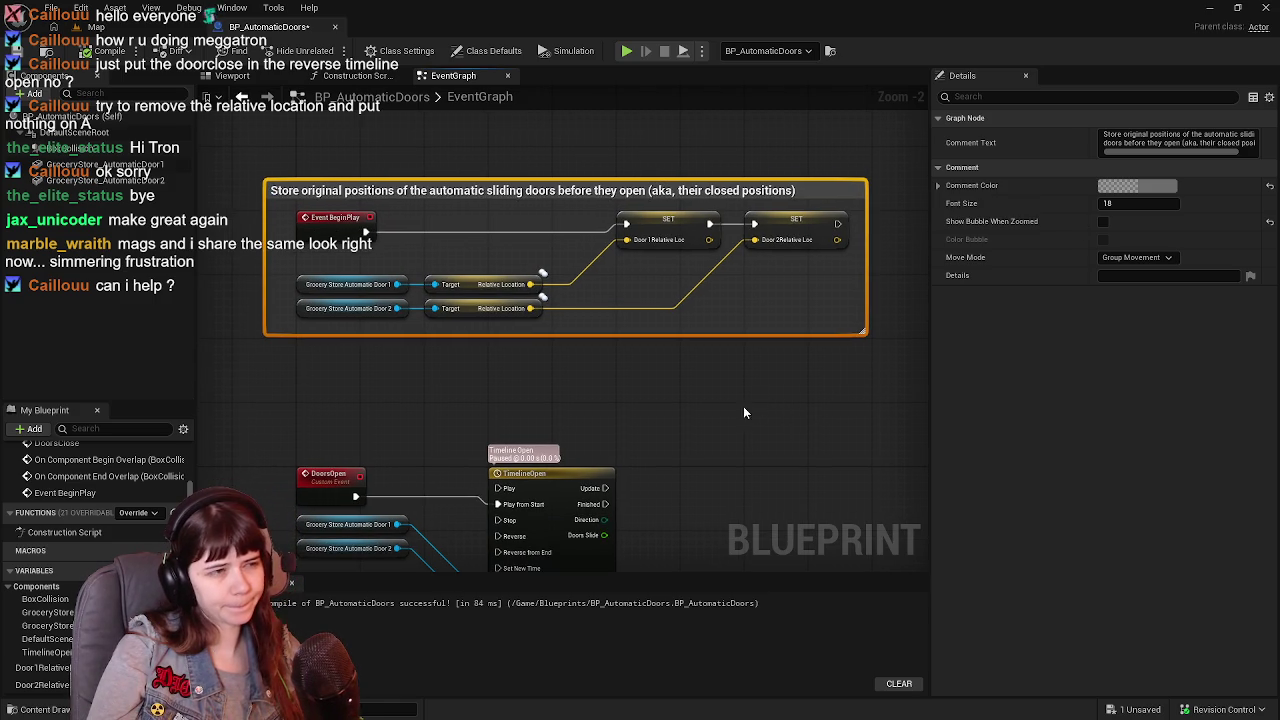
pyautogui.click(1150, 185)
pyautogui.moveTo(932, 376)
pyautogui.mouseDown()
pyautogui.moveTo(1010, 376)
pyautogui.moveTo(1010, 392)
pyautogui.mouseUp()
pyautogui.moveTo(930, 410)
pyautogui.mouseDown()
pyautogui.moveTo(776, 412)
pyautogui.moveTo(745, 341)
pyautogui.mouseUp()
pyautogui.click(1053, 508)
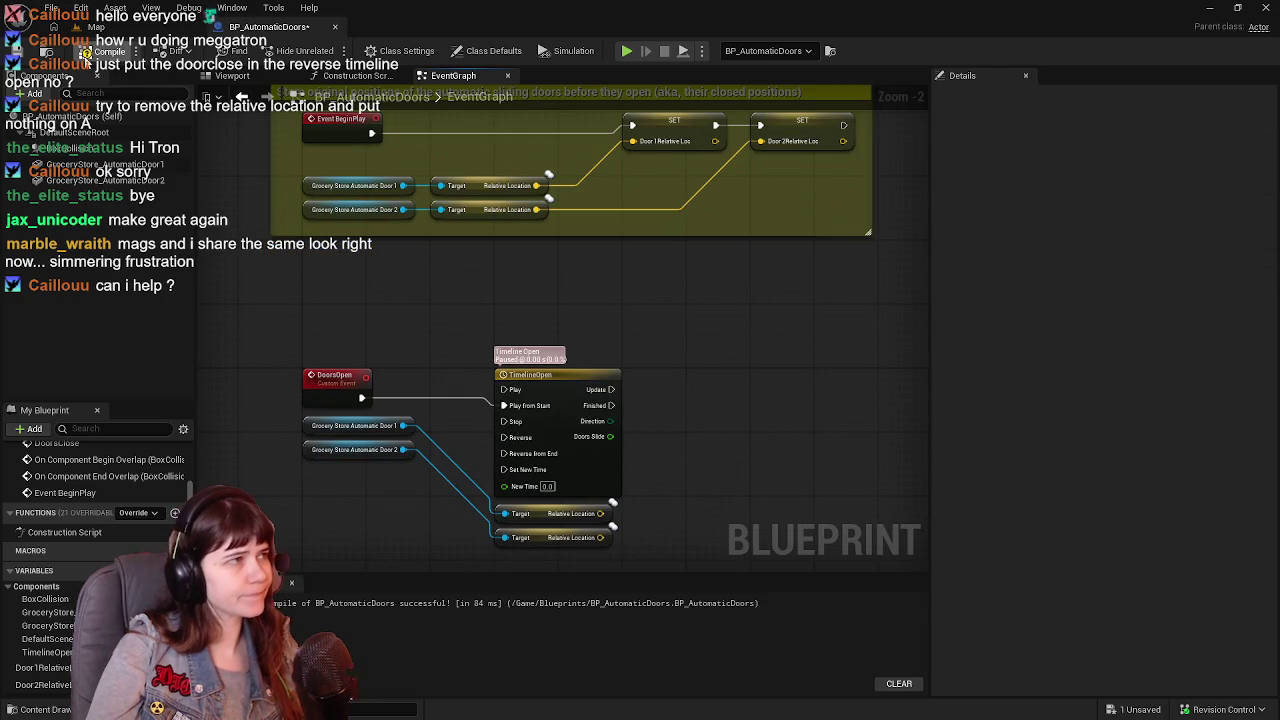
# Delete the old Relative Location nodes and door component getters under TimelineOpen.
pyautogui.moveTo(698, 435); pyautogui.dragTo(728, 332)
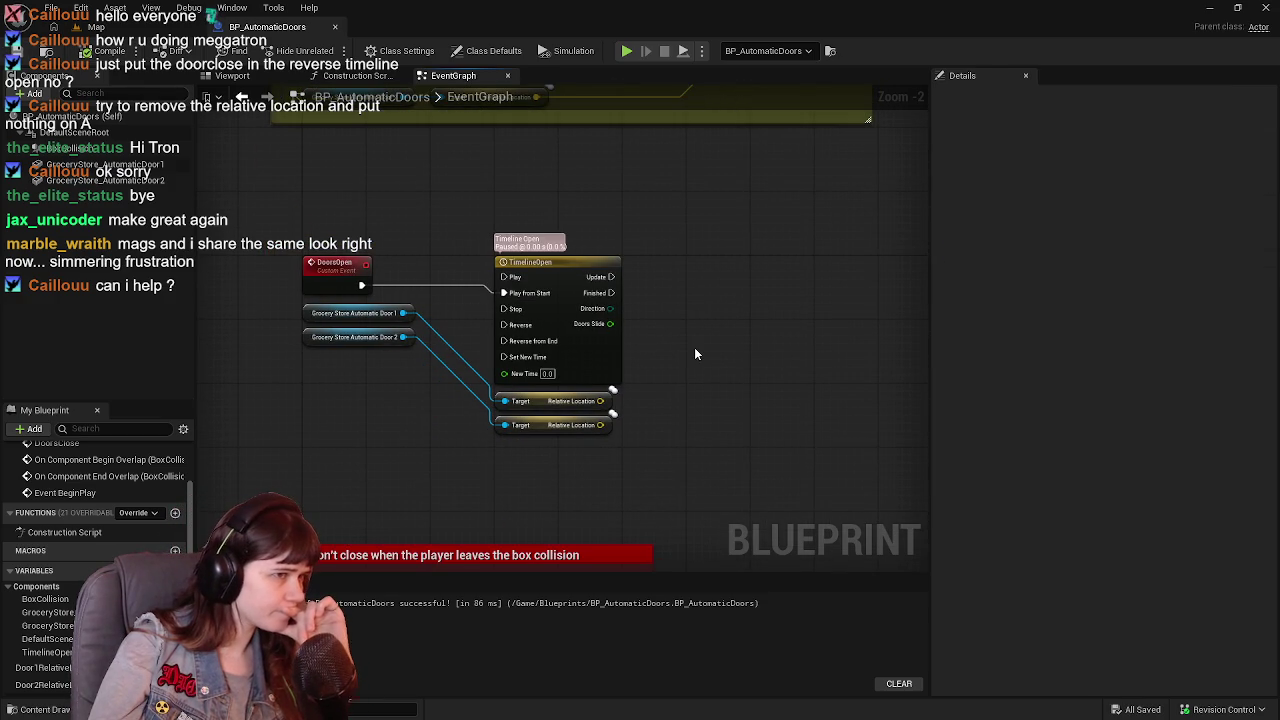
pyautogui.moveTo(651, 420)
pyautogui.mouseDown()
pyautogui.moveTo(648, 346)
pyautogui.moveTo(487, 428)
pyautogui.mouseUp()
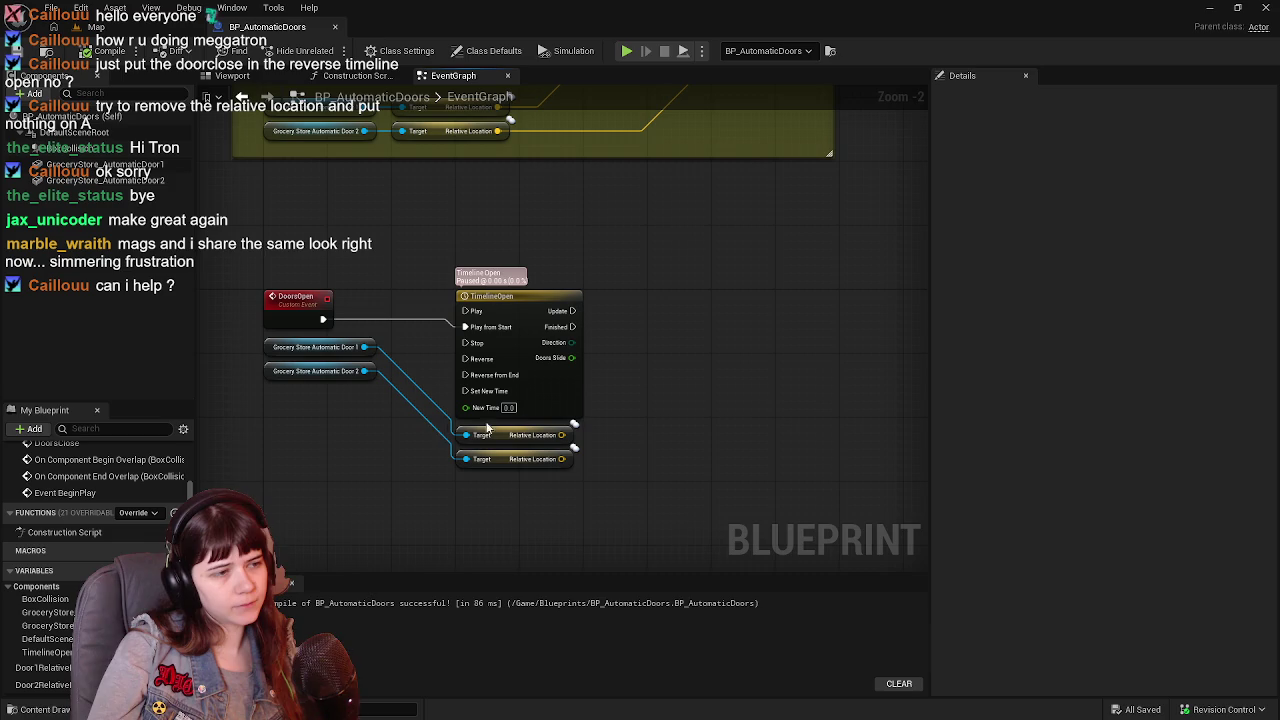
pyautogui.rightClick(630, 434)
pyautogui.write('set rela')
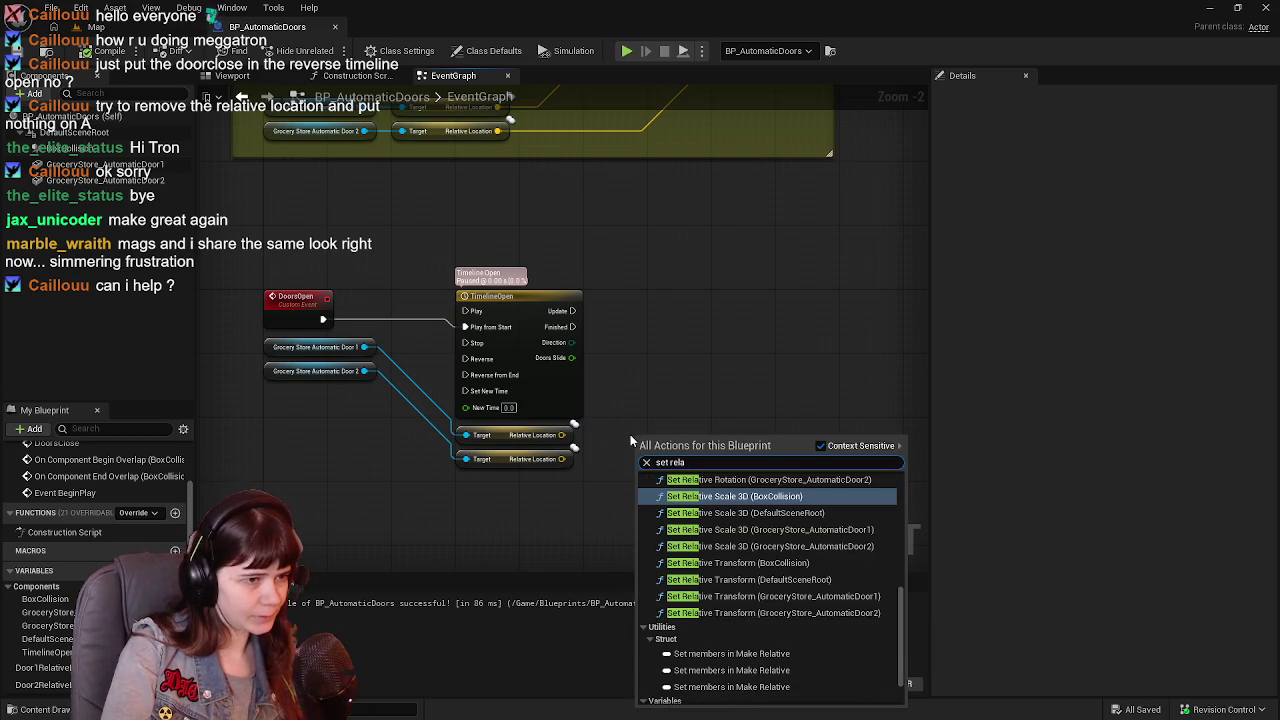
pyautogui.press('Escape')
pyautogui.moveTo(560, 471); pyautogui.dragTo(492, 440)
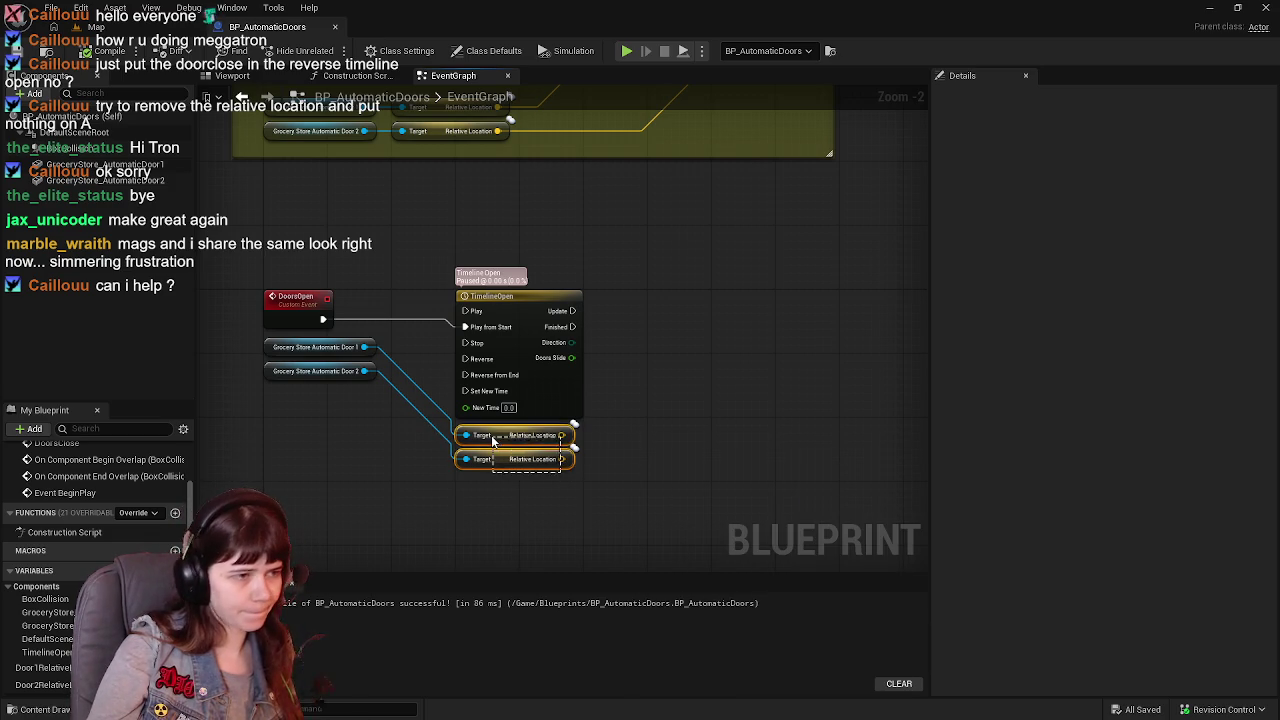
pyautogui.press('Delete')
pyautogui.moveTo(250, 414)
pyautogui.mouseDown()
pyautogui.moveTo(378, 360)
pyautogui.moveTo(378, 335)
pyautogui.mouseUp()
pyautogui.press('Delete')
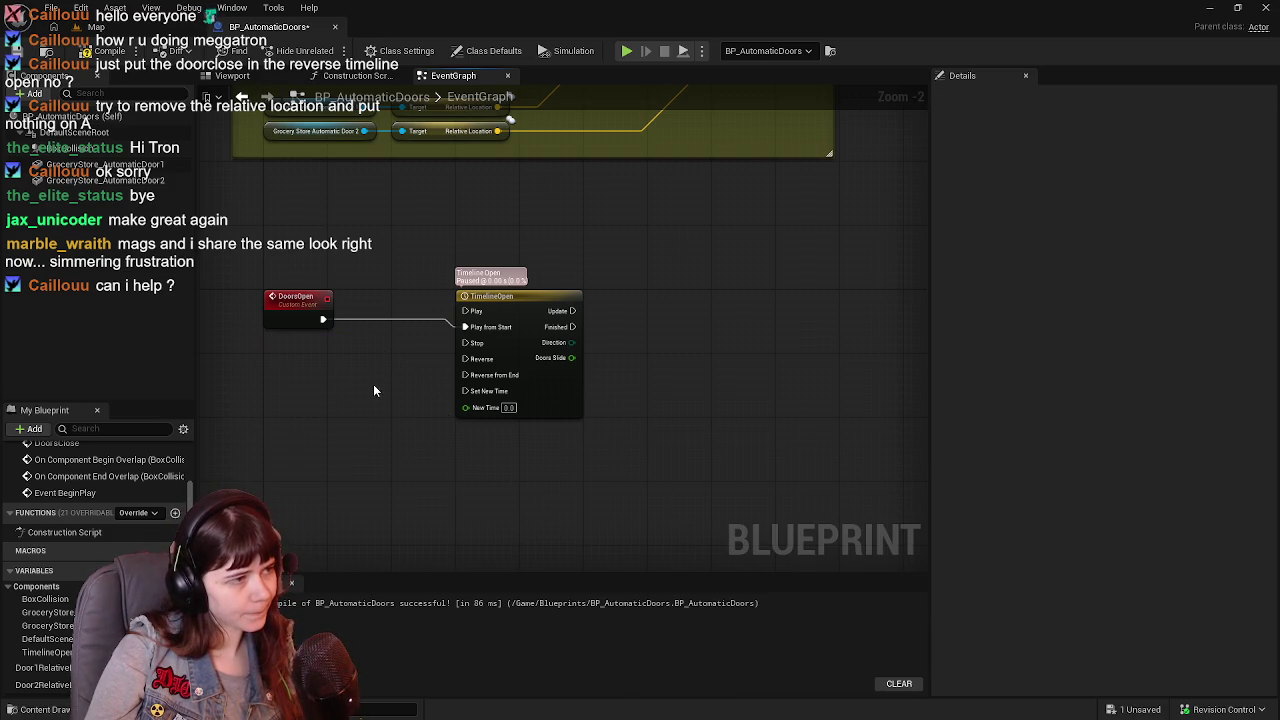
# Place Door1RelativeLoc and Door2RelativeLoc getters below TimelineOpen.
pyautogui.click(45, 684)
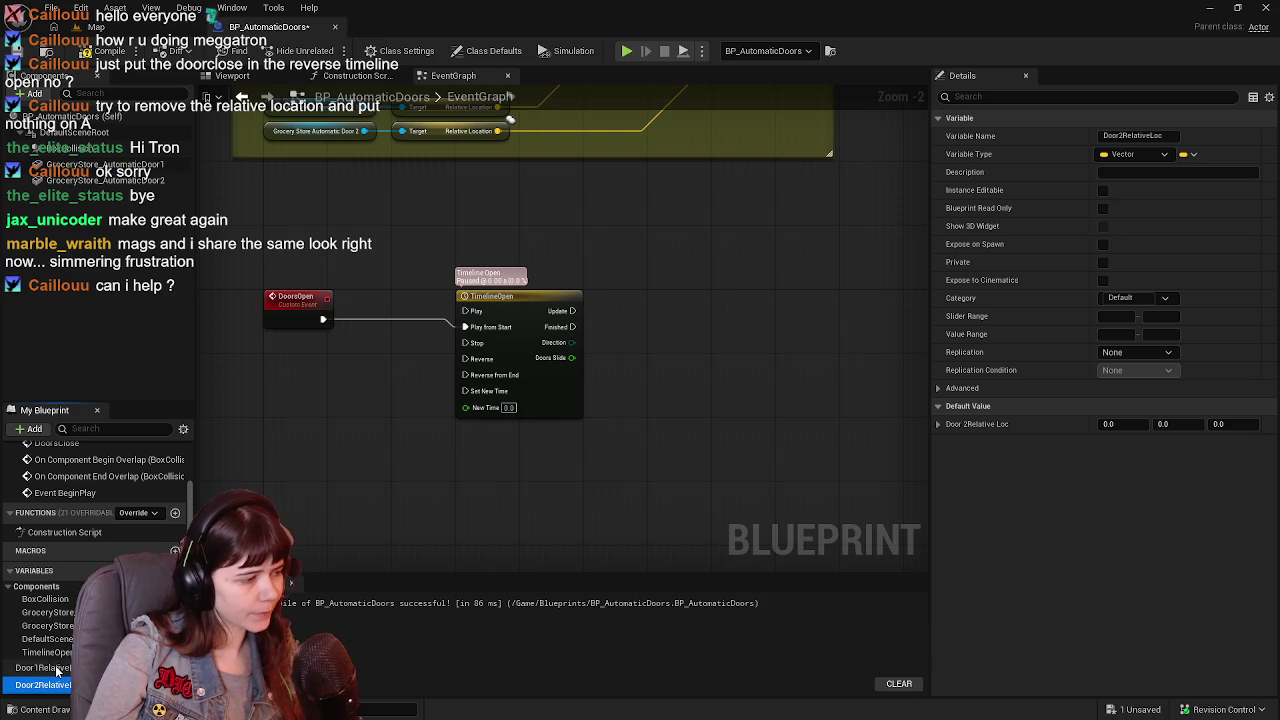
pyautogui.moveTo(55, 665)
pyautogui.mouseDown()
pyautogui.moveTo(480, 500)
pyautogui.moveTo(470, 432)
pyautogui.mouseUp()
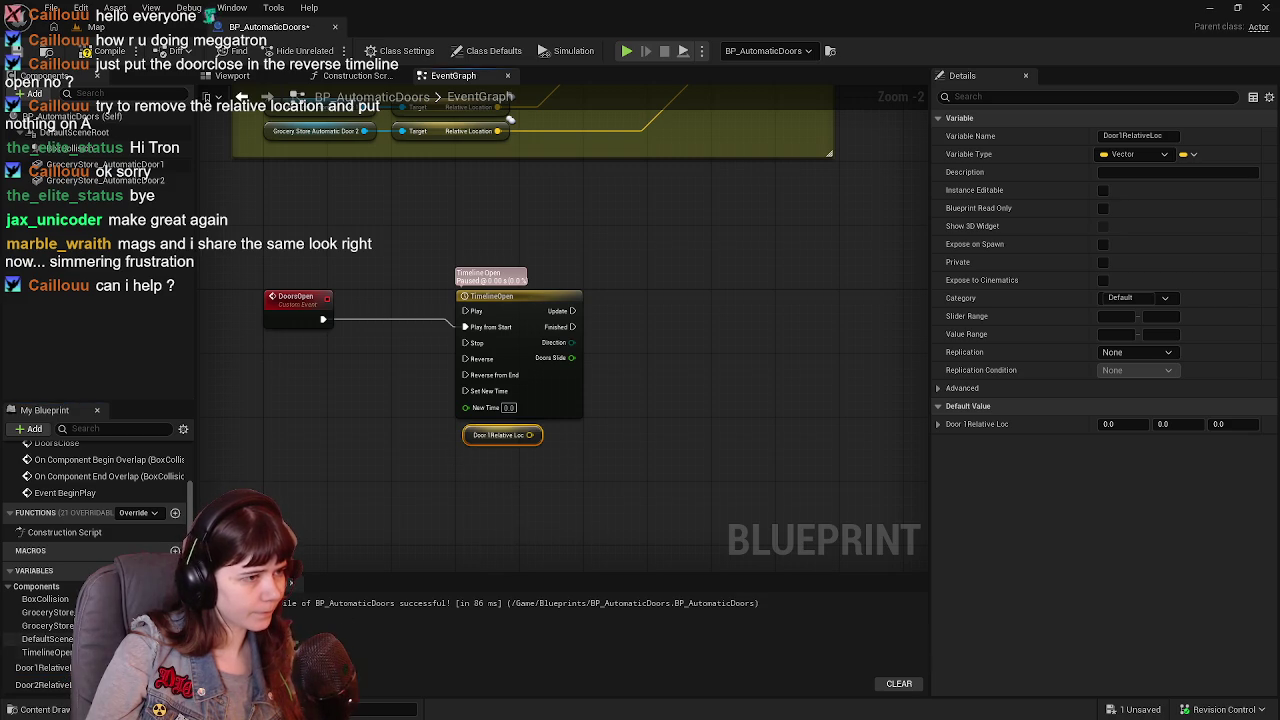
pyautogui.moveTo(43, 684)
pyautogui.mouseDown()
pyautogui.moveTo(455, 491)
pyautogui.moveTo(453, 468)
pyautogui.moveTo(502, 474)
pyautogui.moveTo(489, 440)
pyautogui.moveTo(521, 440)
pyautogui.moveTo(459, 440)
pyautogui.moveTo(655, 428)
pyautogui.mouseUp()
pyautogui.click(424, 460)
pyautogui.click(457, 462)
pyautogui.write('set relative location')
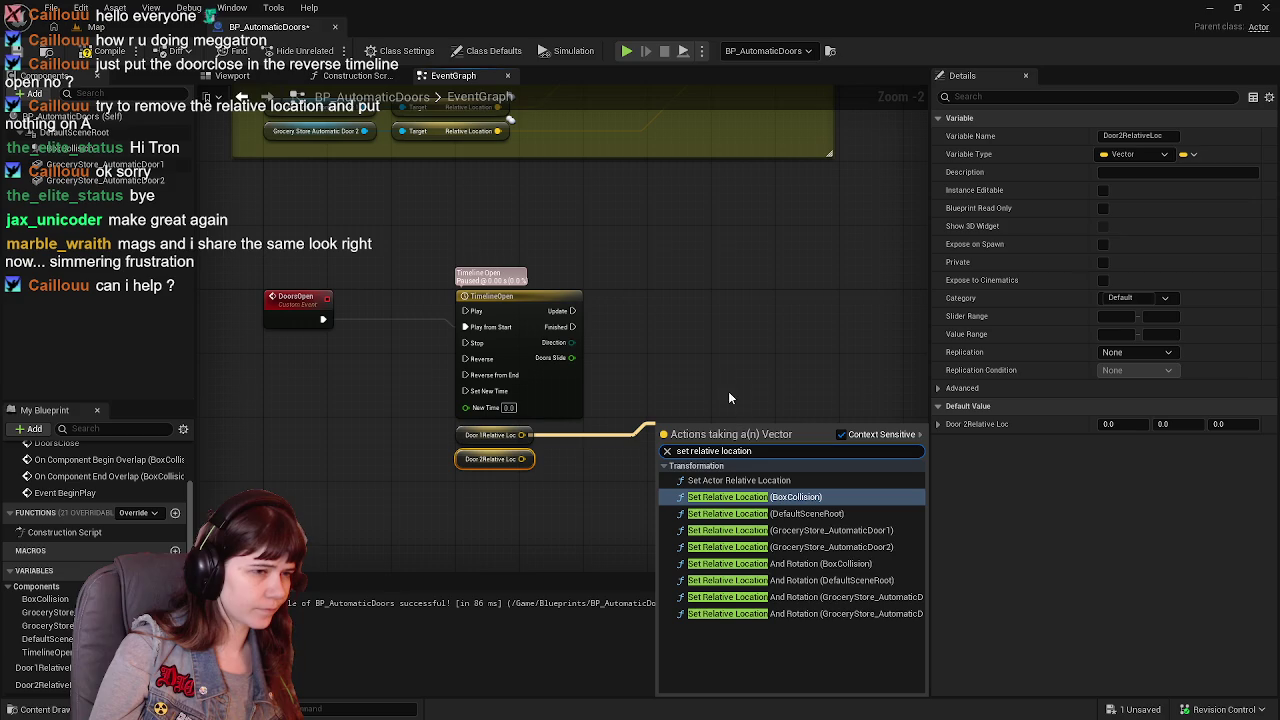
pyautogui.click(698, 376)
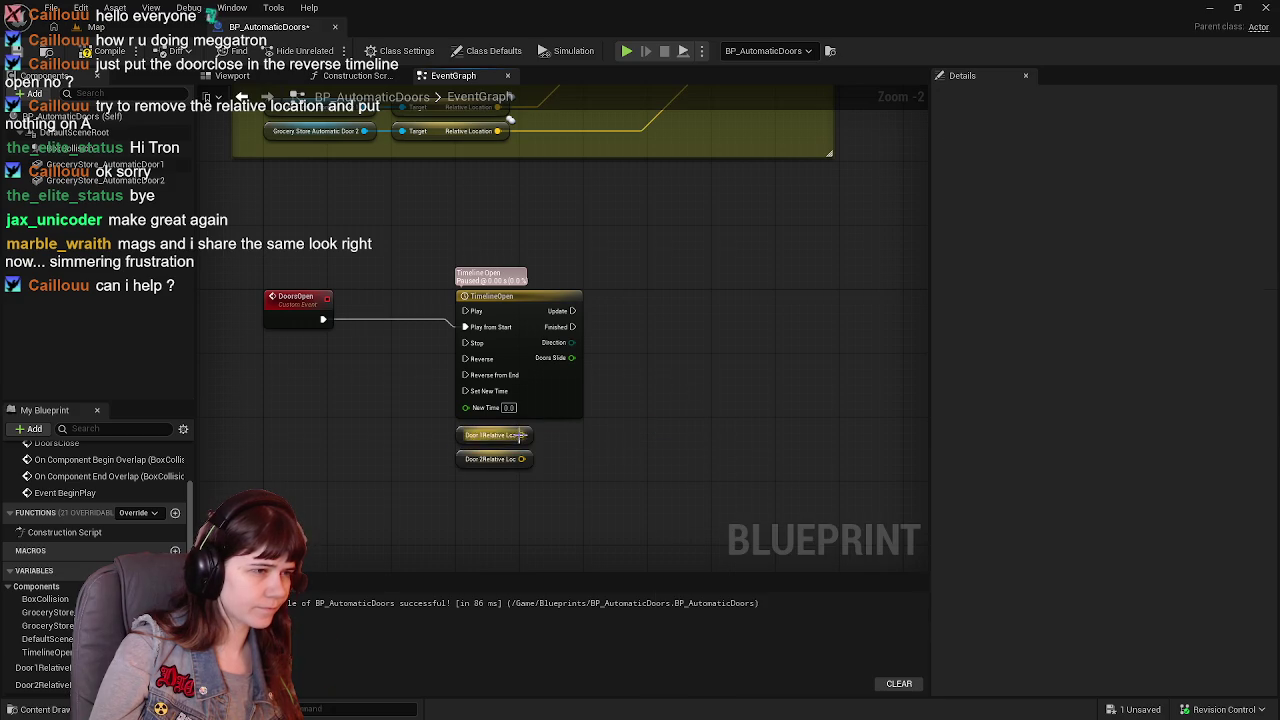
# Split Door 2's Relative Loc pin into X, Y and Z.
pyautogui.moveTo(460, 468); pyautogui.dragTo(462, 500)
pyautogui.rightClick(521, 491)
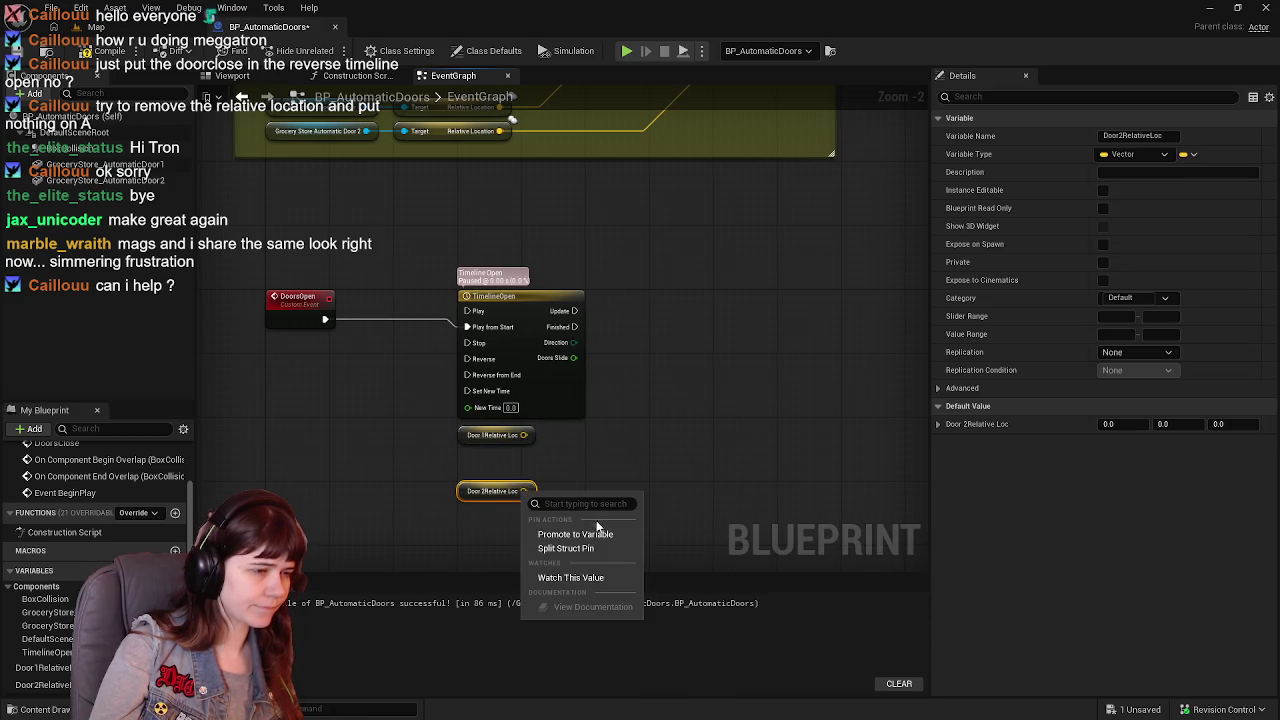
pyautogui.click(605, 548)
pyautogui.rightClick(485, 379)
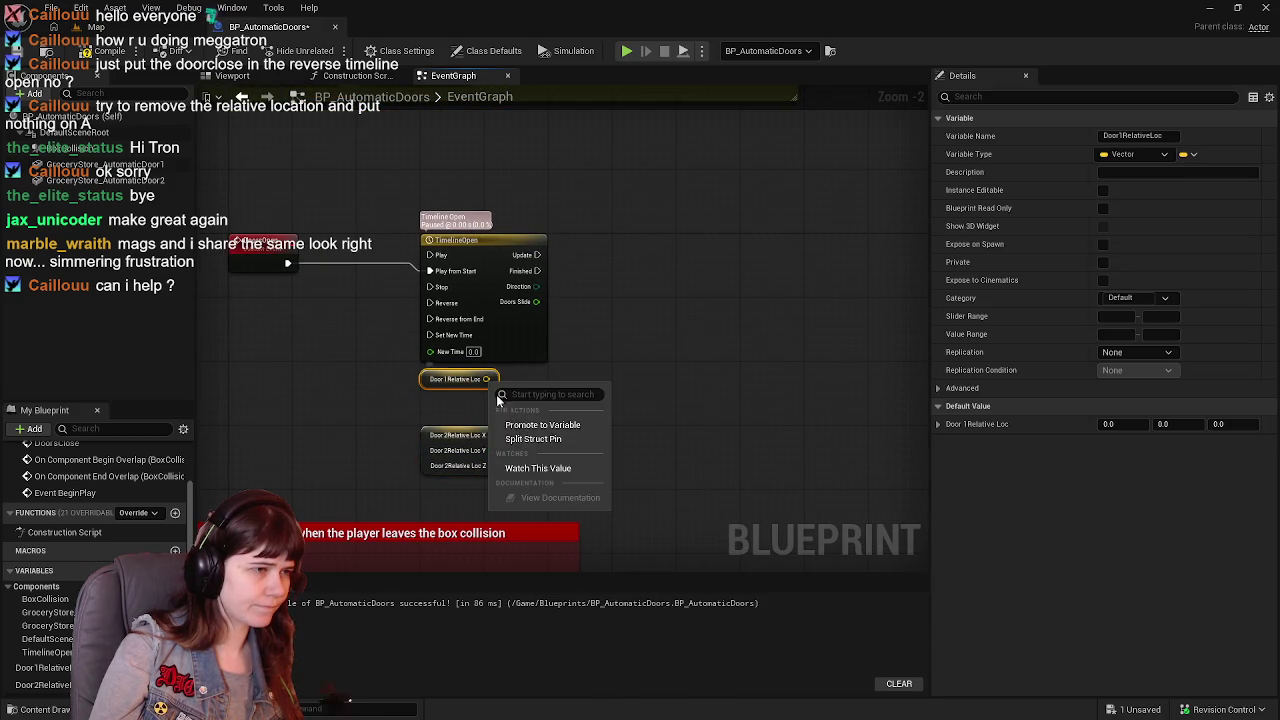
# Split Door 1's location pin and add a Lerp driven by Doors Slide.
pyautogui.click(570, 440)
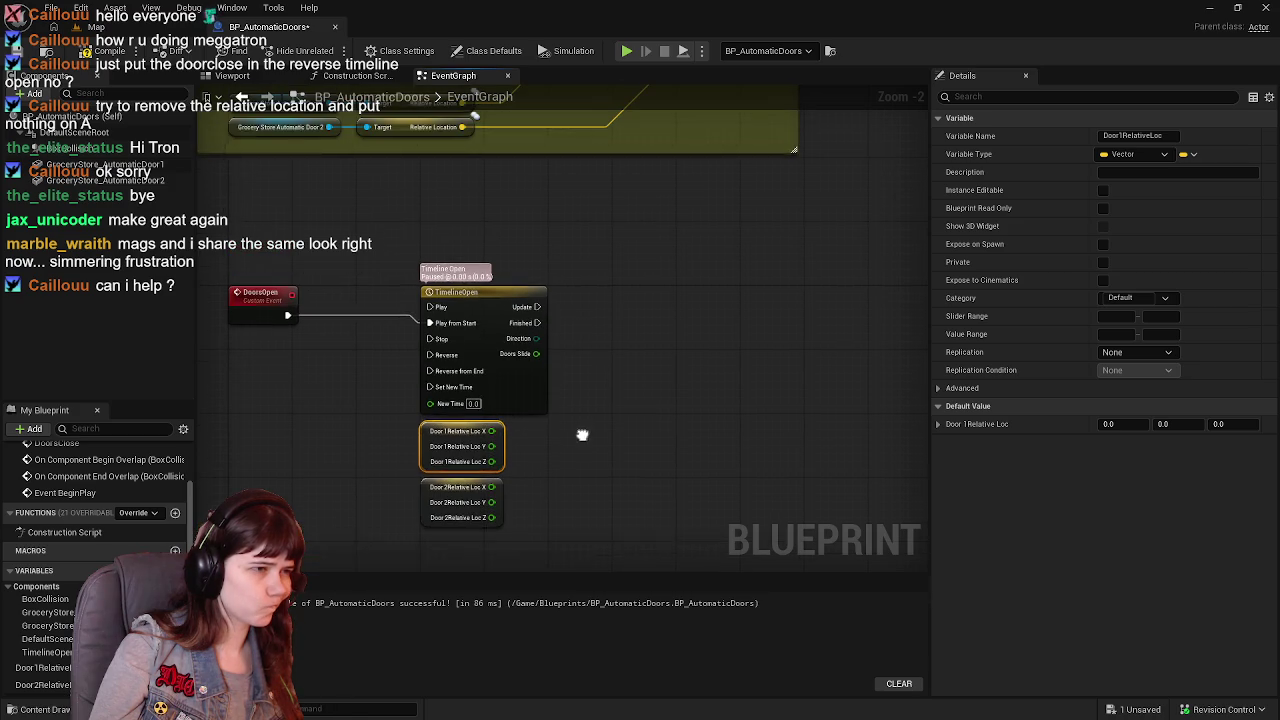
pyautogui.click(576, 431)
pyautogui.moveTo(539, 334)
pyautogui.mouseDown()
pyautogui.moveTo(607, 372)
pyautogui.moveTo(669, 339)
pyautogui.moveTo(634, 374)
pyautogui.moveTo(640, 403)
pyautogui.moveTo(628, 388)
pyautogui.mouseUp()
pyautogui.write('lerp')
pyautogui.press('Return')
# Feed Door 1 Relative Loc Y into the Lerp's A, set B to 130, and compile.
pyautogui.moveTo(495, 433); pyautogui.dragTo(627, 351)
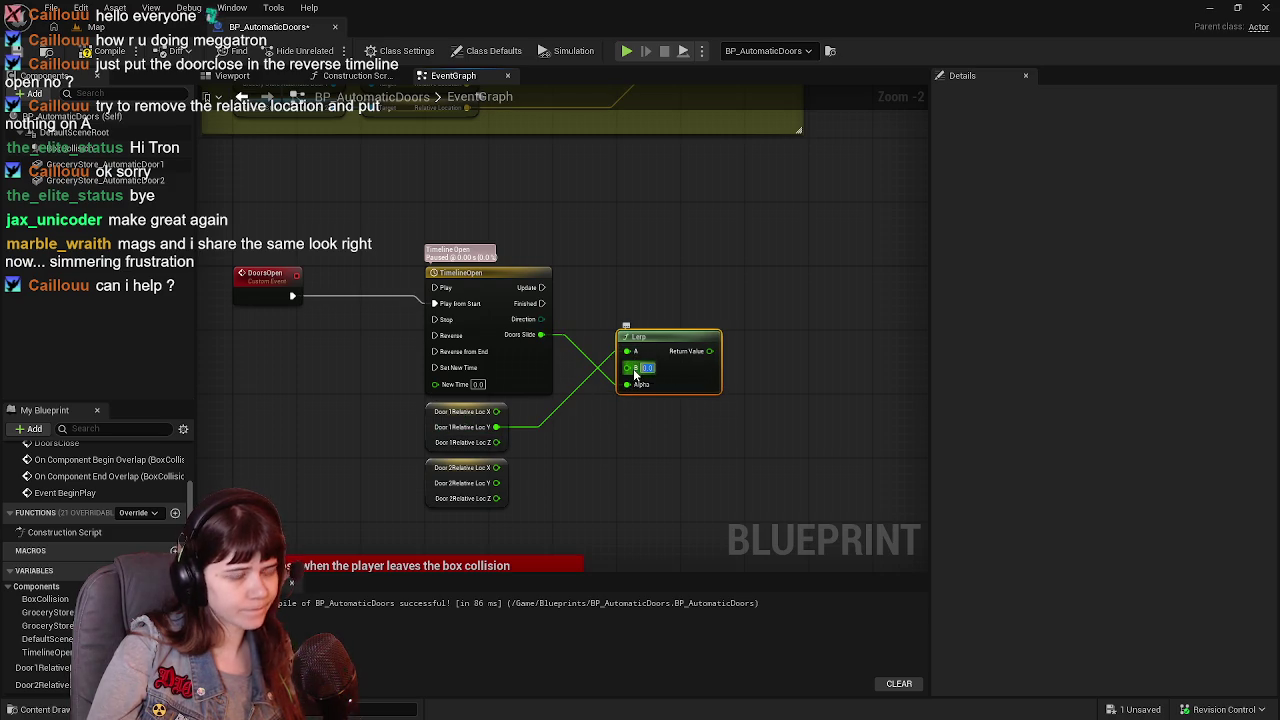
pyautogui.write('130')
pyautogui.press('Return')
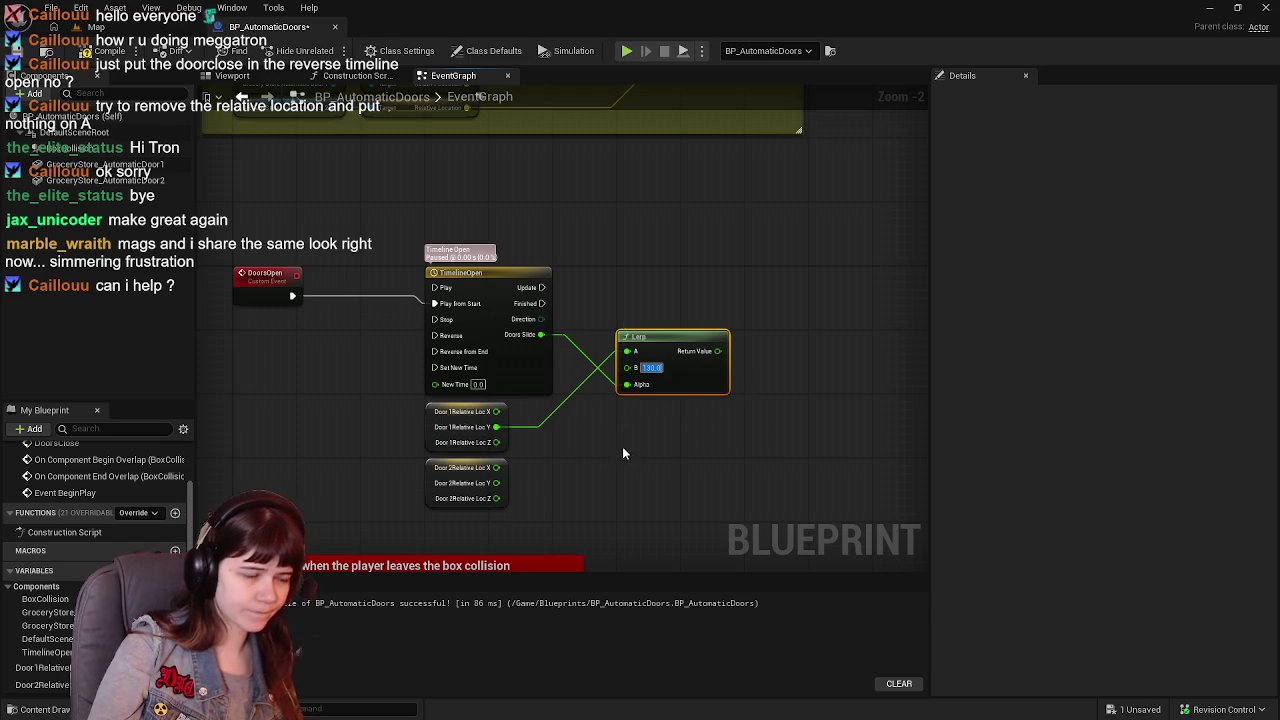
pyautogui.moveTo(622, 453); pyautogui.dragTo(600, 463)
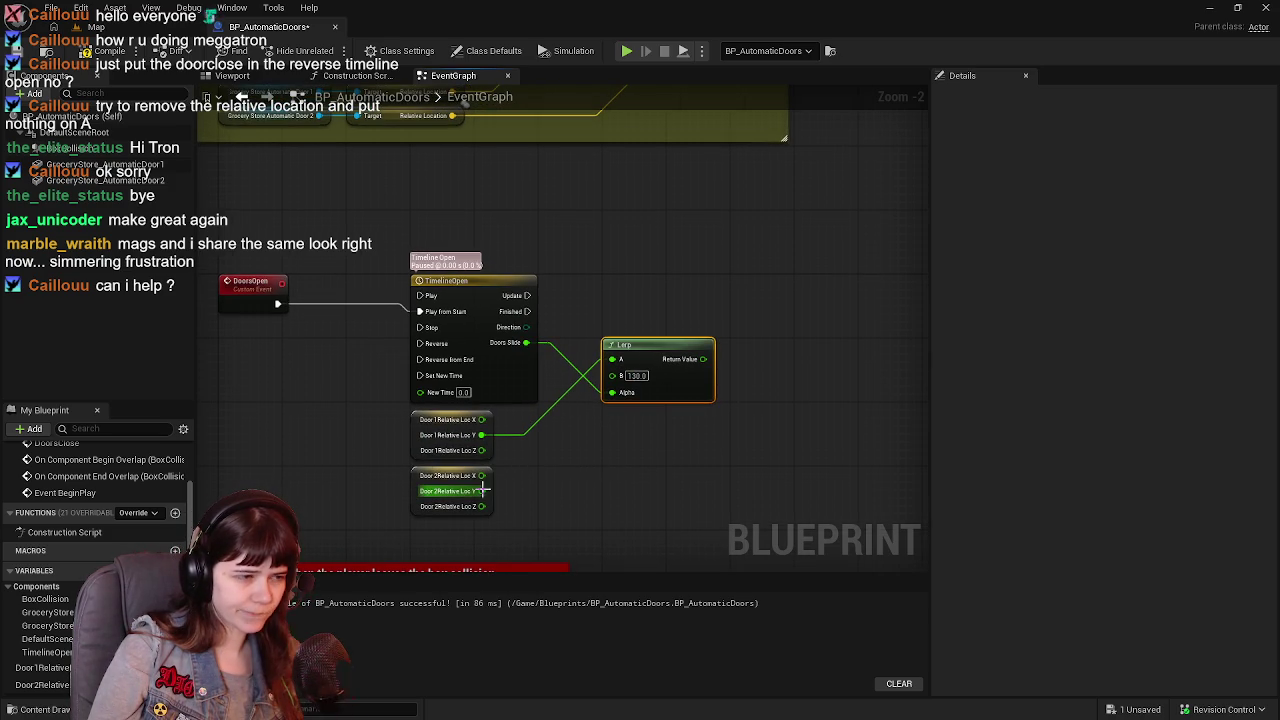
pyautogui.click(97, 50)
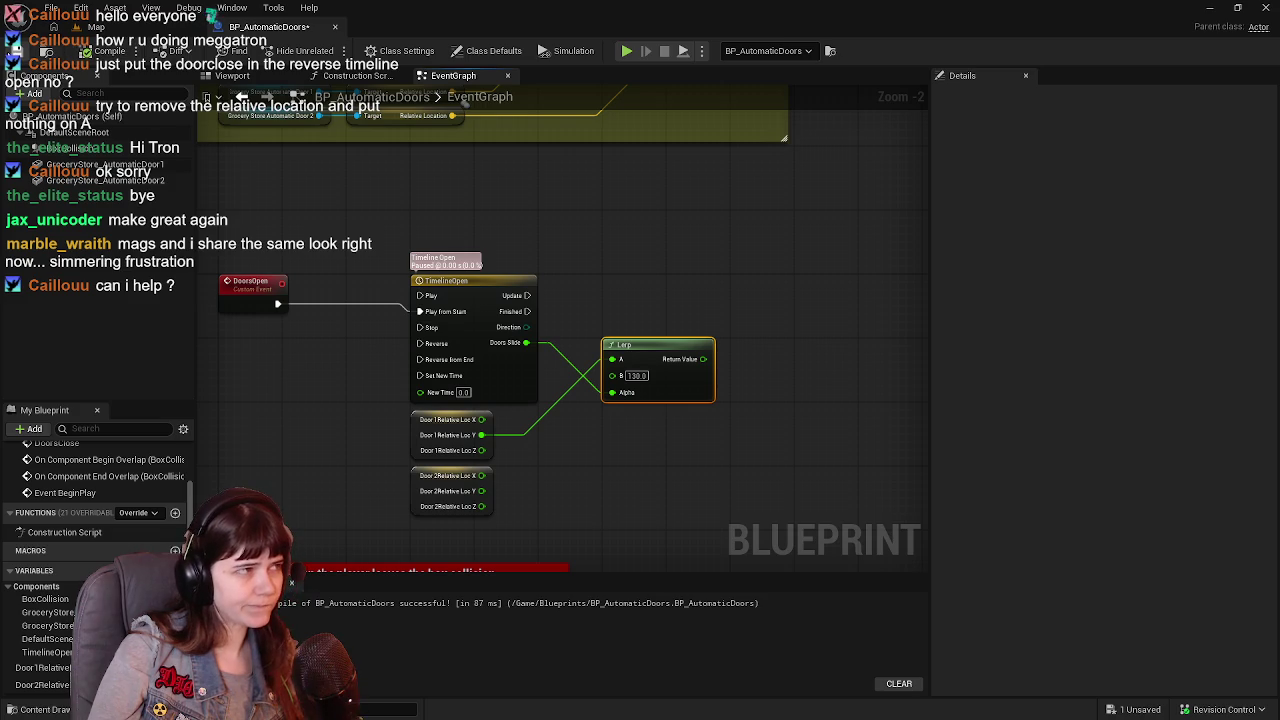
pyautogui.scroll(-1, 674, 302)
pyautogui.scroll(1, 610, 288)
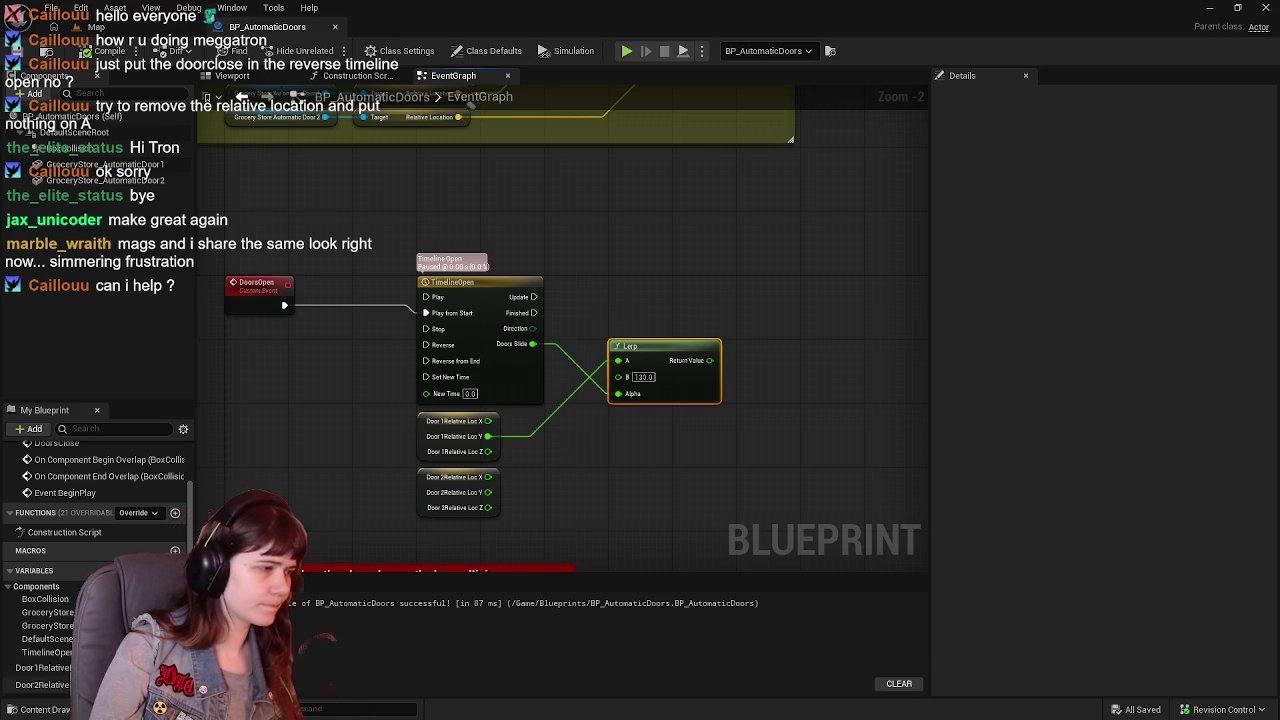
# Rename the location variables to Door1Closed and Door2Closed, then compile.
pyautogui.click(40, 667)
pyautogui.click(45, 667)
pyautogui.write('Door1Closed')
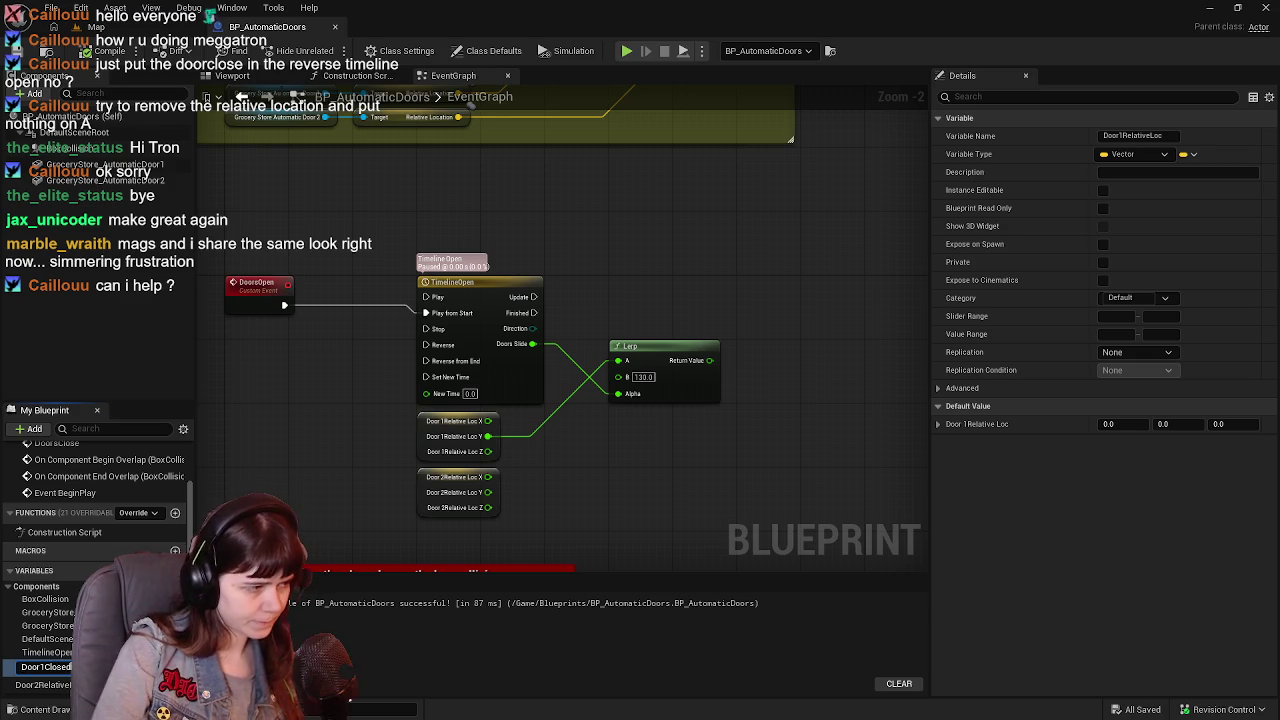
pyautogui.press('Return')
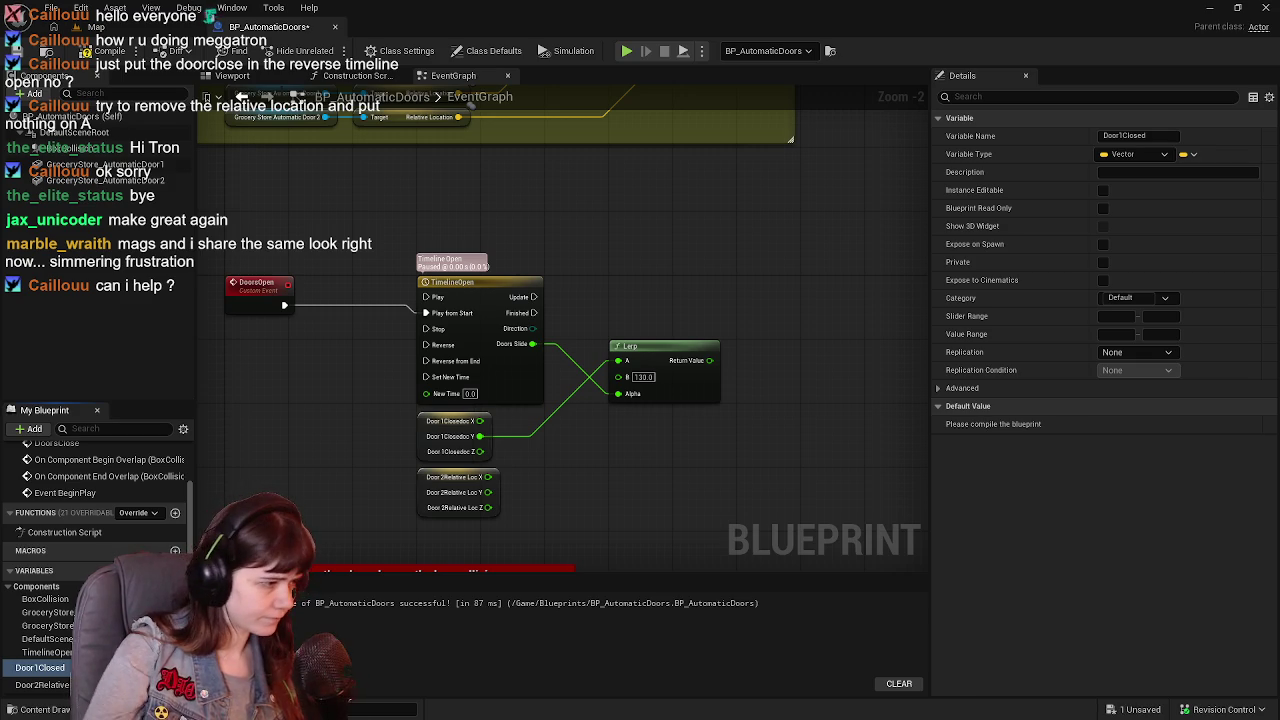
pyautogui.click(40, 685)
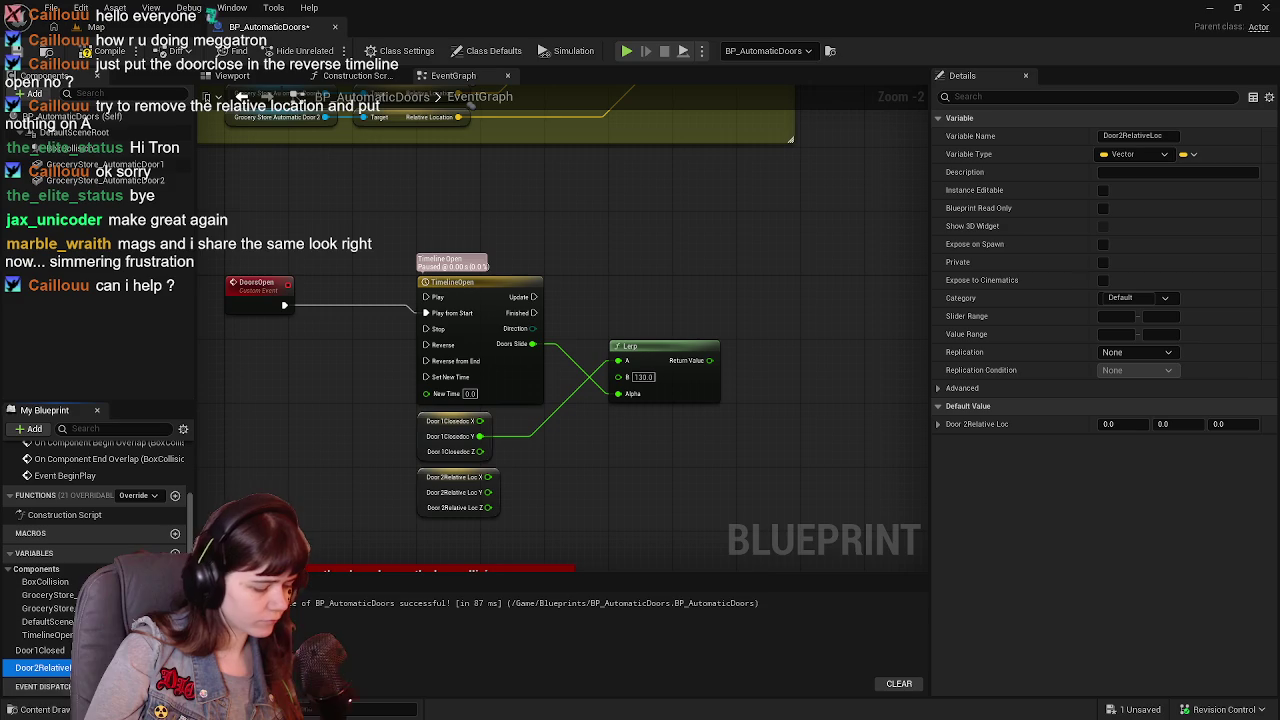
pyautogui.press('F2')
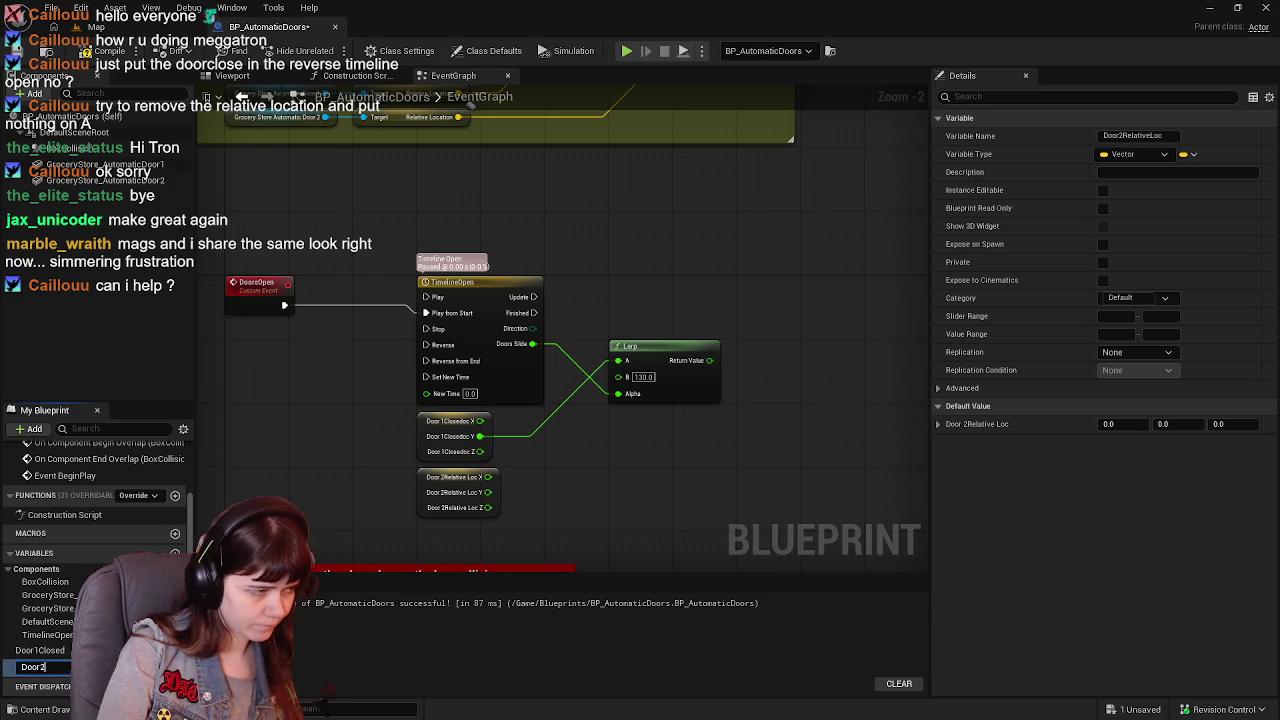
pyautogui.write('Closed')
pyautogui.press('Return')
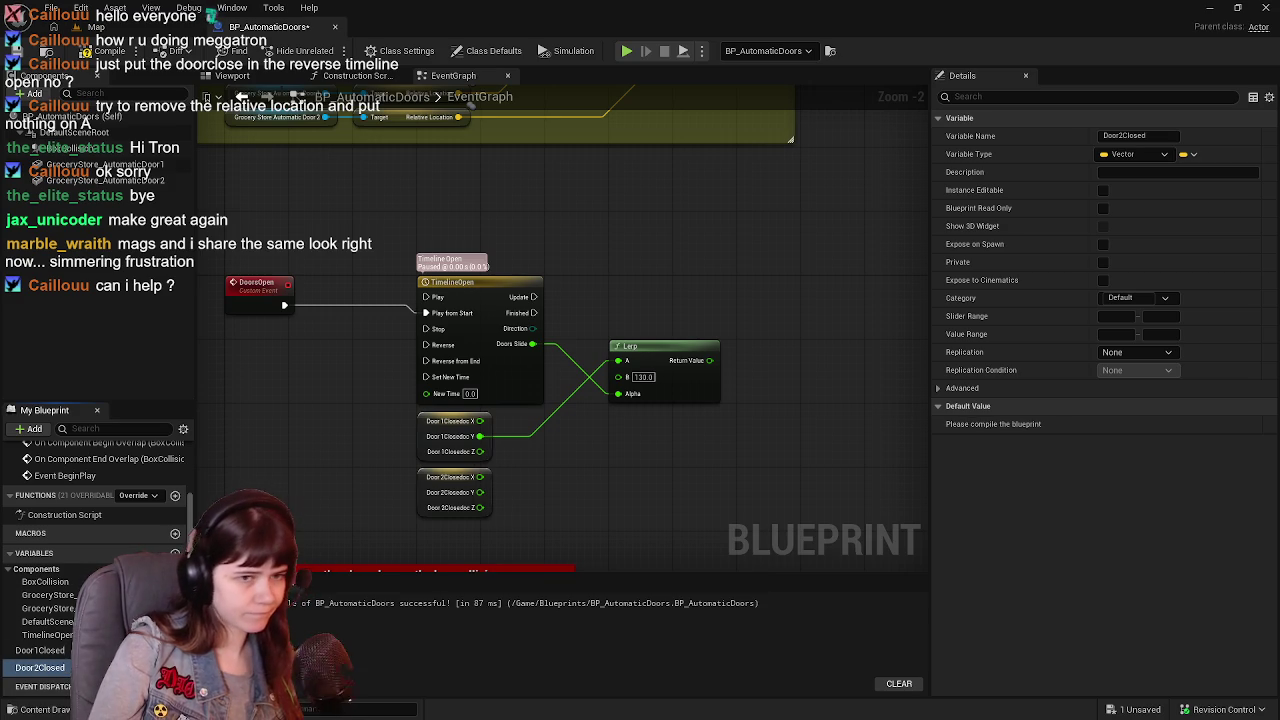
pyautogui.click(110, 50)
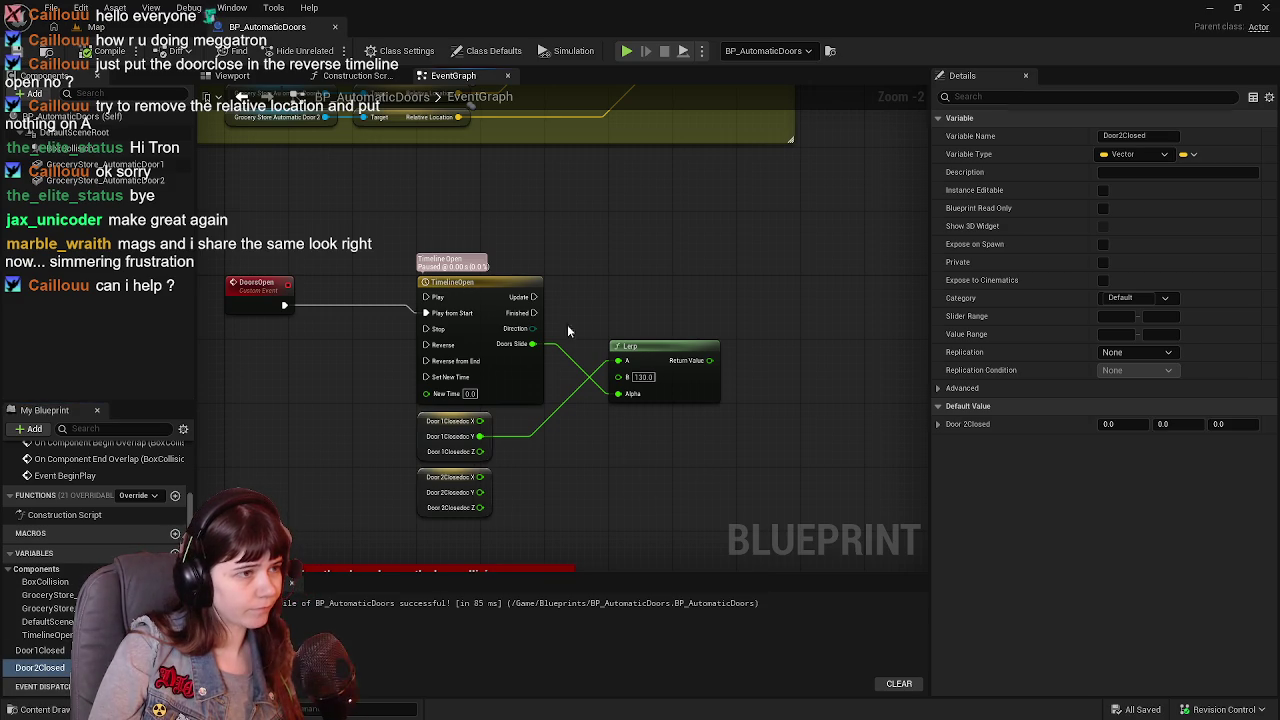
# Delete the two Door Closed getters and the Lerp, then compile and save.
pyautogui.moveTo(376, 475); pyautogui.dragTo(523, 540)
pyautogui.press('Delete')
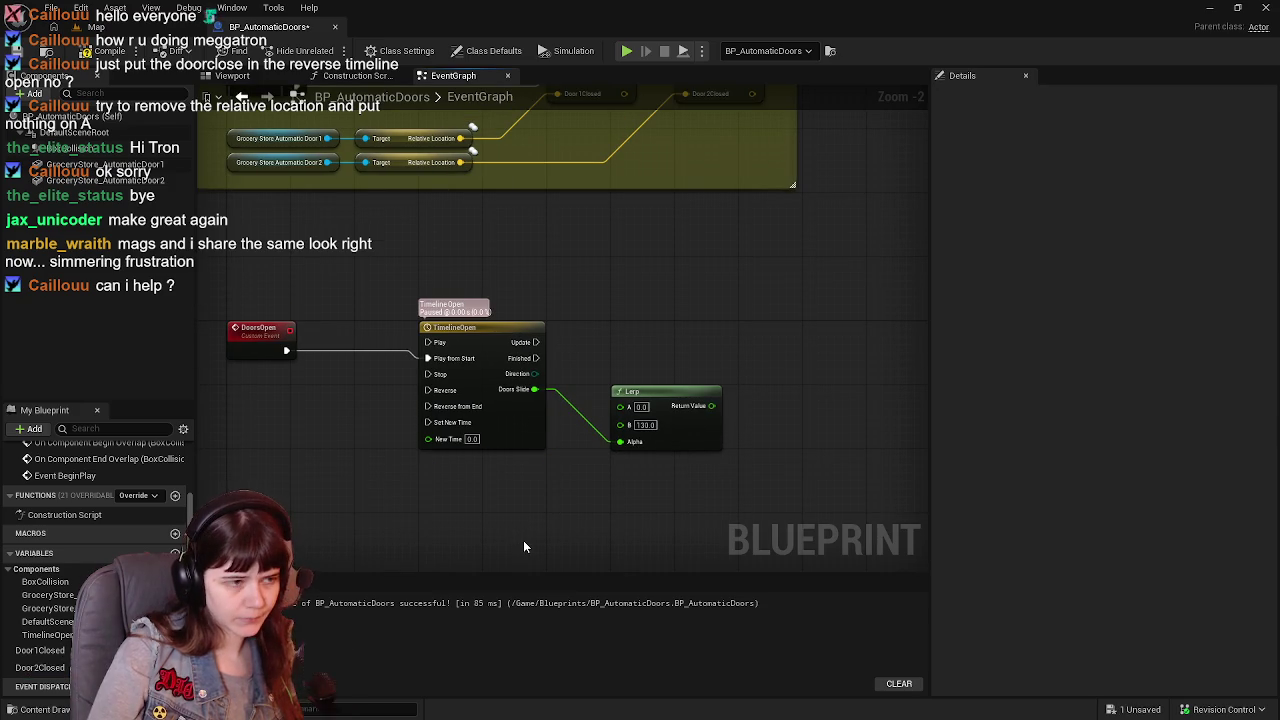
pyautogui.click(701, 448)
pyautogui.press('Delete')
pyautogui.moveTo(693, 445); pyautogui.dragTo(725, 600)
pyautogui.scroll(-1, 580, 354)
pyautogui.scroll(1, 507, 297)
pyautogui.click(100, 50)
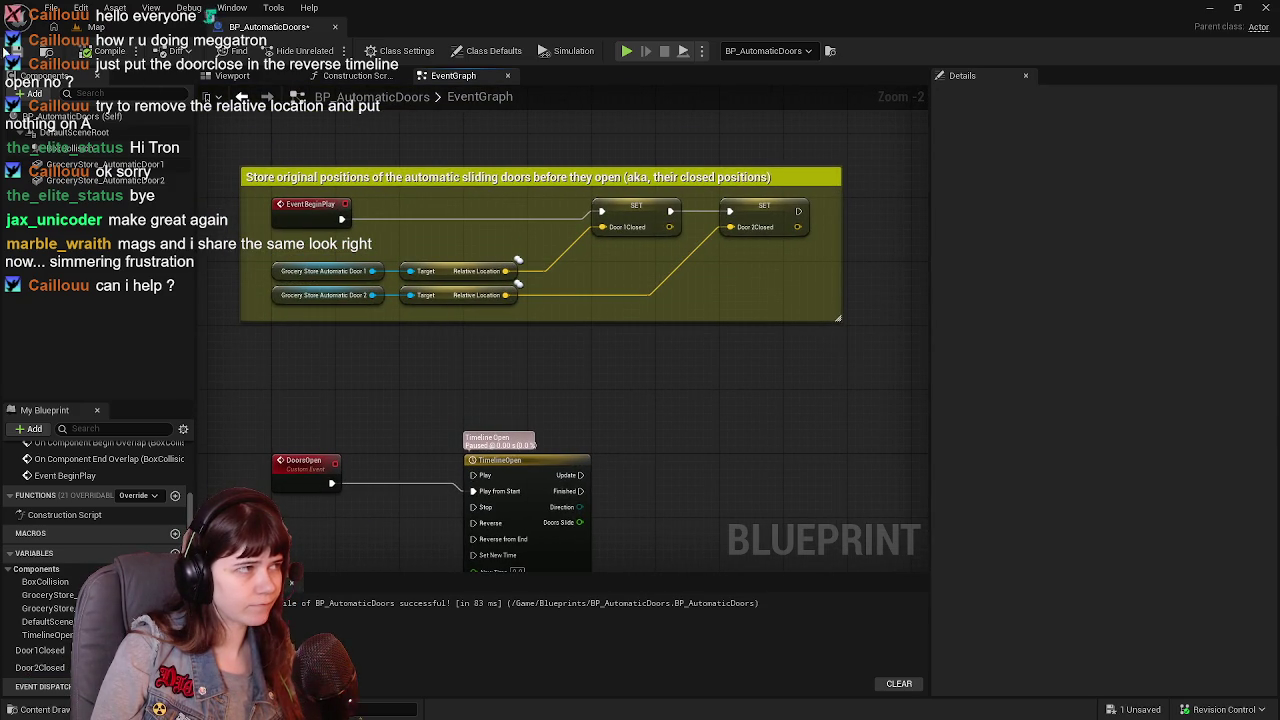
pyautogui.hotkey('ctrl', 's')
pyautogui.moveTo(608, 228)
pyautogui.mouseDown()
pyautogui.moveTo(634, 317)
pyautogui.moveTo(305, 451)
pyautogui.mouseUp()
pyautogui.moveTo(457, 428)
pyautogui.mouseDown()
pyautogui.moveTo(437, 306)
pyautogui.moveTo(440, 336)
pyautogui.mouseUp()
pyautogui.moveTo(452, 470); pyautogui.dragTo(357, 246)
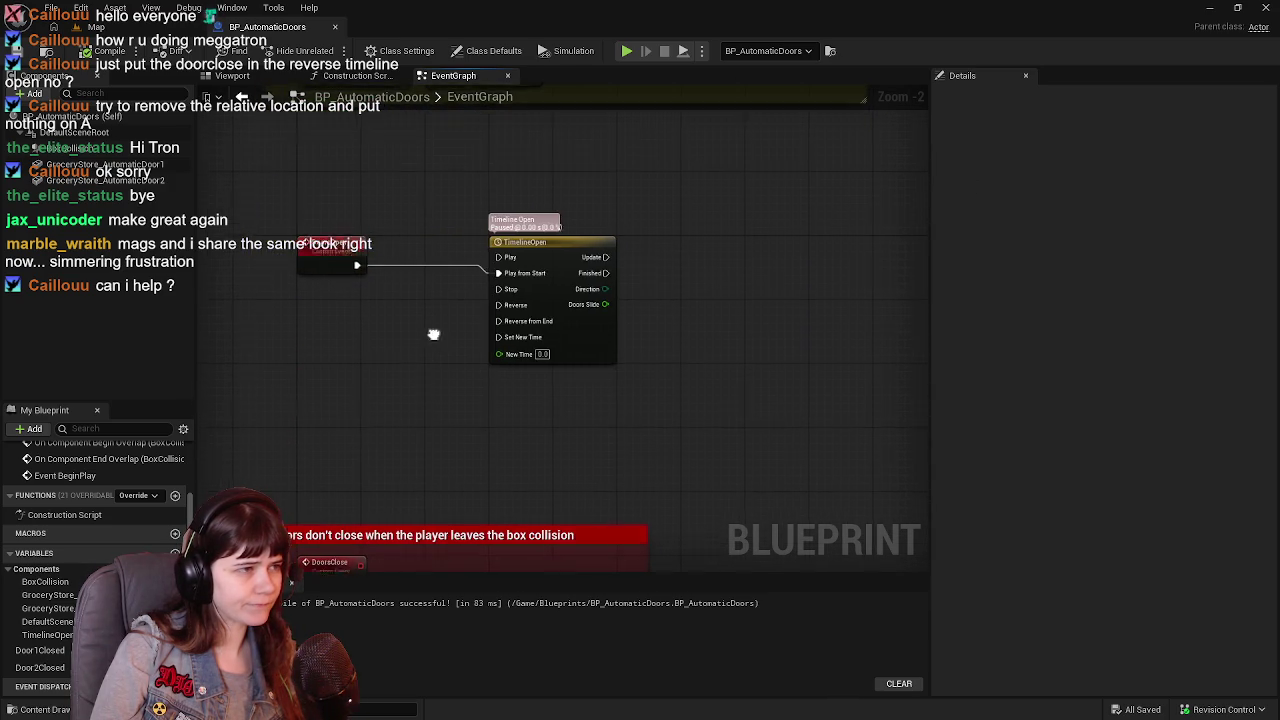
# Place Door1Closed and Door2Closed getters below TimelineOpen and save the blueprint.
pyautogui.click(40, 651)
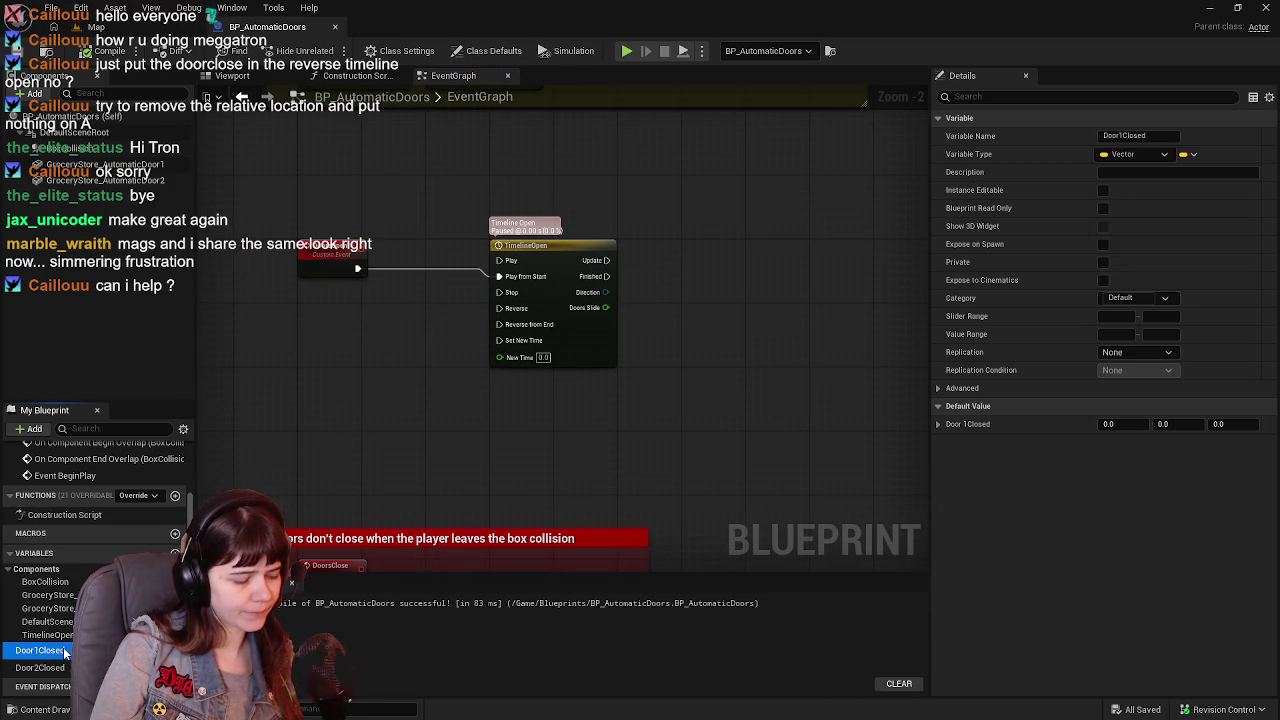
pyautogui.moveTo(62, 655)
pyautogui.mouseDown()
pyautogui.moveTo(441, 392)
pyautogui.moveTo(525, 385)
pyautogui.mouseUp()
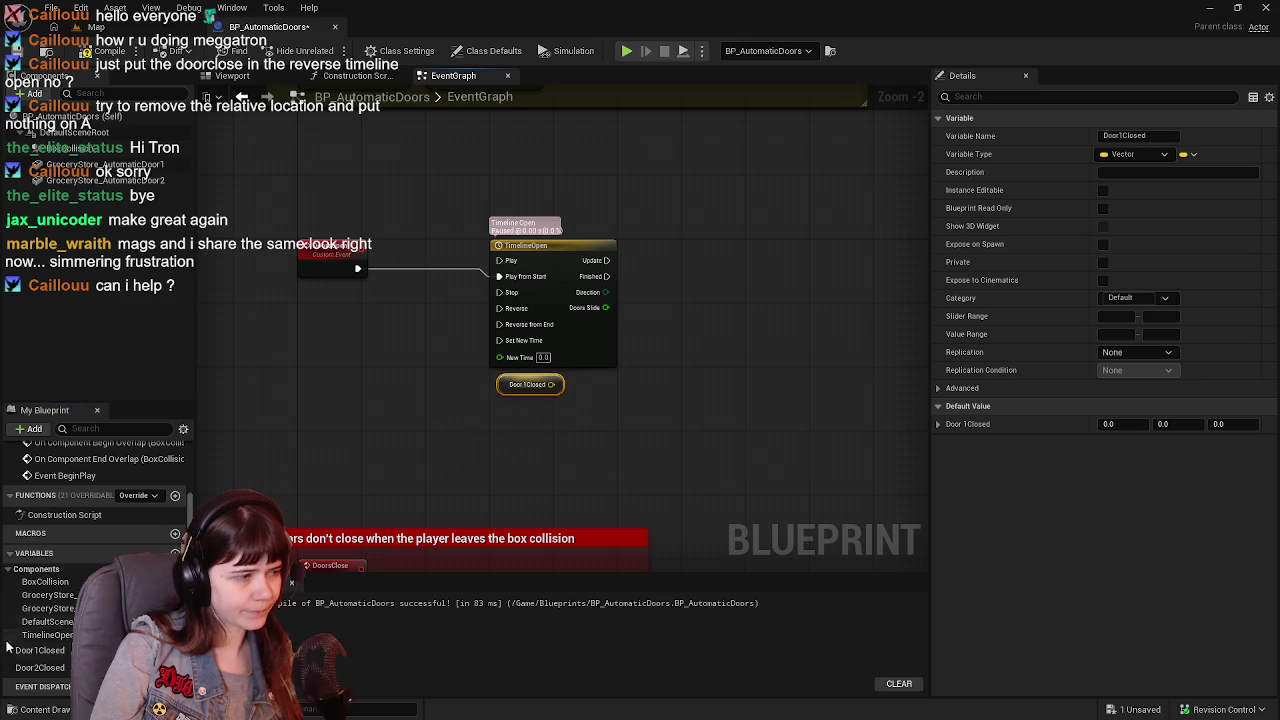
pyautogui.click(40, 668)
pyautogui.moveTo(54, 673)
pyautogui.mouseDown()
pyautogui.moveTo(409, 580)
pyautogui.moveTo(494, 436)
pyautogui.moveTo(495, 410)
pyautogui.mouseUp()
pyautogui.click(503, 395)
pyautogui.hotkey('ctrl', 's')
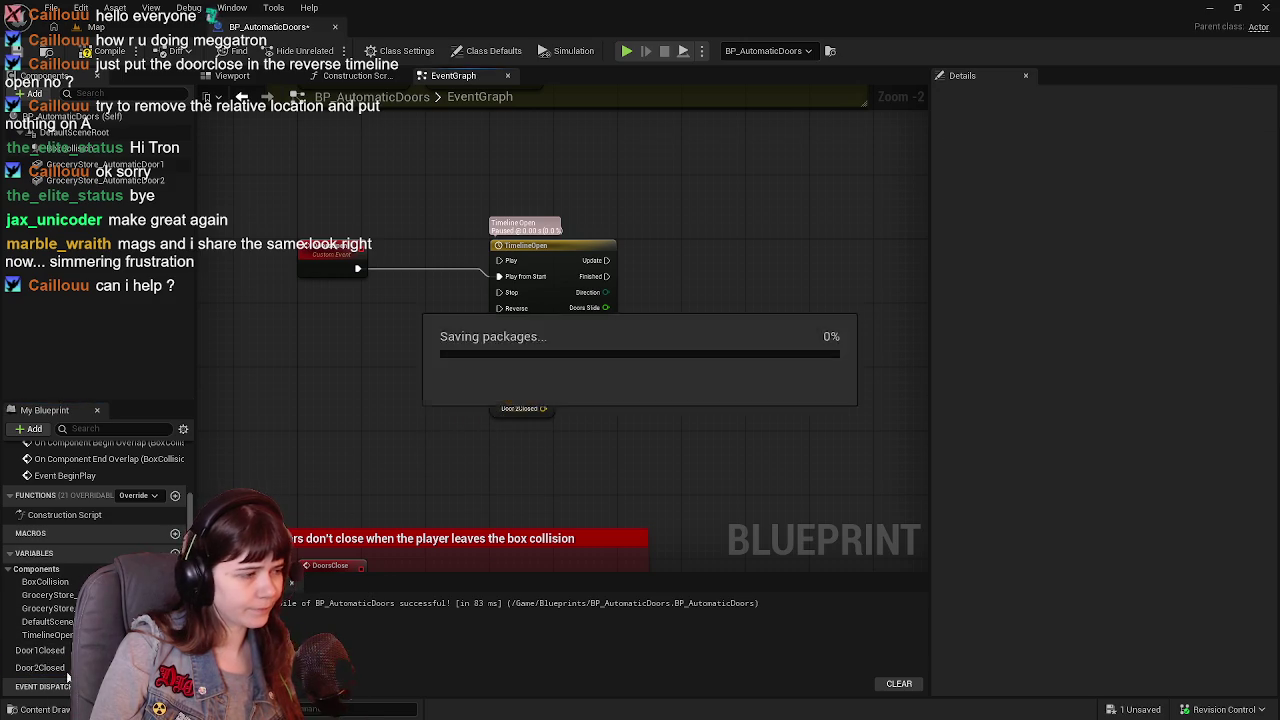
# Duplicate the closed variables into Door1Open and Door2Open, then compile.
pyautogui.click(43, 651)
pyautogui.hotkey('ctrl', 'd')
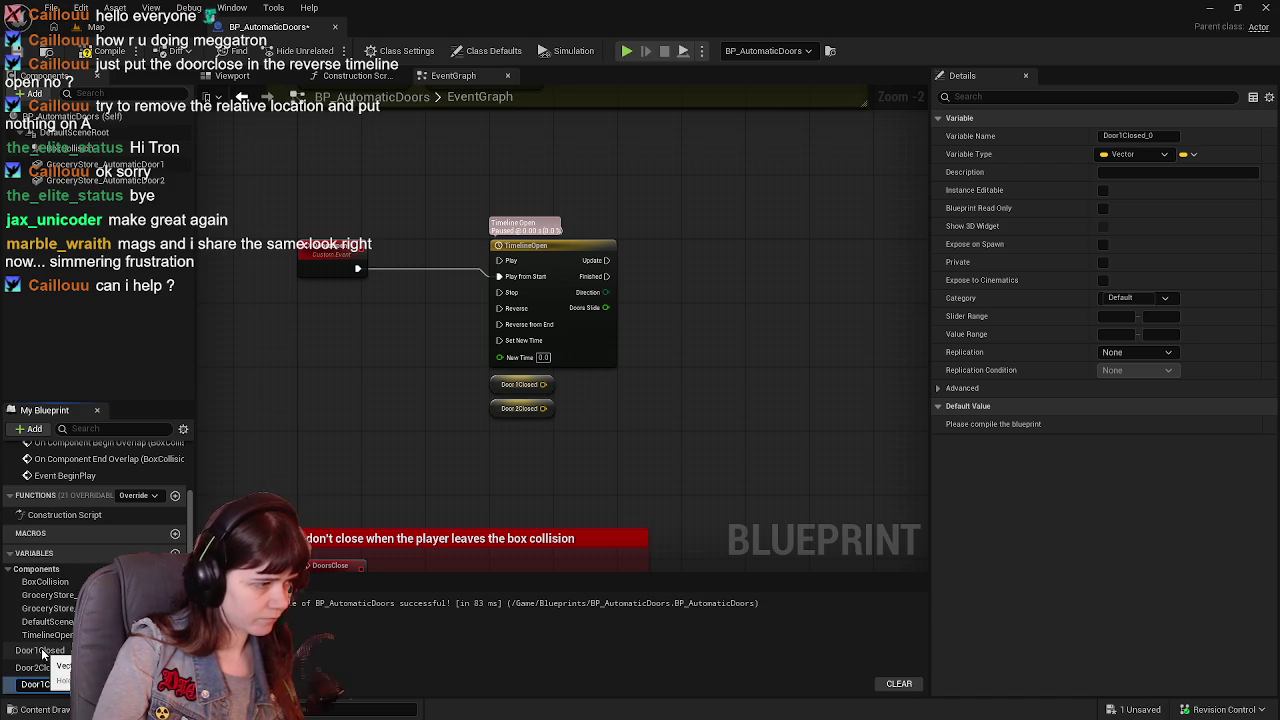
pyautogui.write('Door1Open')
pyautogui.press('Return')
pyautogui.click(40, 650)
pyautogui.hotkey('ctrl', 'd')
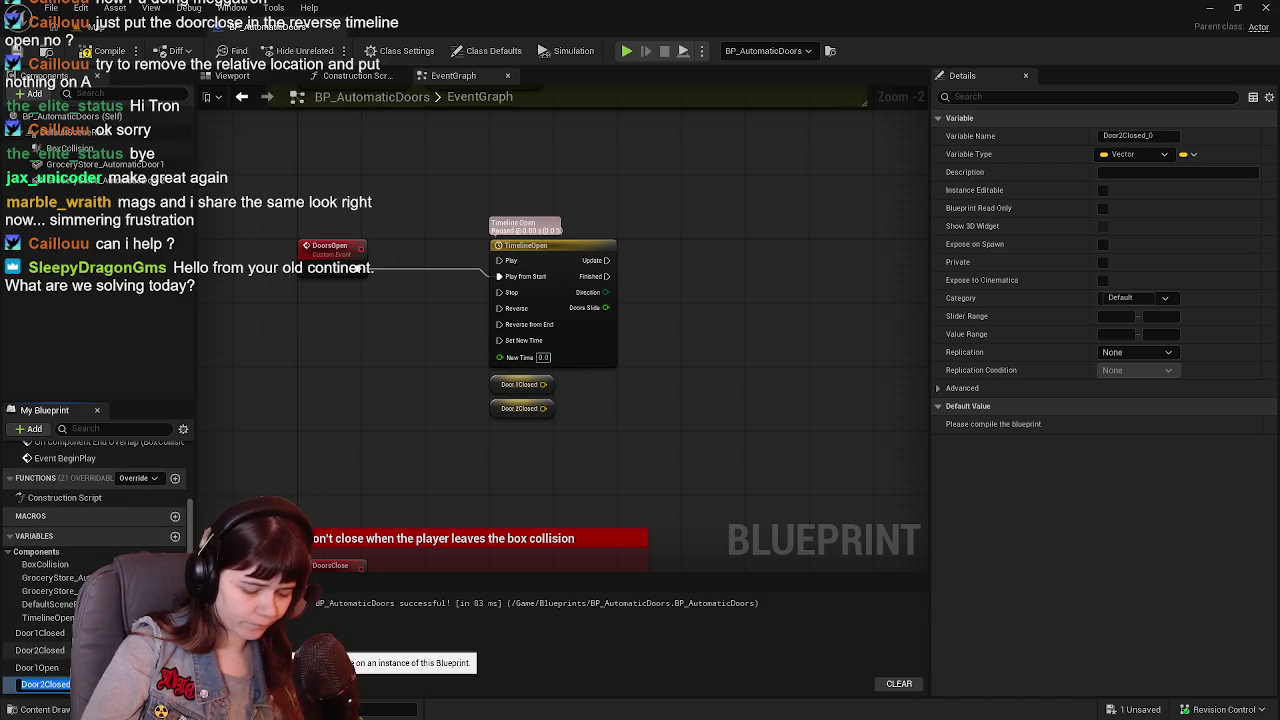
pyautogui.write('Door2')
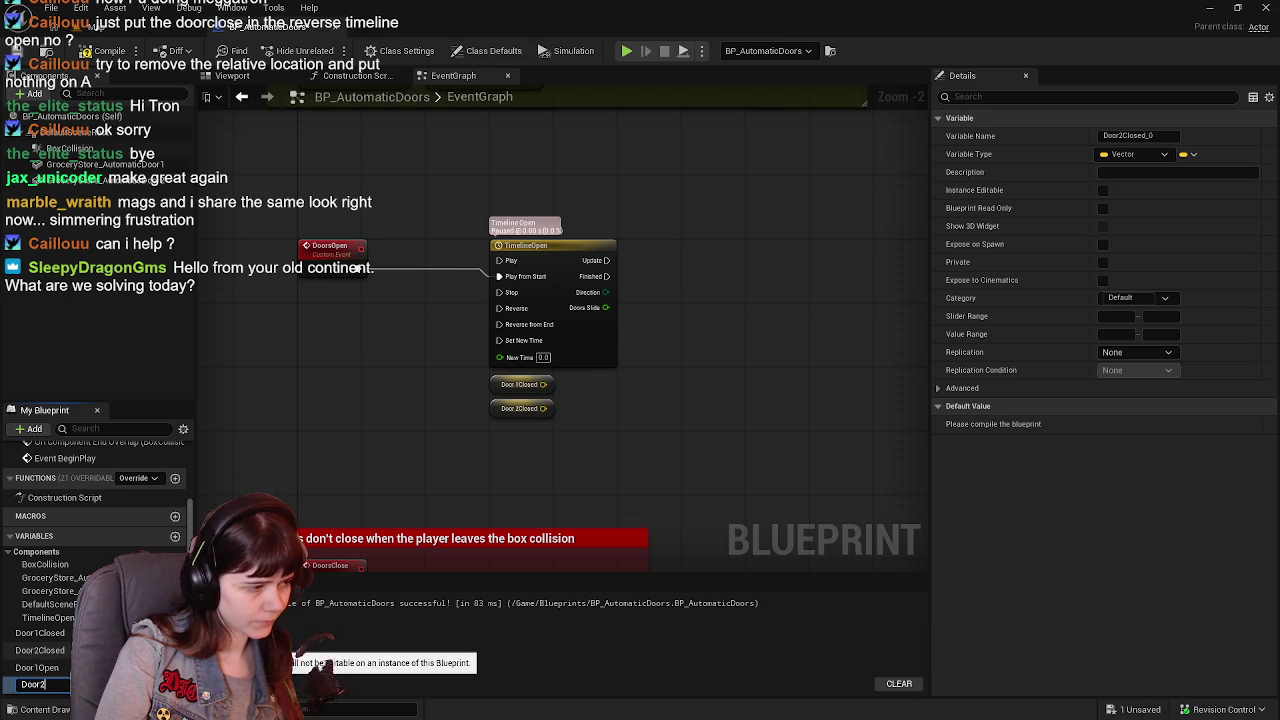
pyautogui.write('Open')
pyautogui.press('Return')
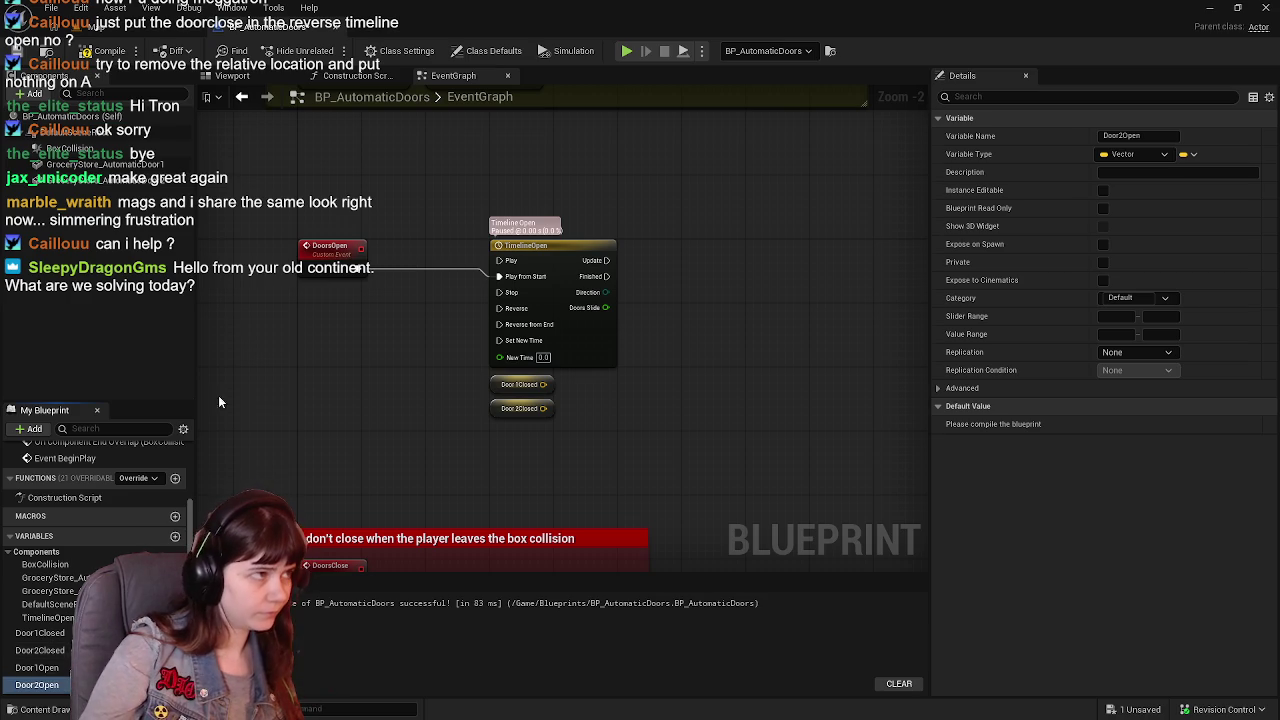
pyautogui.click(100, 50)
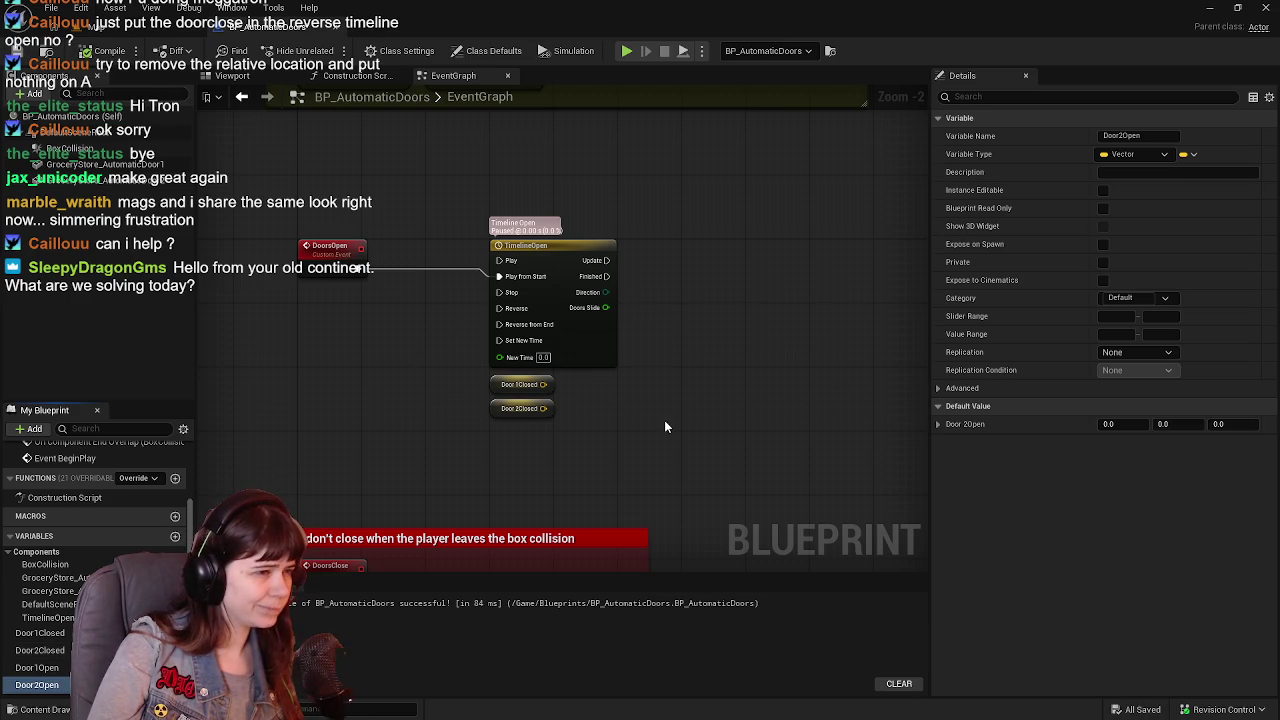
pyautogui.moveTo(666, 423); pyautogui.dragTo(606, 451)
pyautogui.rightClick(616, 406)
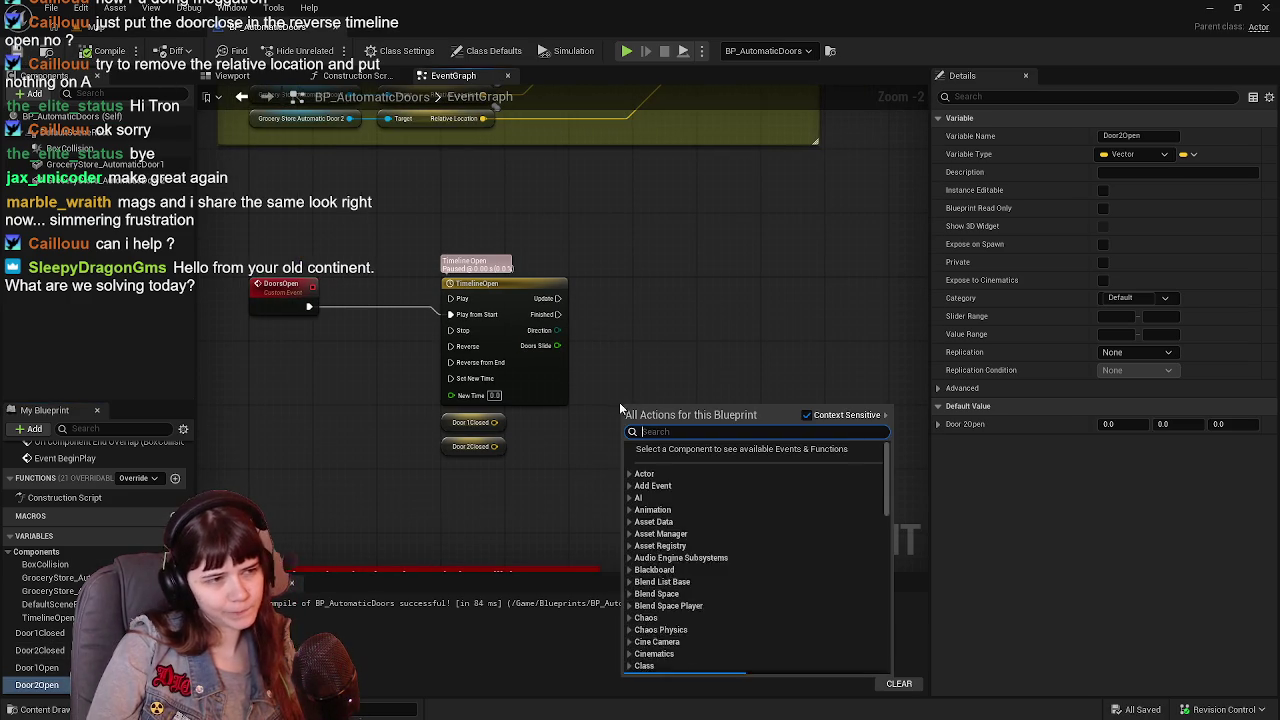
# Add a Lerp (Vector) node with Doors Slide in Alpha and Door1Closed in A.
pyautogui.write('lerp')
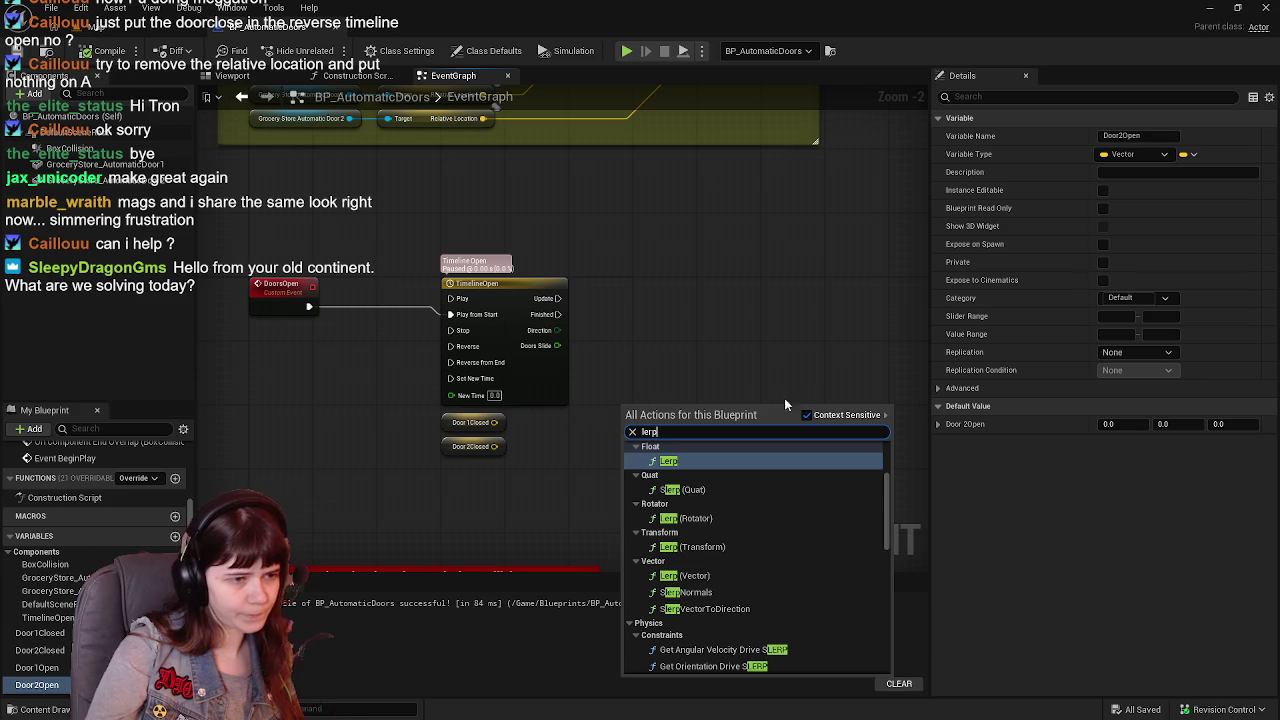
pyautogui.click(700, 576)
pyautogui.rightClick(700, 365)
pyautogui.moveTo(557, 345); pyautogui.dragTo(627, 473)
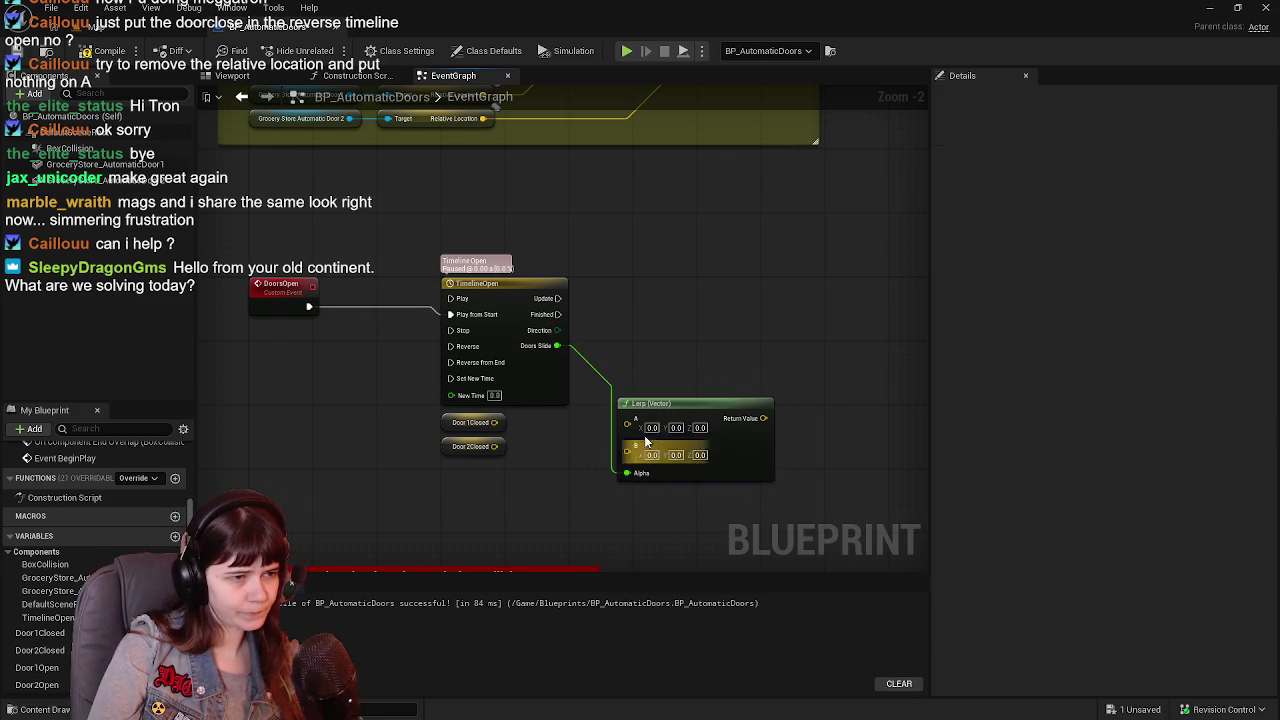
pyautogui.moveTo(671, 398); pyautogui.dragTo(681, 348)
pyautogui.moveTo(494, 422); pyautogui.dragTo(705, 340)
# Duplicate the Lerp and feed Door2Closed into the second Lerp's A input.
pyautogui.hotkey('ctrl', 'd')
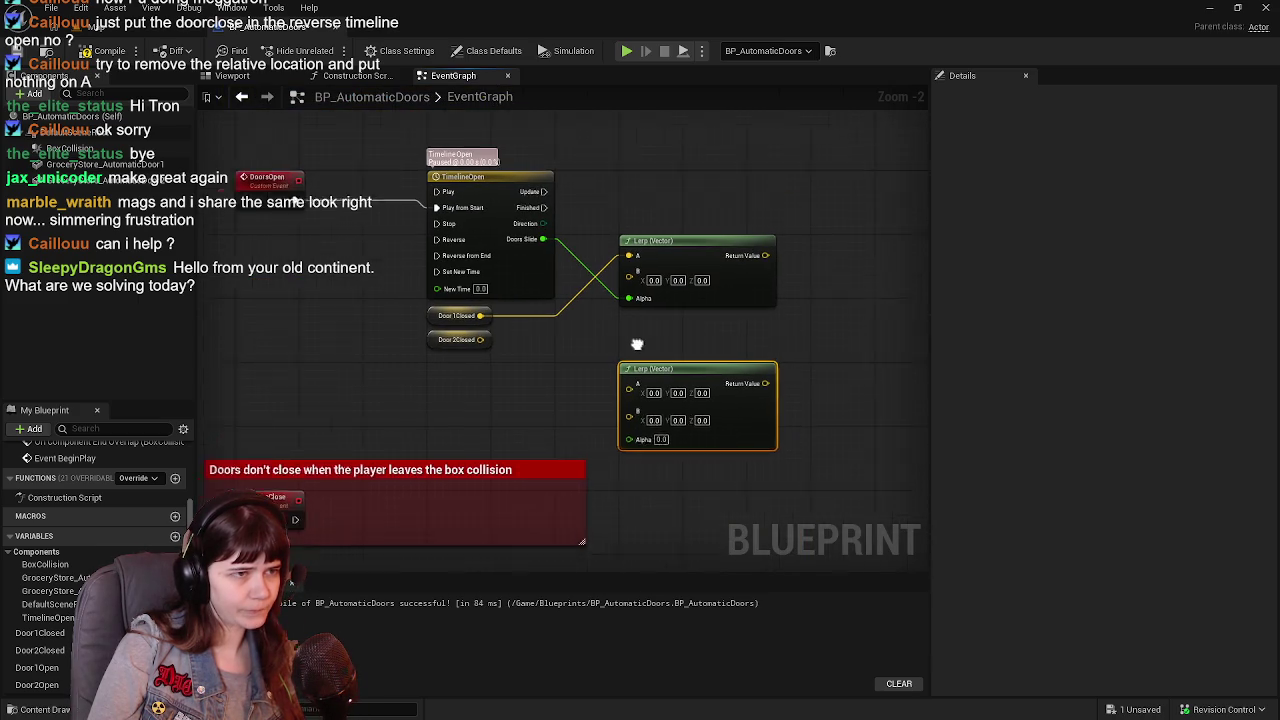
pyautogui.moveTo(430, 371); pyautogui.dragTo(576, 425)
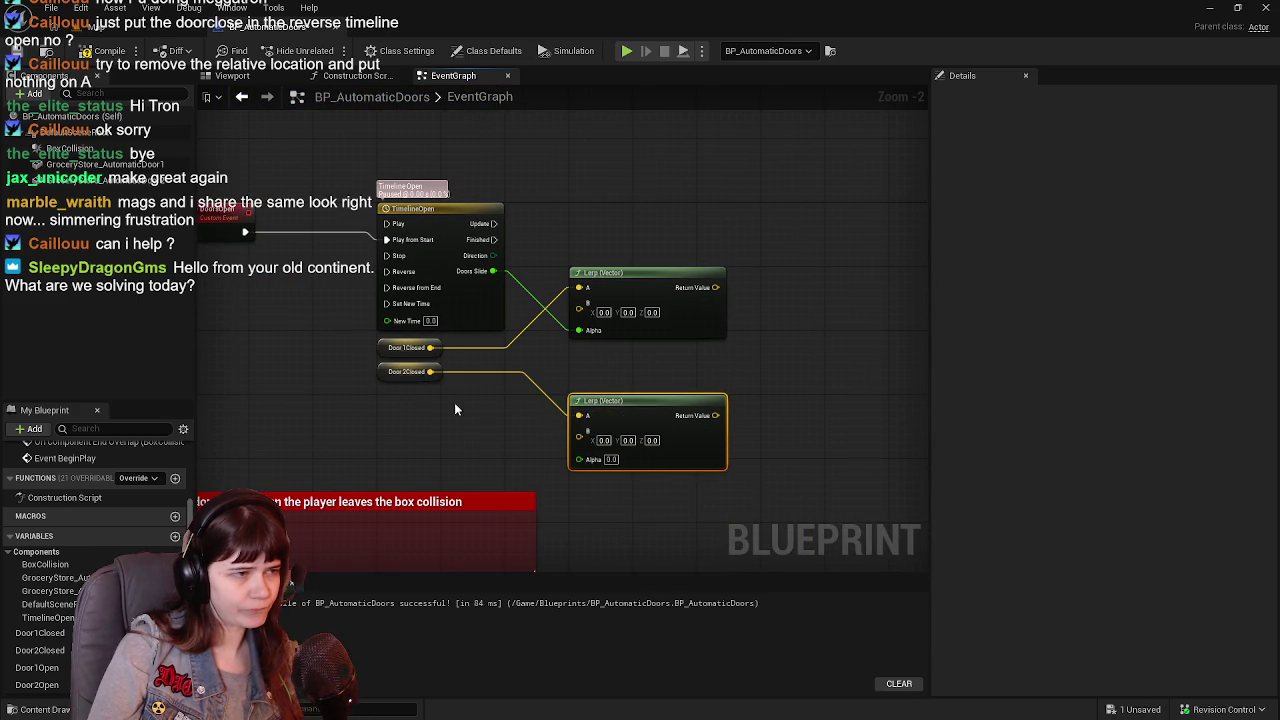
pyautogui.moveTo(413, 398); pyautogui.dragTo(410, 427)
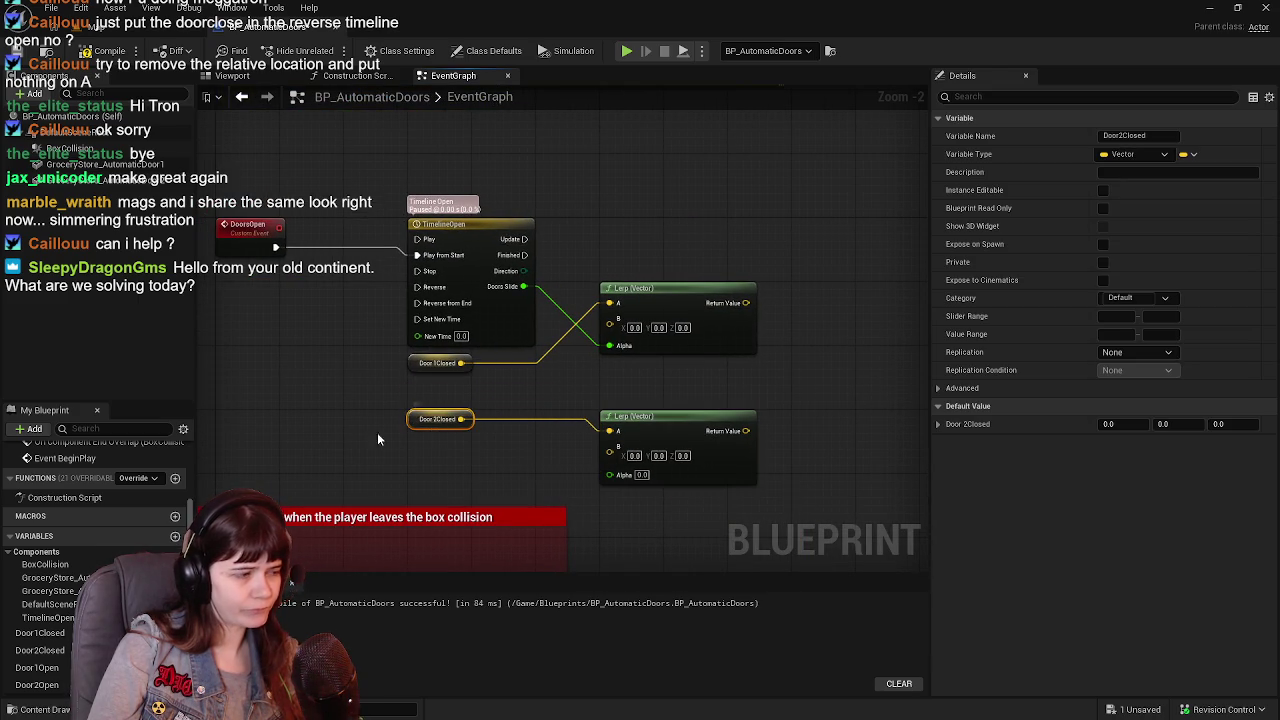
pyautogui.click(422, 435)
# Wire Door1Open/Door2Open into the Lerps' B, Doors Slide into Alpha, compile, and add both door getters.
pyautogui.moveTo(40, 667)
pyautogui.mouseDown()
pyautogui.moveTo(60, 672)
pyautogui.moveTo(408, 390)
pyautogui.moveTo(588, 350)
pyautogui.moveTo(610, 318)
pyautogui.mouseUp()
pyautogui.click(38, 685)
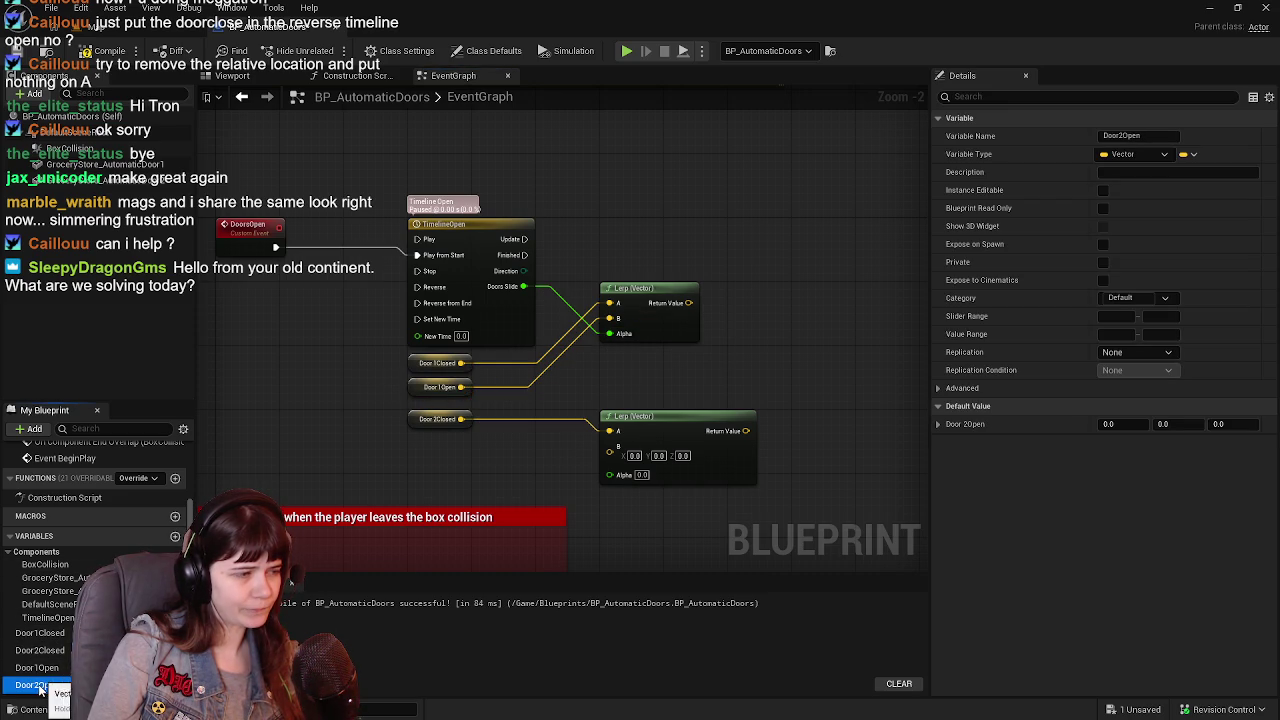
pyautogui.moveTo(437, 594); pyautogui.dragTo(410, 448)
pyautogui.moveTo(609, 446)
pyautogui.mouseDown()
pyautogui.moveTo(425, 455)
pyautogui.moveTo(443, 453)
pyautogui.mouseUp()
pyautogui.moveTo(477, 292)
pyautogui.mouseDown()
pyautogui.moveTo(543, 451)
pyautogui.moveTo(563, 467)
pyautogui.mouseUp()
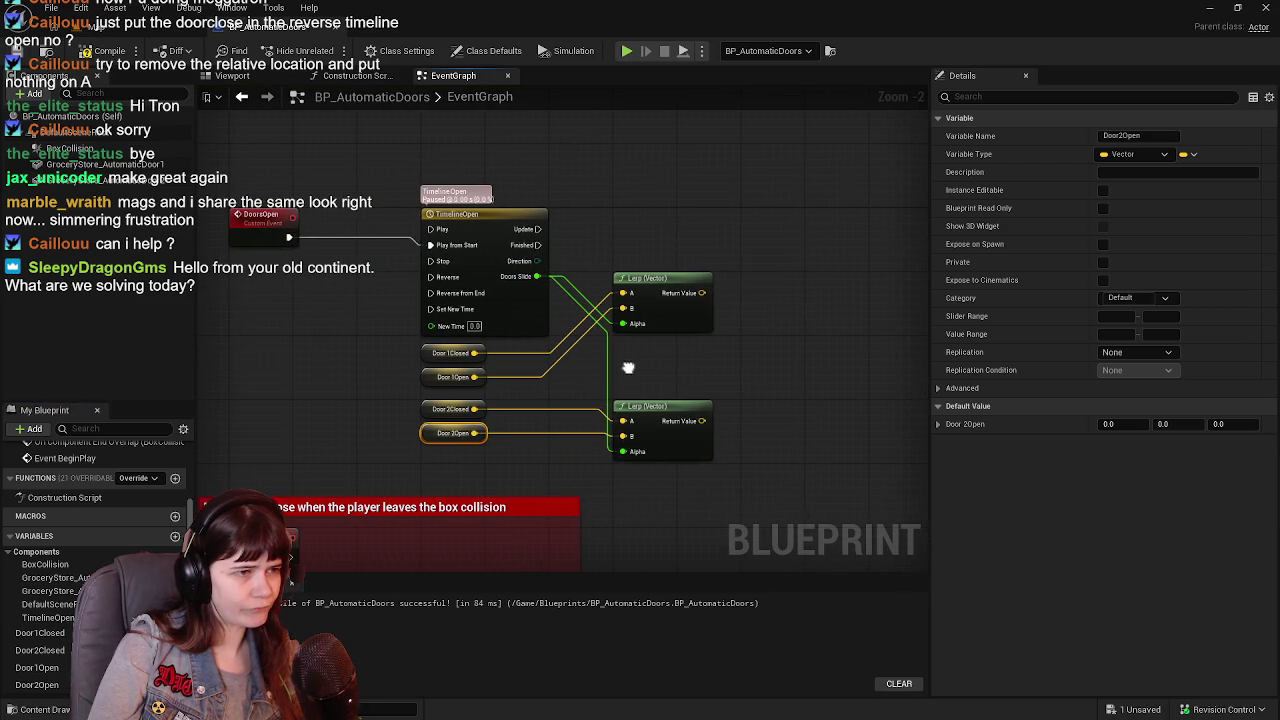
pyautogui.click(85, 51)
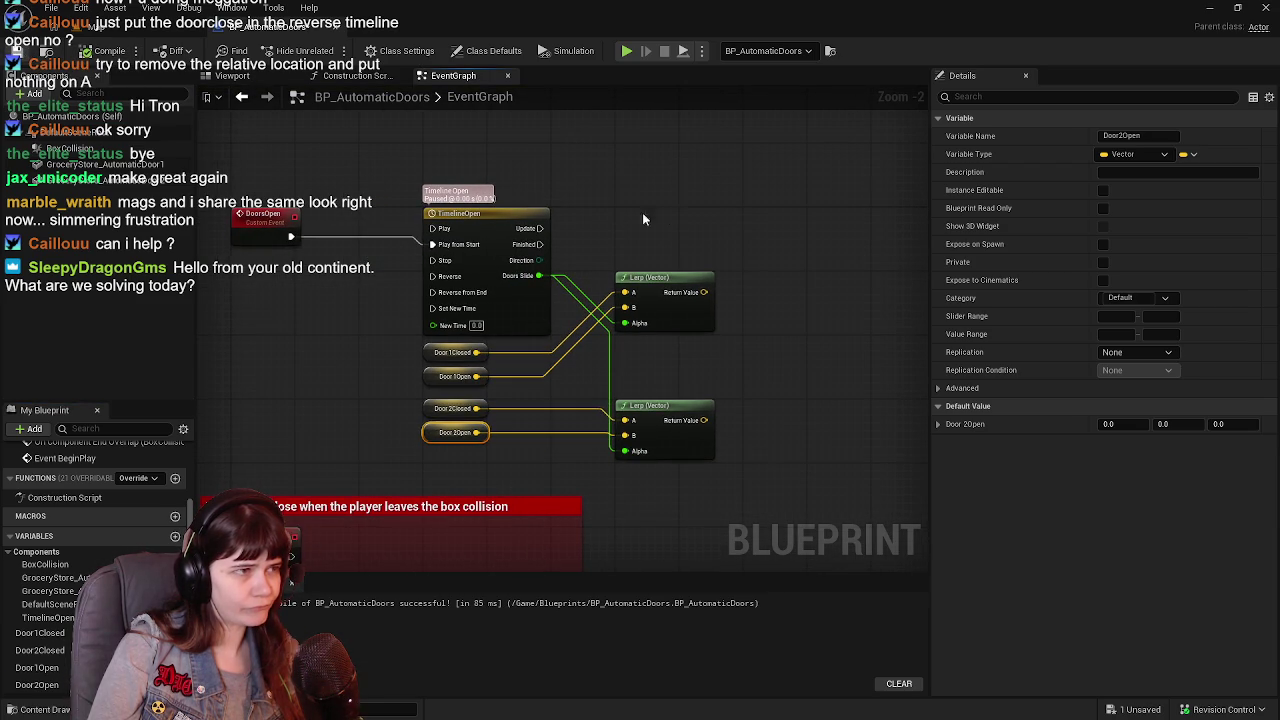
pyautogui.moveTo(90, 164)
pyautogui.mouseDown()
pyautogui.moveTo(280, 330)
pyautogui.moveTo(296, 377)
pyautogui.mouseUp()
pyautogui.moveTo(60, 591)
pyautogui.mouseDown()
pyautogui.moveTo(180, 500)
pyautogui.moveTo(247, 359)
pyautogui.moveTo(285, 393)
pyautogui.mouseUp()
# Add a Set Relative Location node for Door 1 and paste a second copy.
pyautogui.moveTo(383, 372); pyautogui.dragTo(804, 308)
pyautogui.write('set')
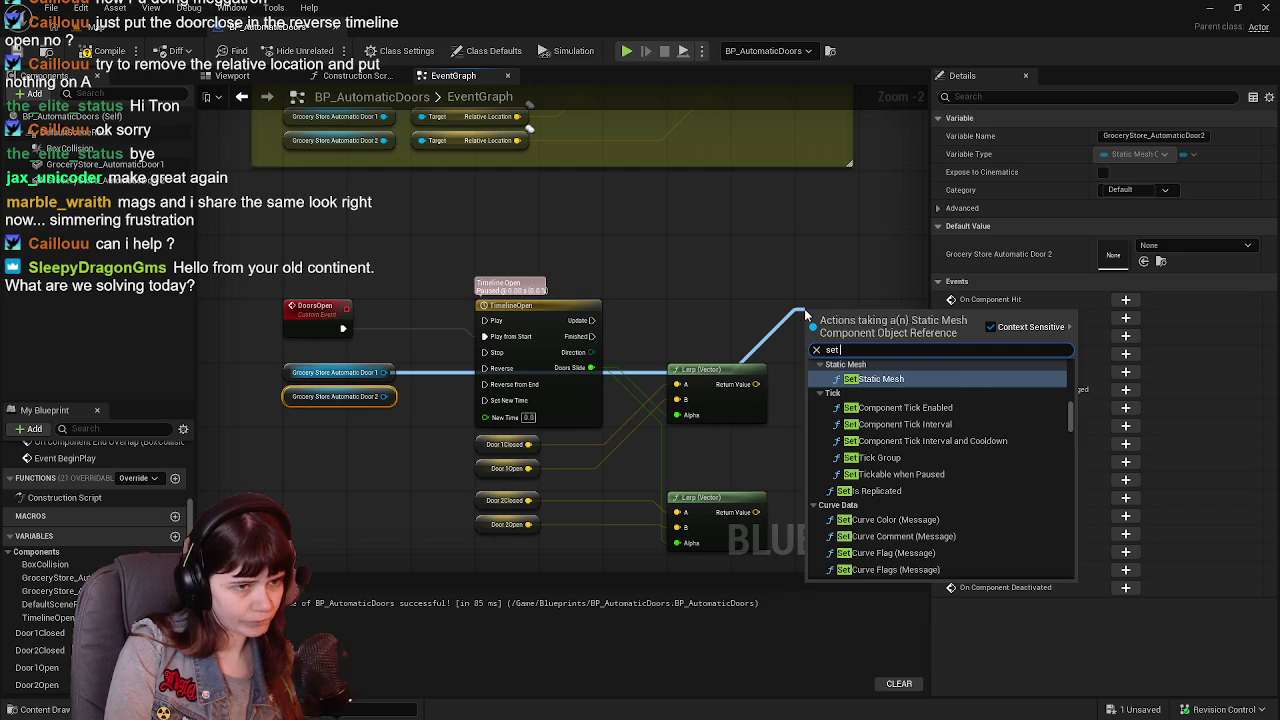
pyautogui.write(' locato')
pyautogui.press('BackSpace')
pyautogui.press('BackSpace')
pyautogui.press('BackSpace')
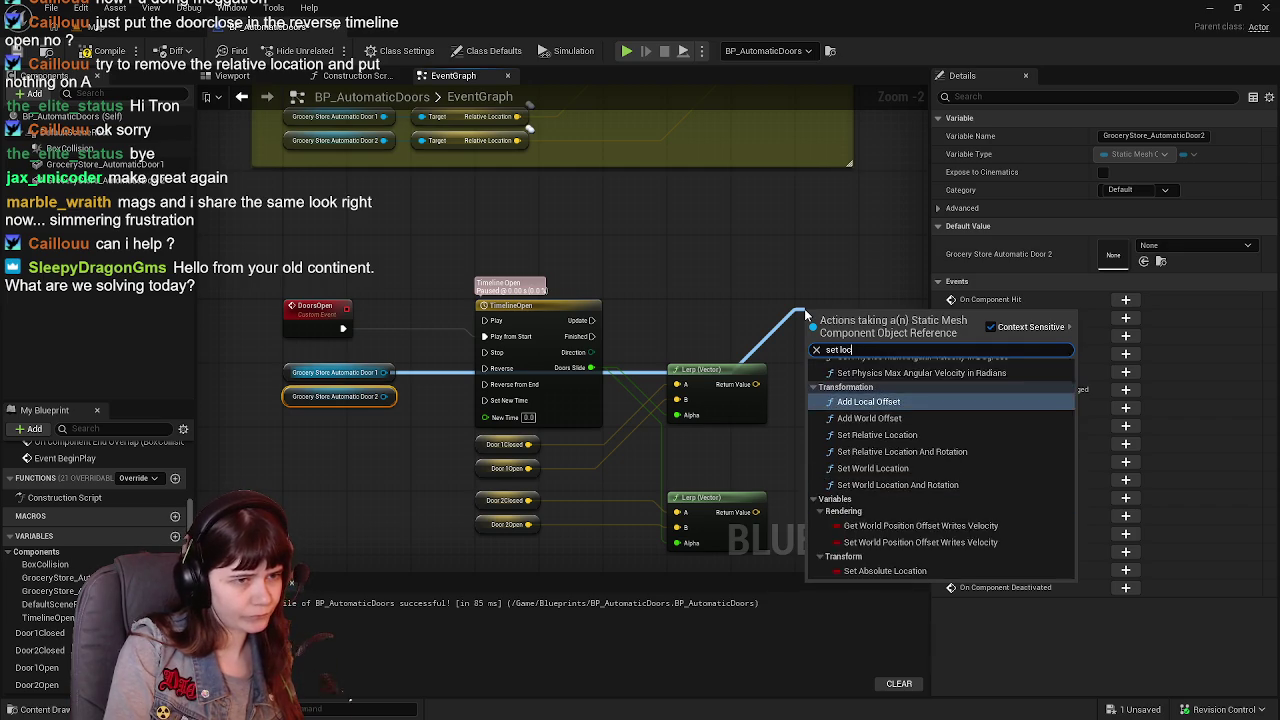
pyautogui.write('relative')
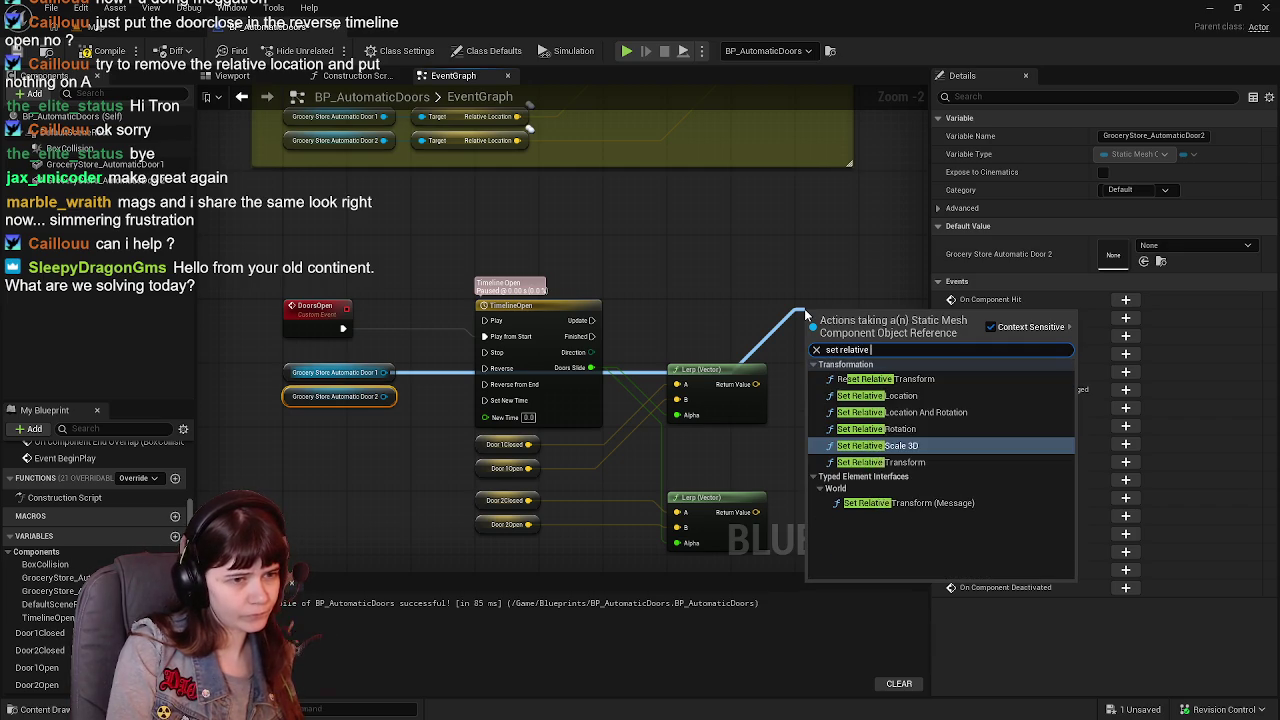
pyautogui.write(' loc')
pyautogui.press('Return')
pyautogui.moveTo(704, 305)
pyautogui.mouseDown()
pyautogui.moveTo(646, 271)
pyautogui.moveTo(597, 282)
pyautogui.mouseUp()
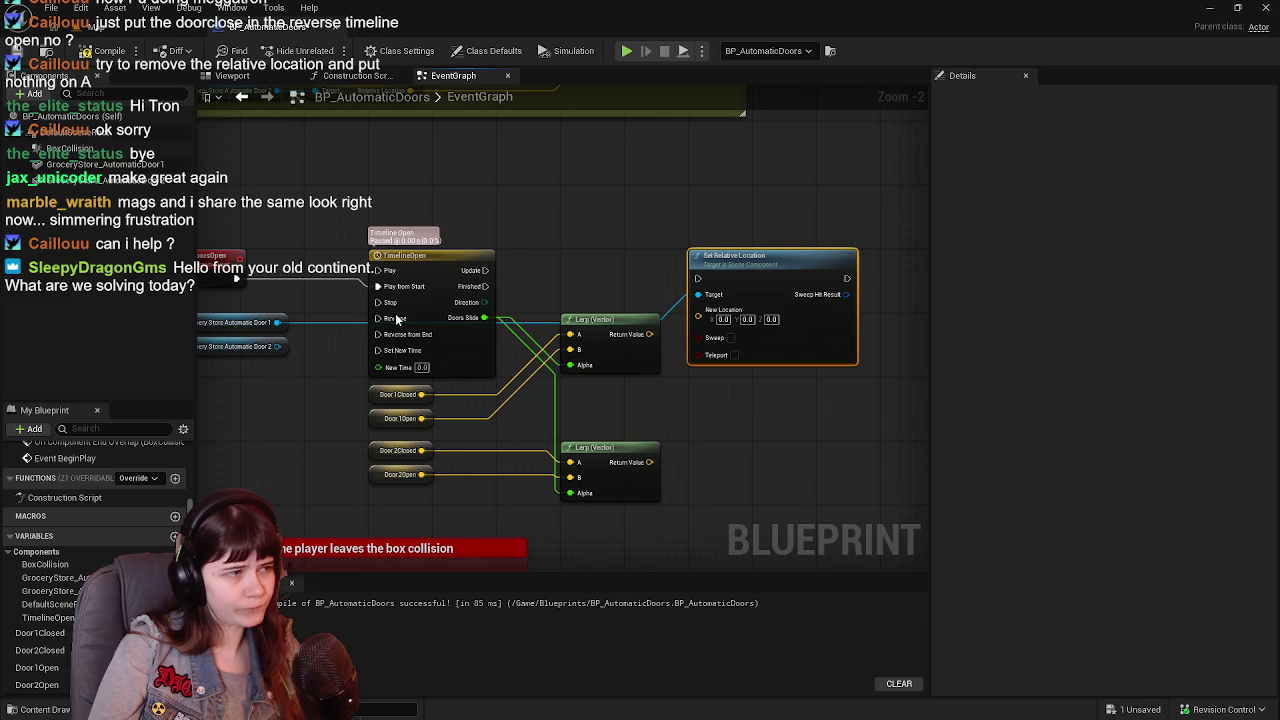
pyautogui.hotkey('ctrl', 'c')
pyautogui.hotkey('ctrl', 'v')
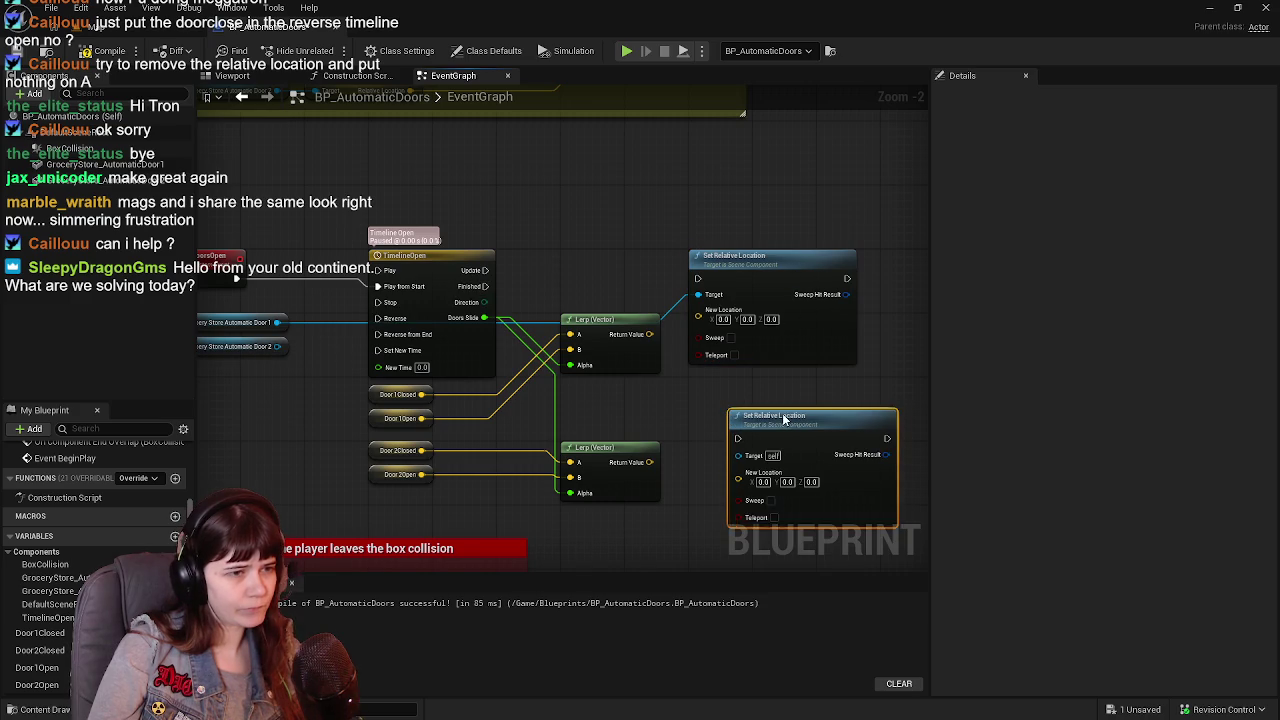
# Target Door 2 with the second setter, drive it from the timeline Update, and reroute the wire.
pyautogui.moveTo(274, 352); pyautogui.dragTo(698, 423)
pyautogui.moveTo(562, 317); pyautogui.dragTo(478, 332)
pyautogui.moveTo(396, 288)
pyautogui.mouseDown()
pyautogui.moveTo(750, 314)
pyautogui.moveTo(756, 328)
pyautogui.moveTo(617, 425)
pyautogui.moveTo(903, 403)
pyautogui.moveTo(901, 289)
pyautogui.moveTo(830, 287)
pyautogui.mouseUp()
pyautogui.moveTo(662, 380)
pyautogui.mouseDown()
pyautogui.moveTo(824, 373)
pyautogui.moveTo(830, 388)
pyautogui.moveTo(800, 428)
pyautogui.moveTo(833, 336)
pyautogui.moveTo(735, 440)
pyautogui.moveTo(320, 408)
pyautogui.moveTo(338, 400)
pyautogui.moveTo(331, 456)
pyautogui.moveTo(345, 457)
pyautogui.mouseUp()
pyautogui.doubleClick(833, 355)
pyautogui.moveTo(396, 525)
pyautogui.mouseDown()
pyautogui.moveTo(334, 452)
pyautogui.moveTo(341, 484)
pyautogui.mouseUp()
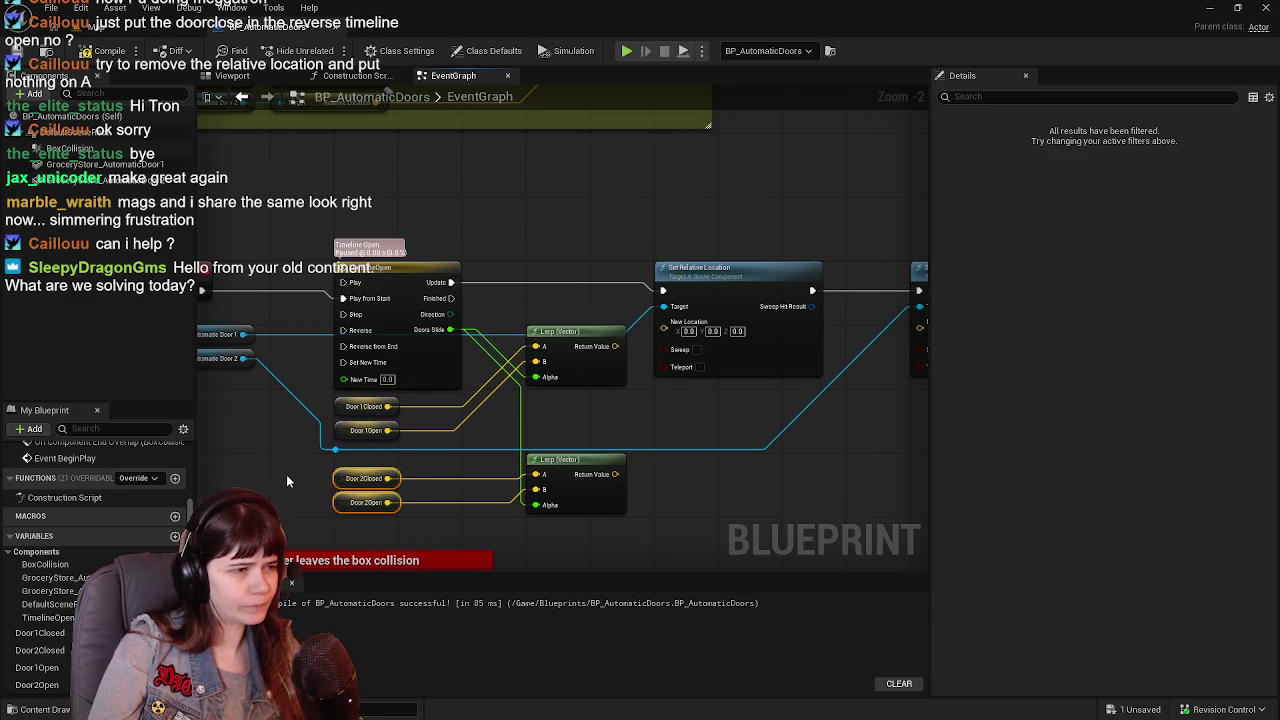
pyautogui.click(309, 461)
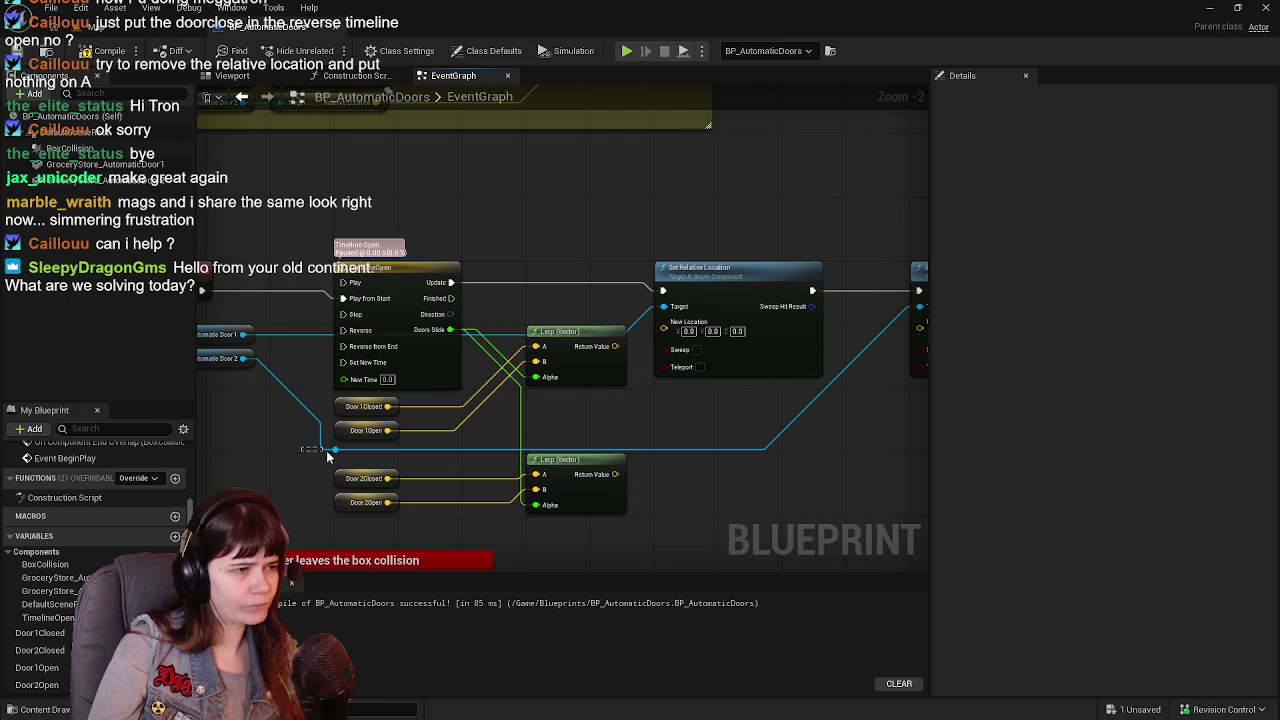
pyautogui.click(340, 451)
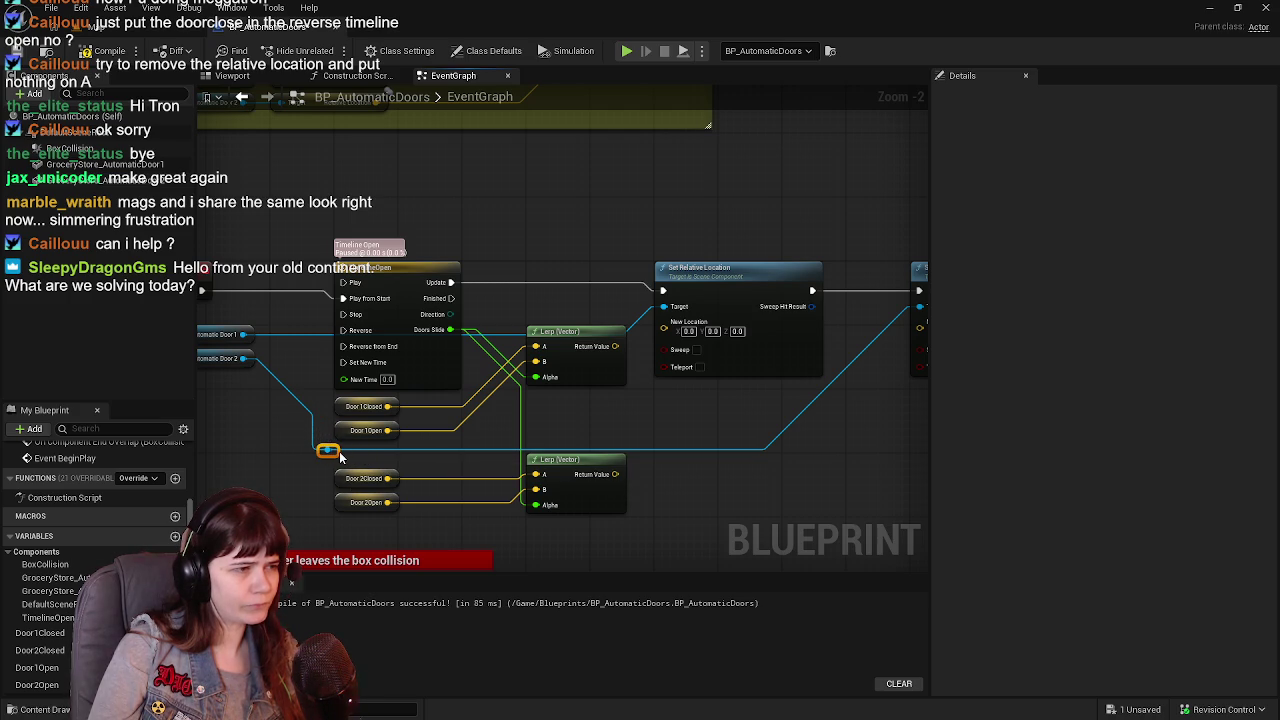
# Rearrange the two Set Relative Location nodes and compile the blueprint.
pyautogui.moveTo(772, 412); pyautogui.dragTo(594, 419)
pyautogui.click(845, 300)
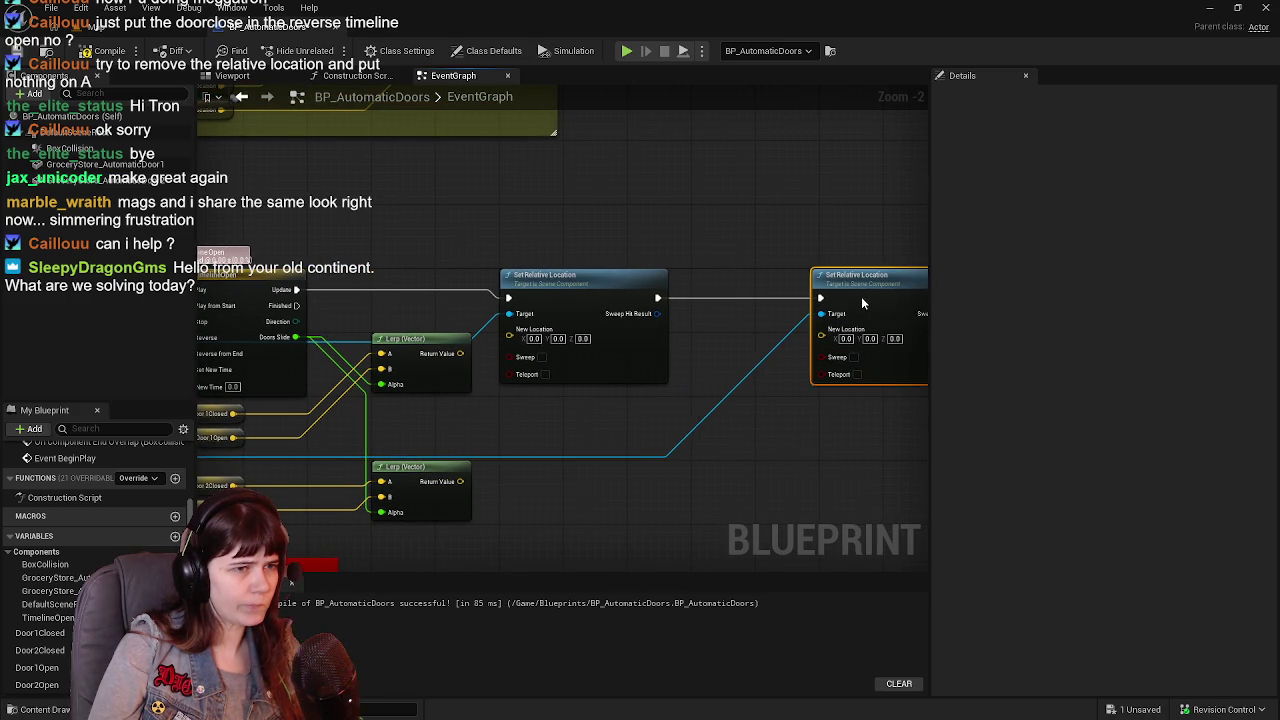
pyautogui.click(590, 275)
pyautogui.moveTo(557, 278); pyautogui.dragTo(619, 280)
pyautogui.click(106, 50)
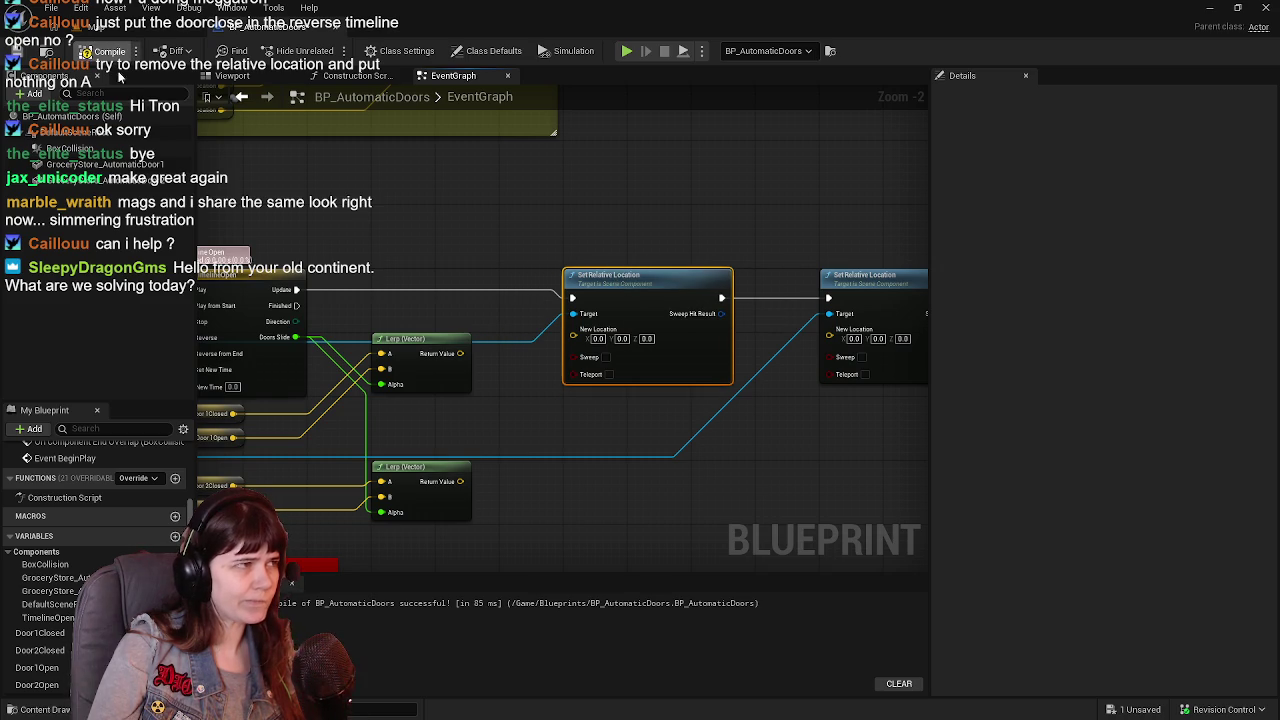
pyautogui.moveTo(521, 260); pyautogui.dragTo(602, 253)
pyautogui.moveTo(736, 279); pyautogui.dragTo(674, 280)
# Feed each Lerp result into its door's New Location, reroute the Door 2 target wire, and save.
pyautogui.moveTo(543, 347)
pyautogui.mouseDown()
pyautogui.moveTo(590, 330)
pyautogui.moveTo(549, 357)
pyautogui.moveTo(478, 357)
pyautogui.mouseUp()
pyautogui.moveTo(413, 469)
pyautogui.mouseDown()
pyautogui.moveTo(458, 464)
pyautogui.moveTo(783, 317)
pyautogui.mouseUp()
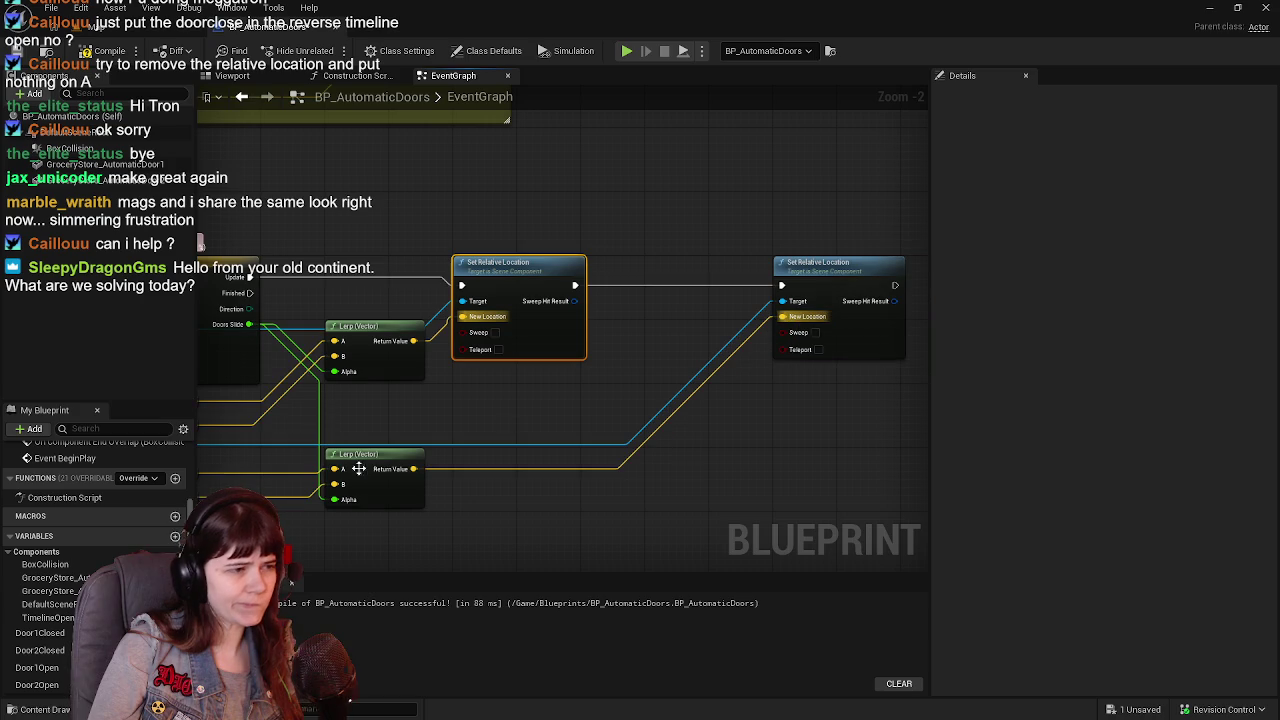
pyautogui.moveTo(380, 456)
pyautogui.mouseDown()
pyautogui.moveTo(620, 397)
pyautogui.moveTo(697, 330)
pyautogui.mouseUp()
pyautogui.moveTo(662, 389); pyautogui.dragTo(571, 394)
pyautogui.doubleClick(545, 445)
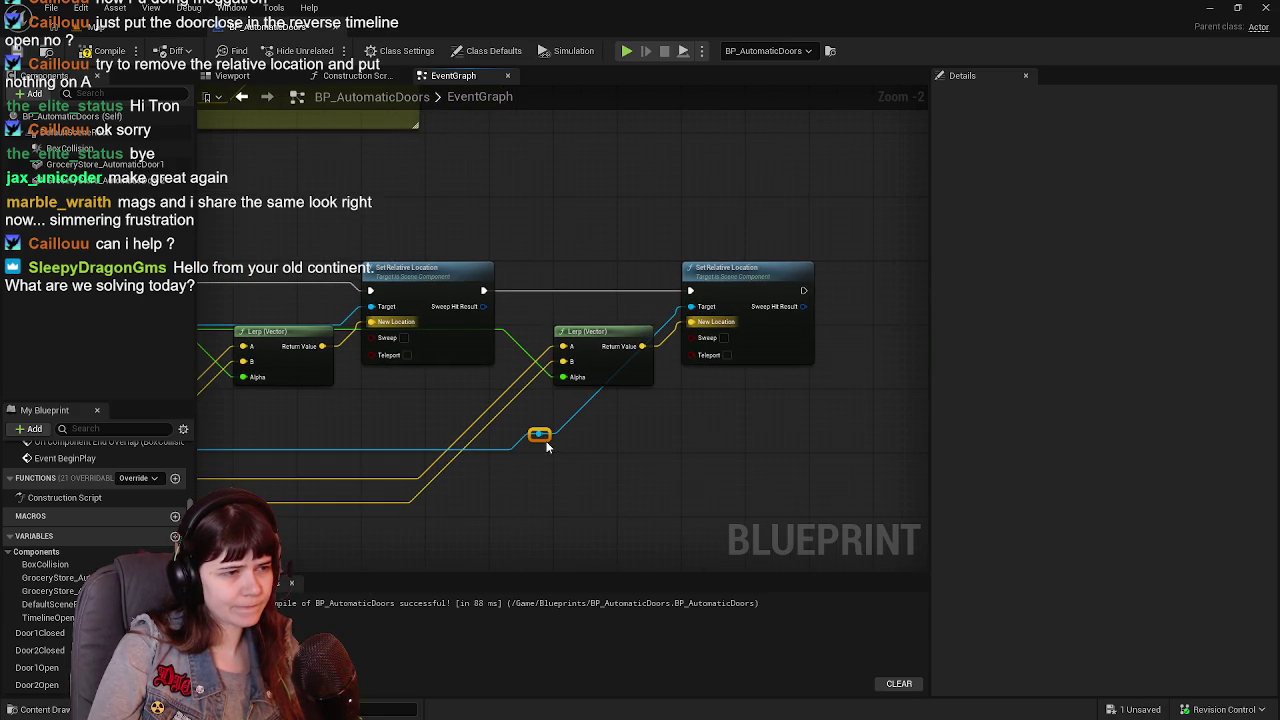
pyautogui.moveTo(541, 436); pyautogui.dragTo(655, 445)
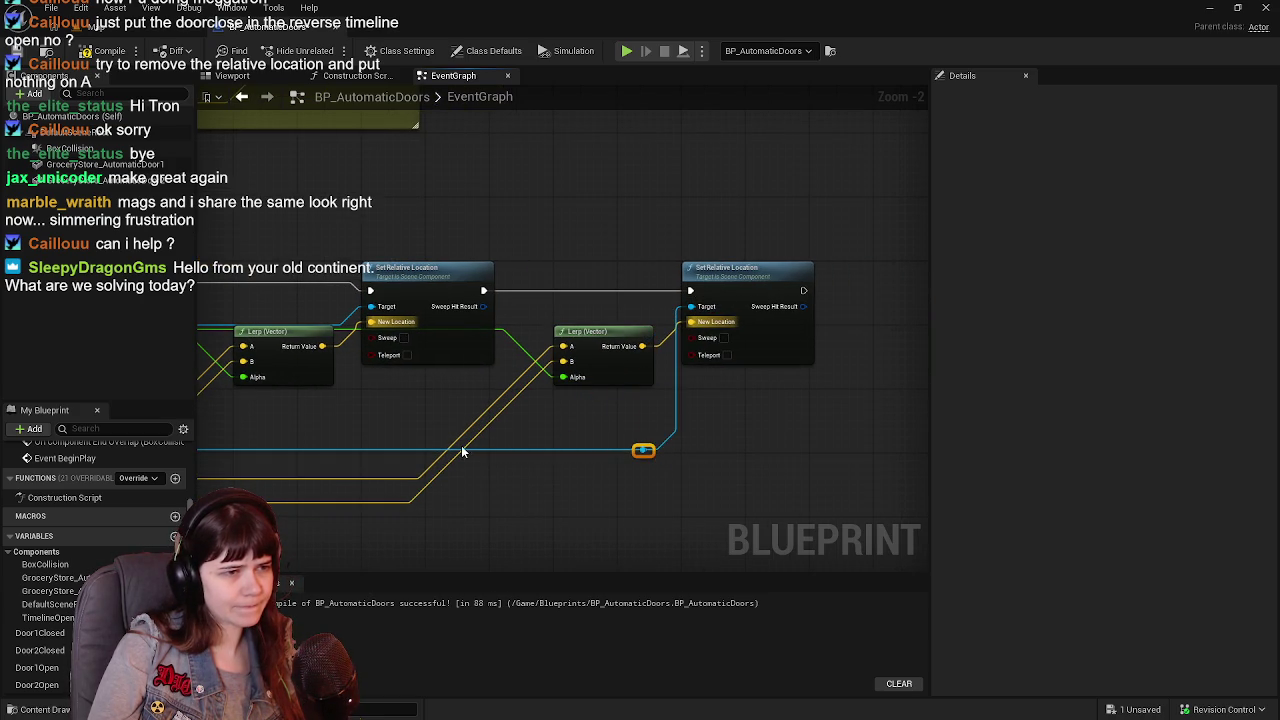
pyautogui.moveTo(480, 447); pyautogui.dragTo(629, 480)
pyautogui.hotkey('ctrl', 's')
# Add a reroute point on the green Alpha wire and frame the door-movement setup.
pyautogui.moveTo(480, 420)
pyautogui.mouseDown()
pyautogui.moveTo(420, 420)
pyautogui.moveTo(529, 423)
pyautogui.moveTo(643, 383)
pyautogui.mouseUp()
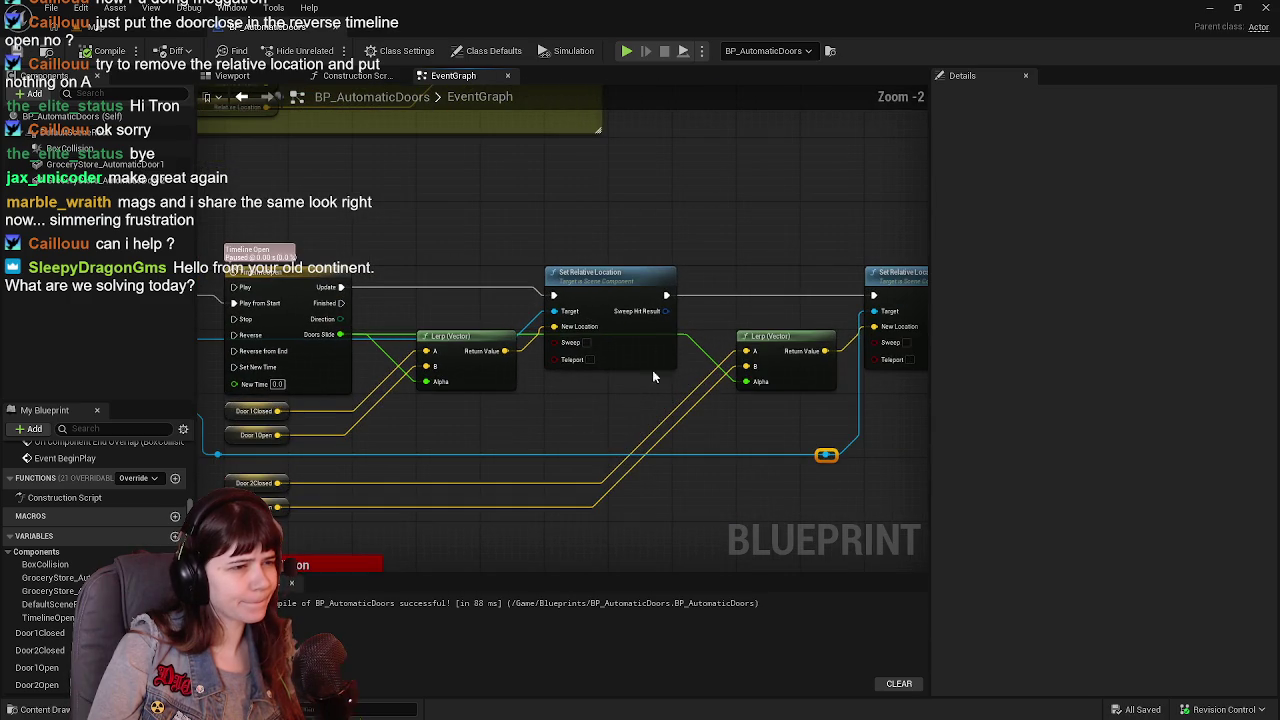
pyautogui.doubleClick(686, 338)
pyautogui.moveTo(689, 336)
pyautogui.mouseDown()
pyautogui.moveTo(526, 438)
pyautogui.moveTo(436, 416)
pyautogui.mouseUp()
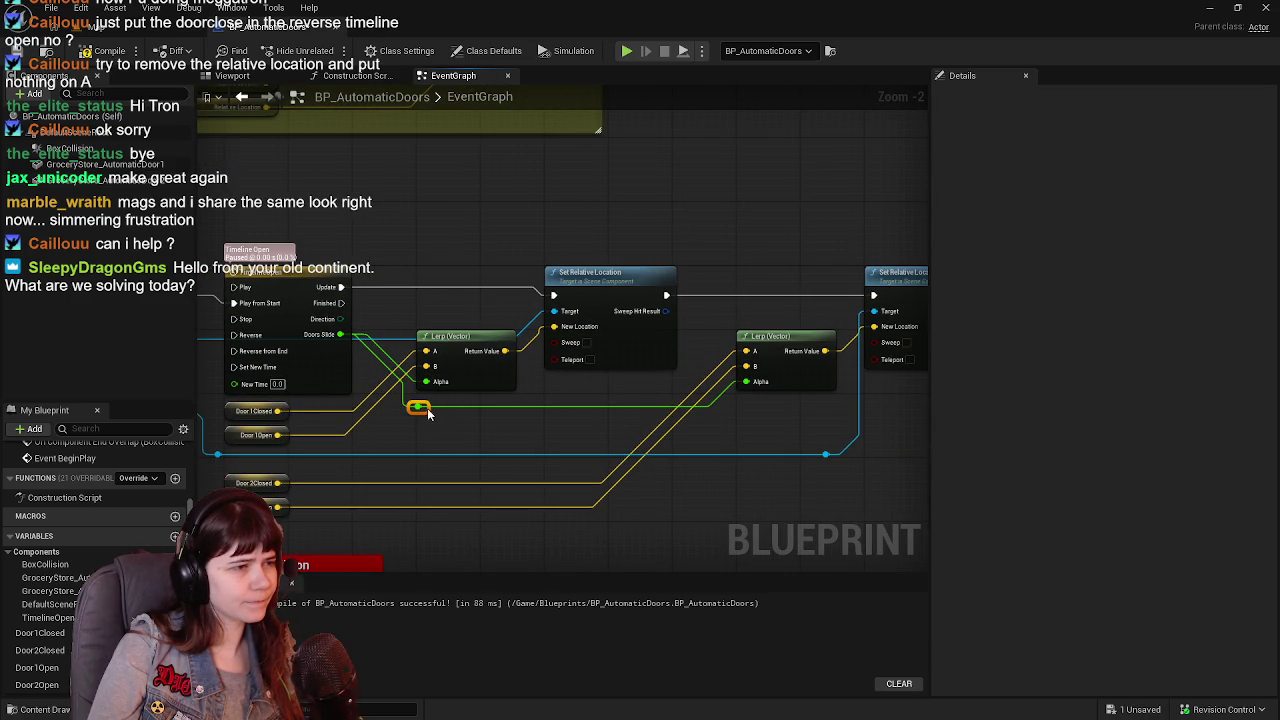
pyautogui.moveTo(455, 447)
pyautogui.mouseDown()
pyautogui.moveTo(483, 403)
pyautogui.moveTo(515, 413)
pyautogui.mouseUp()
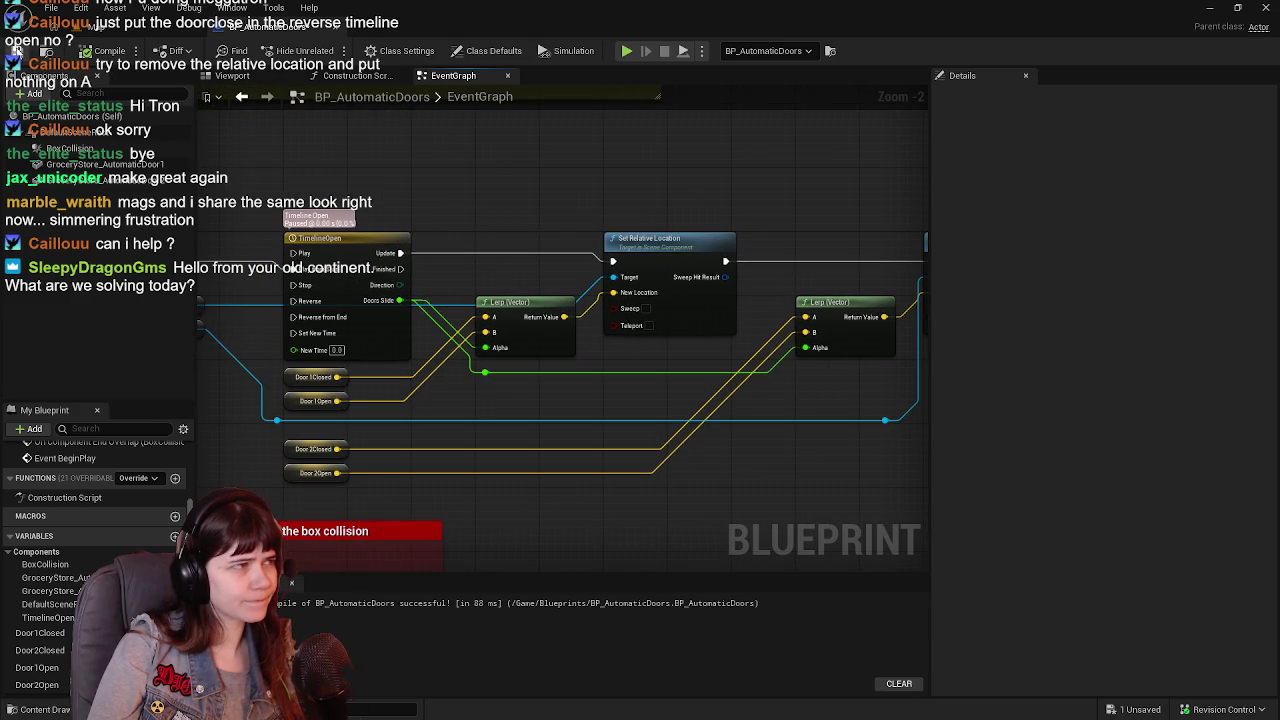
pyautogui.scroll(-1, 534, 346)
pyautogui.moveTo(571, 374); pyautogui.dragTo(607, 376)
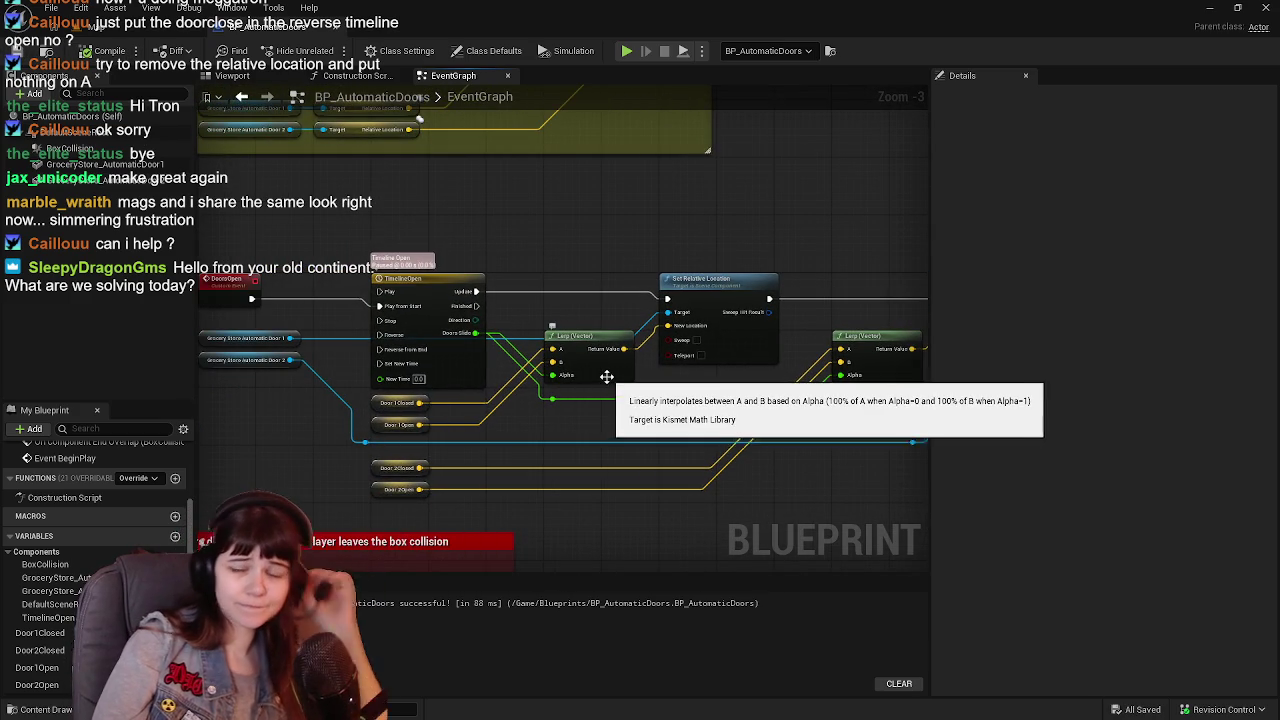
# Wrap the central door-movement nodes in a comment titled Doors Open.
pyautogui.scroll(-2, 607, 376)
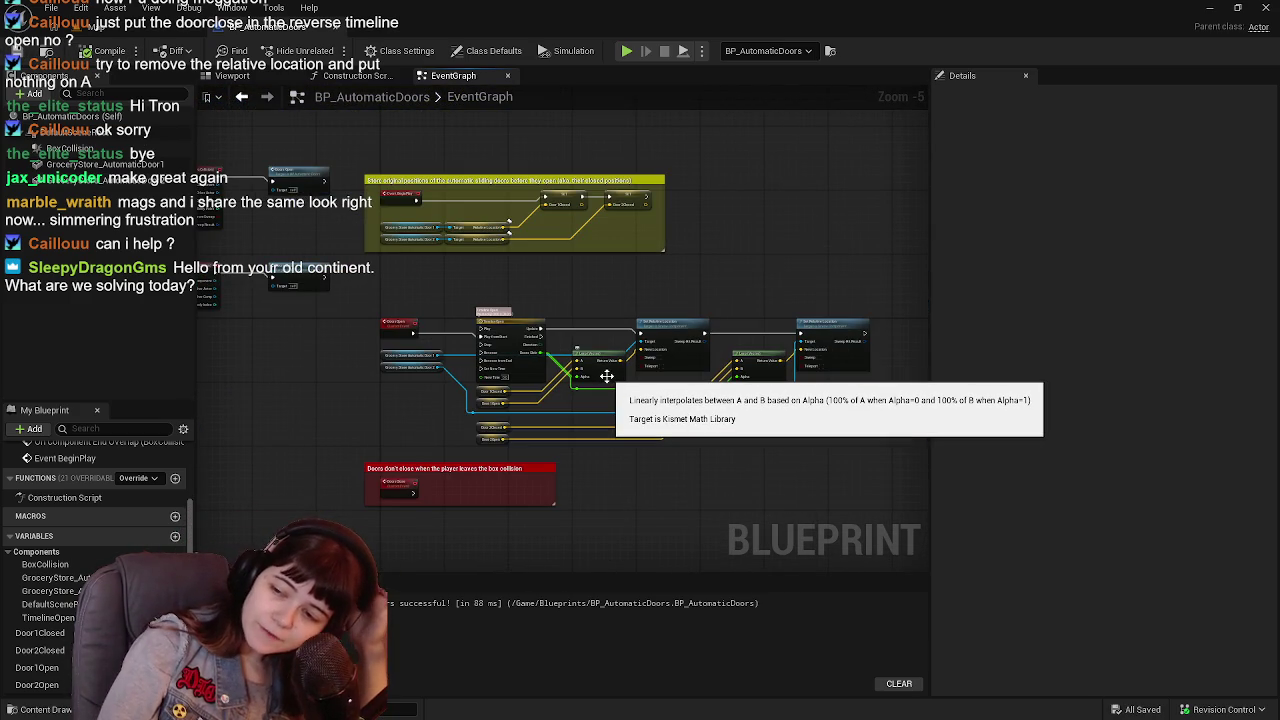
pyautogui.scroll(-1, 600, 371)
pyautogui.scroll(1, 580, 380)
pyautogui.moveTo(330, 282); pyautogui.dragTo(833, 425)
pyautogui.press('c')
pyautogui.write('Doors Ope')
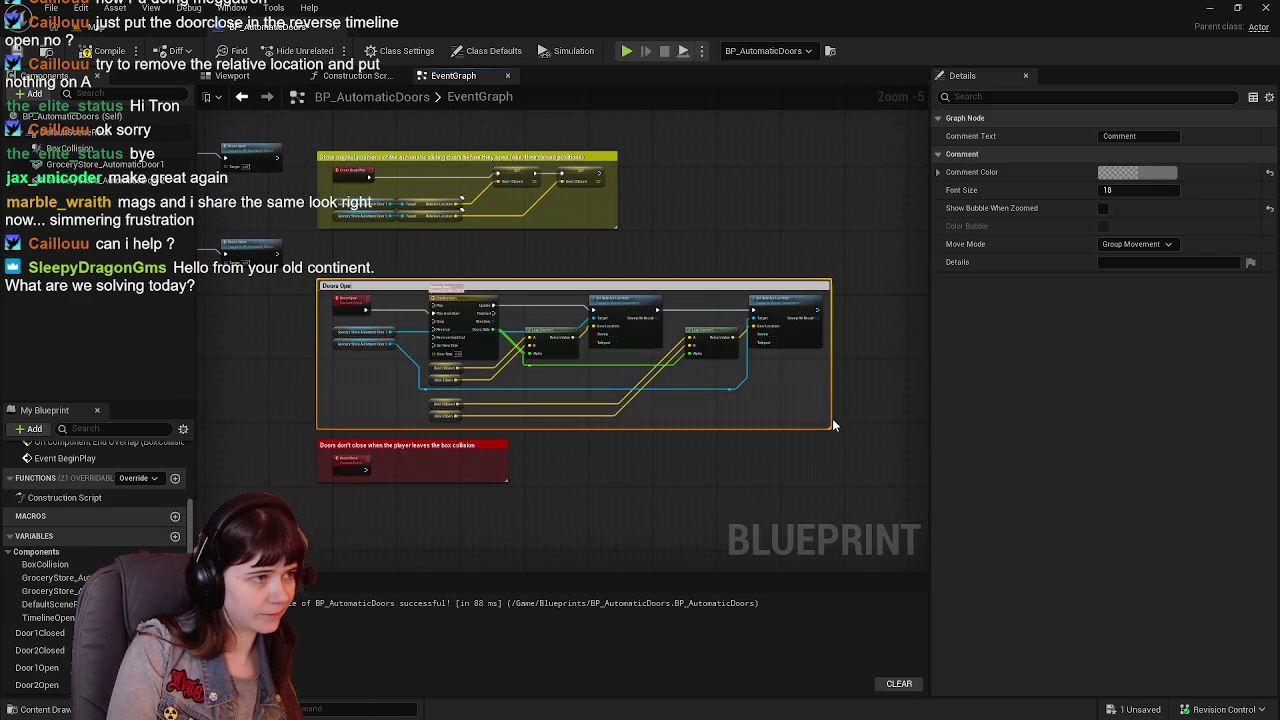
pyautogui.write('n')
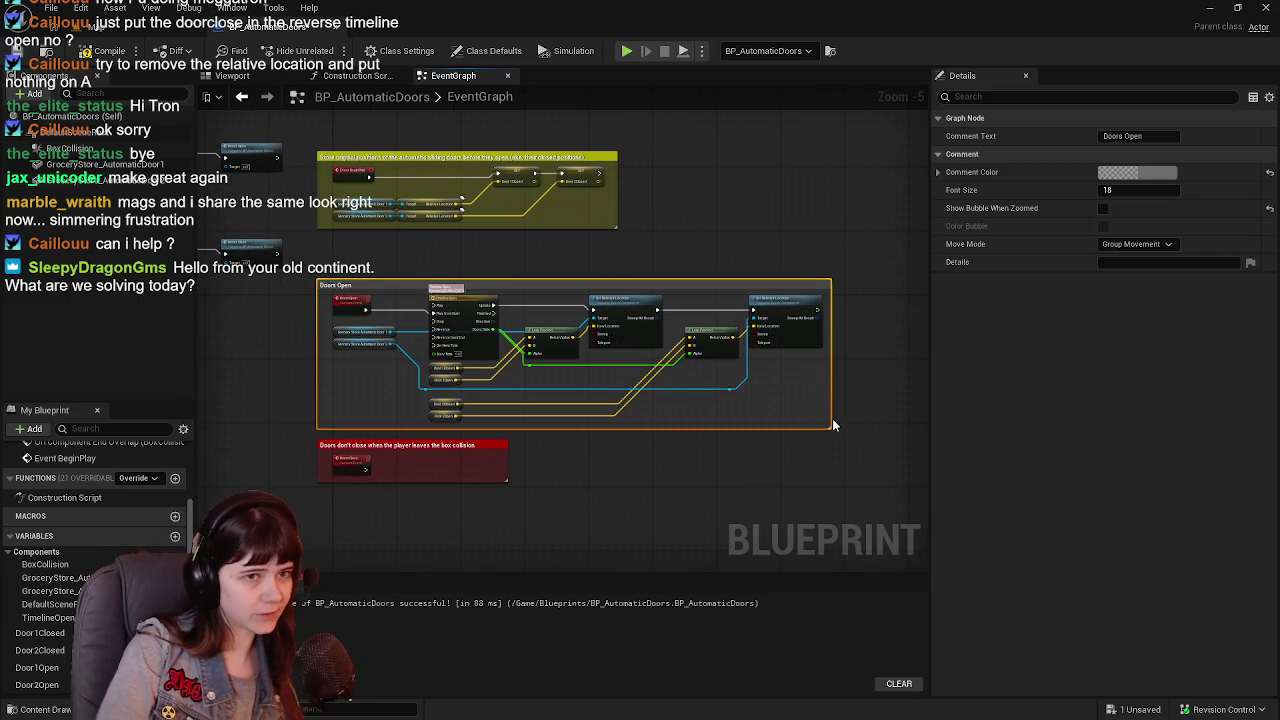
pyautogui.scroll(-2, 834, 423)
pyautogui.scroll(3, 400, 257)
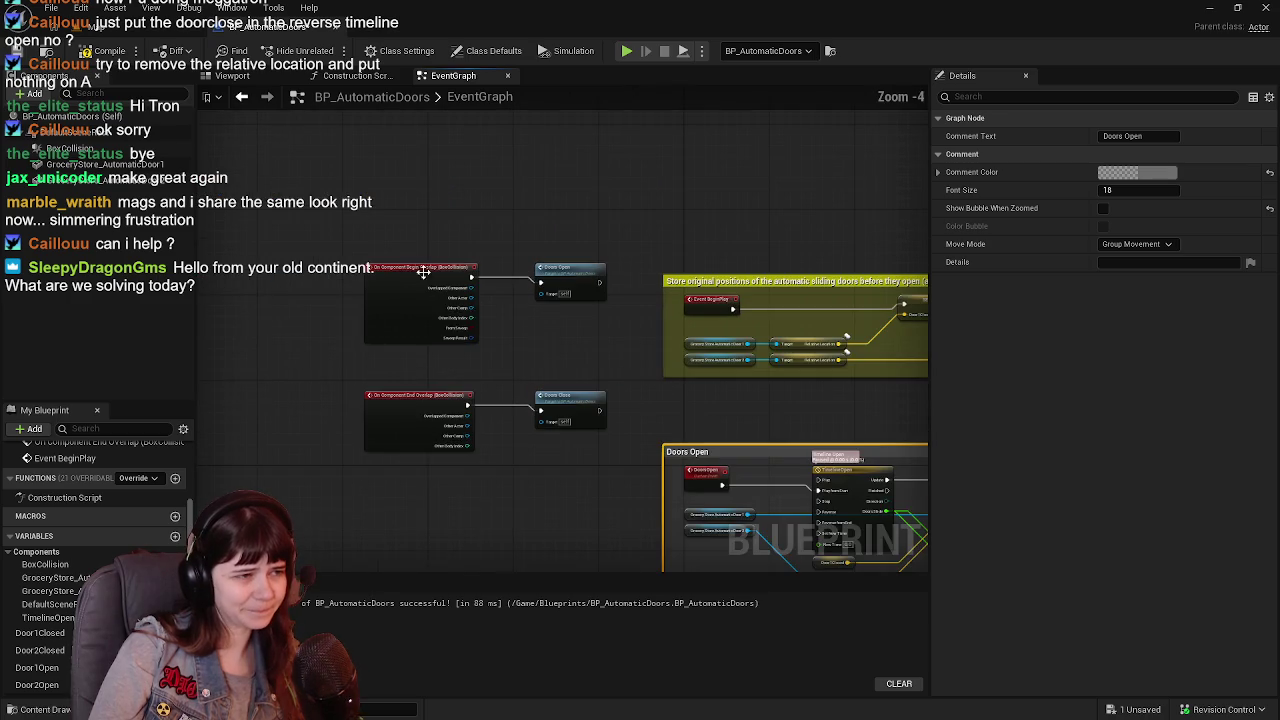
pyautogui.moveTo(588, 346); pyautogui.dragTo(508, 322)
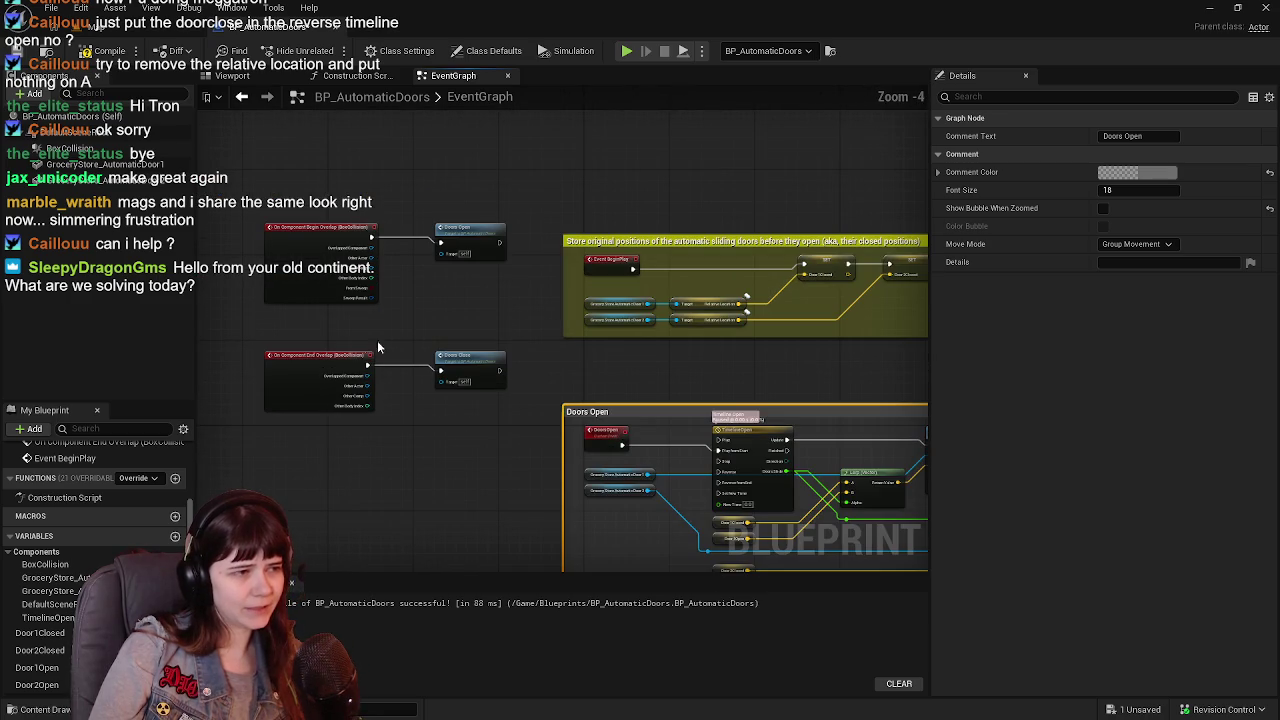
pyautogui.moveTo(609, 397); pyautogui.dragTo(454, 327)
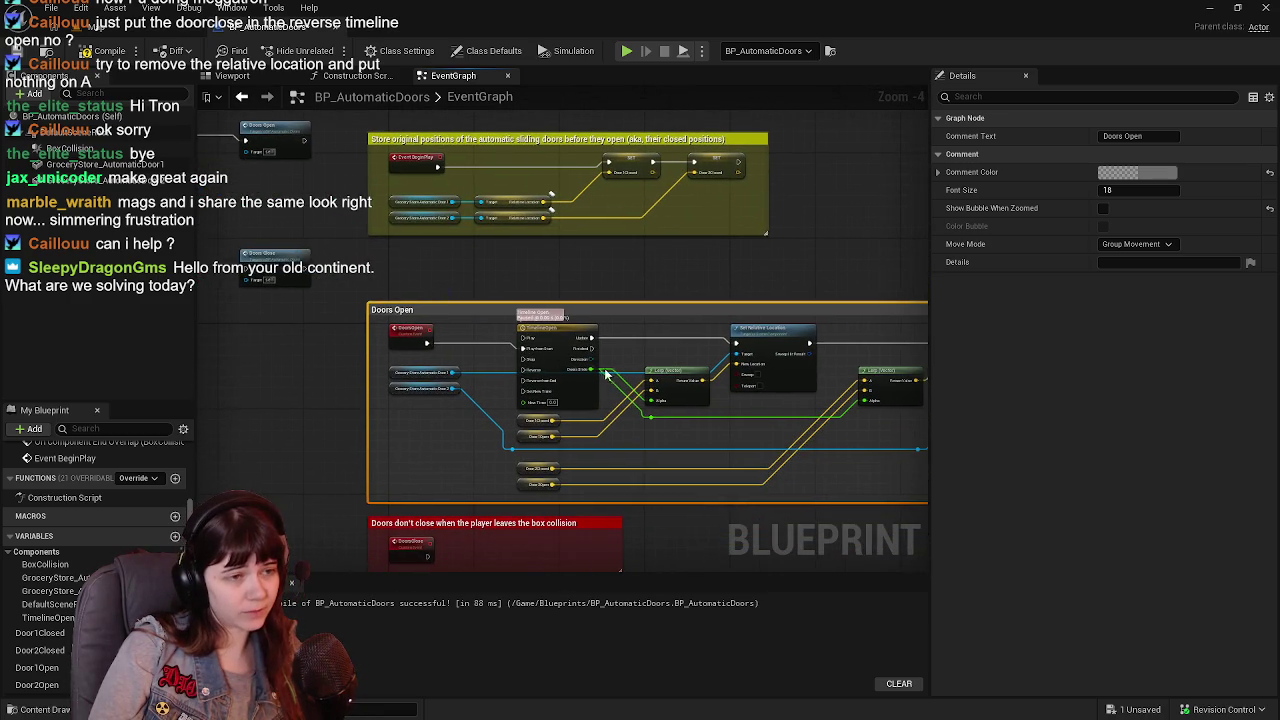
pyautogui.moveTo(856, 347); pyautogui.dragTo(754, 299)
# Make the Doors Open comment yellow and return to the level editor.
pyautogui.click(1135, 172)
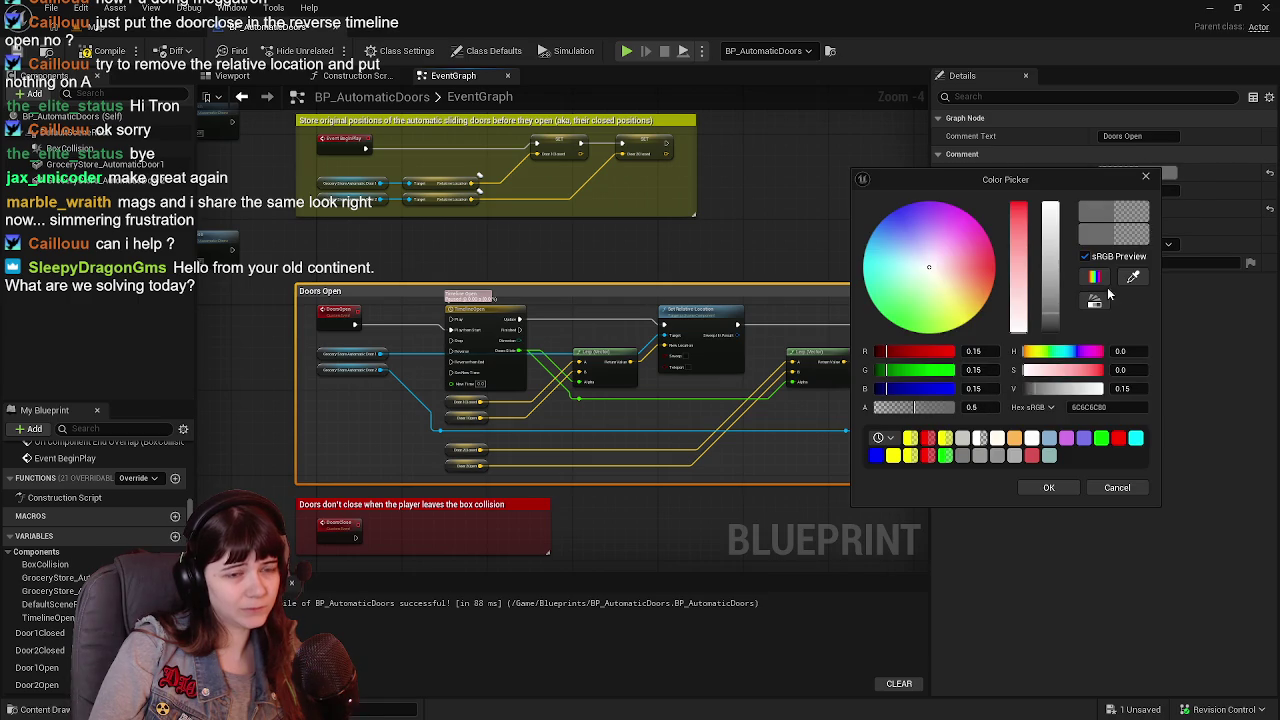
pyautogui.click(910, 437)
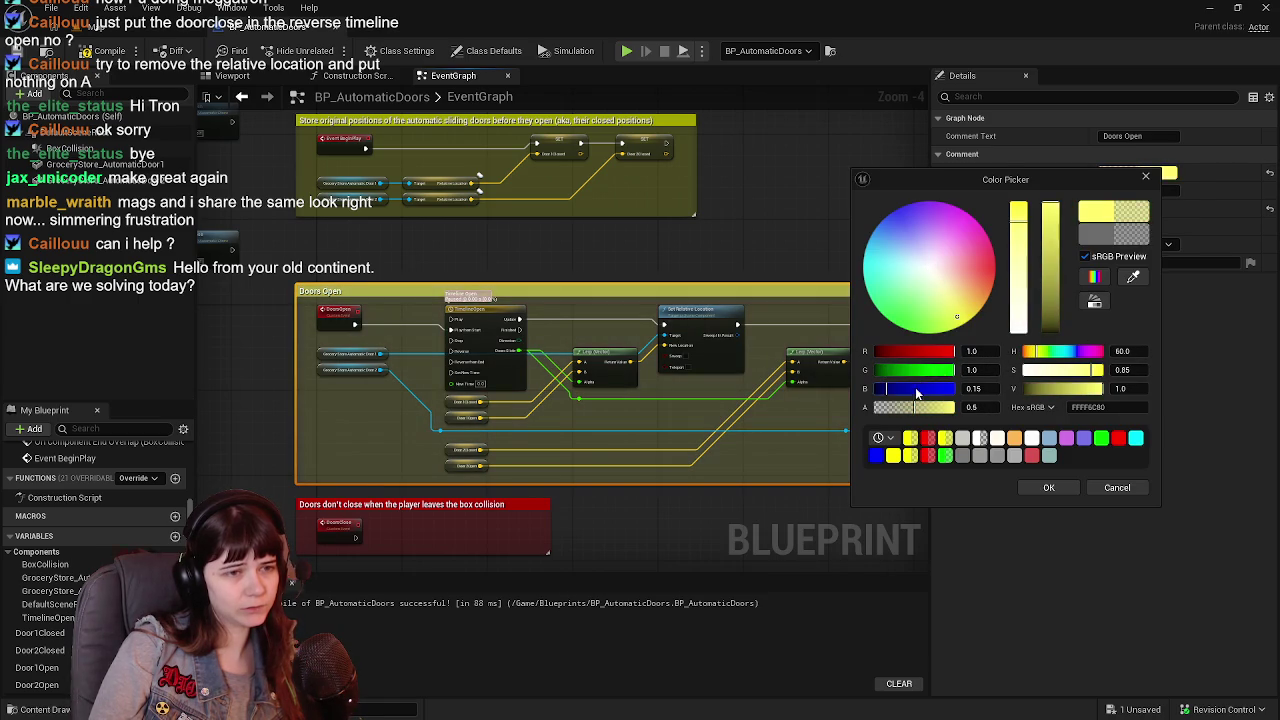
pyautogui.click(1049, 488)
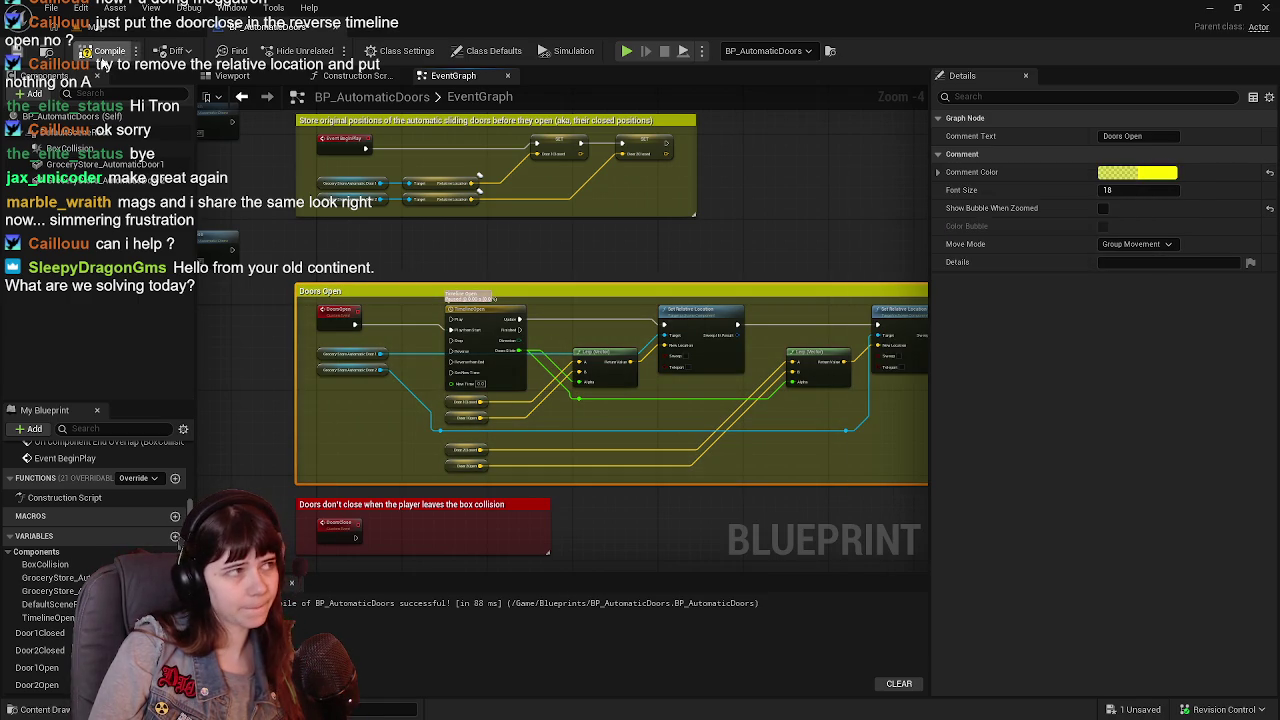
pyautogui.click(118, 22)
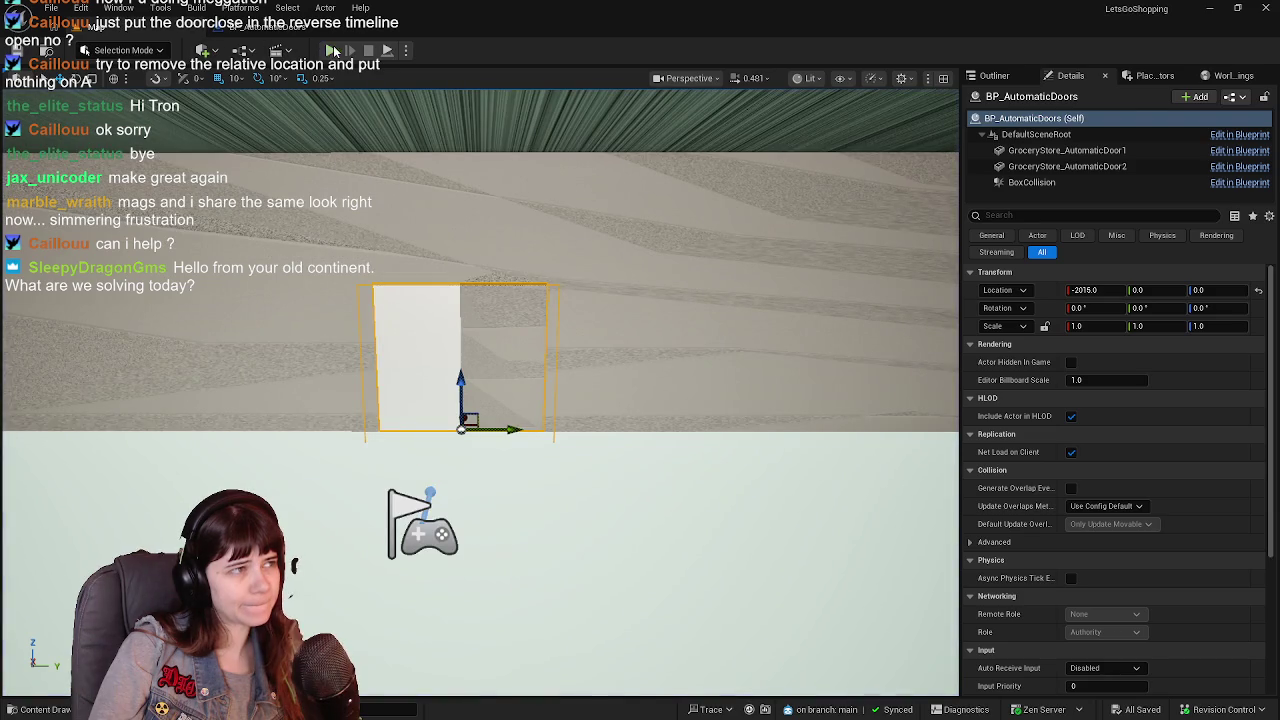
# Play in editor, walk the character into the doorway, stop, and reopen the BP_AutomaticDoors graph.
pyautogui.click(330, 50)
pyautogui.press('w')
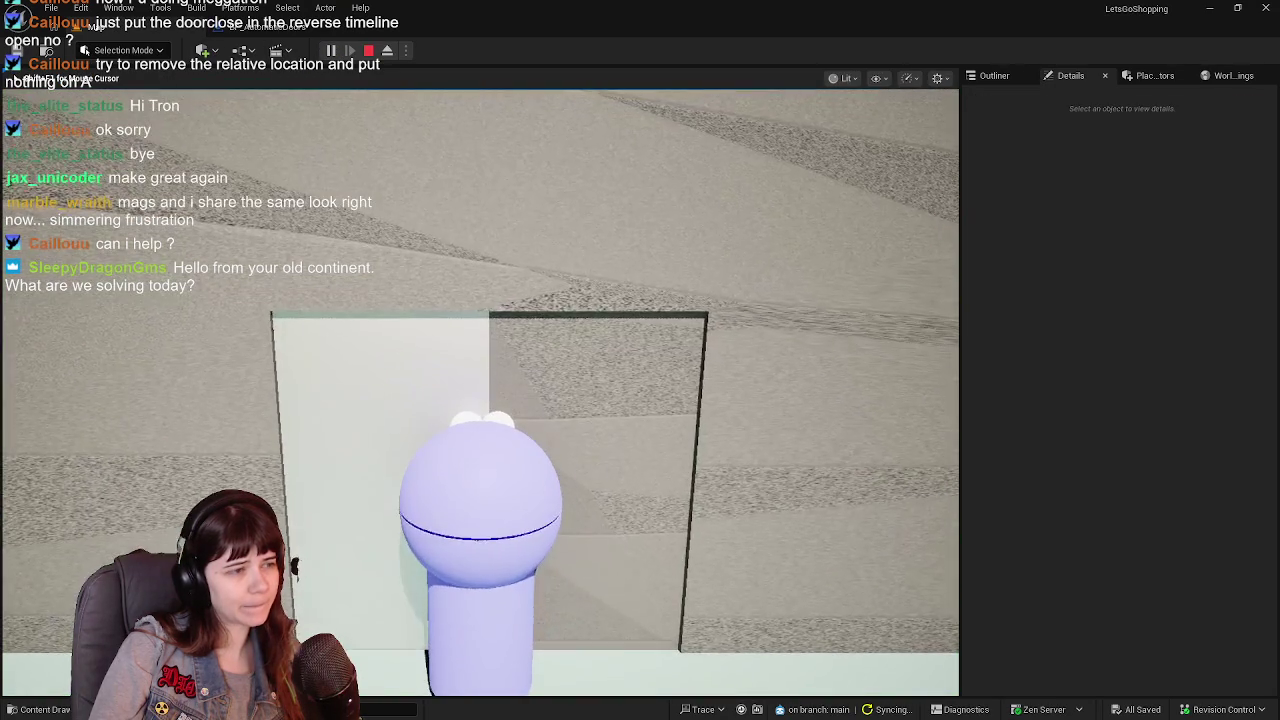
pyautogui.press('w')
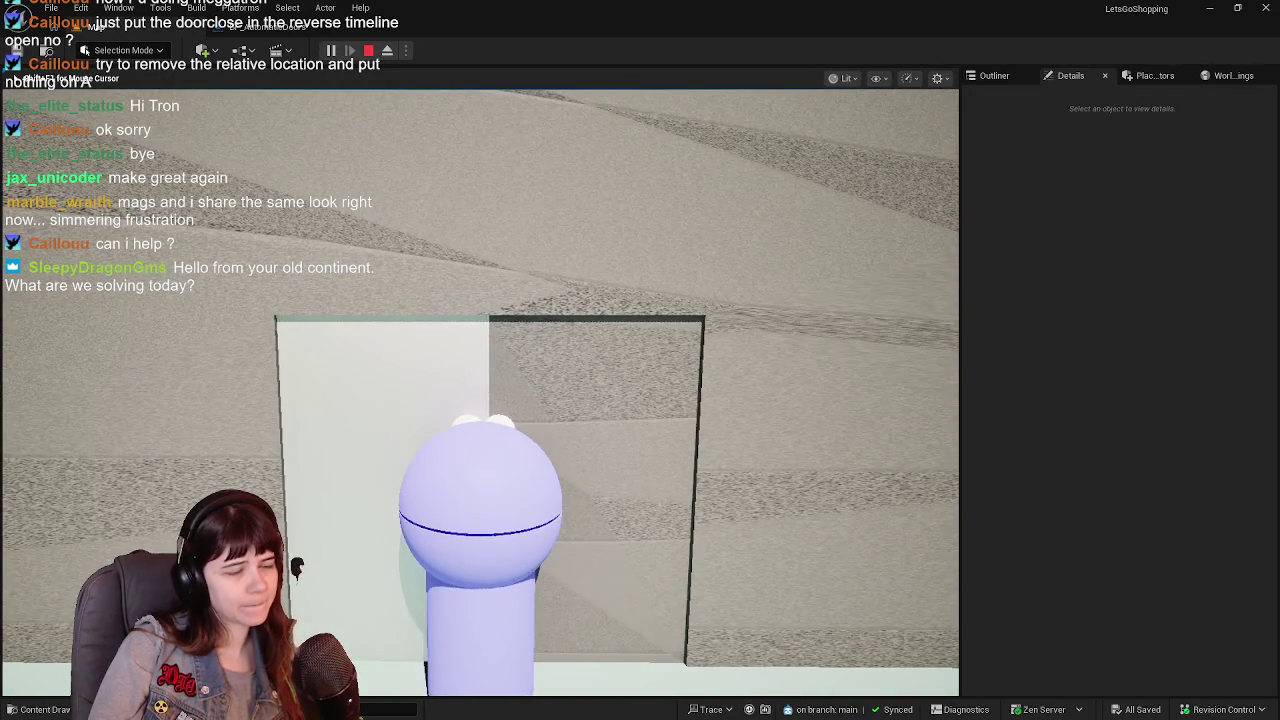
pyautogui.press('Escape')
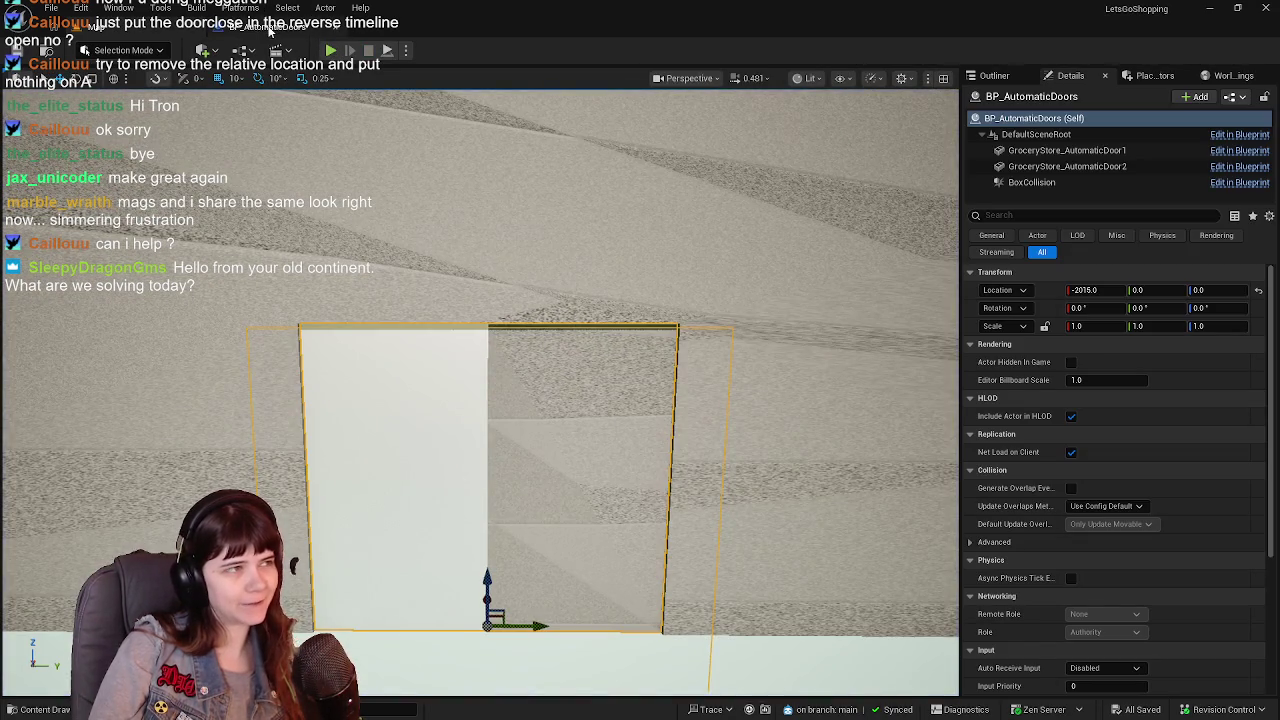
pyautogui.click(270, 27)
pyautogui.scroll(2, 659, 320)
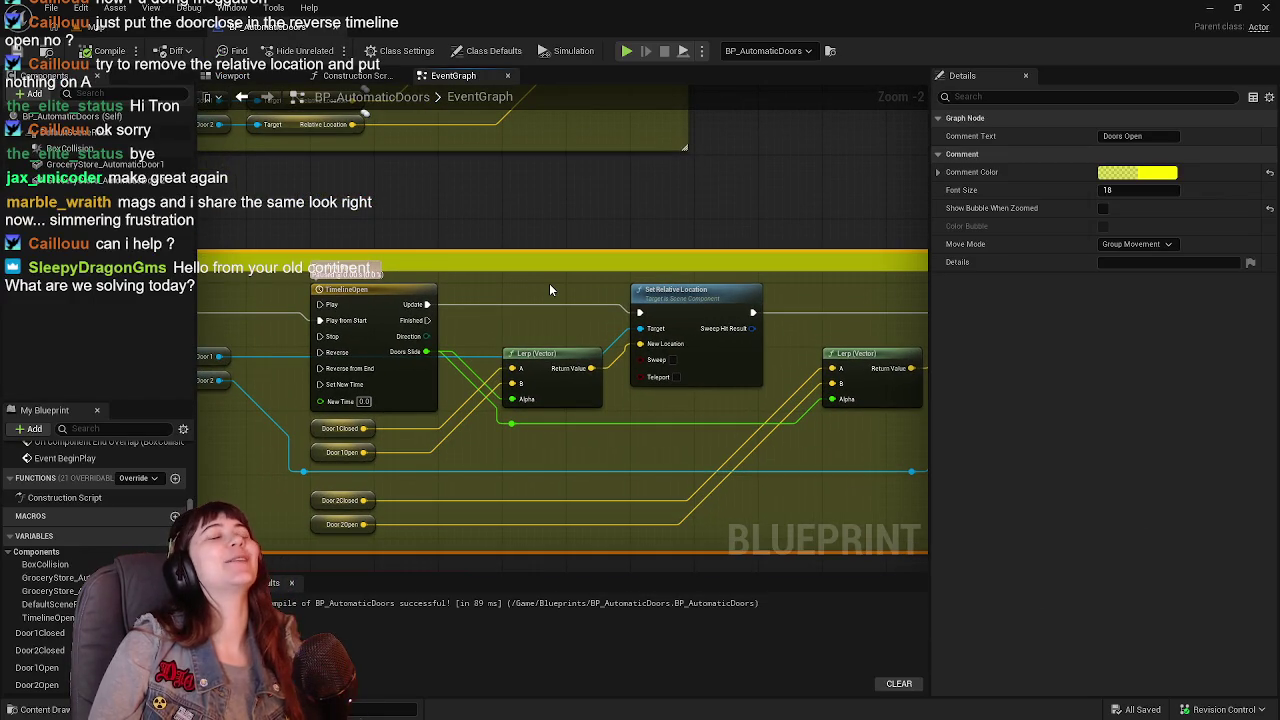
# Set Door2Open's default Y value to 130.0.
pyautogui.click(327, 456)
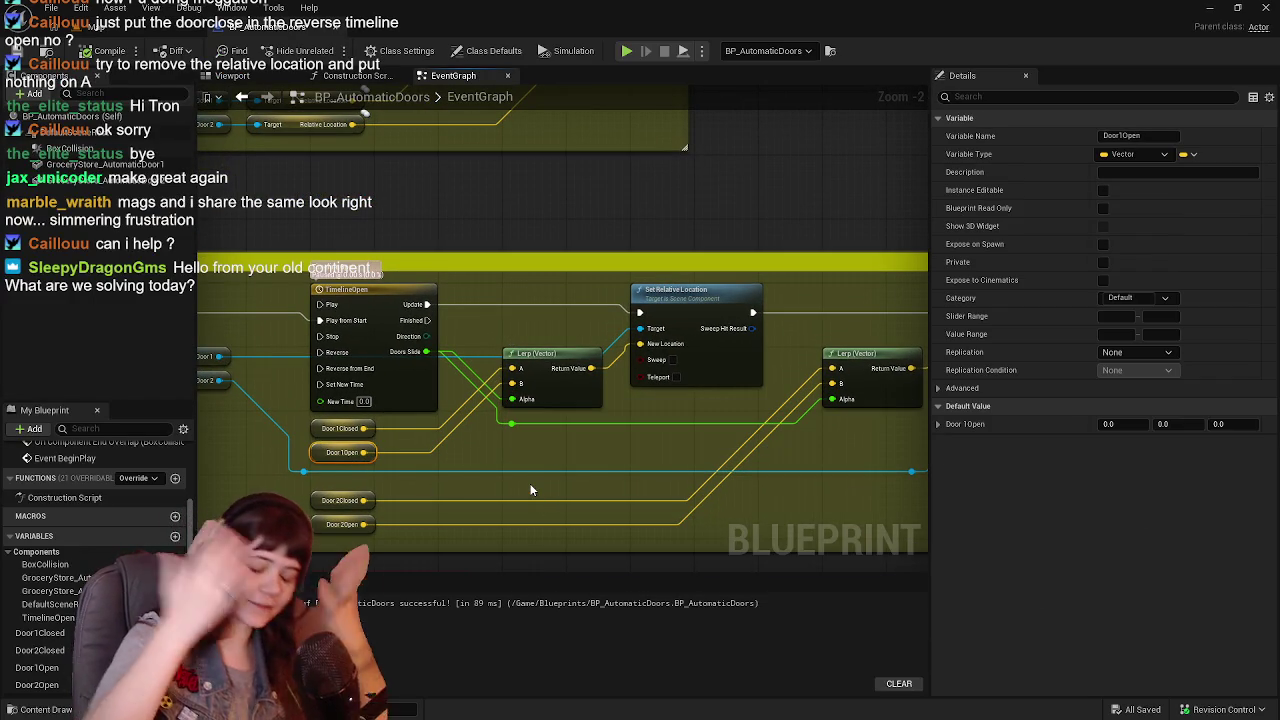
pyautogui.click(1177, 424)
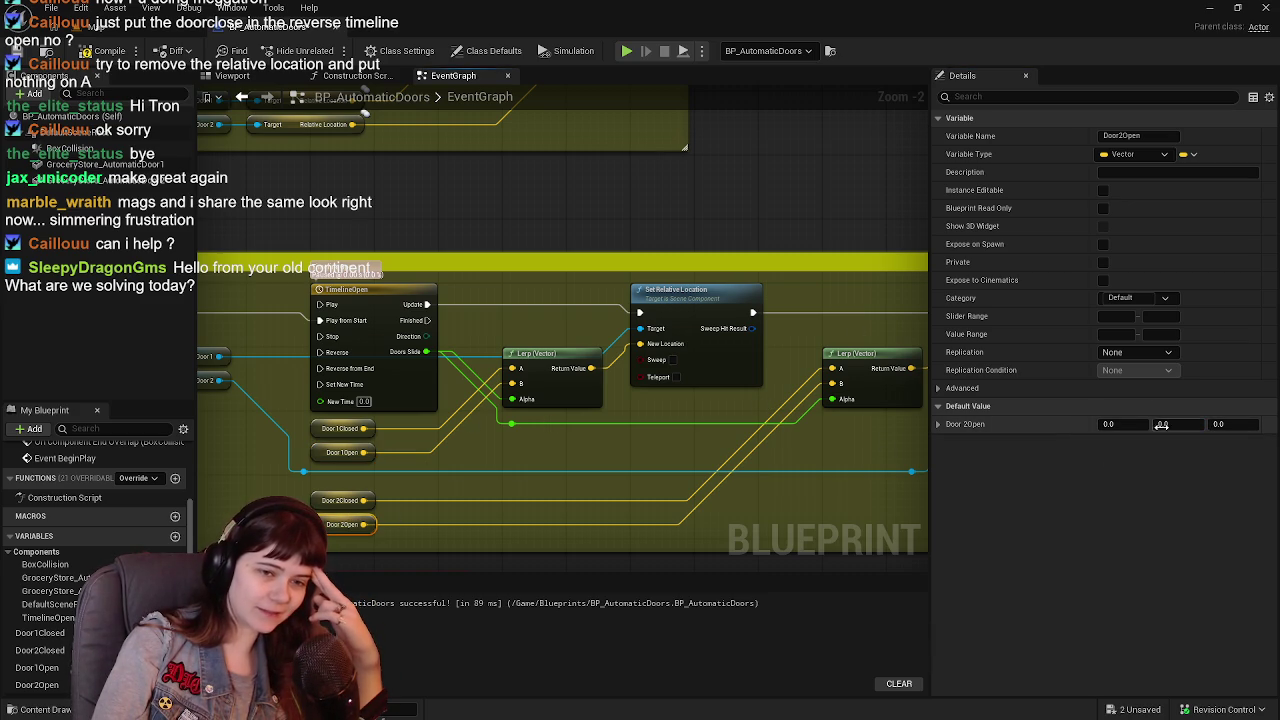
pyautogui.write('130')
pyautogui.press('Return')
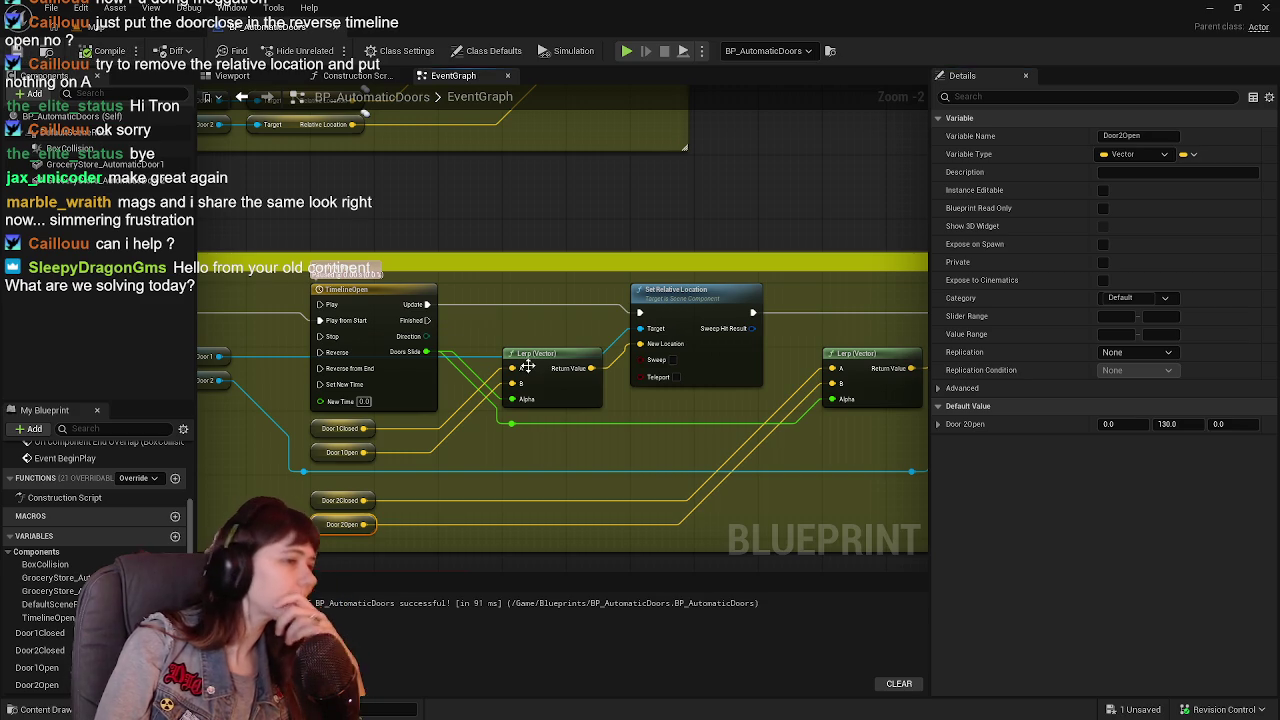
# Add a reroute point on the Door 1 wire beside TimelineOpen, then return to the level.
pyautogui.moveTo(489, 361); pyautogui.dragTo(577, 328)
pyautogui.doubleClick(356, 322)
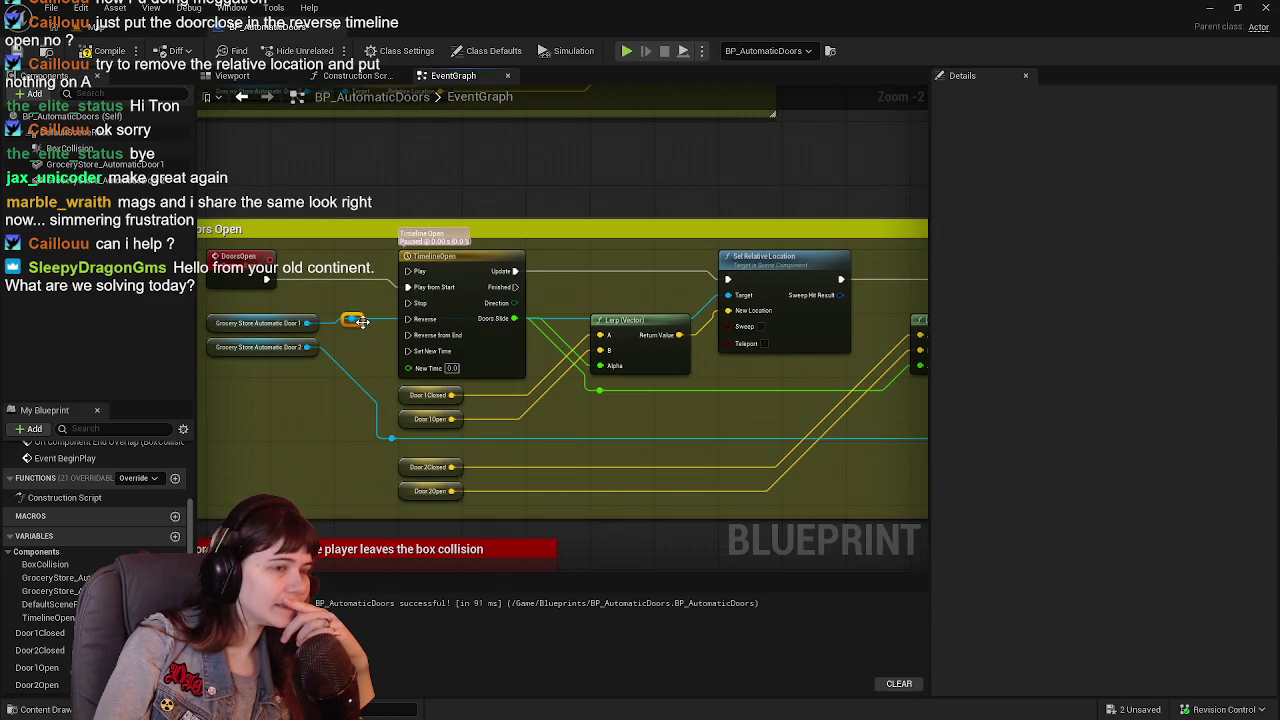
pyautogui.moveTo(363, 322); pyautogui.dragTo(400, 256)
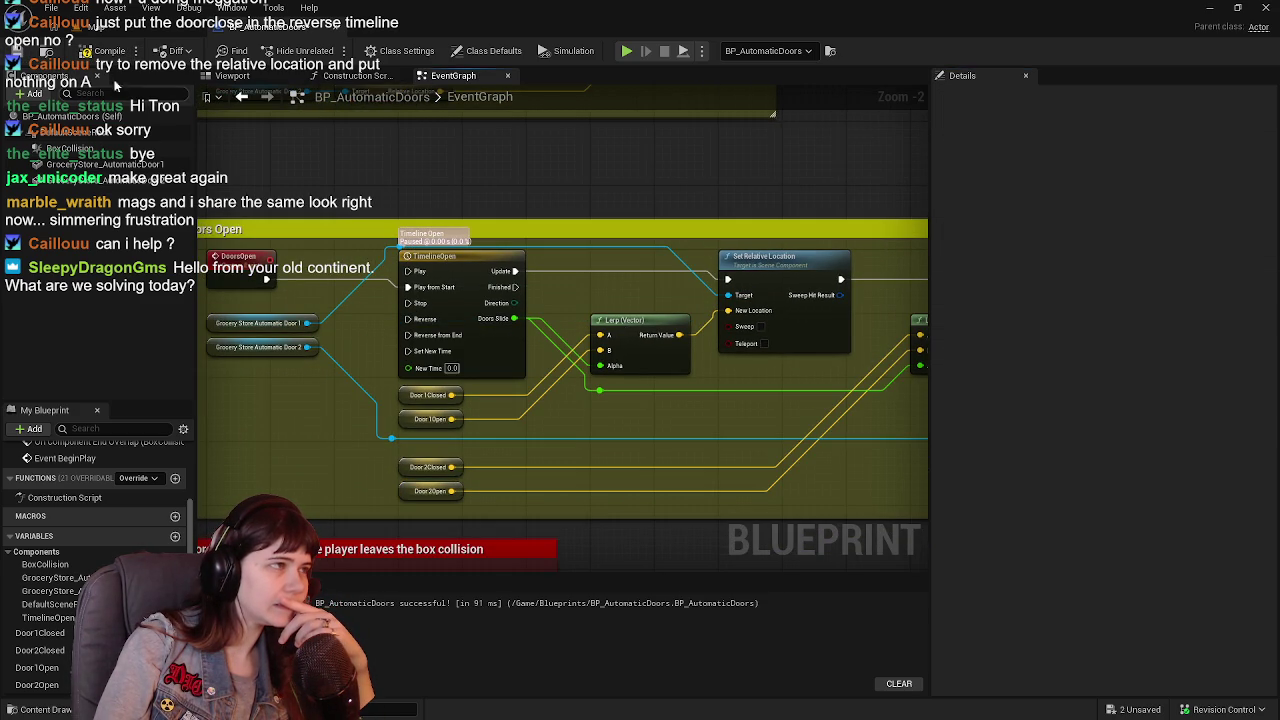
pyautogui.click(20, 52)
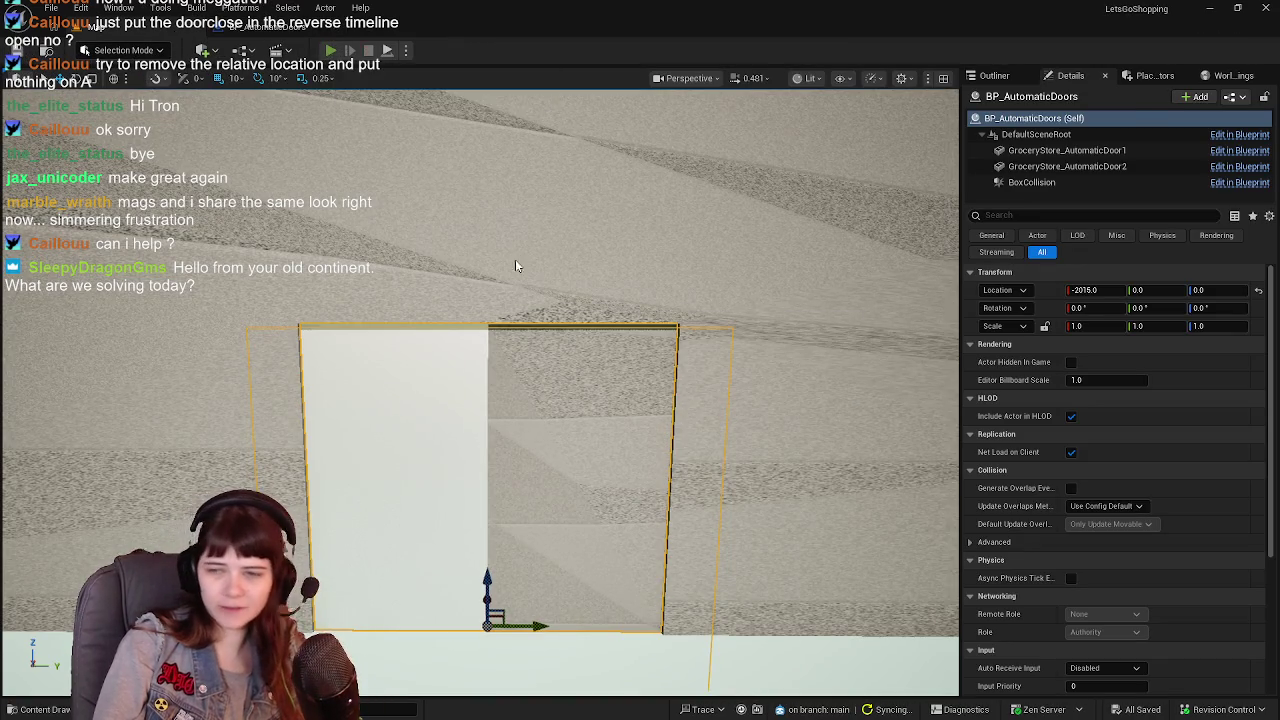
# Play-test the doors, then wire DoorsClose into TimelineOpen's Reverse and save the blueprint.
pyautogui.click(330, 50)
pyautogui.press('w')
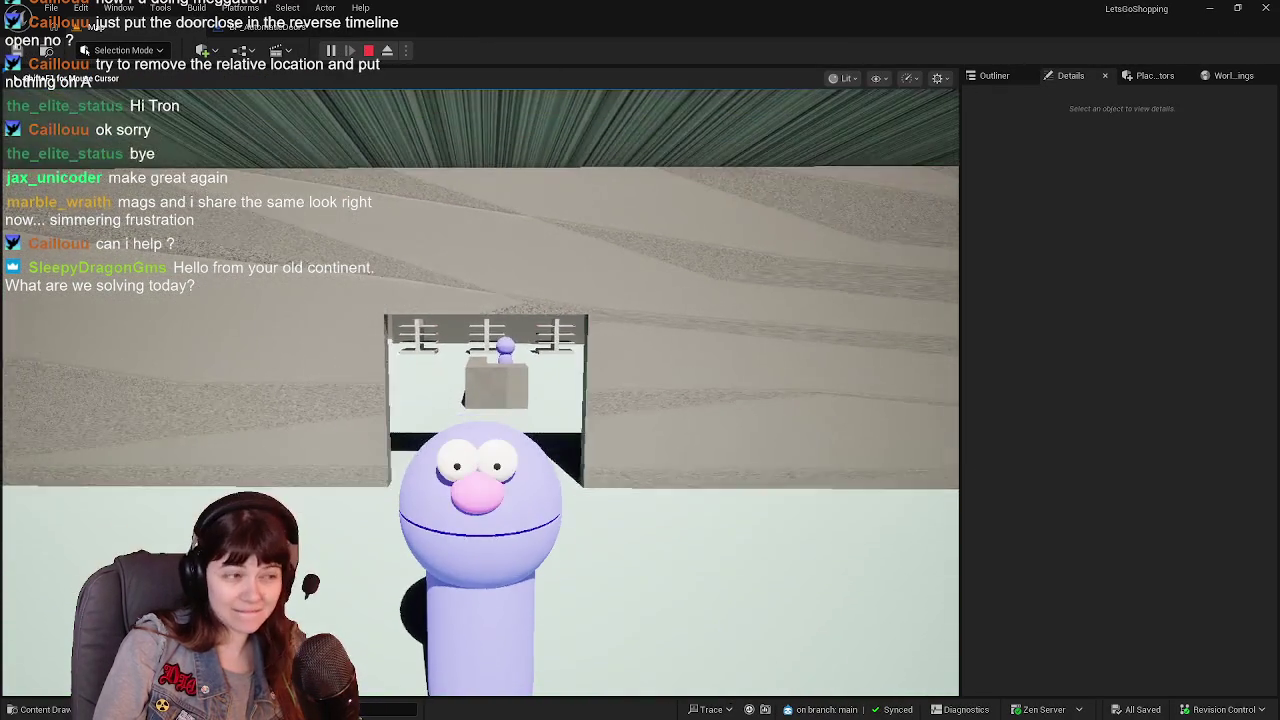
pyautogui.press('Escape')
pyautogui.click(268, 27)
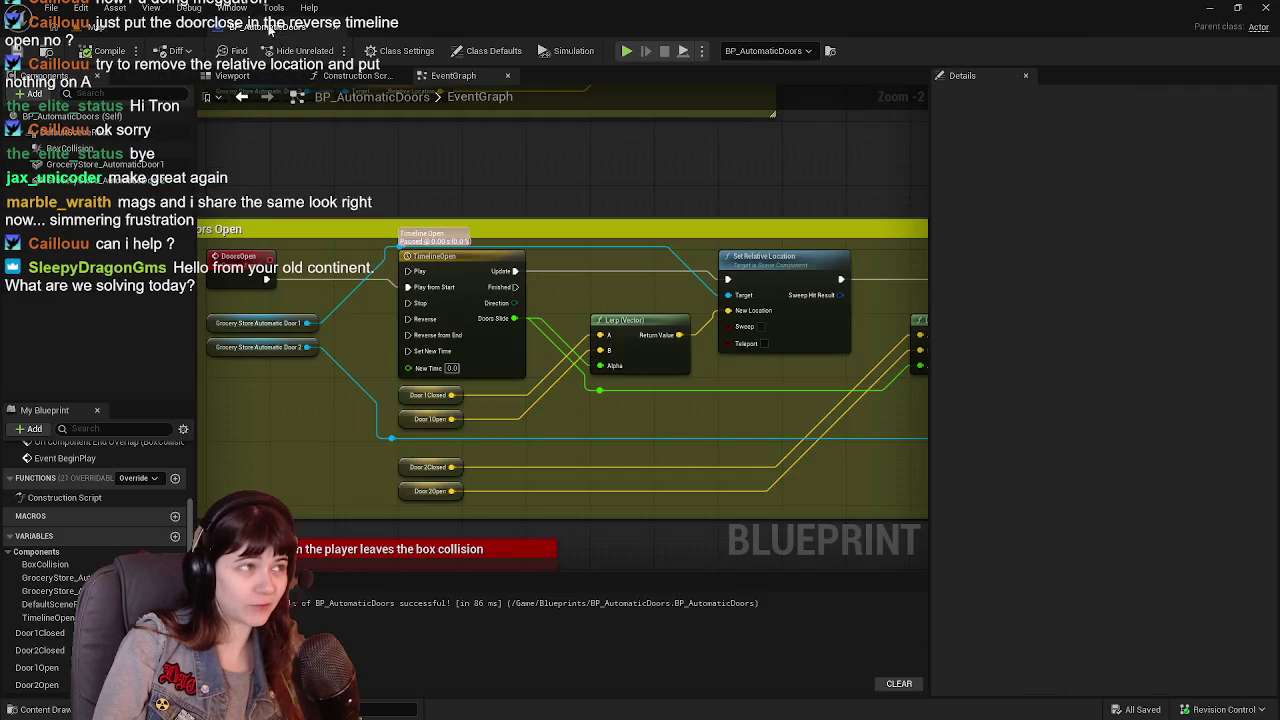
pyautogui.moveTo(364, 476)
pyautogui.mouseDown()
pyautogui.moveTo(470, 222)
pyautogui.moveTo(498, 233)
pyautogui.mouseUp()
pyautogui.click(45, 50)
pyautogui.click(240, 27)
# Retest the doors walking in and out of the doorway, then reopen the event graph.
pyautogui.click(330, 50)
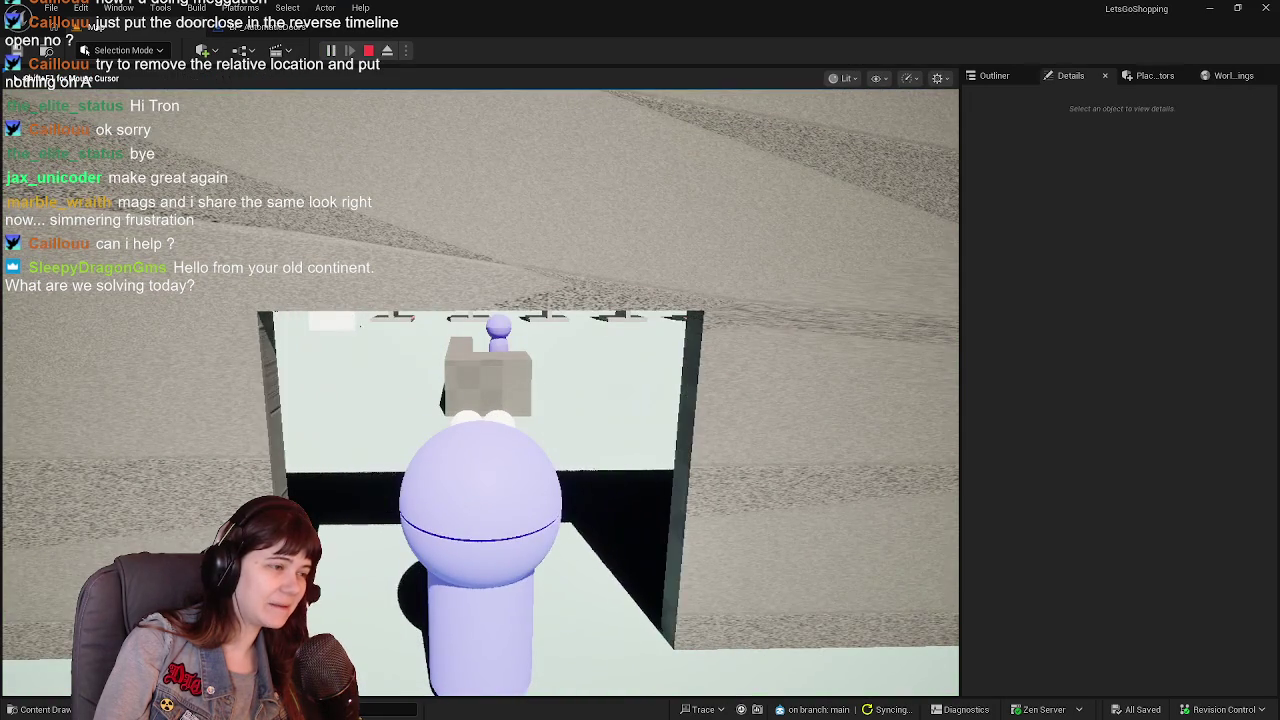
pyautogui.press('s')
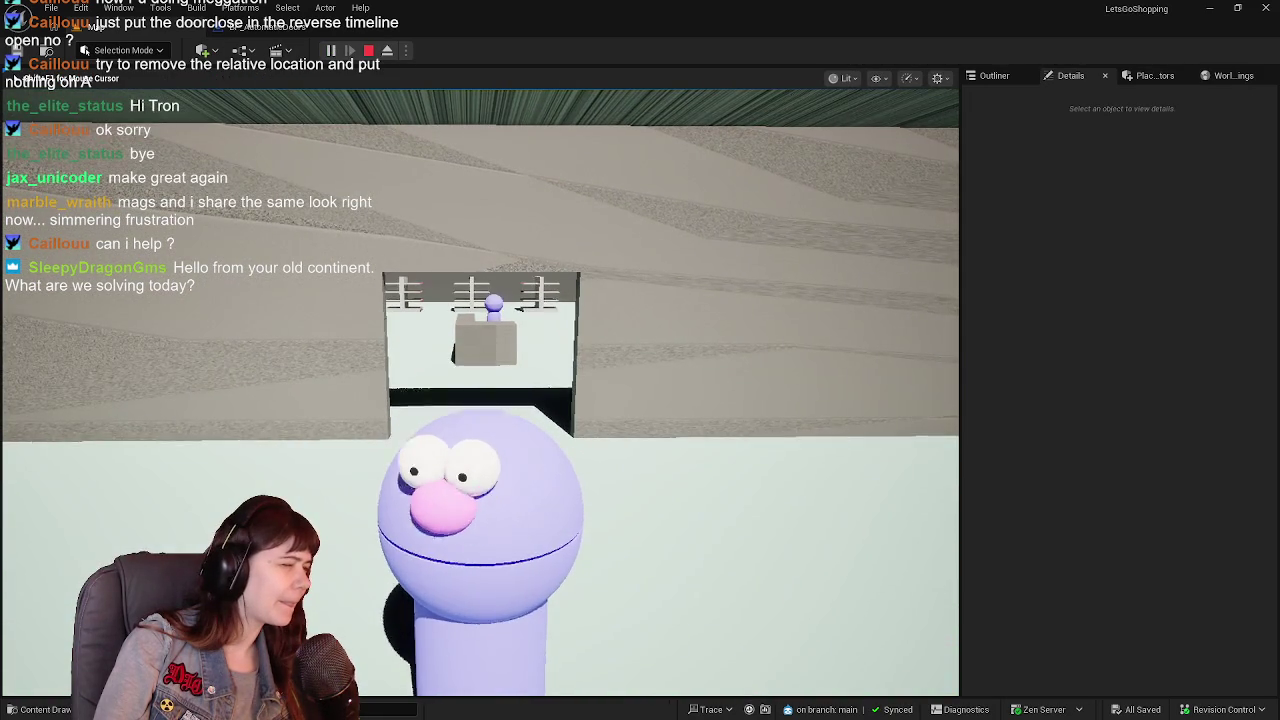
pyautogui.press('w')
pyautogui.press('Escape')
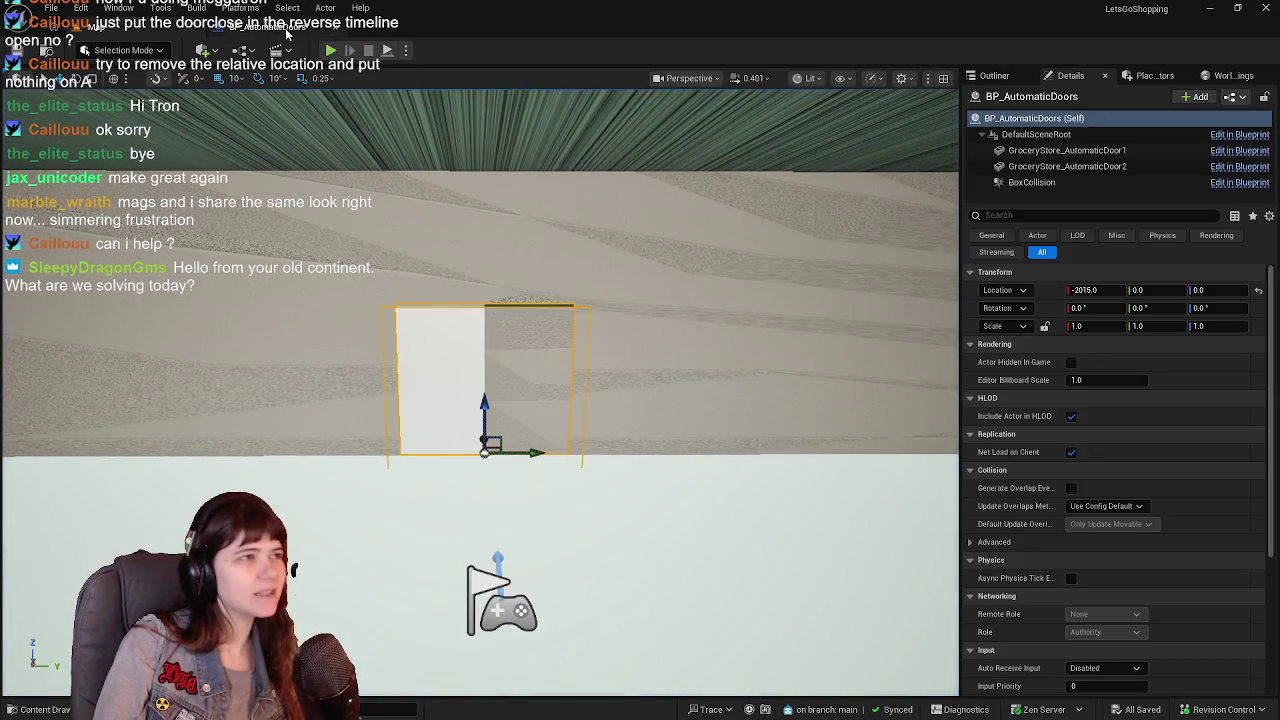
pyautogui.hotkey('ctrl', 'e')
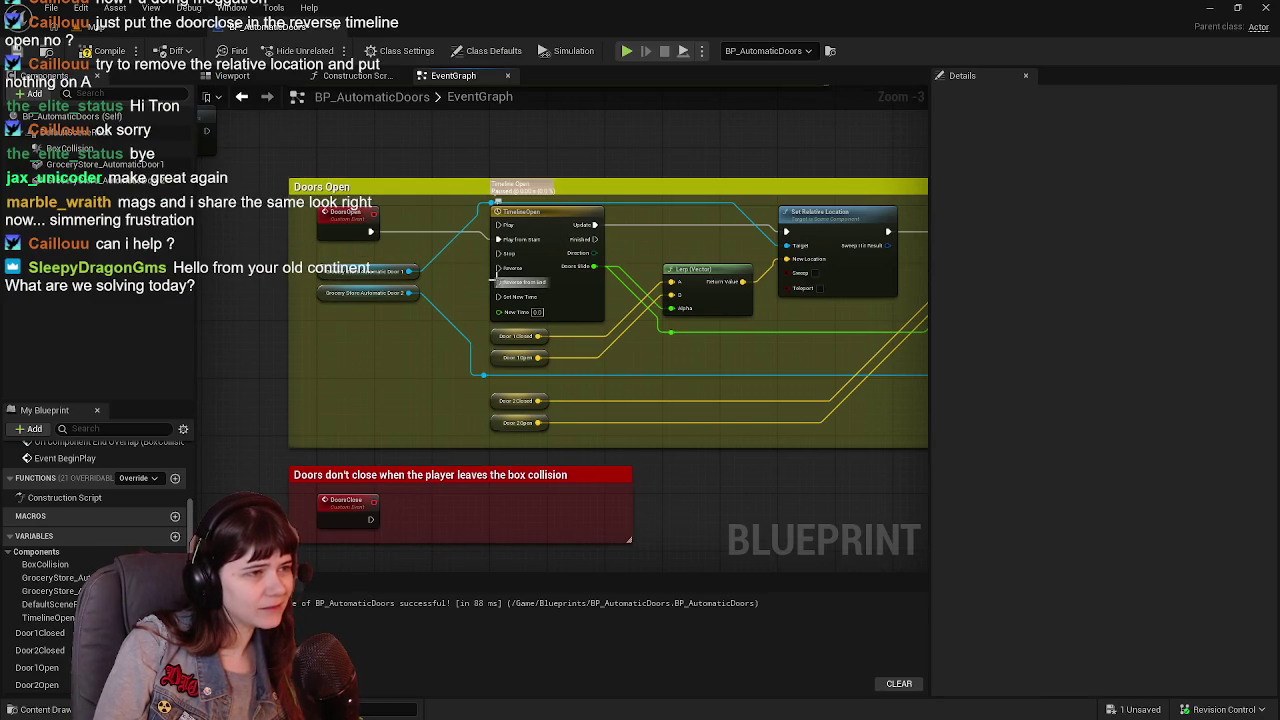
# Duplicate the timeline as TimelineClose in the DoorsClose comment and trigger it from DoorsClose.
pyautogui.moveTo(566, 413)
pyautogui.mouseDown()
pyautogui.moveTo(598, 403)
pyautogui.moveTo(610, 336)
pyautogui.moveTo(609, 347)
pyautogui.moveTo(597, 321)
pyautogui.mouseUp()
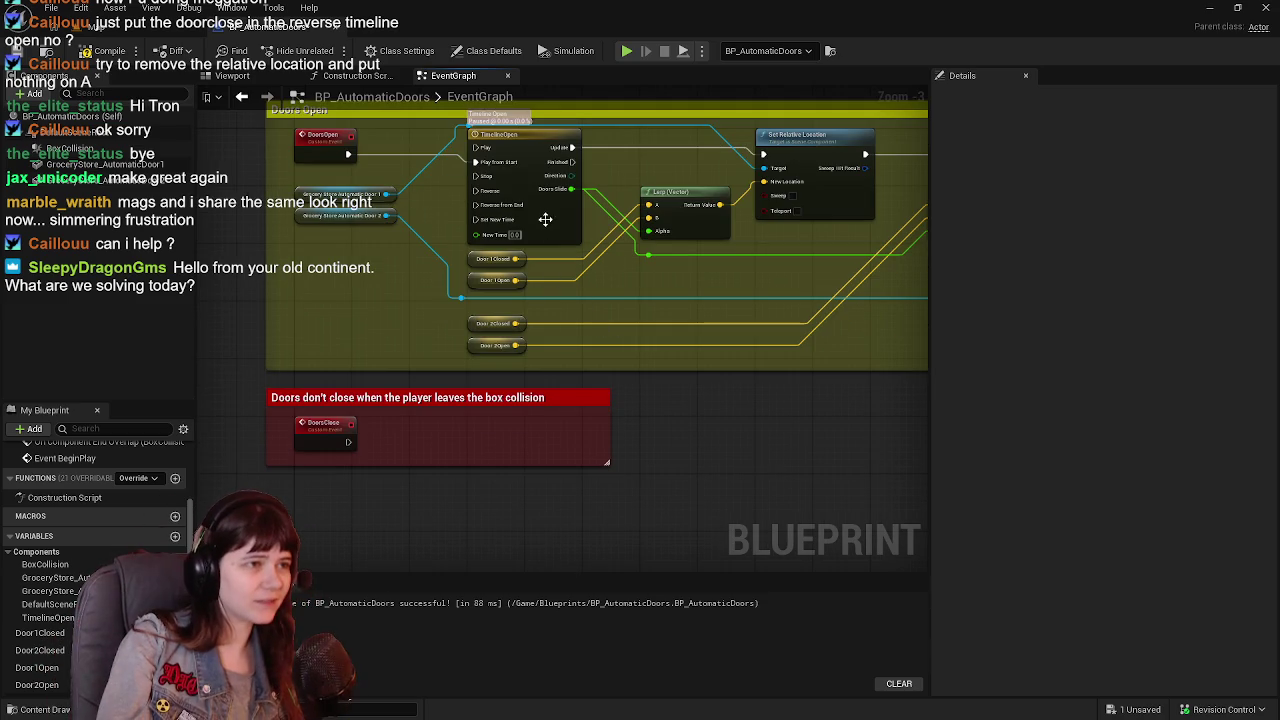
pyautogui.click(541, 216)
pyautogui.moveTo(586, 272); pyautogui.dragTo(628, 293)
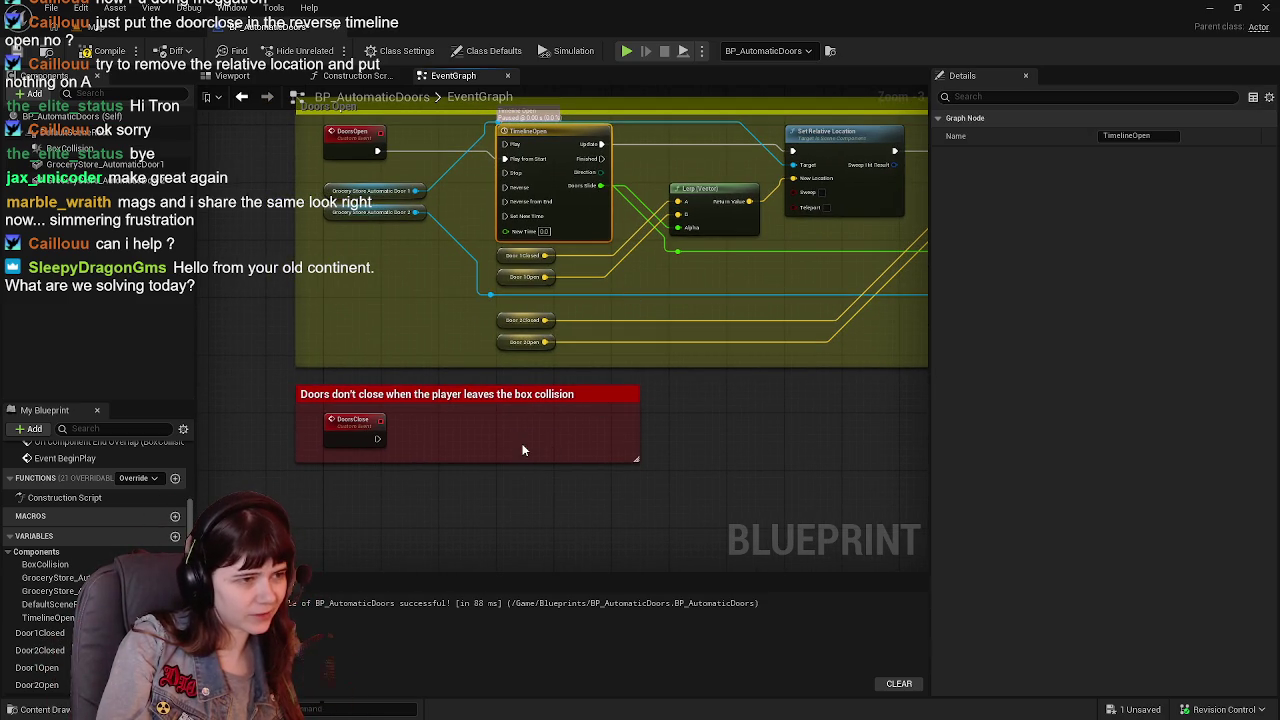
pyautogui.hotkey('ctrl', 'v')
pyautogui.moveTo(554, 440); pyautogui.dragTo(538, 426)
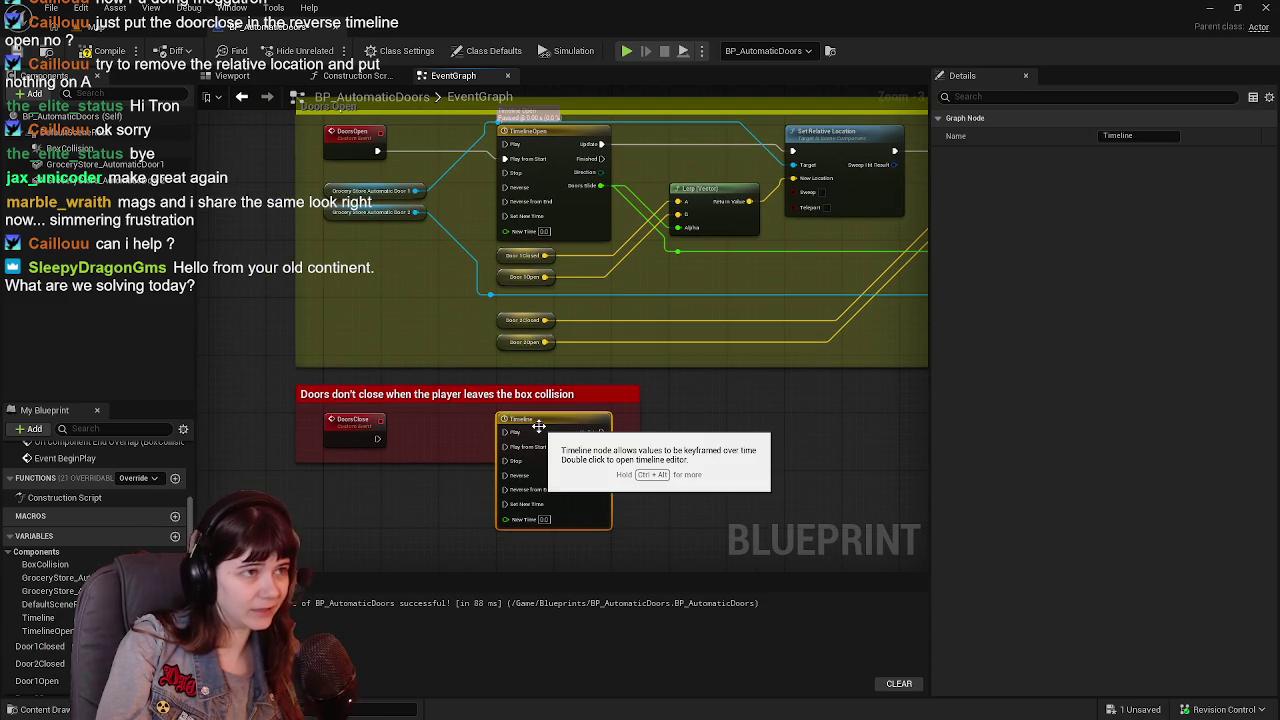
pyautogui.click(538, 426)
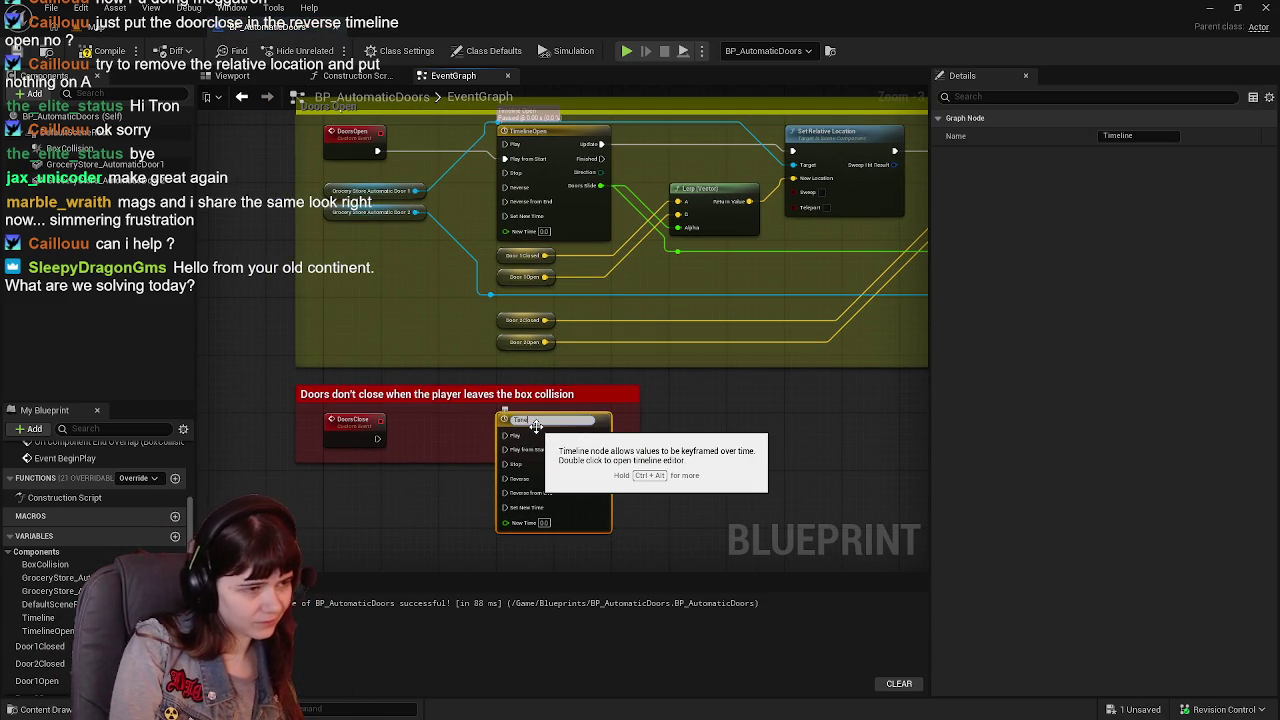
pyautogui.write('Close')
pyautogui.press('Return')
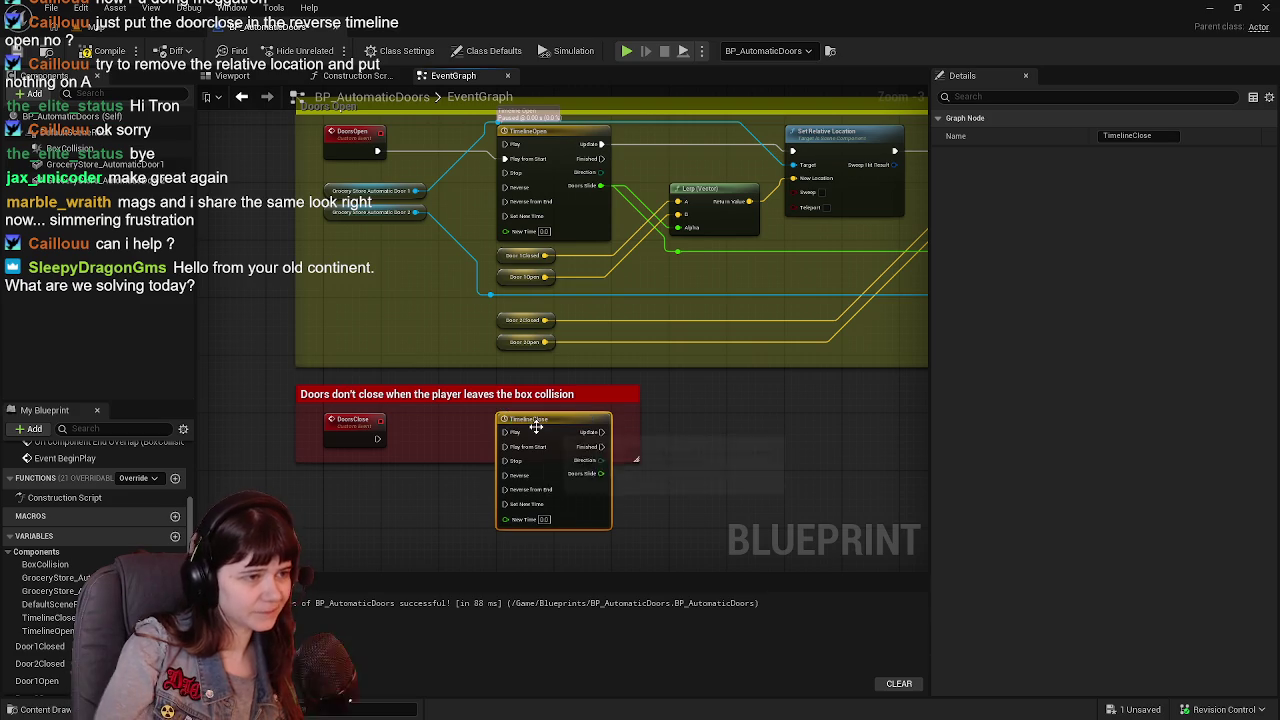
pyautogui.moveTo(377, 438)
pyautogui.mouseDown()
pyautogui.moveTo(508, 446)
pyautogui.moveTo(467, 560)
pyautogui.mouseUp()
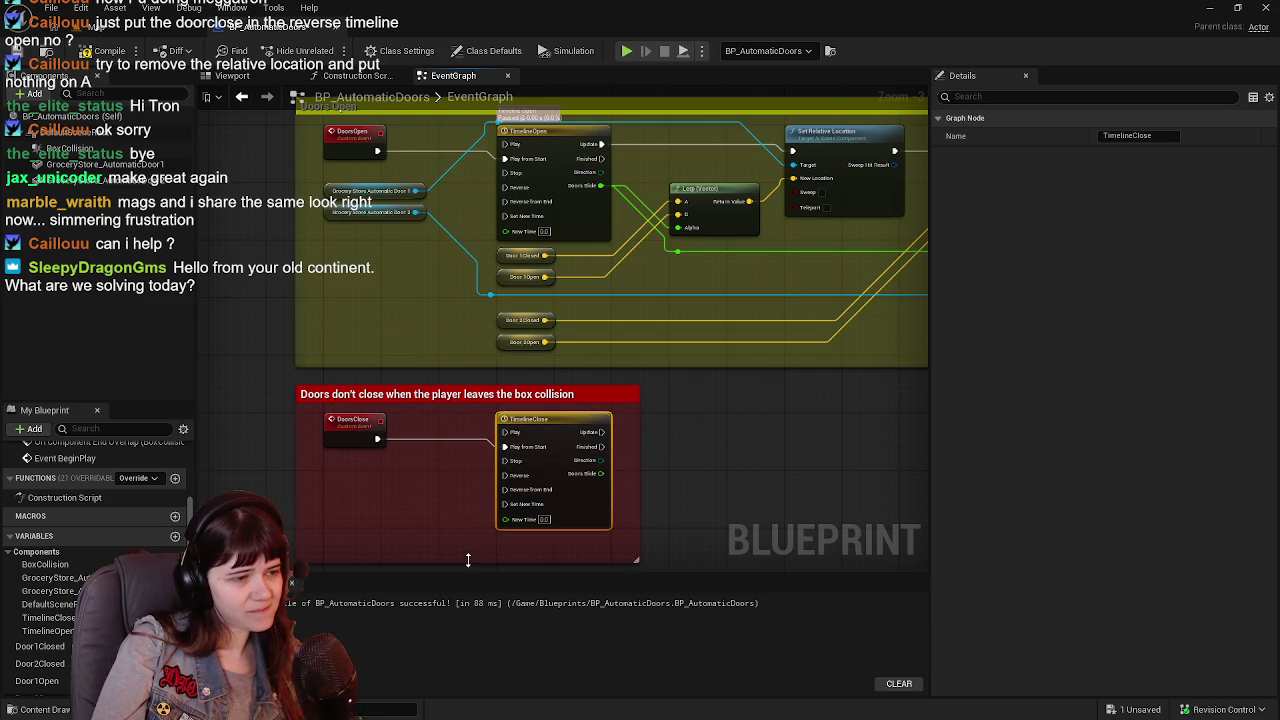
# Paste a copy of the Lerp and Set Relative Location nodes beside the red comment.
pyautogui.scroll(-1, 620, 440)
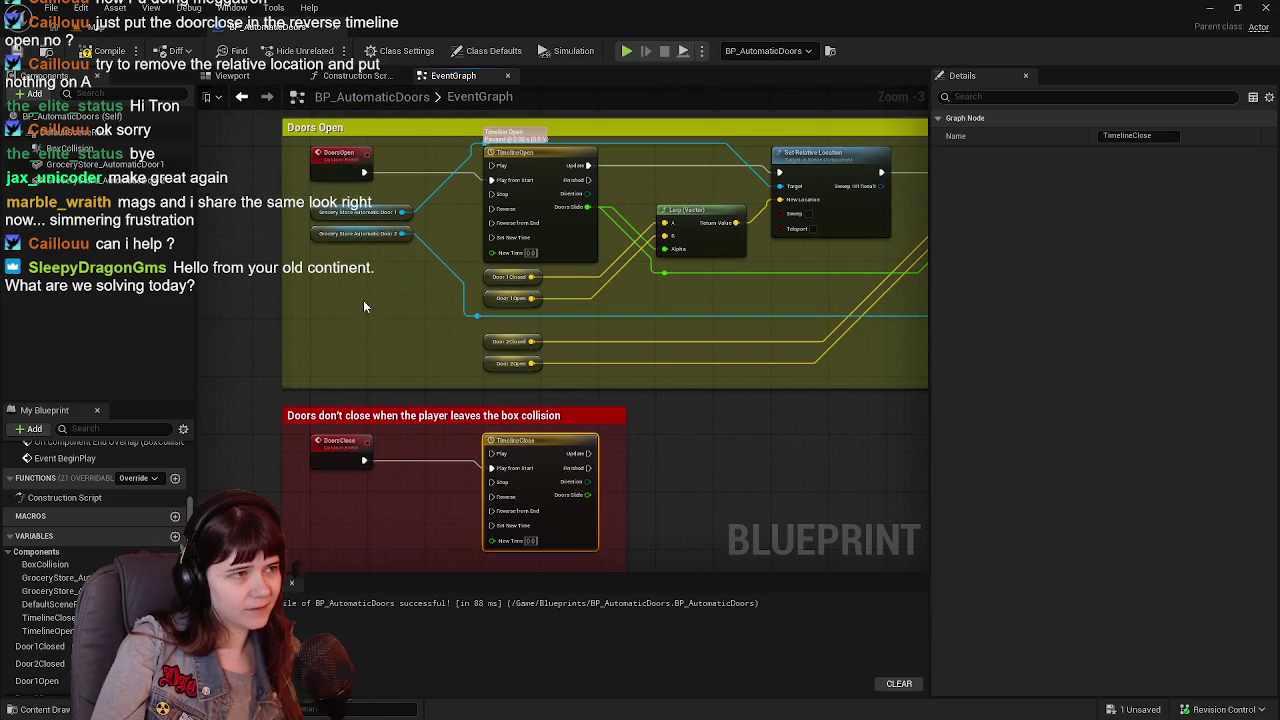
pyautogui.scroll(-1, 400, 228)
pyautogui.scroll(1, 353, 384)
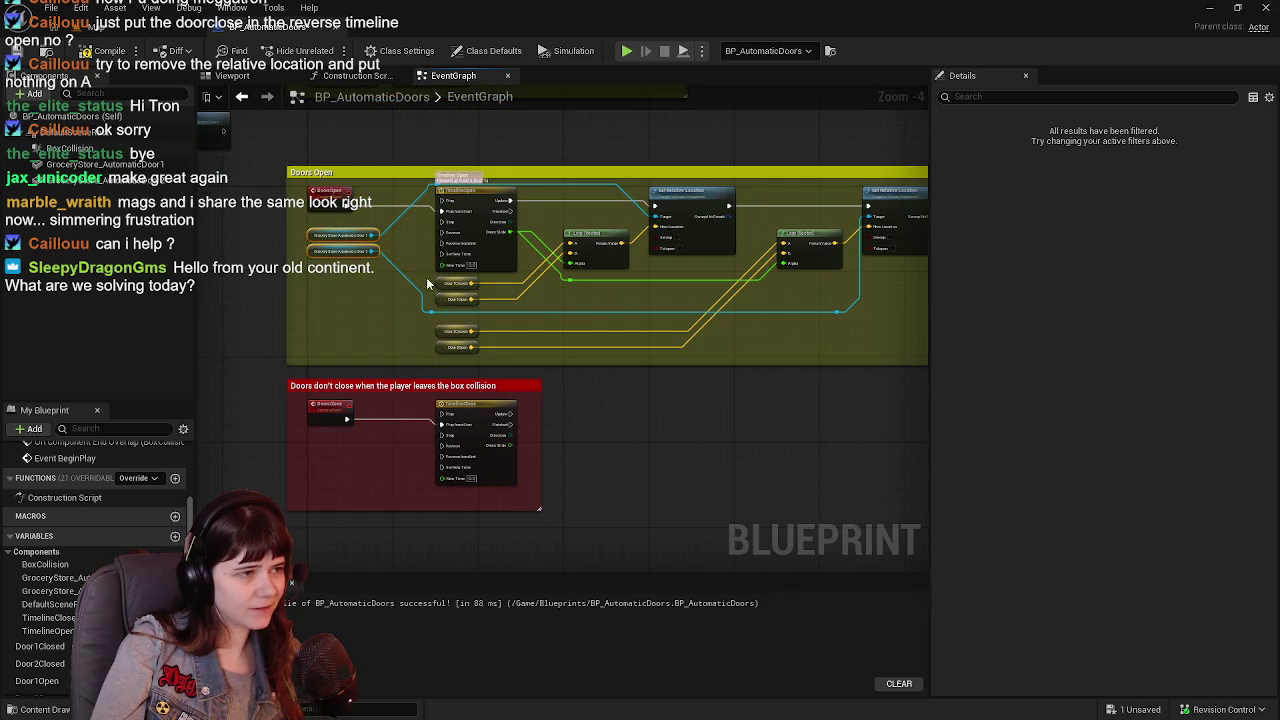
pyautogui.moveTo(566, 314); pyautogui.dragTo(466, 357)
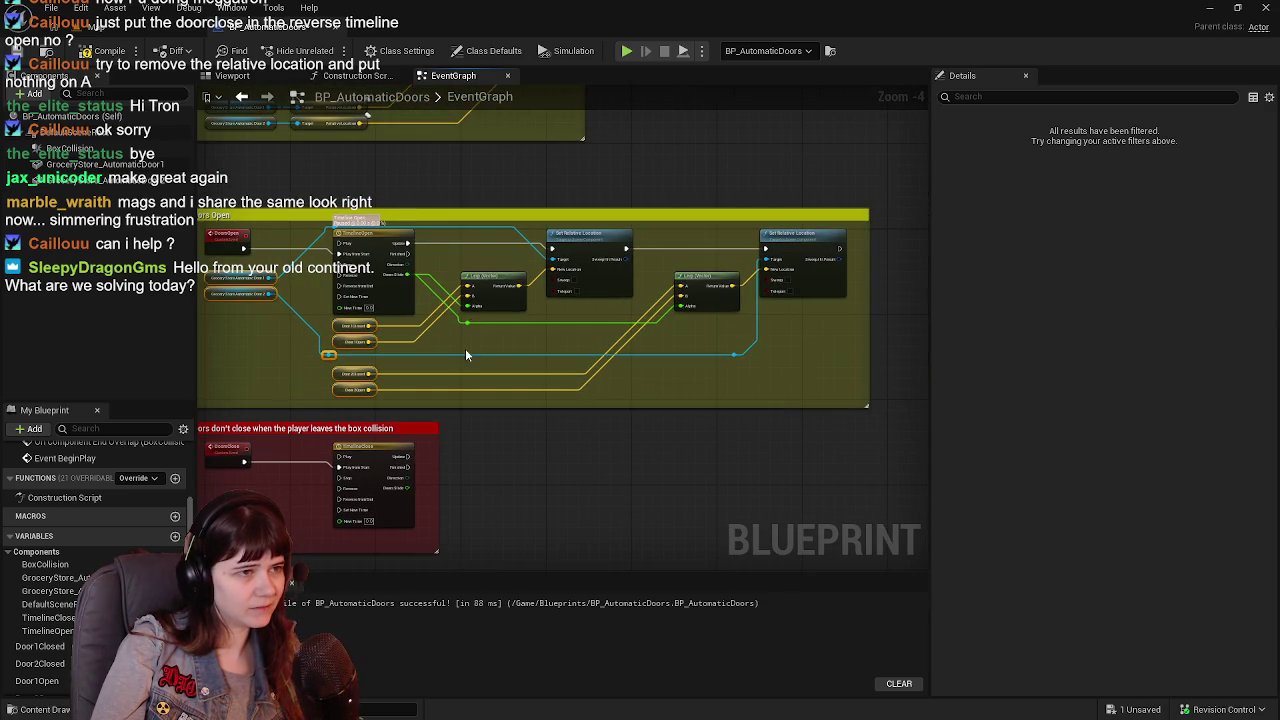
pyautogui.moveTo(567, 436)
pyautogui.mouseDown()
pyautogui.moveTo(567, 378)
pyautogui.moveTo(683, 357)
pyautogui.mouseUp()
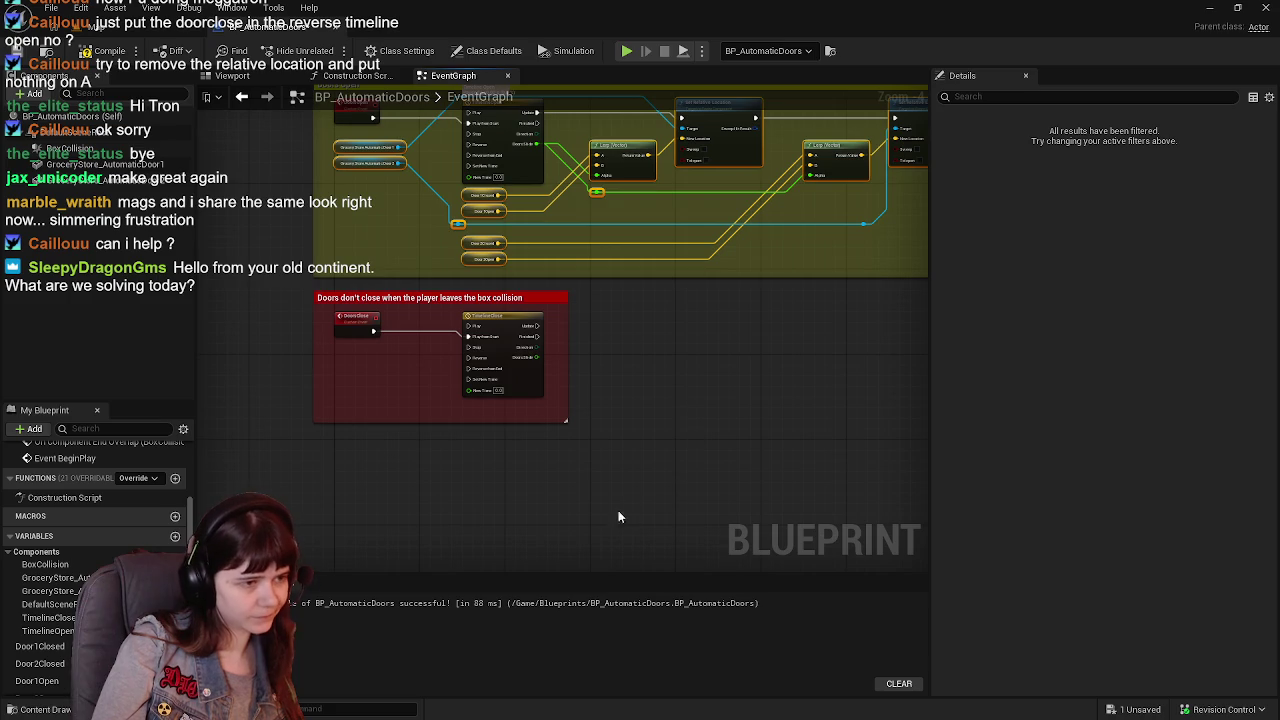
pyautogui.hotkey('ctrl', 'v')
pyautogui.moveTo(678, 471)
pyautogui.mouseDown()
pyautogui.moveTo(616, 392)
pyautogui.moveTo(618, 373)
pyautogui.mouseUp()
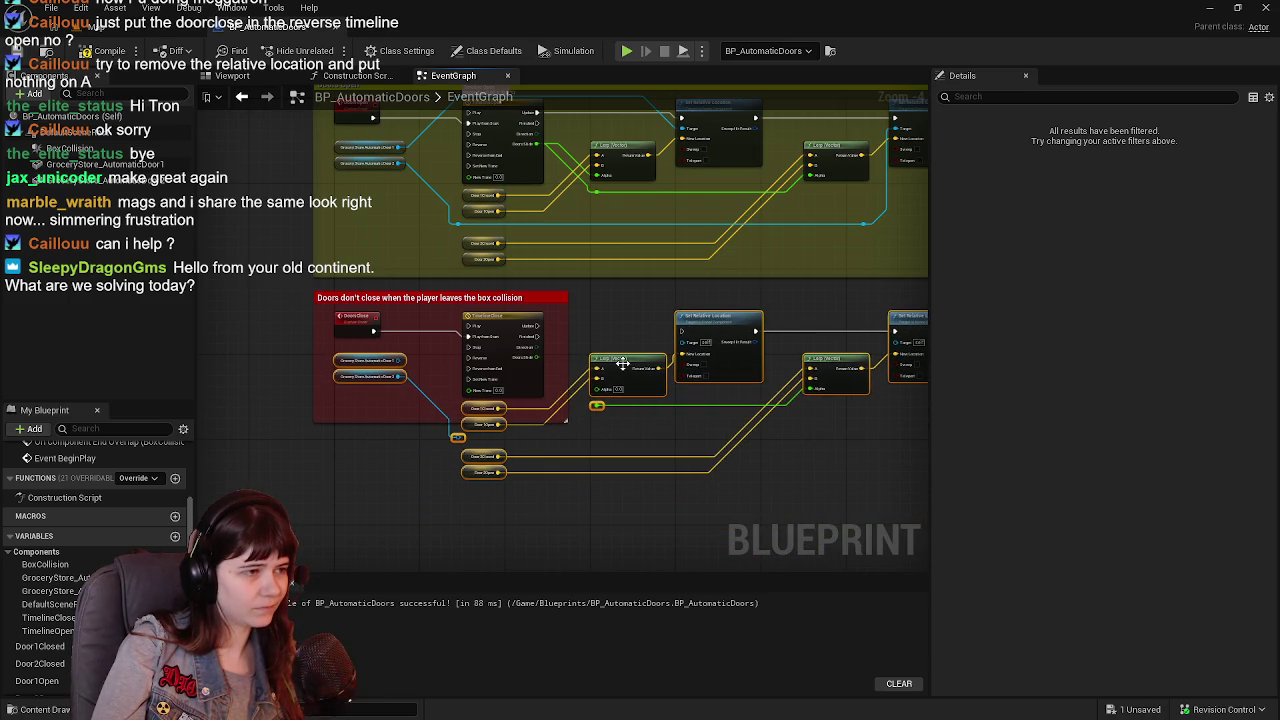
pyautogui.scroll(2, 622, 375)
# Drive the pasted setter from TimelineClose Update and target Door 1 through a reroute point.
pyautogui.moveTo(456, 326); pyautogui.dragTo(667, 336)
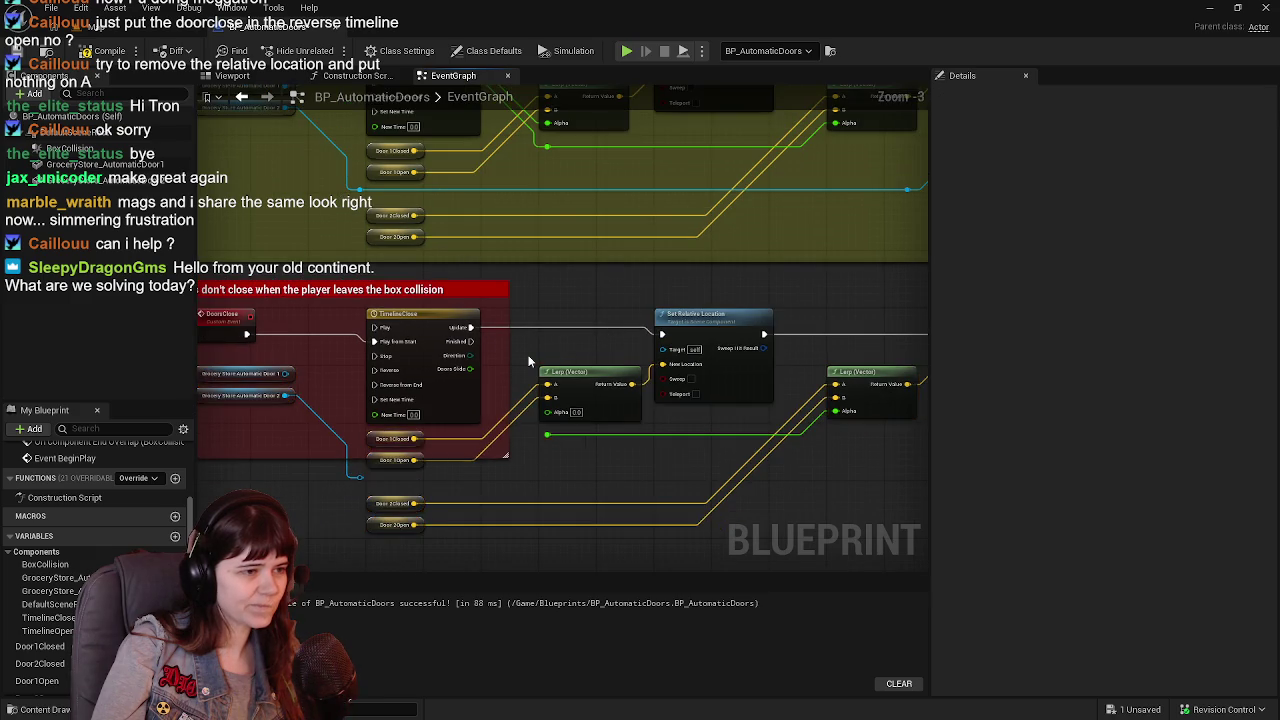
pyautogui.scroll(2, 533, 354)
pyautogui.scroll(-3, 565, 487)
pyautogui.moveTo(393, 471)
pyautogui.mouseDown()
pyautogui.moveTo(523, 551)
pyautogui.moveTo(417, 489)
pyautogui.moveTo(471, 514)
pyautogui.mouseUp()
pyautogui.moveTo(438, 422); pyautogui.dragTo(492, 412)
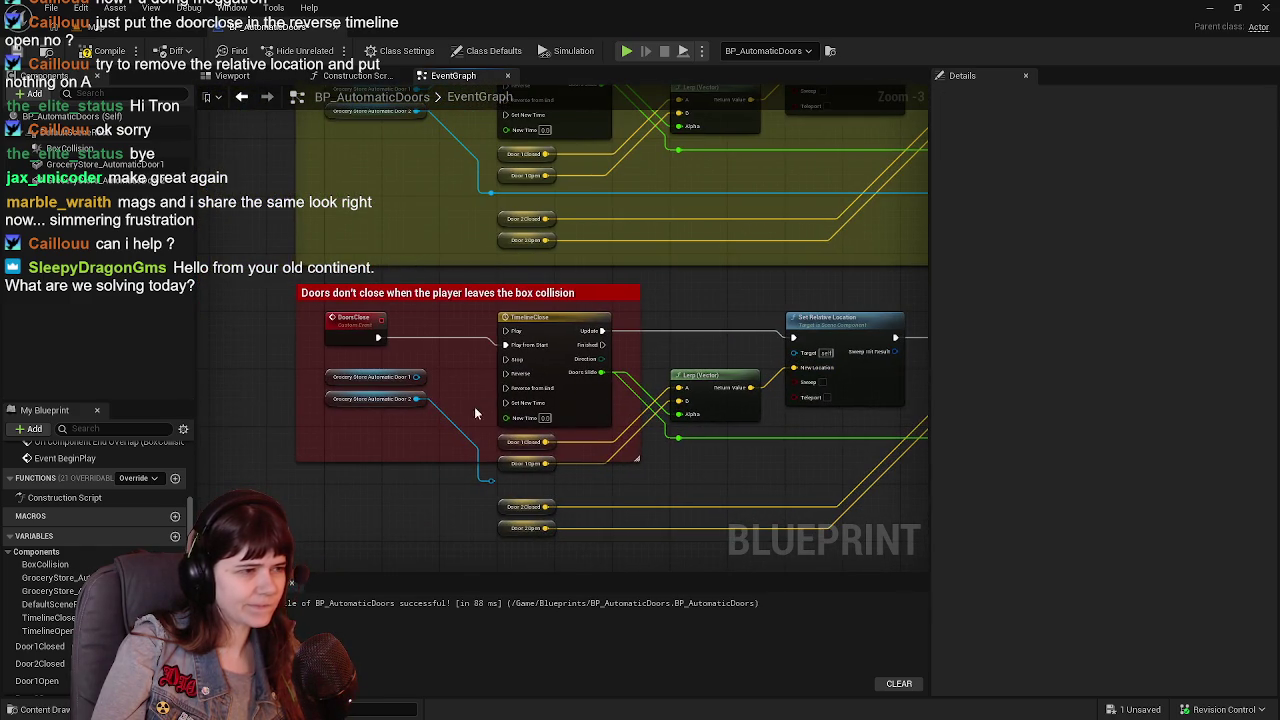
pyautogui.moveTo(422, 382); pyautogui.dragTo(795, 352)
pyautogui.moveTo(488, 385)
pyautogui.mouseDown()
pyautogui.moveTo(496, 313)
pyautogui.moveTo(671, 449)
pyautogui.moveTo(679, 362)
pyautogui.mouseUp()
pyautogui.click(483, 393)
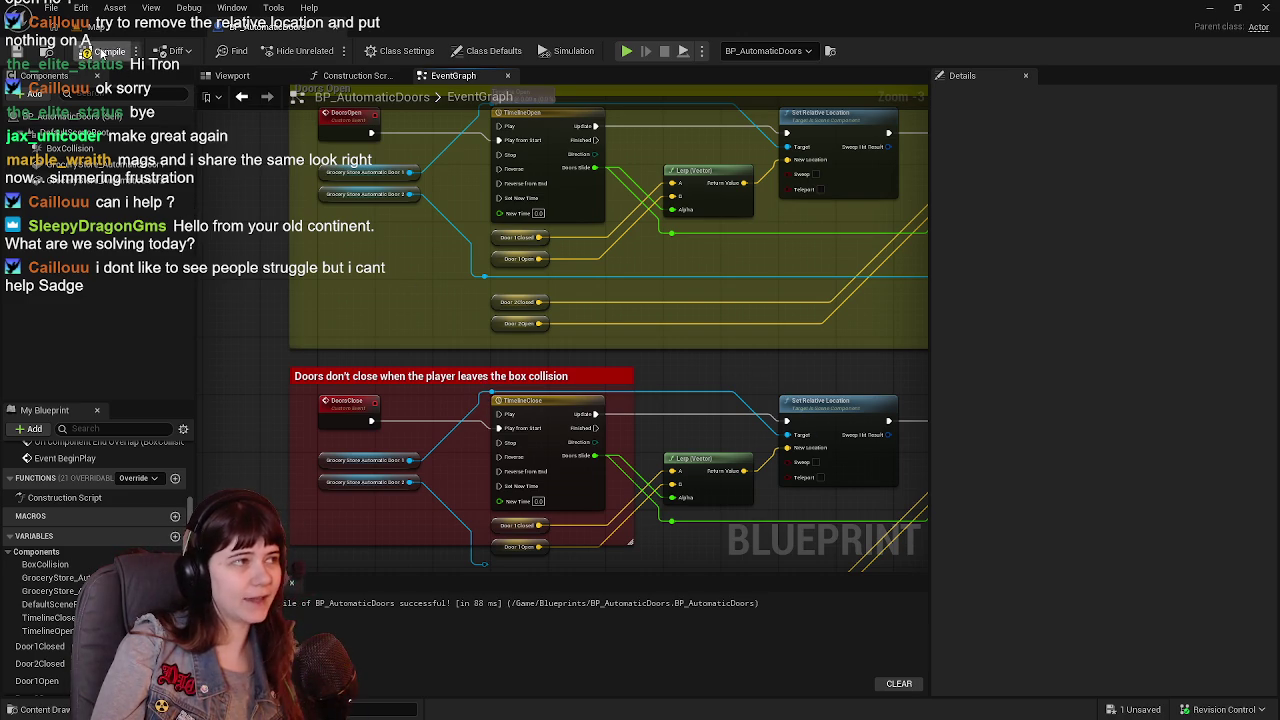
# Wire Door 2 into the second setter's Target, tidy it with a reroute, recompile and save.
pyautogui.click(100, 52)
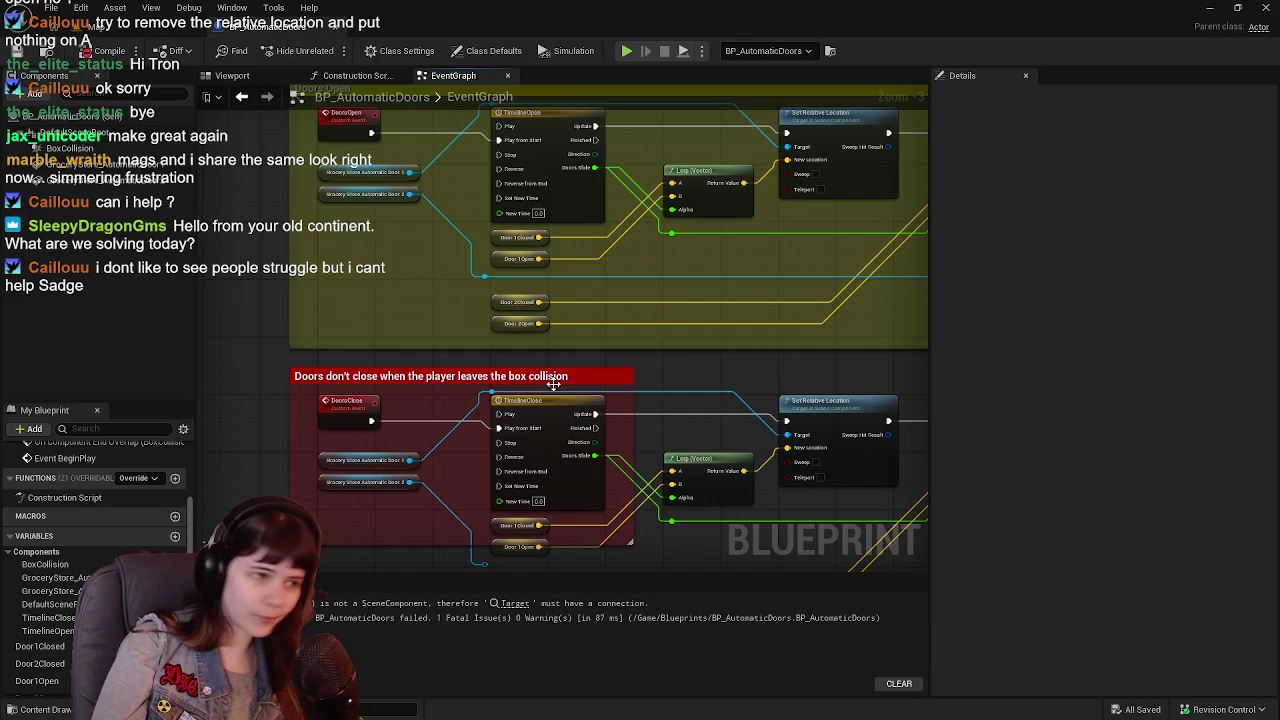
pyautogui.moveTo(542, 378); pyautogui.dragTo(486, 350)
pyautogui.moveTo(766, 448)
pyautogui.mouseDown()
pyautogui.moveTo(646, 406)
pyautogui.moveTo(397, 383)
pyautogui.moveTo(477, 401)
pyautogui.mouseUp()
pyautogui.moveTo(326, 500)
pyautogui.mouseDown()
pyautogui.moveTo(595, 479)
pyautogui.moveTo(882, 398)
pyautogui.moveTo(752, 375)
pyautogui.mouseUp()
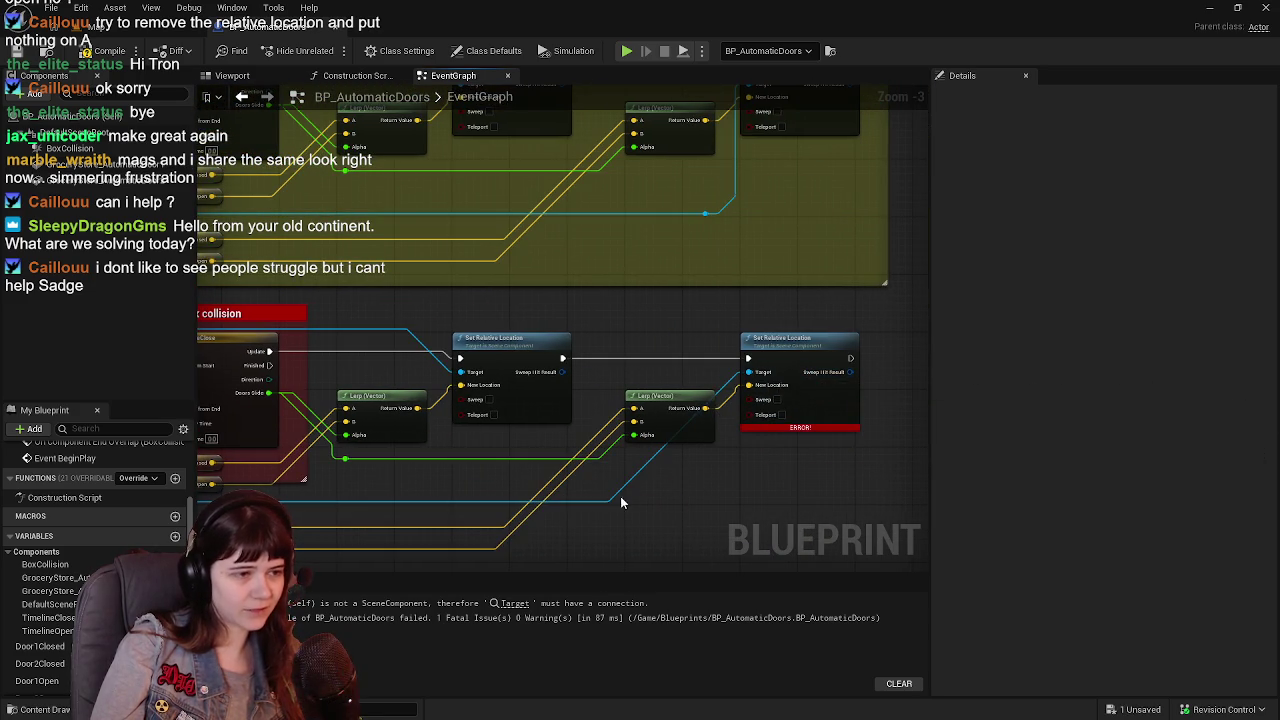
pyautogui.hotkey('ctrl', 's')
pyautogui.moveTo(663, 406); pyautogui.dragTo(663, 241)
pyautogui.doubleClick(687, 445)
pyautogui.moveTo(689, 455)
pyautogui.mouseDown()
pyautogui.moveTo(562, 518)
pyautogui.moveTo(645, 525)
pyautogui.mouseUp()
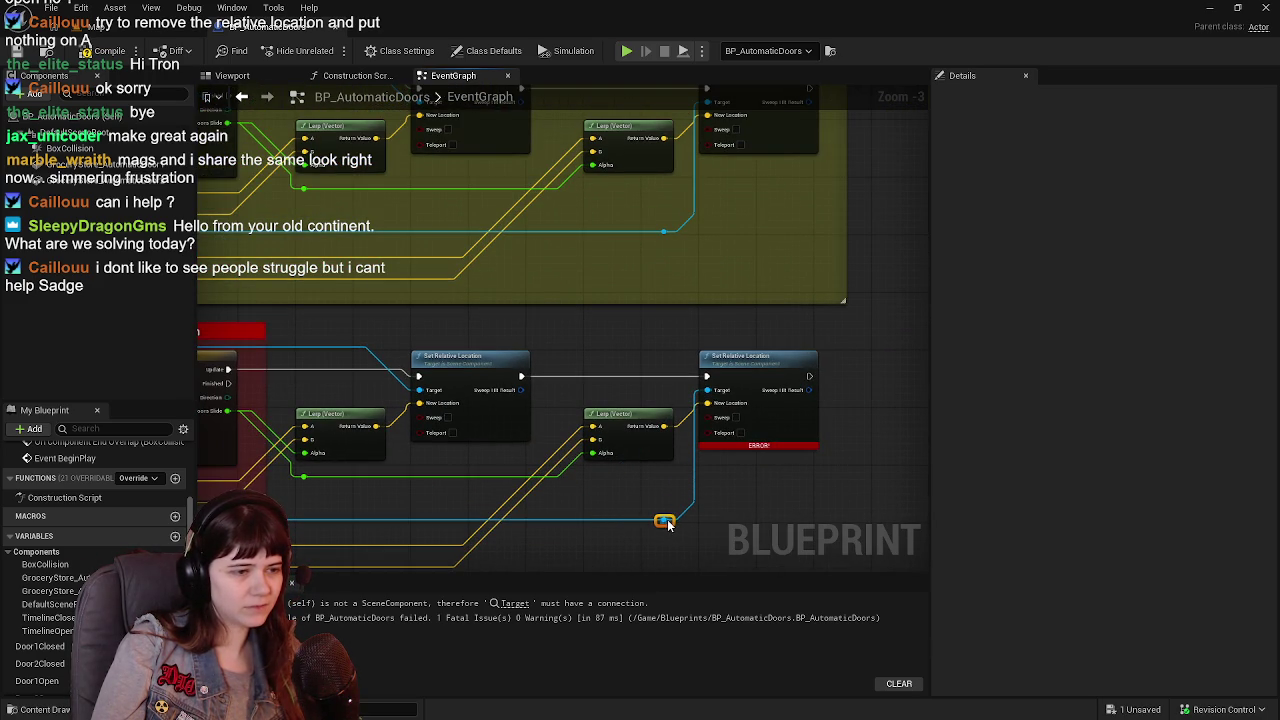
pyautogui.click(105, 50)
pyautogui.click(16, 51)
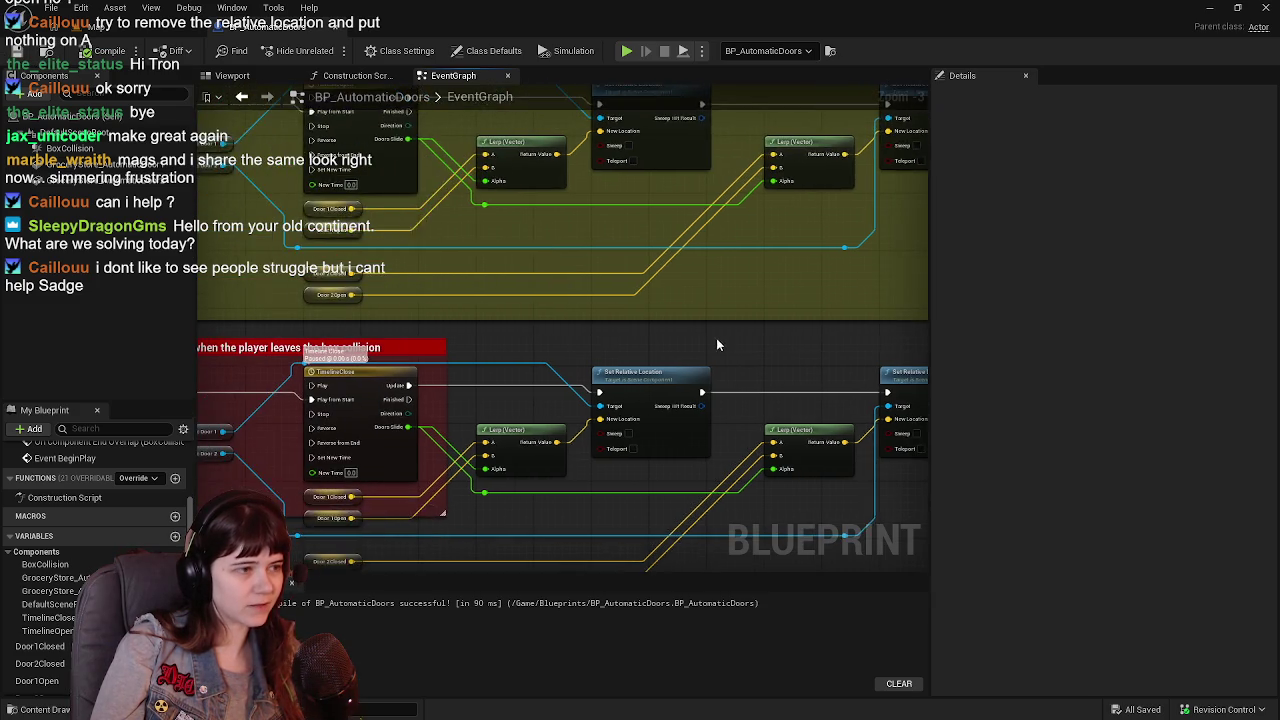
# Stretch the red comment right and down around the TimelineClose Lerp, setter and Door nodes, then recompile.
pyautogui.scroll(-1, 504, 289)
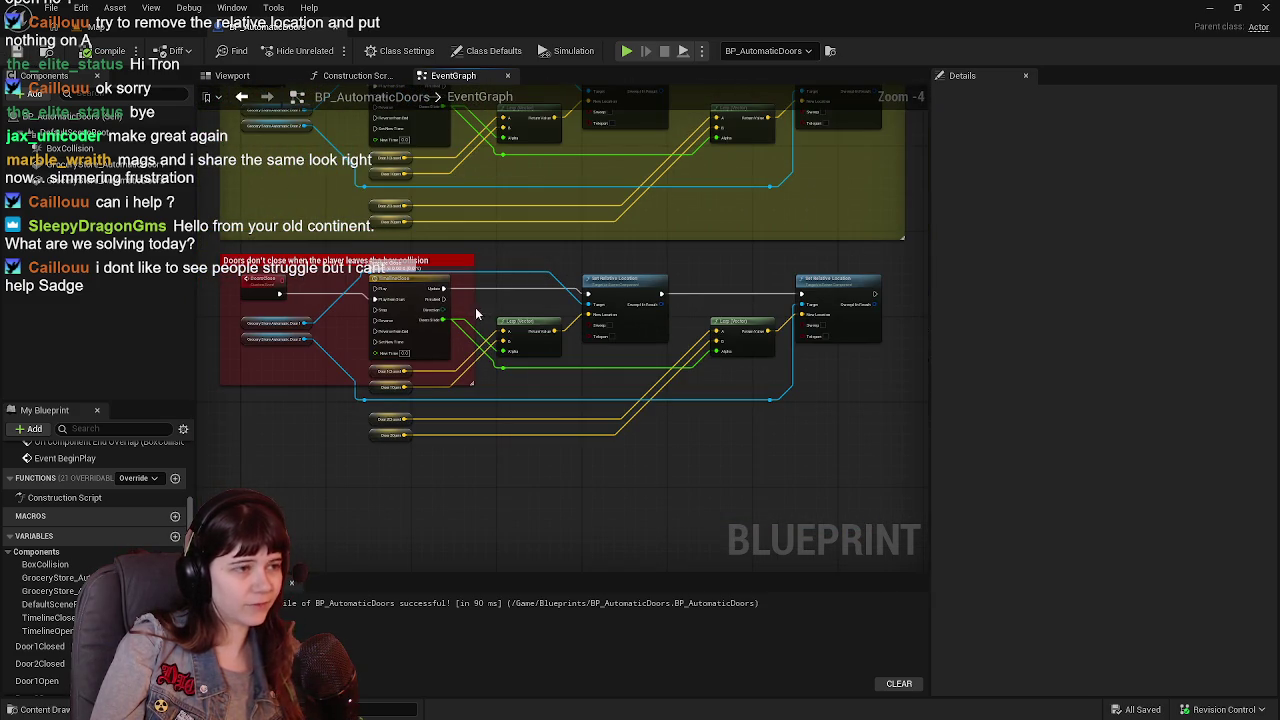
pyautogui.moveTo(557, 314); pyautogui.dragTo(861, 341)
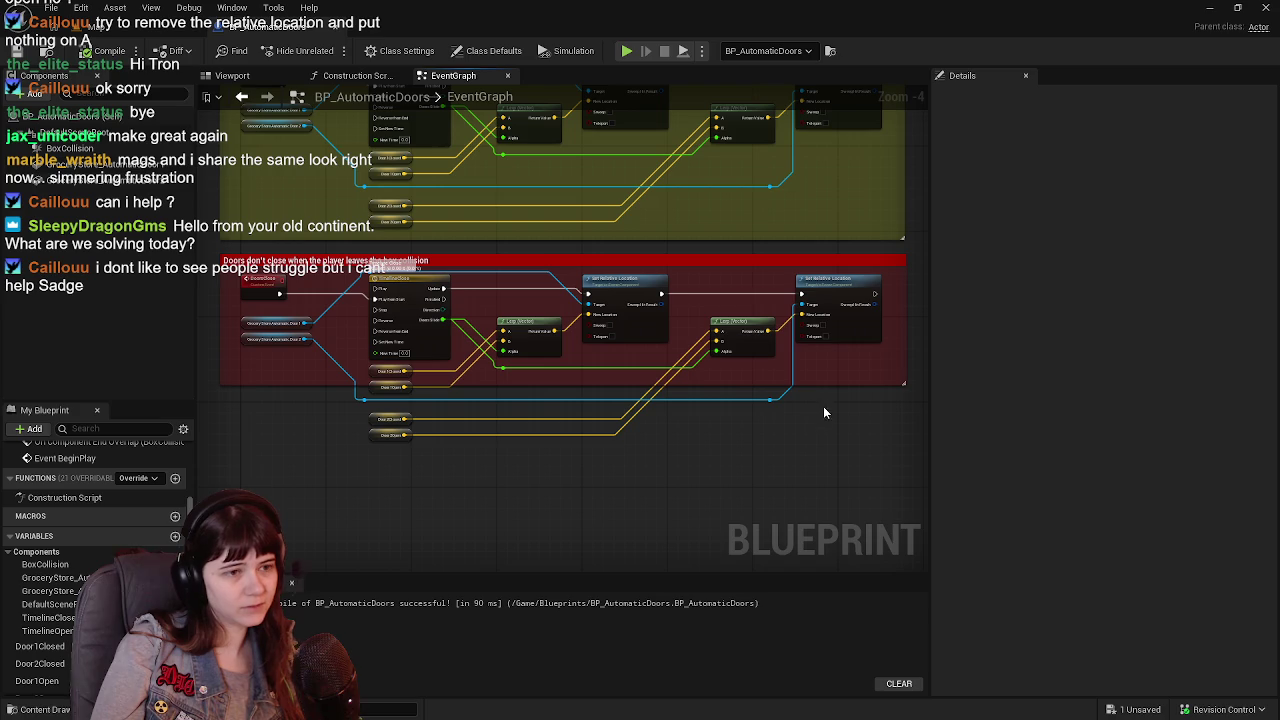
pyautogui.moveTo(828, 385); pyautogui.dragTo(834, 455)
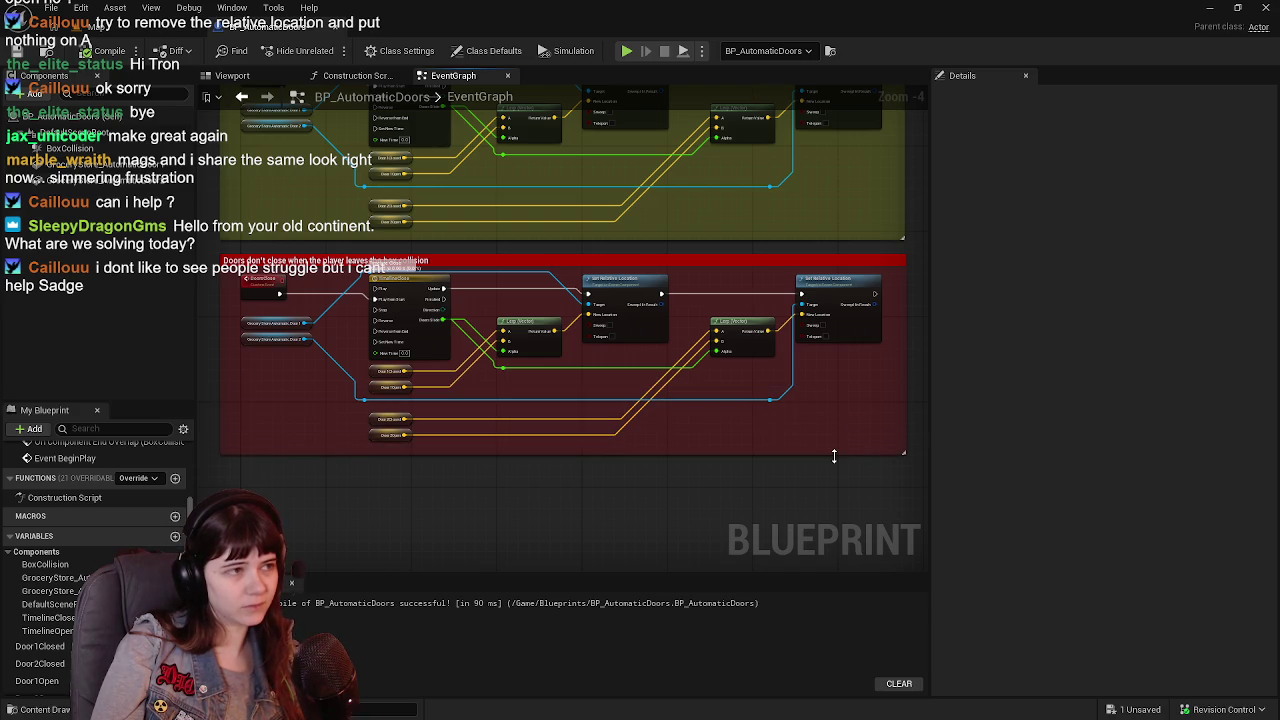
pyautogui.scroll(1, 388, 345)
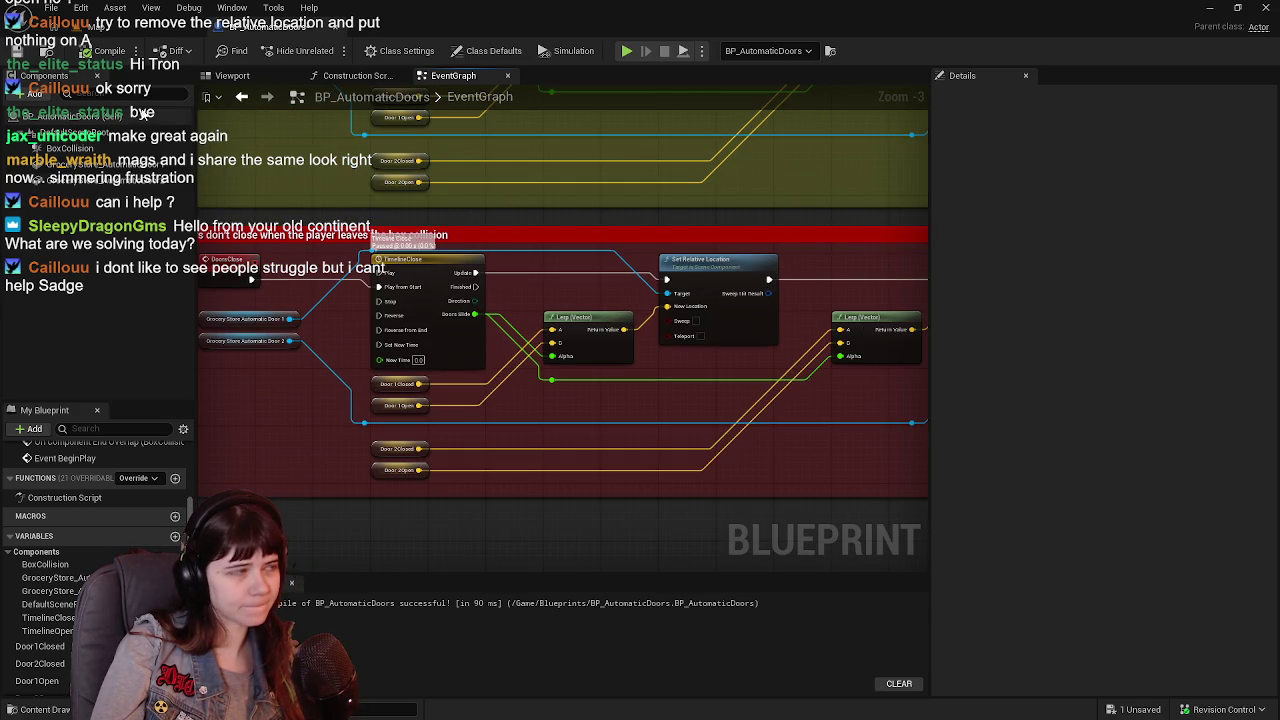
pyautogui.click(105, 50)
pyautogui.scroll(1, 512, 321)
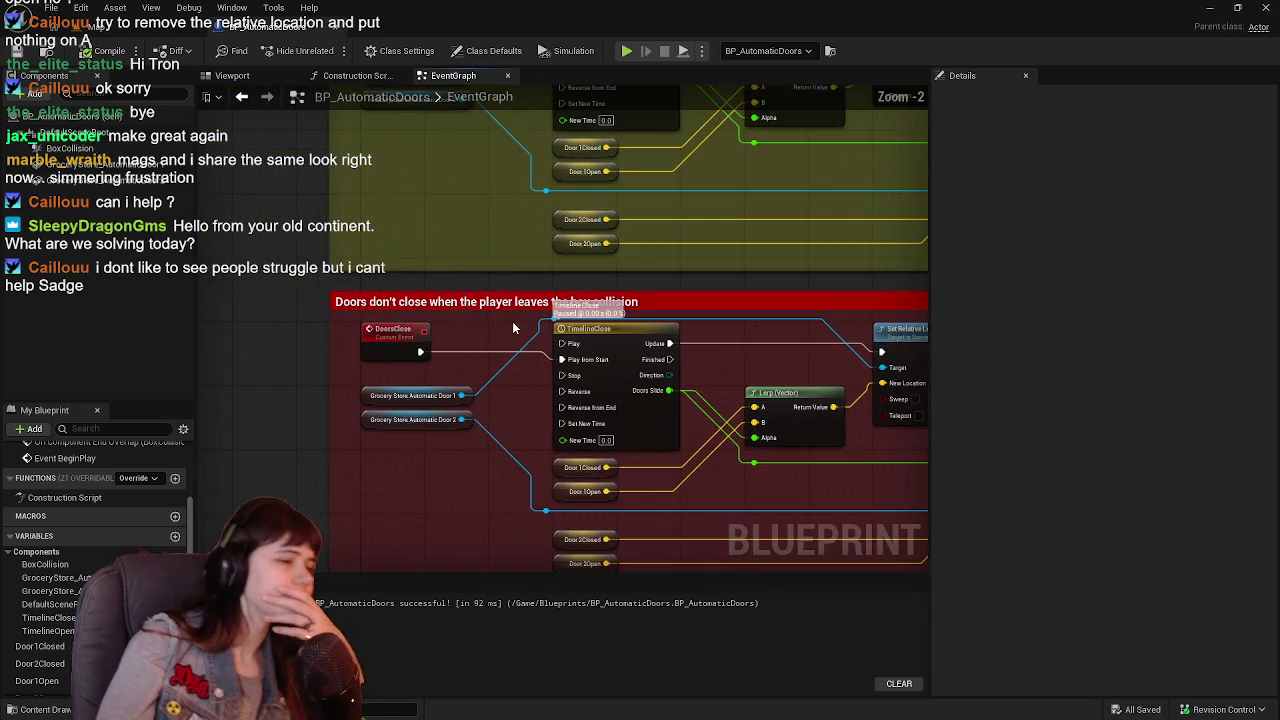
pyautogui.click(537, 390)
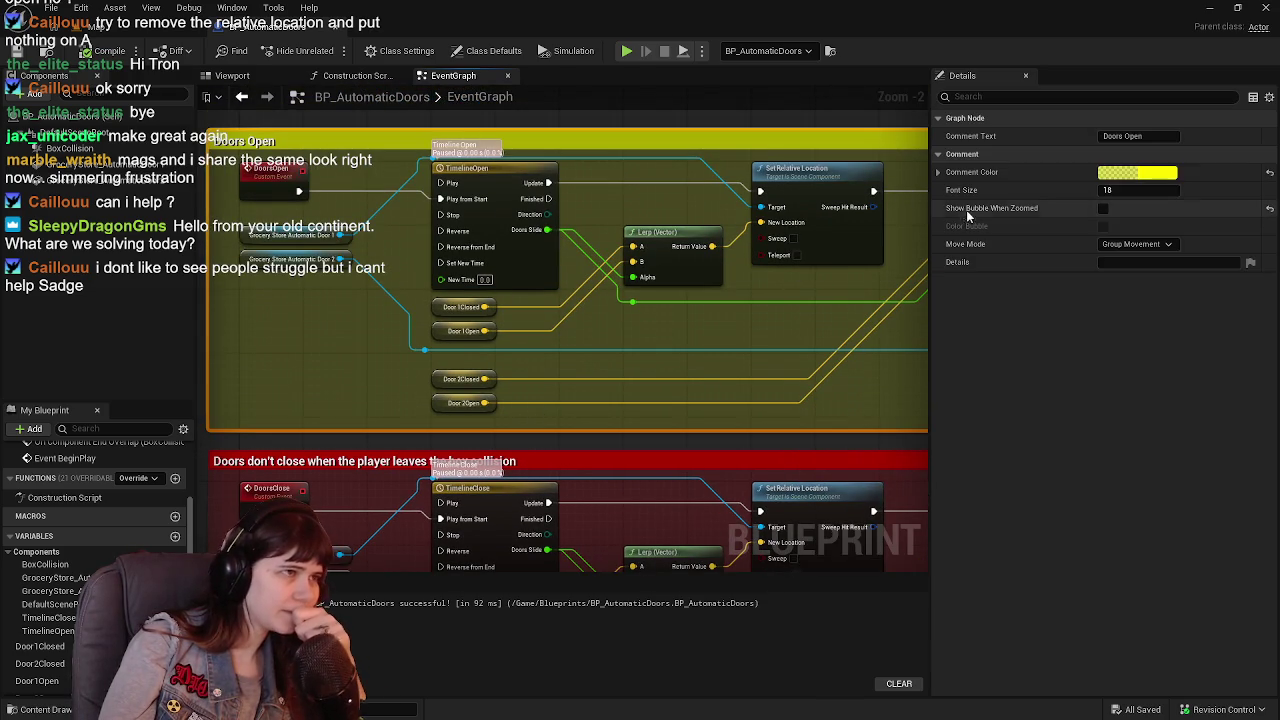
# Recolour the Doors Open comment green by dragging its R slider to 0, then deselect it.
pyautogui.click(1158, 174)
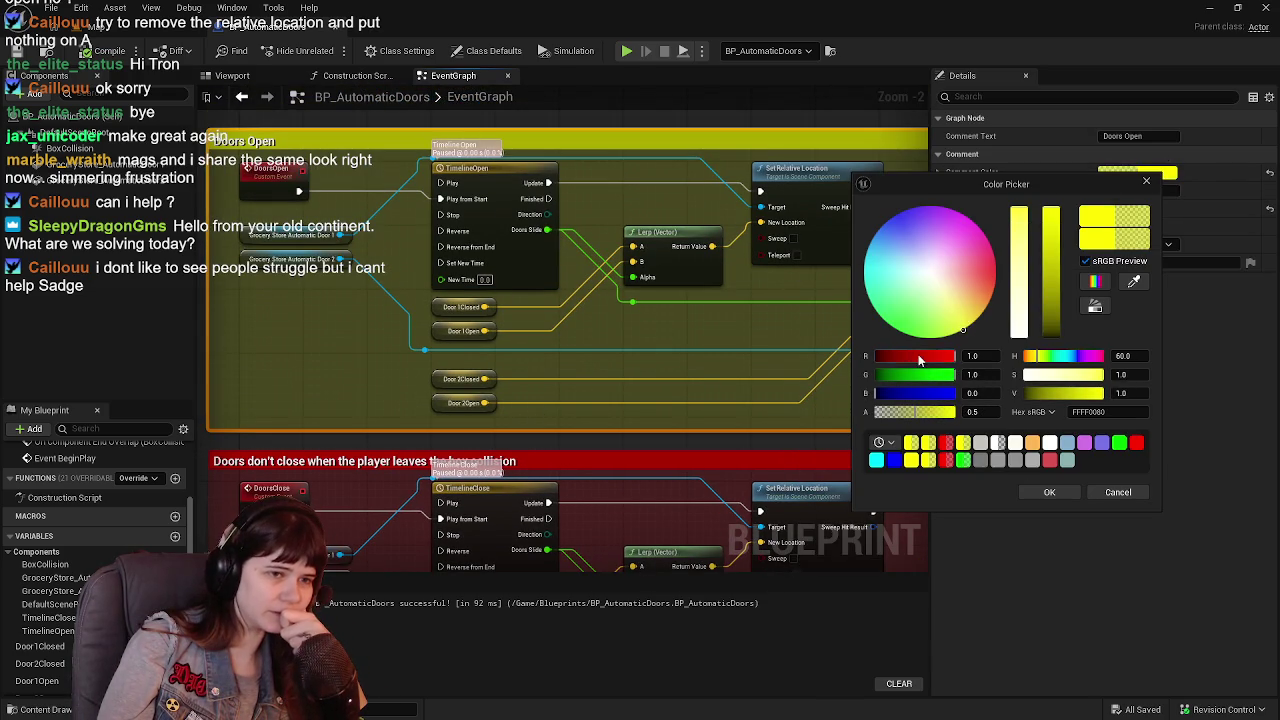
pyautogui.moveTo(920, 360); pyautogui.dragTo(858, 397)
pyautogui.click(1049, 492)
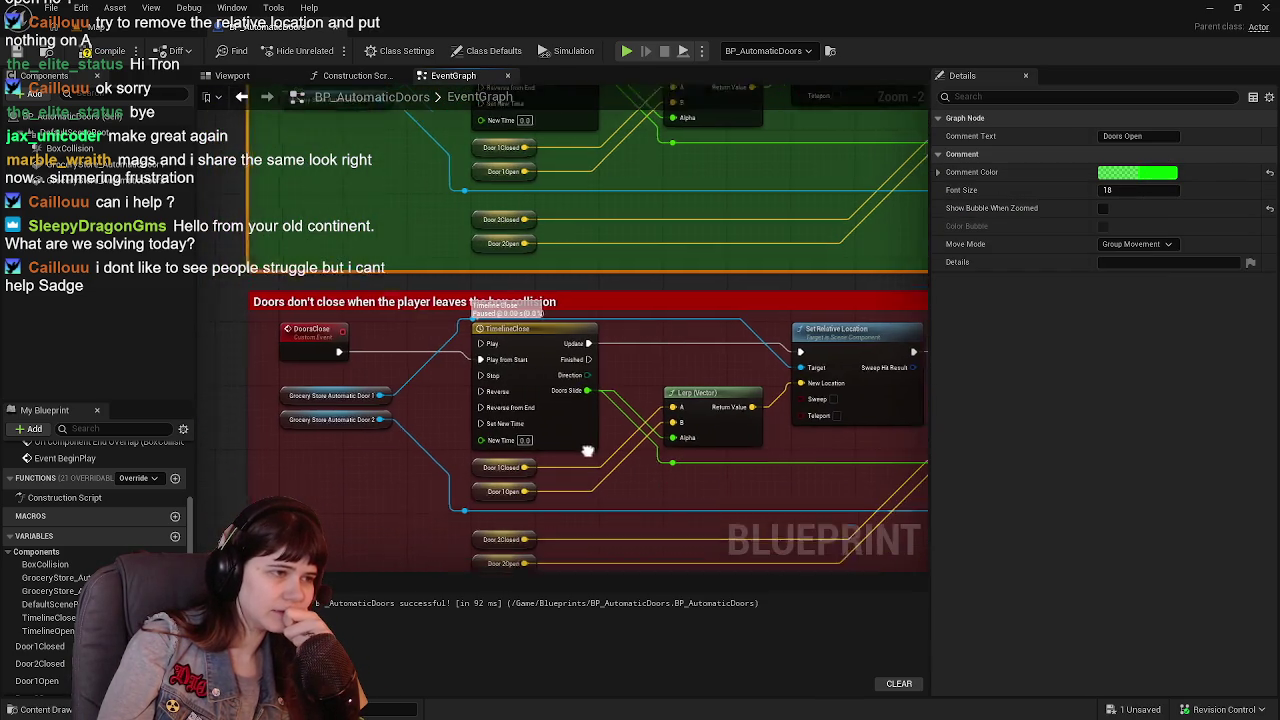
pyautogui.click(231, 338)
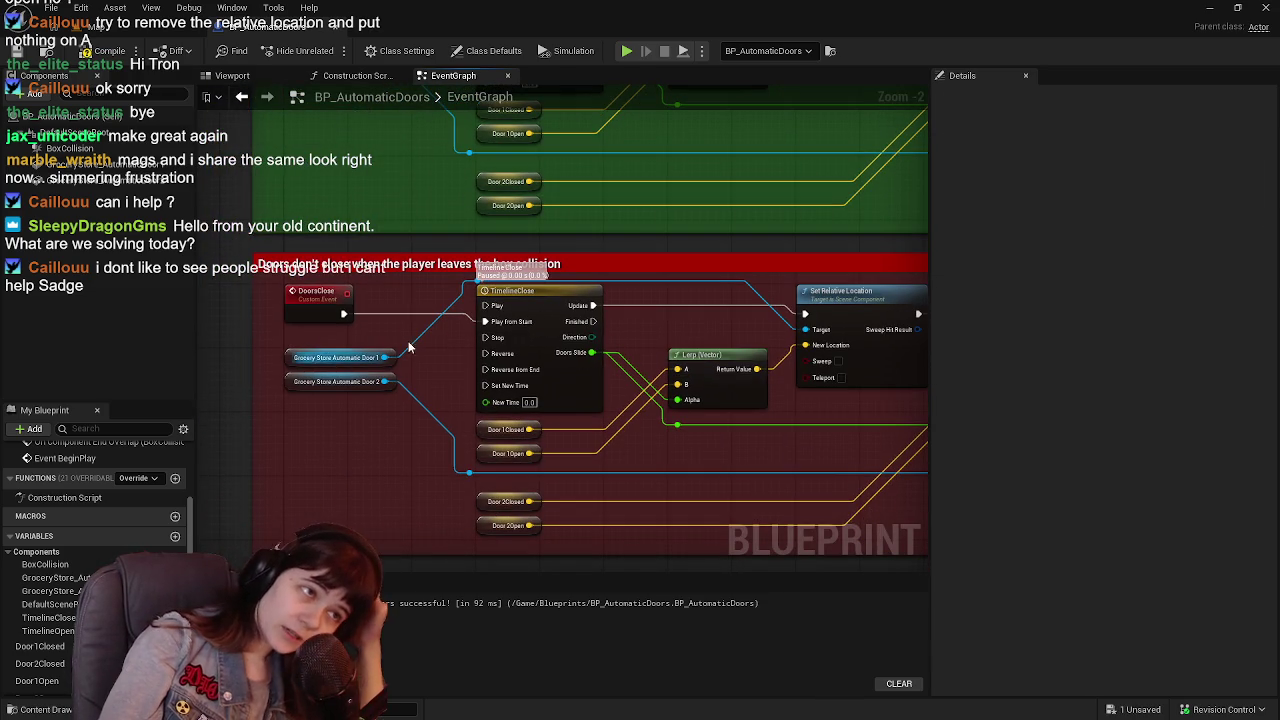
pyautogui.moveTo(631, 337)
pyautogui.mouseDown()
pyautogui.moveTo(684, 344)
pyautogui.moveTo(605, 272)
pyautogui.mouseUp()
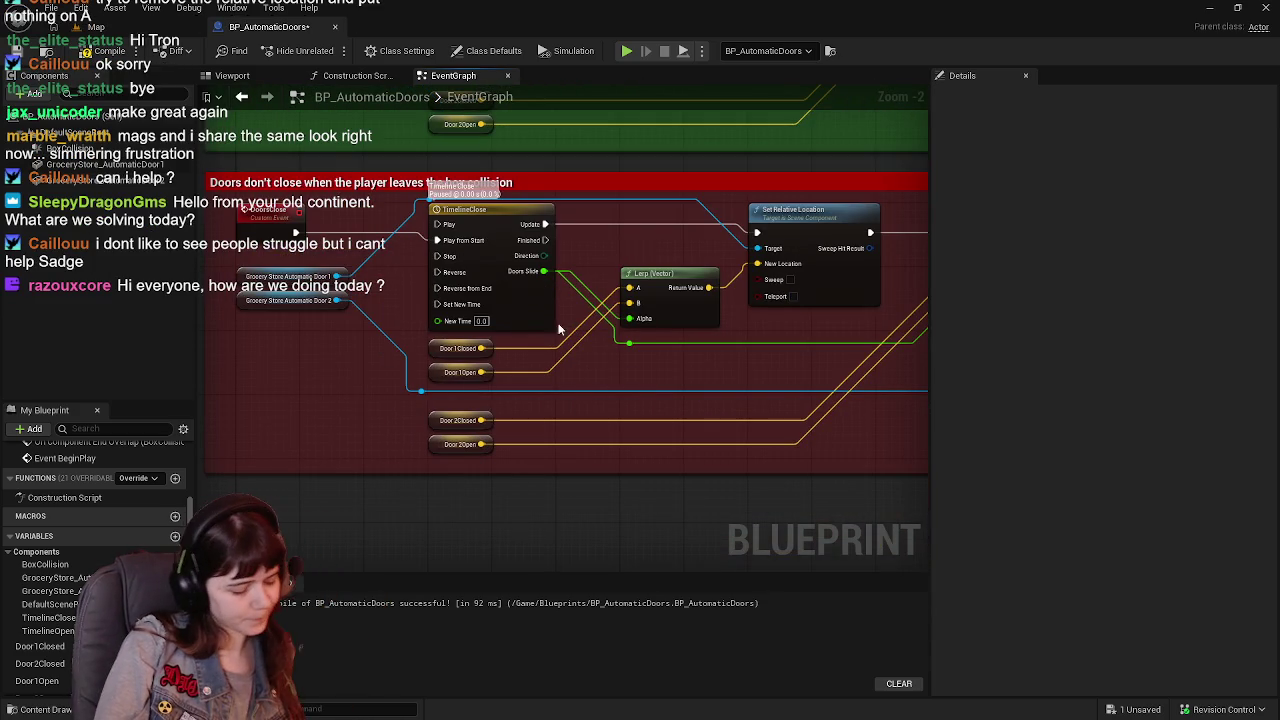
# Rewire the first Lerp so Door 1Open sits above Door 1Closed and feeds input A.
pyautogui.keyDown('alt'); pyautogui.click(482, 348); pyautogui.keyUp('alt')
pyautogui.keyDown('alt'); pyautogui.click(482, 372); pyautogui.keyUp('alt')
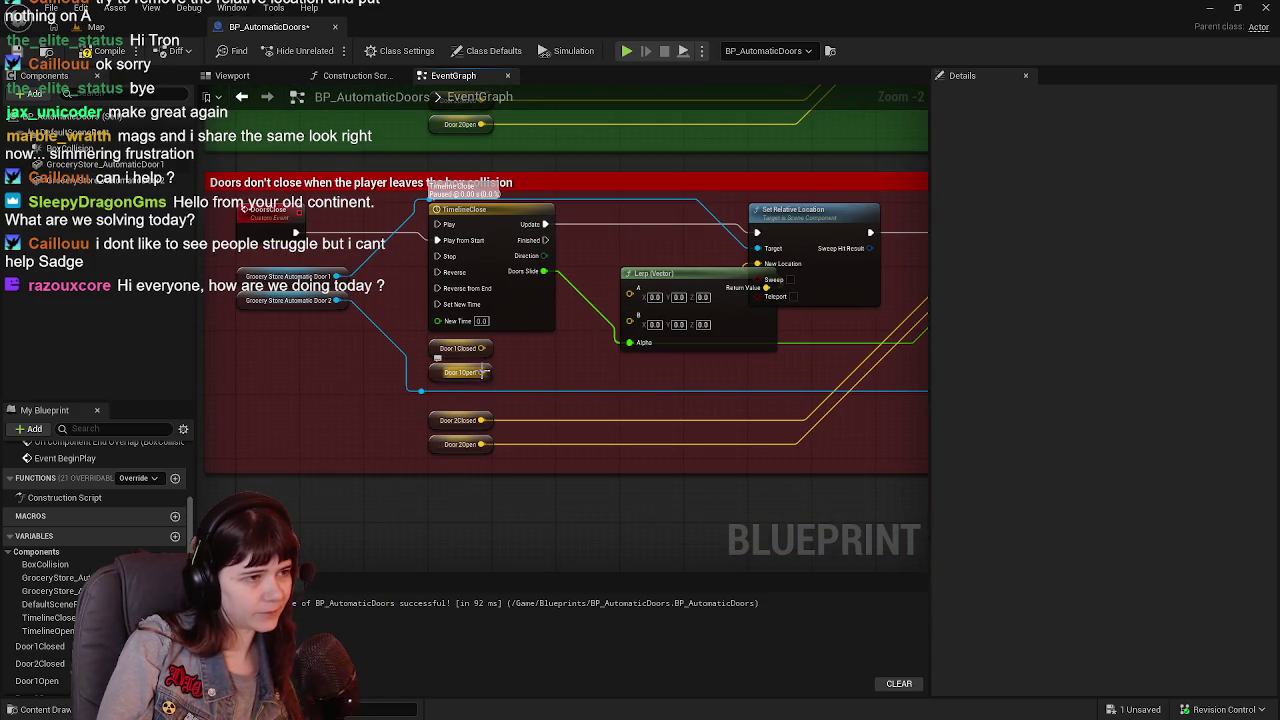
pyautogui.moveTo(453, 372)
pyautogui.mouseDown()
pyautogui.moveTo(476, 375)
pyautogui.moveTo(432, 380)
pyautogui.mouseUp()
pyautogui.moveTo(504, 348)
pyautogui.mouseDown()
pyautogui.moveTo(435, 352)
pyautogui.moveTo(514, 343)
pyautogui.moveTo(629, 289)
pyautogui.mouseUp()
pyautogui.moveTo(481, 372)
pyautogui.mouseDown()
pyautogui.moveTo(629, 301)
pyautogui.moveTo(527, 334)
pyautogui.mouseUp()
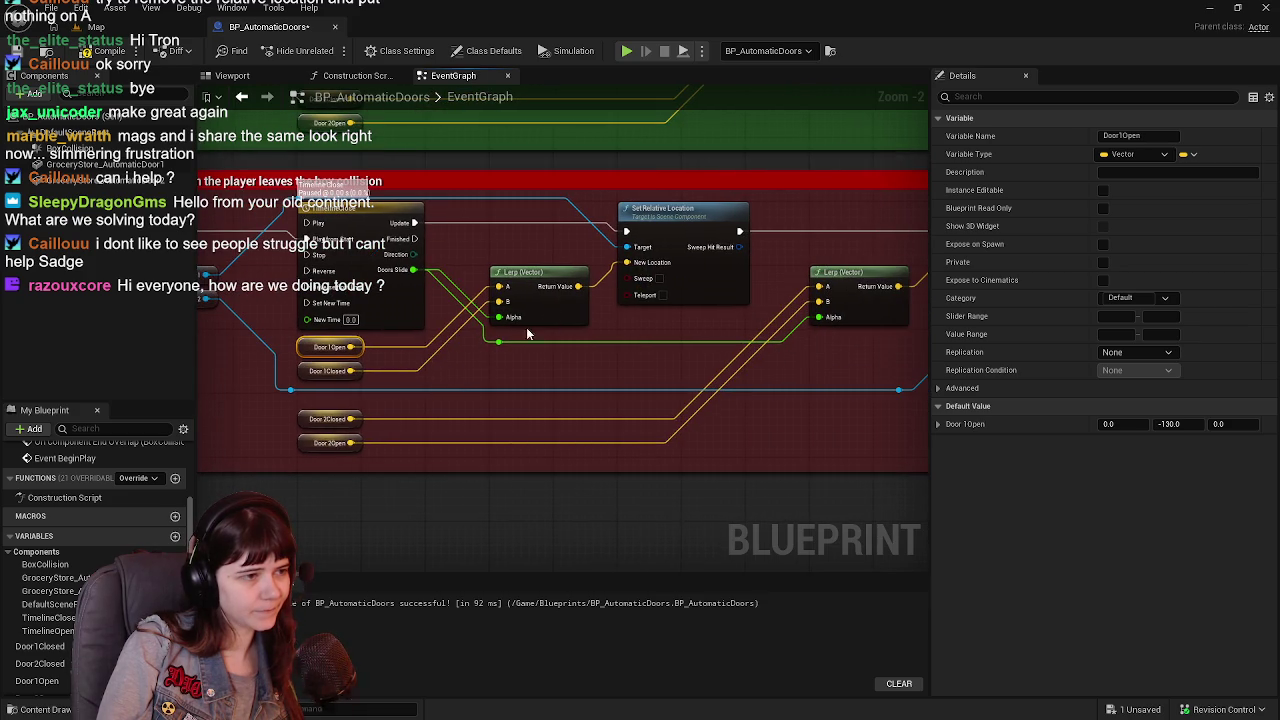
# Rewire the second Lerp with Door 2Closed under Door 2Open feeding B, then recompile and save.
pyautogui.keyDown('alt'); pyautogui.click(351, 420); pyautogui.keyUp('alt')
pyautogui.keyDown('alt'); pyautogui.click(352, 443); pyautogui.keyUp('alt')
pyautogui.moveTo(300, 421)
pyautogui.mouseDown()
pyautogui.moveTo(369, 450)
pyautogui.moveTo(313, 423)
pyautogui.mouseUp()
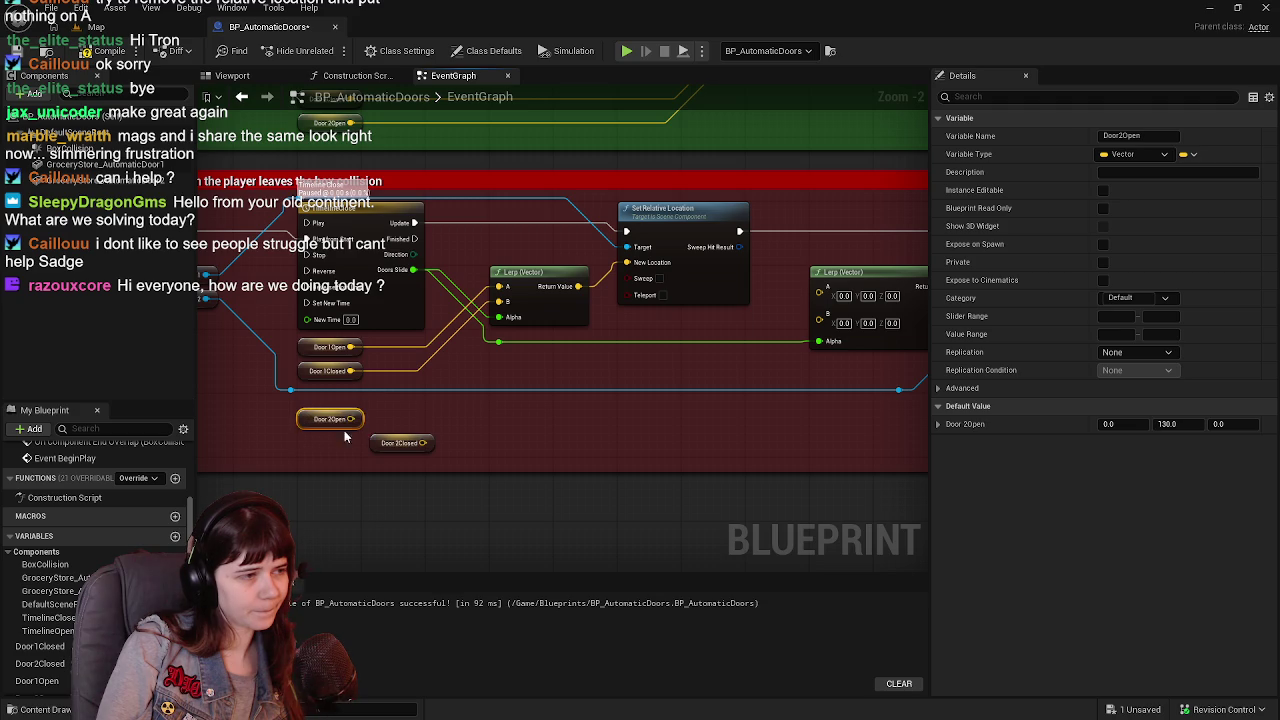
pyautogui.moveTo(377, 447)
pyautogui.mouseDown()
pyautogui.moveTo(307, 445)
pyautogui.moveTo(773, 309)
pyautogui.mouseUp()
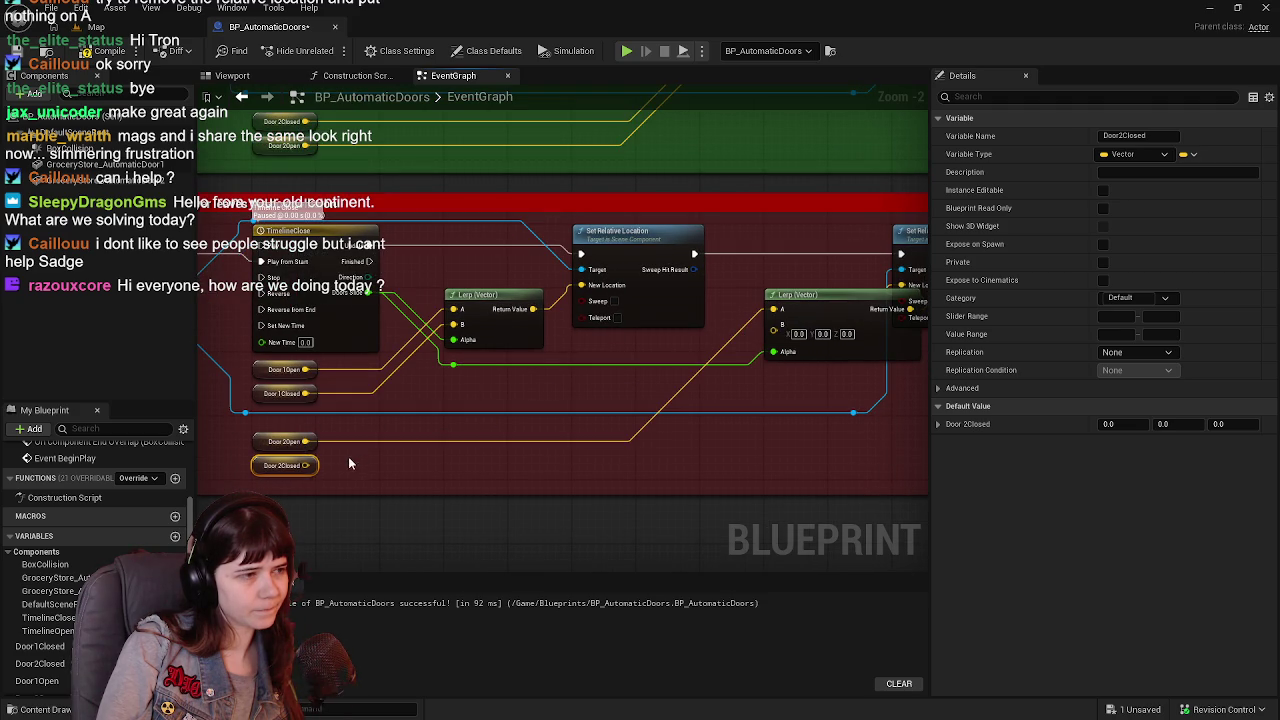
pyautogui.moveTo(303, 468)
pyautogui.mouseDown()
pyautogui.moveTo(725, 358)
pyautogui.moveTo(773, 325)
pyautogui.mouseUp()
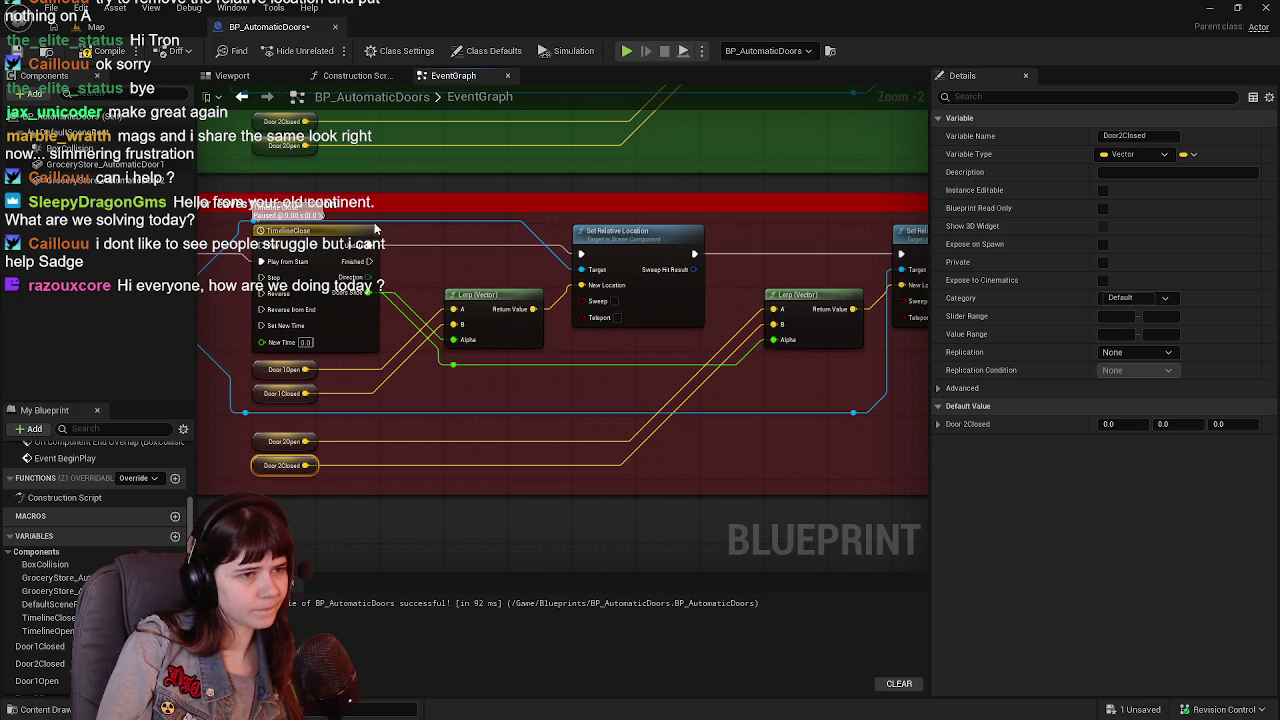
pyautogui.click(110, 52)
# Turn the red Doors don't close comment yellow by raising G to 1.0, then return to the level.
pyautogui.scroll(-2, 563, 300)
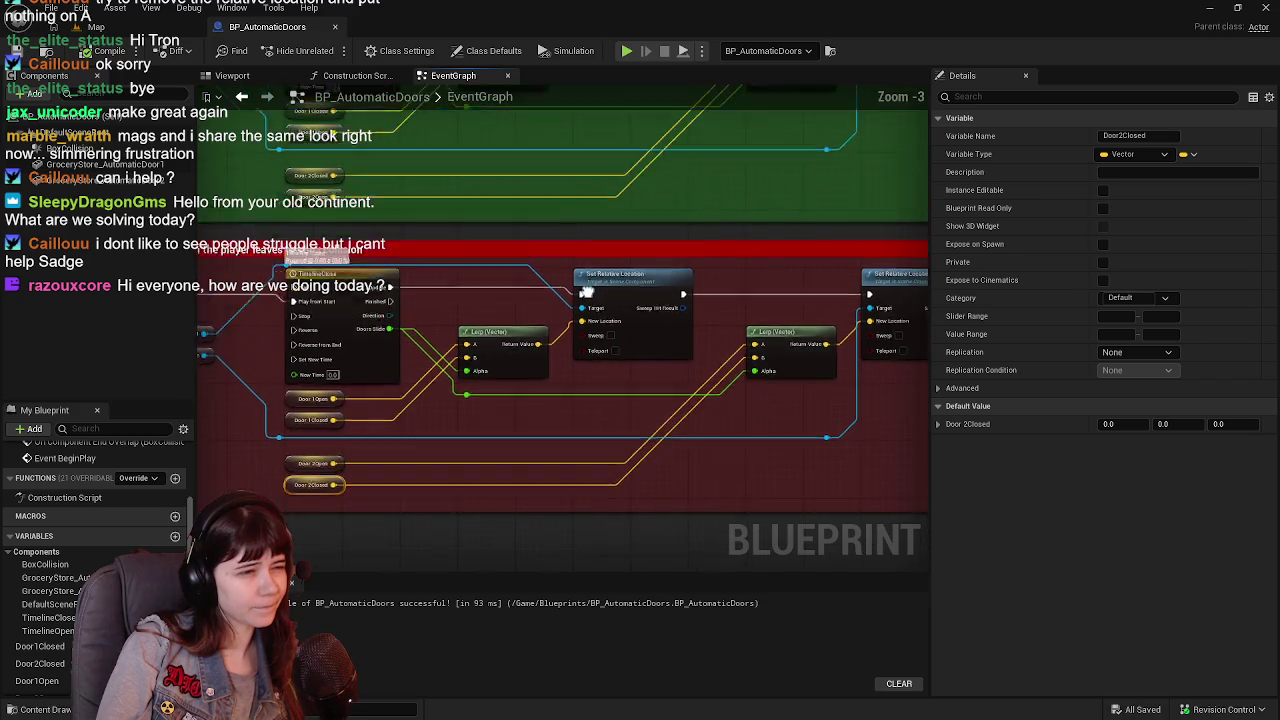
pyautogui.scroll(1, 695, 308)
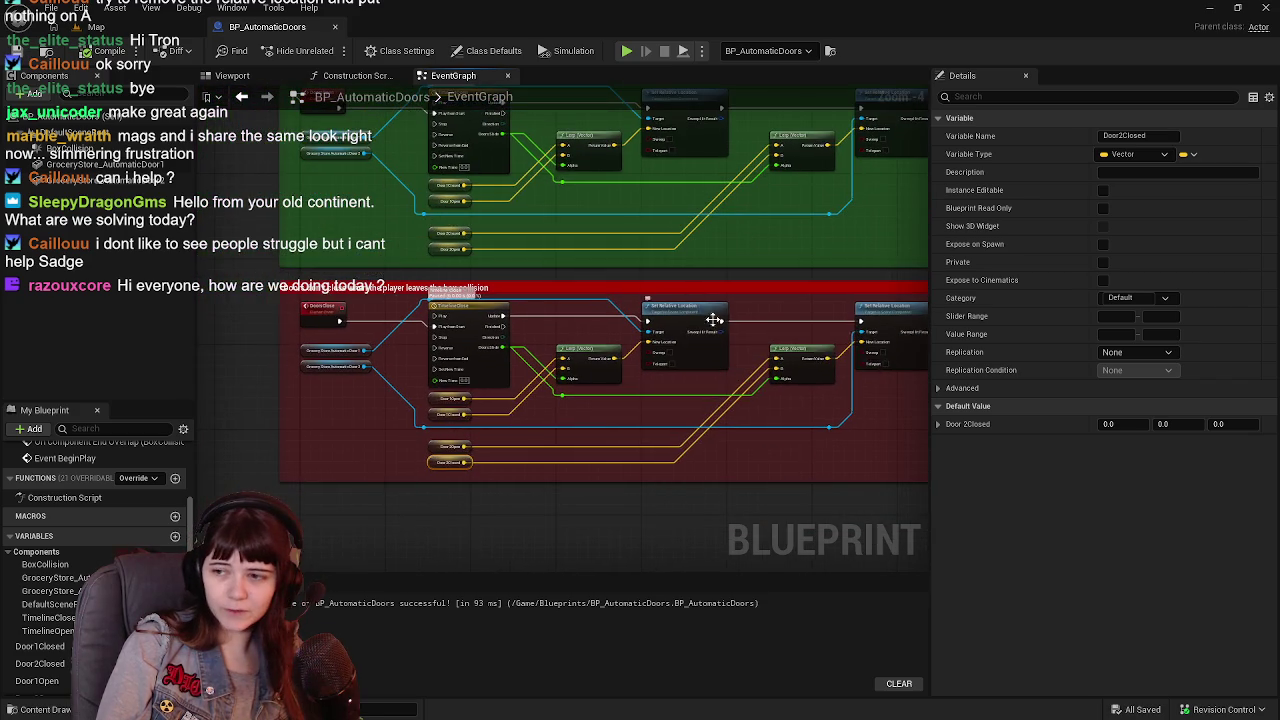
pyautogui.moveTo(834, 352); pyautogui.dragTo(771, 357)
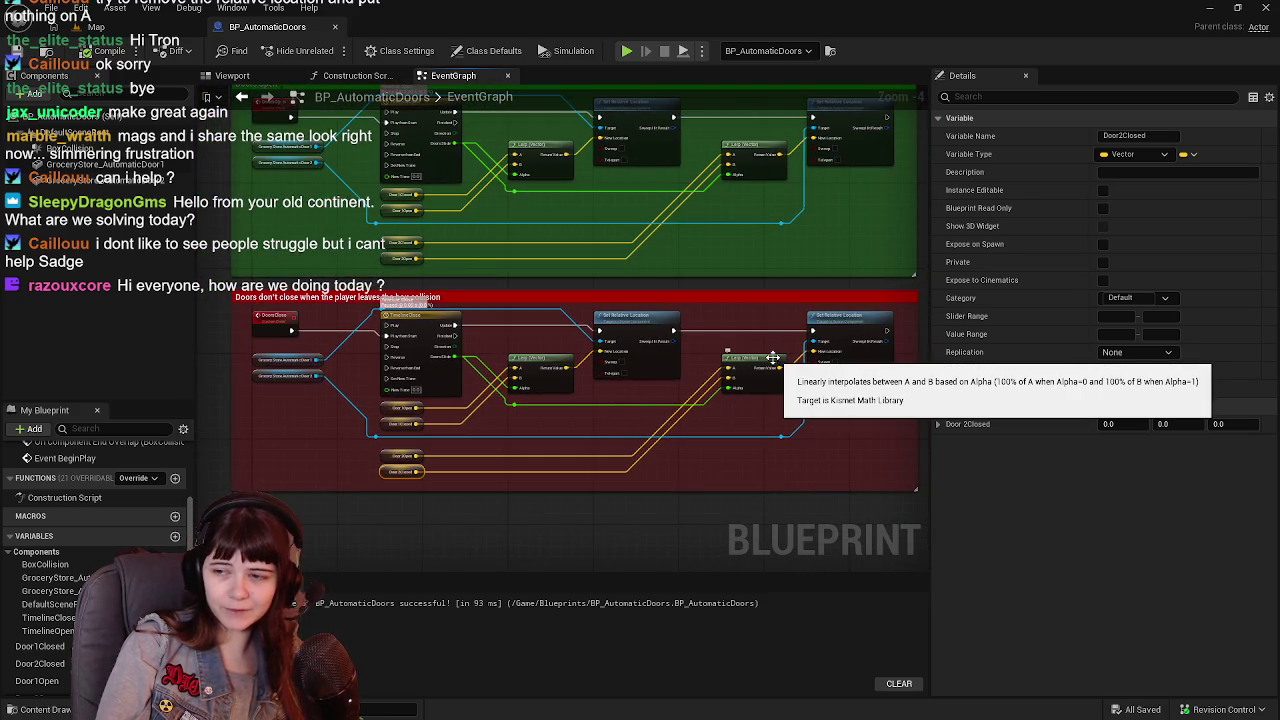
pyautogui.click(814, 302)
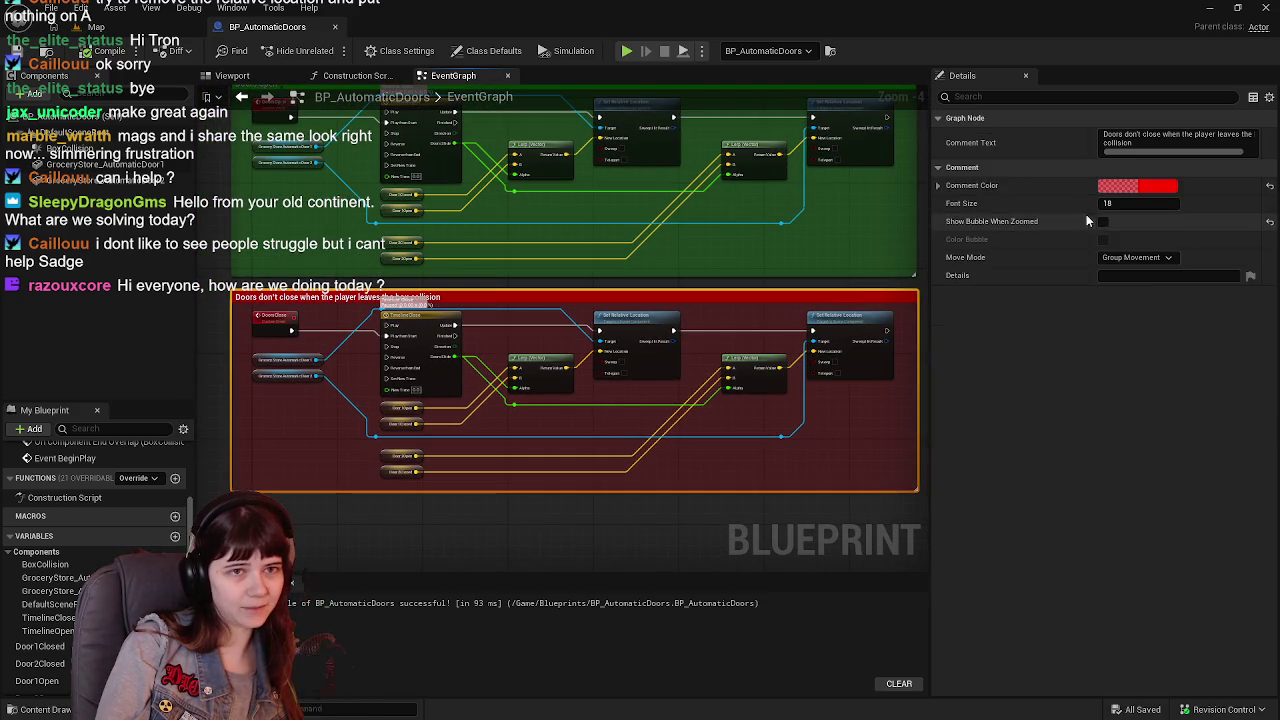
pyautogui.click(1149, 188)
pyautogui.moveTo(925, 397); pyautogui.dragTo(955, 394)
pyautogui.click(1040, 510)
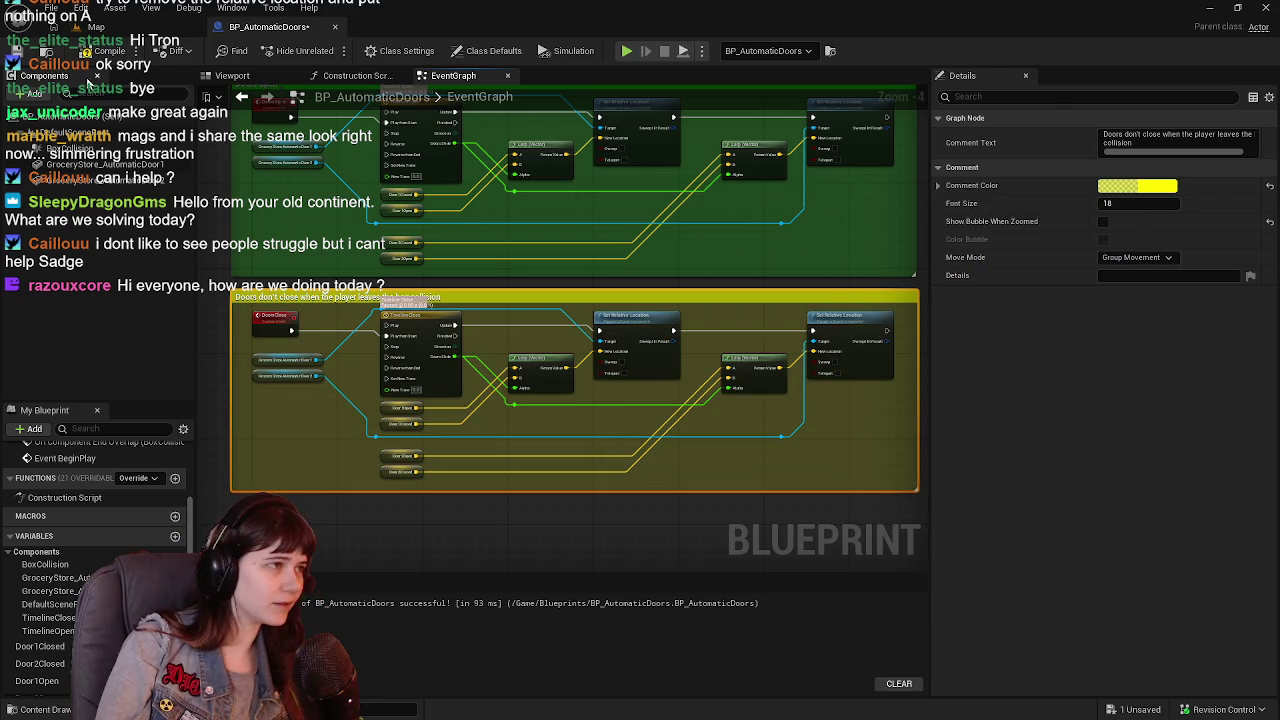
pyautogui.click(90, 27)
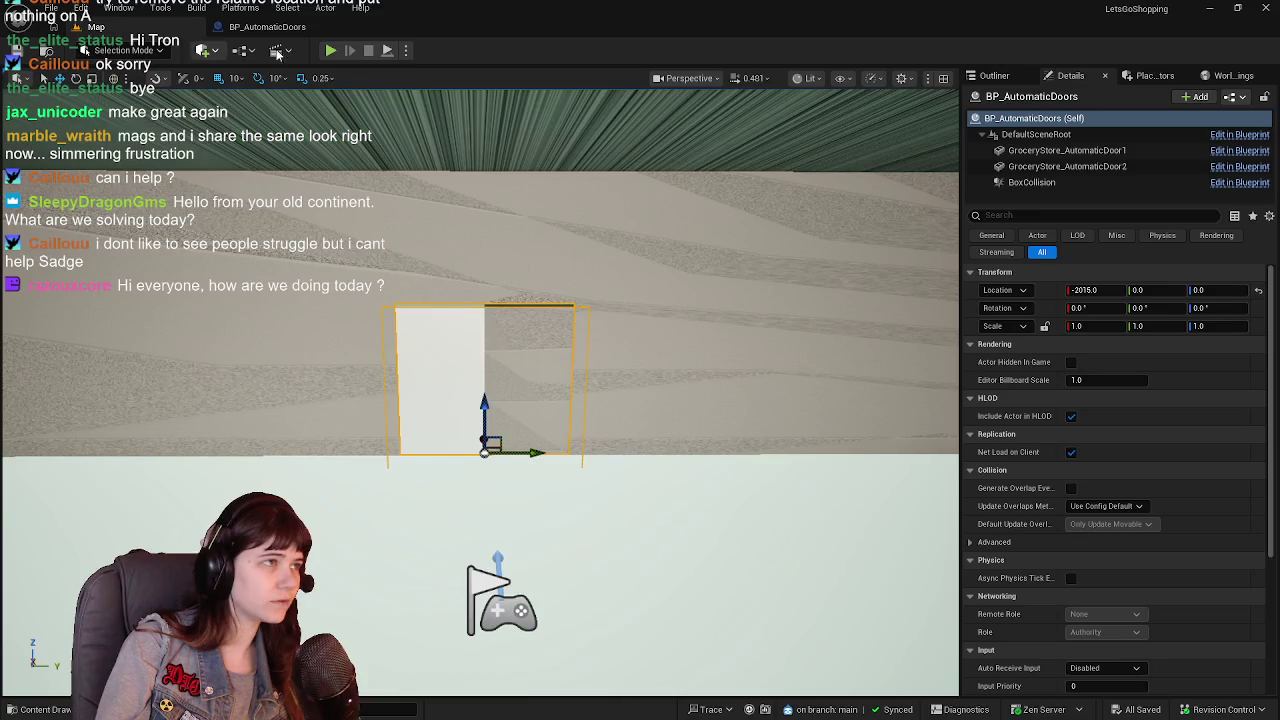
# Playtest the level, walking the character toward the doorway, then stop play.
pyautogui.click(331, 51)
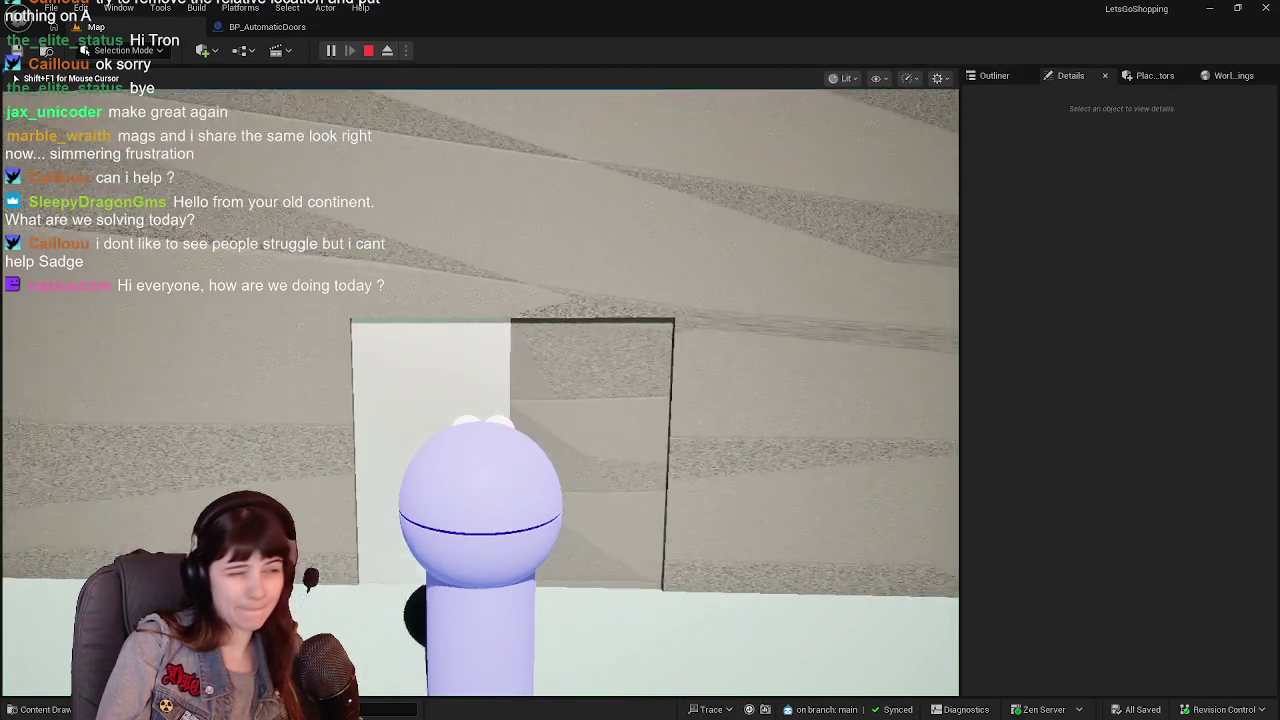
pyautogui.press('s')
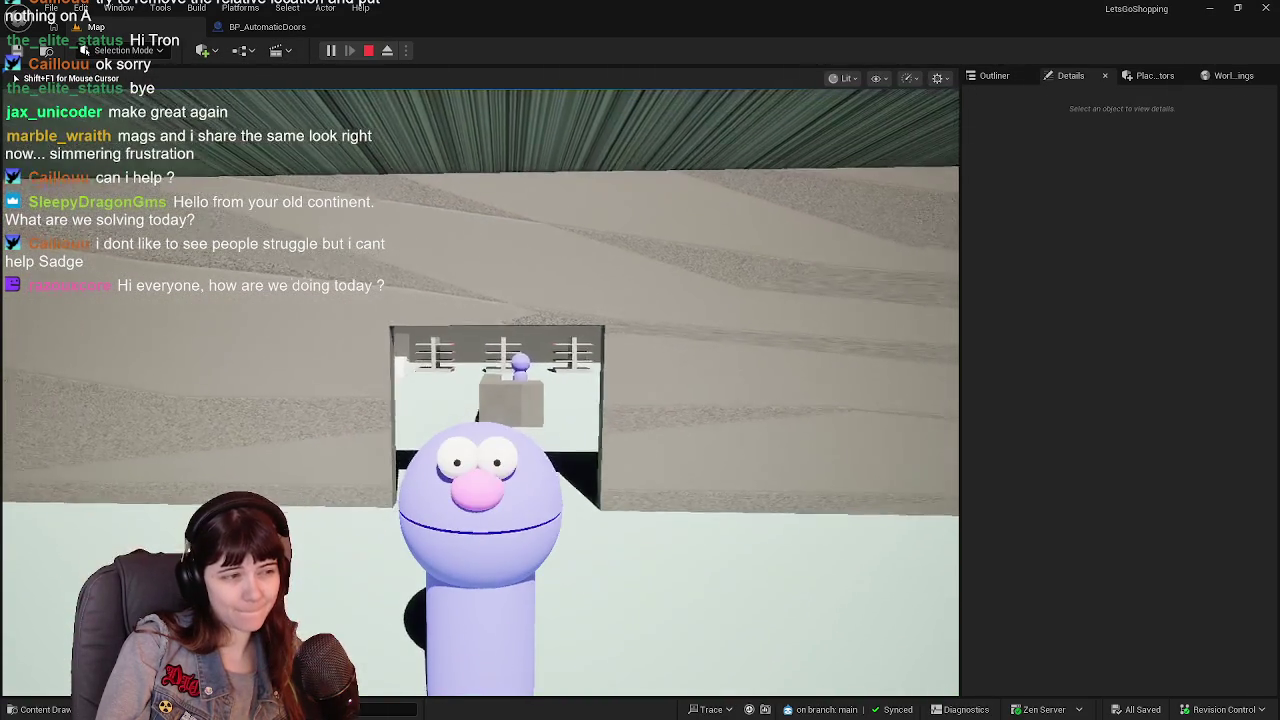
pyautogui.press('w')
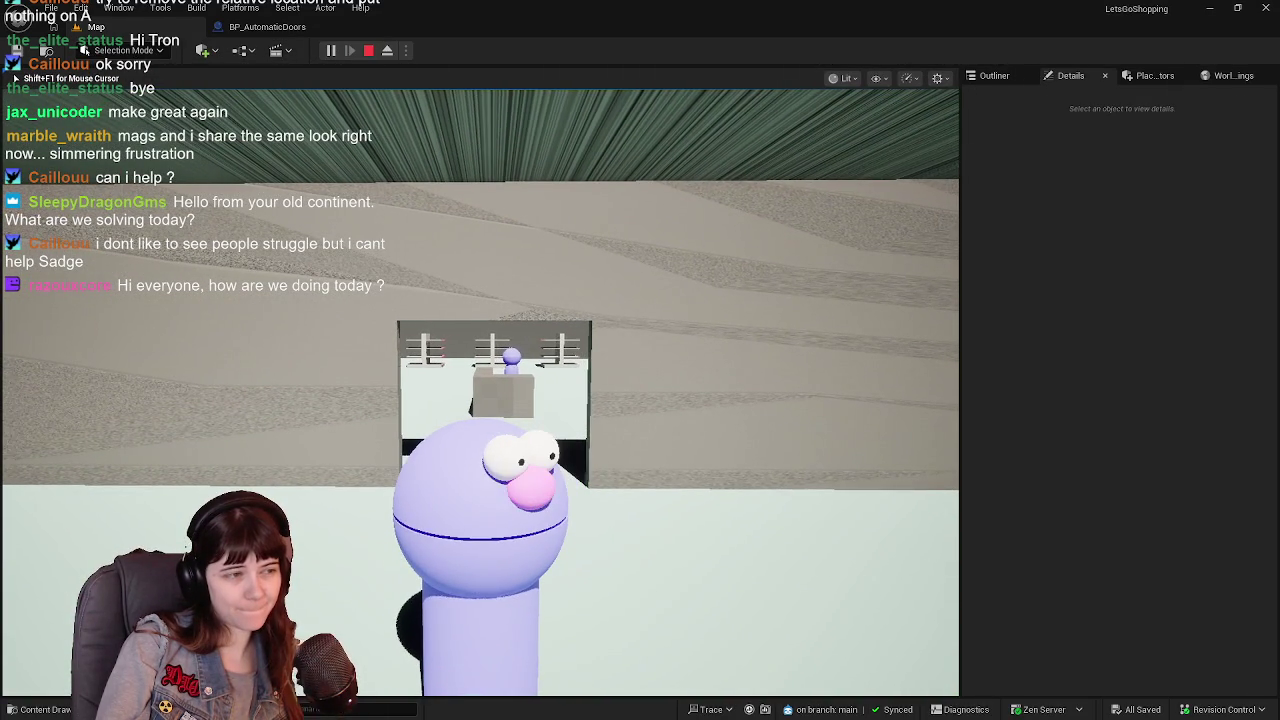
pyautogui.press('w')
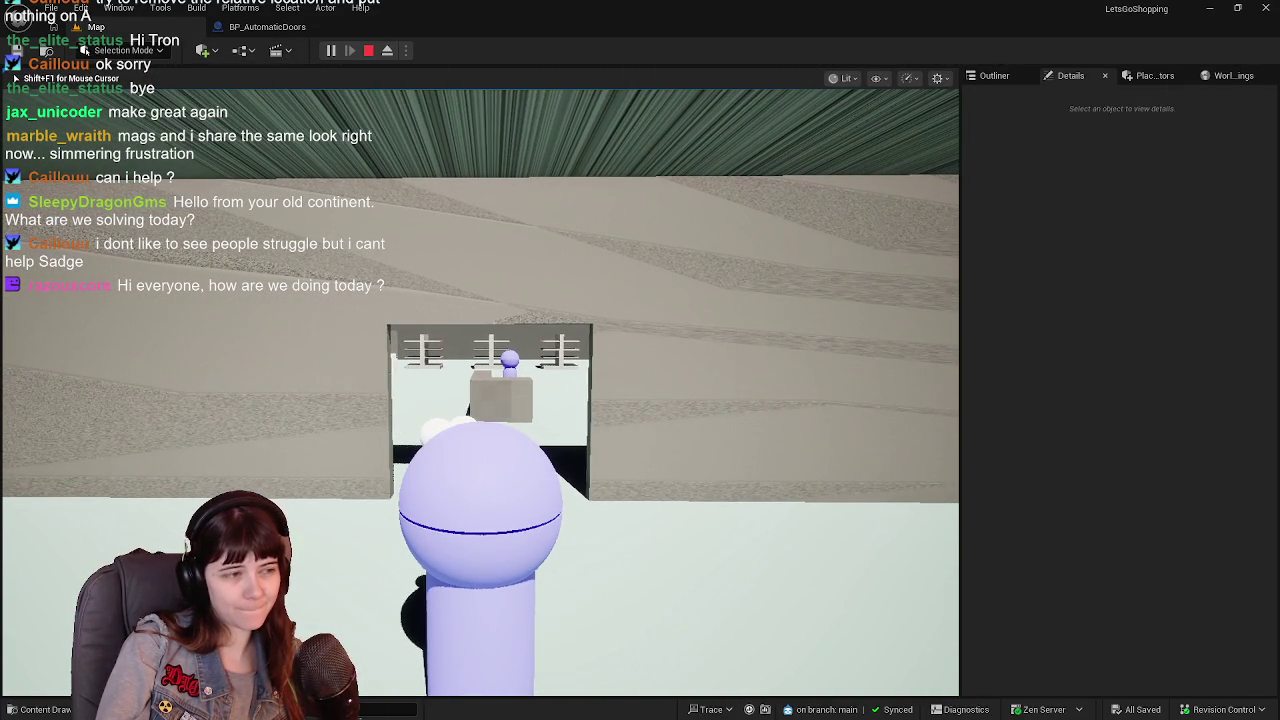
pyautogui.press('Escape')
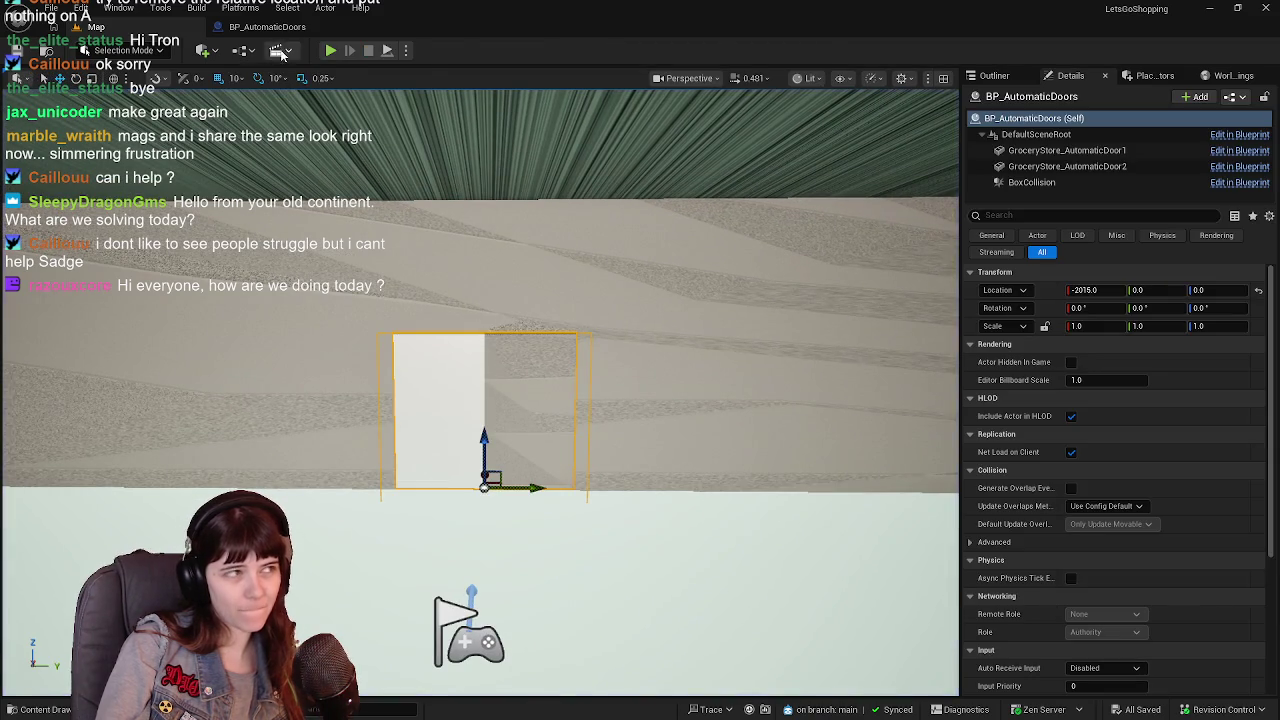
pyautogui.click(267, 27)
# Run a second Alt+P playtest through the opening doors, then return to the BP_AutomaticDoors graph.
pyautogui.hotkey('alt', 'p')
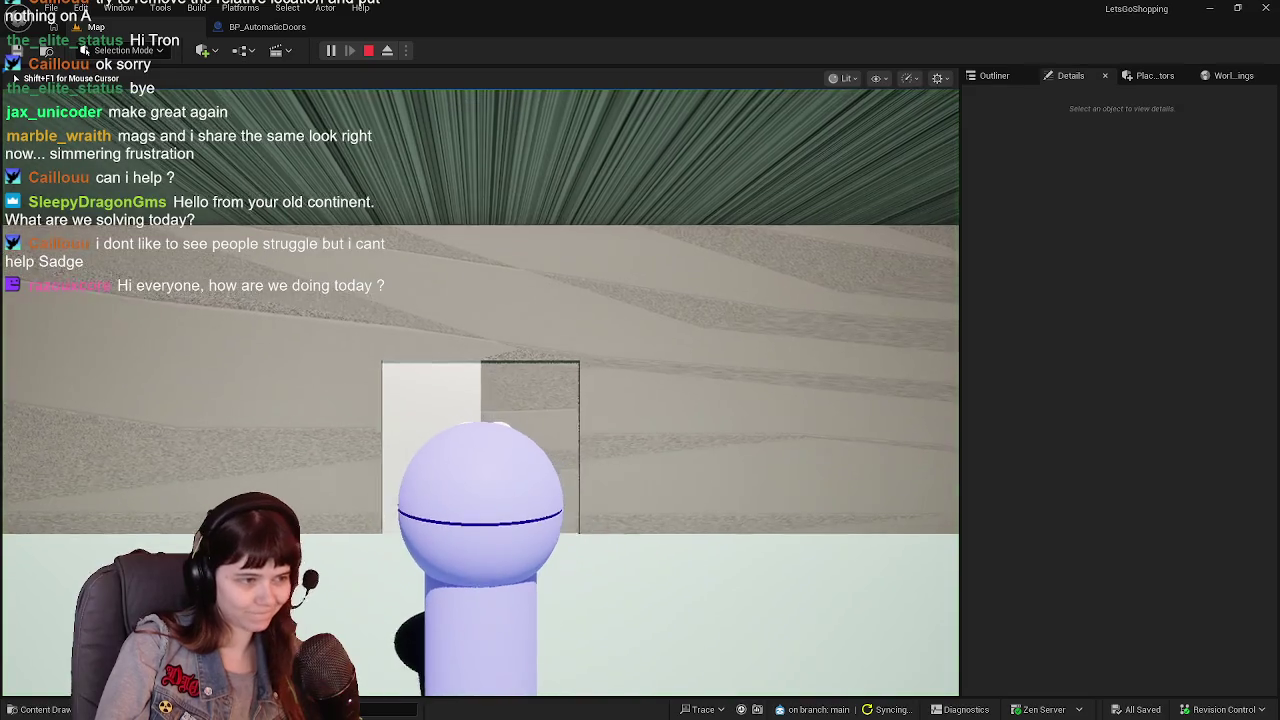
pyautogui.press('w')
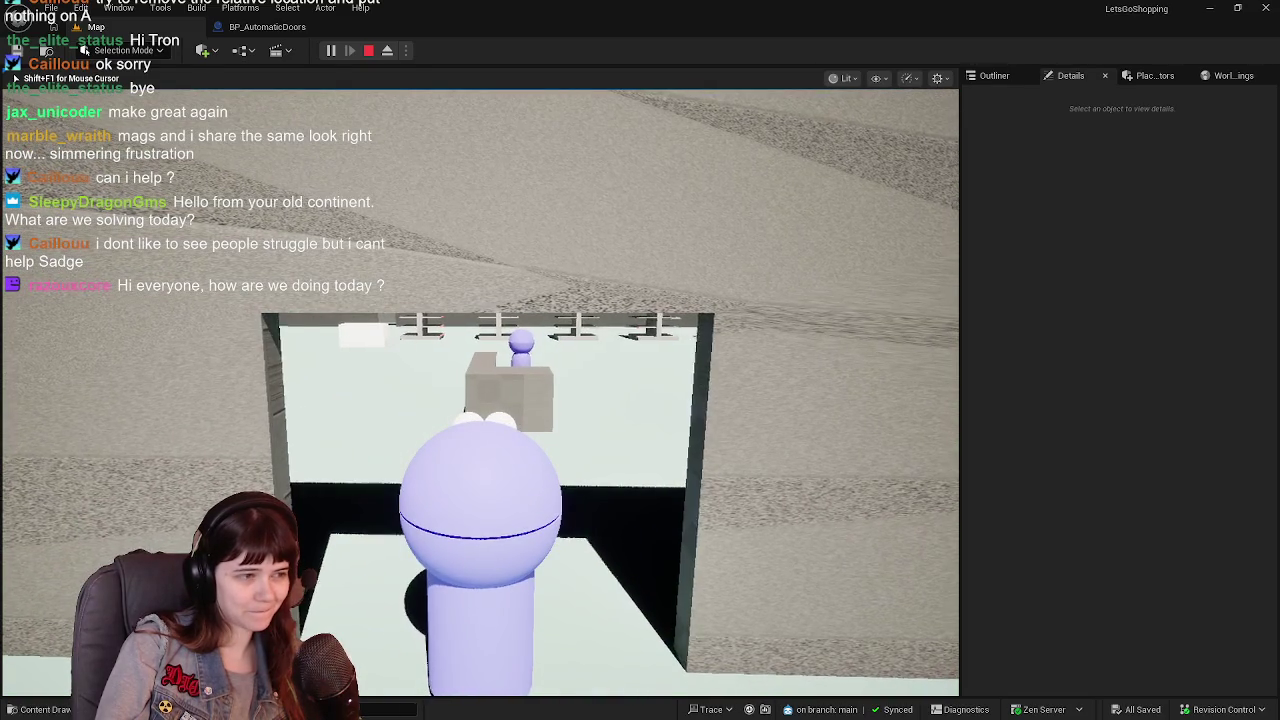
pyautogui.press('s')
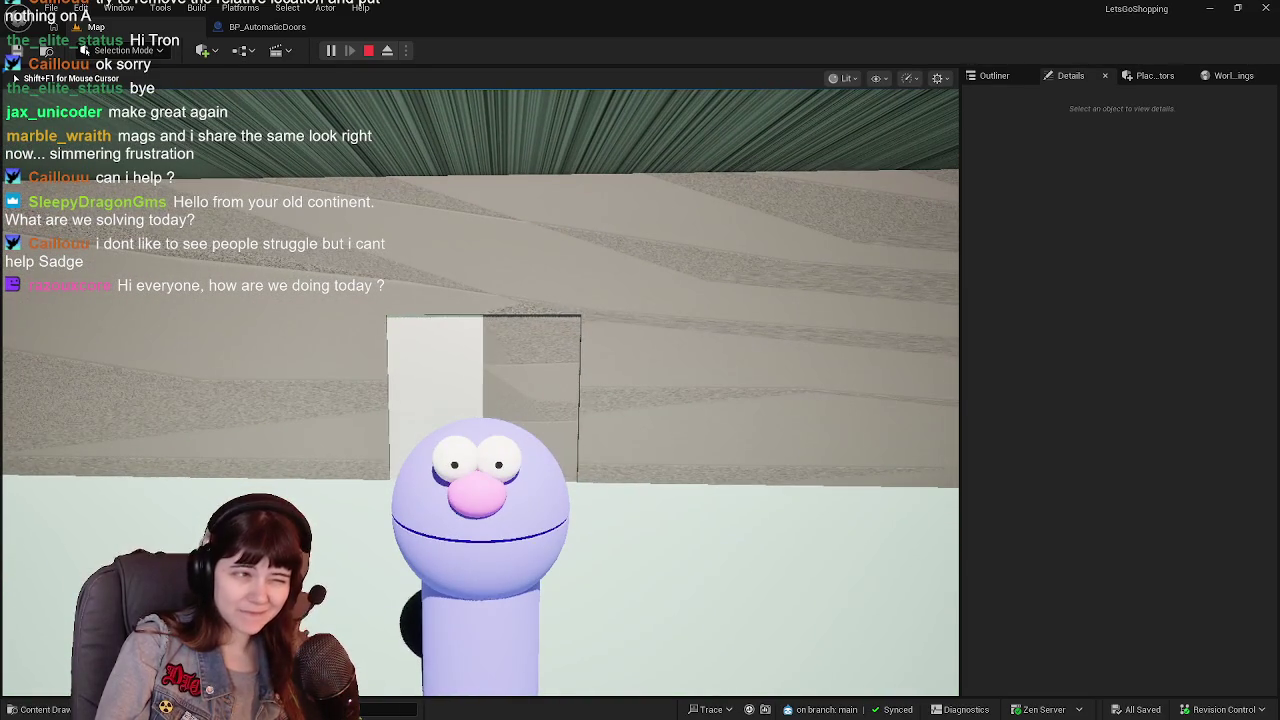
pyautogui.press('Escape')
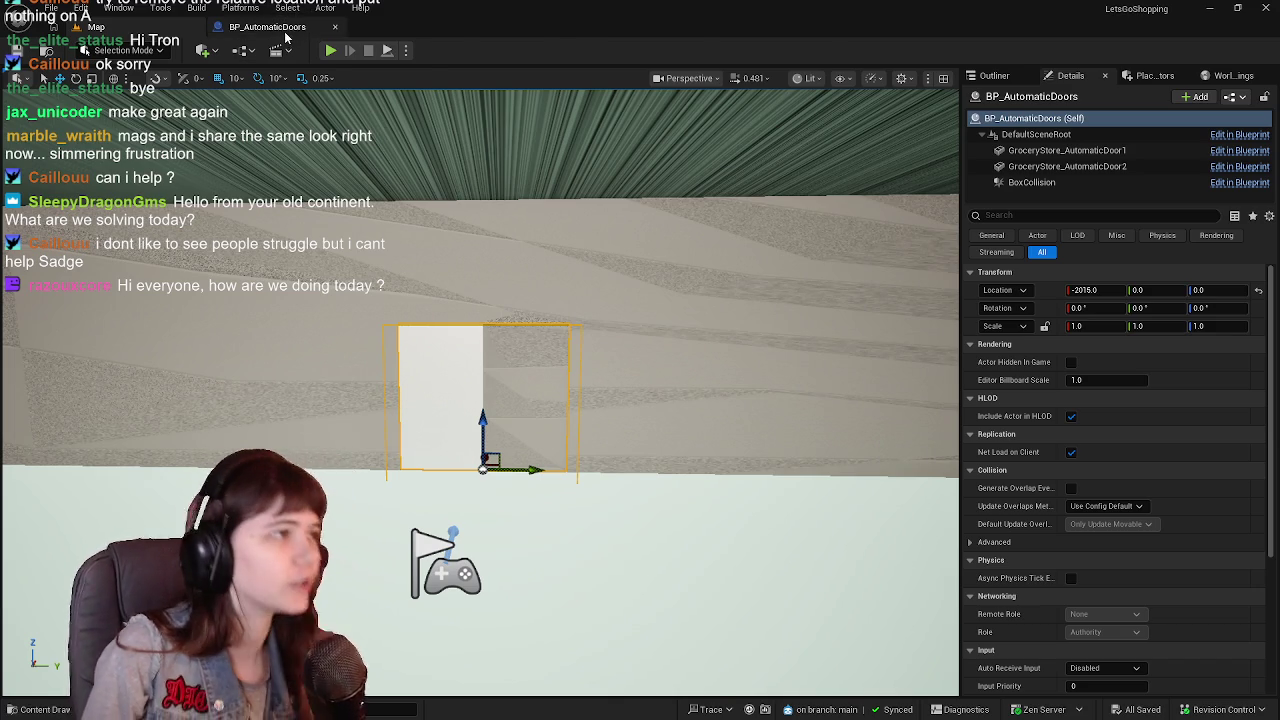
pyautogui.click(280, 27)
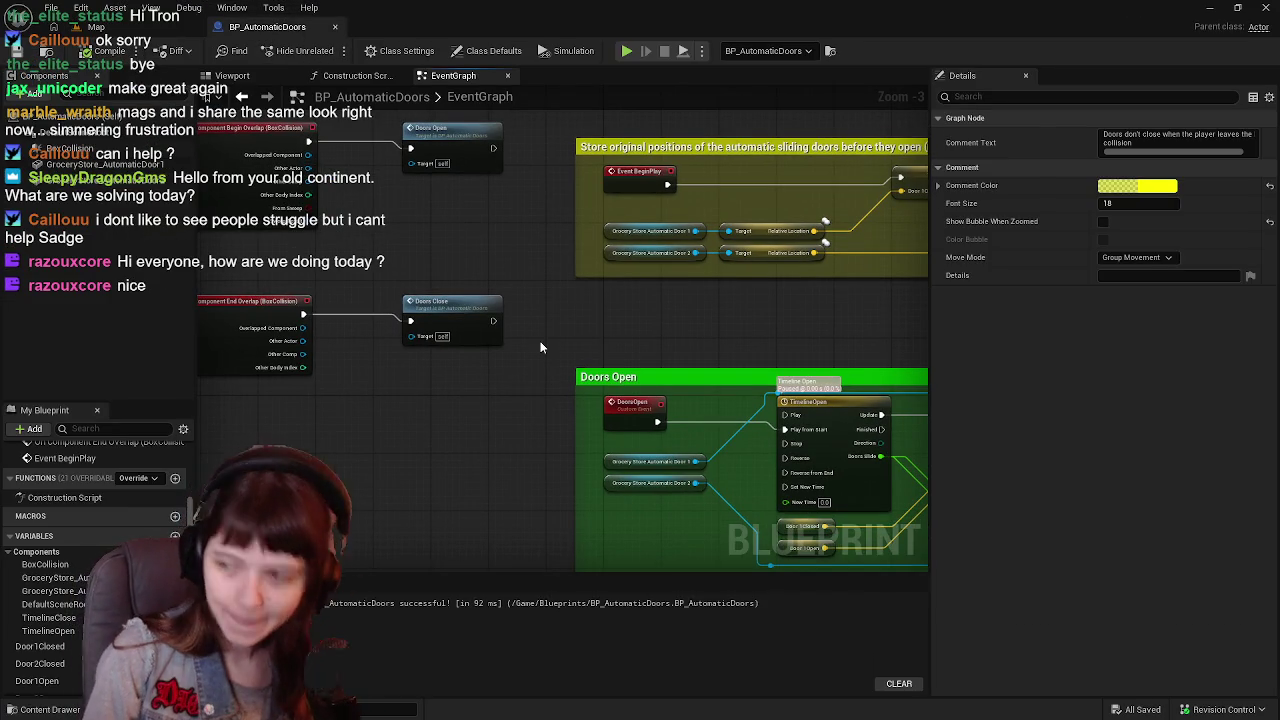
# Recolour the door-closing comment group green (00FF0080).
pyautogui.scroll(-2, 540, 347)
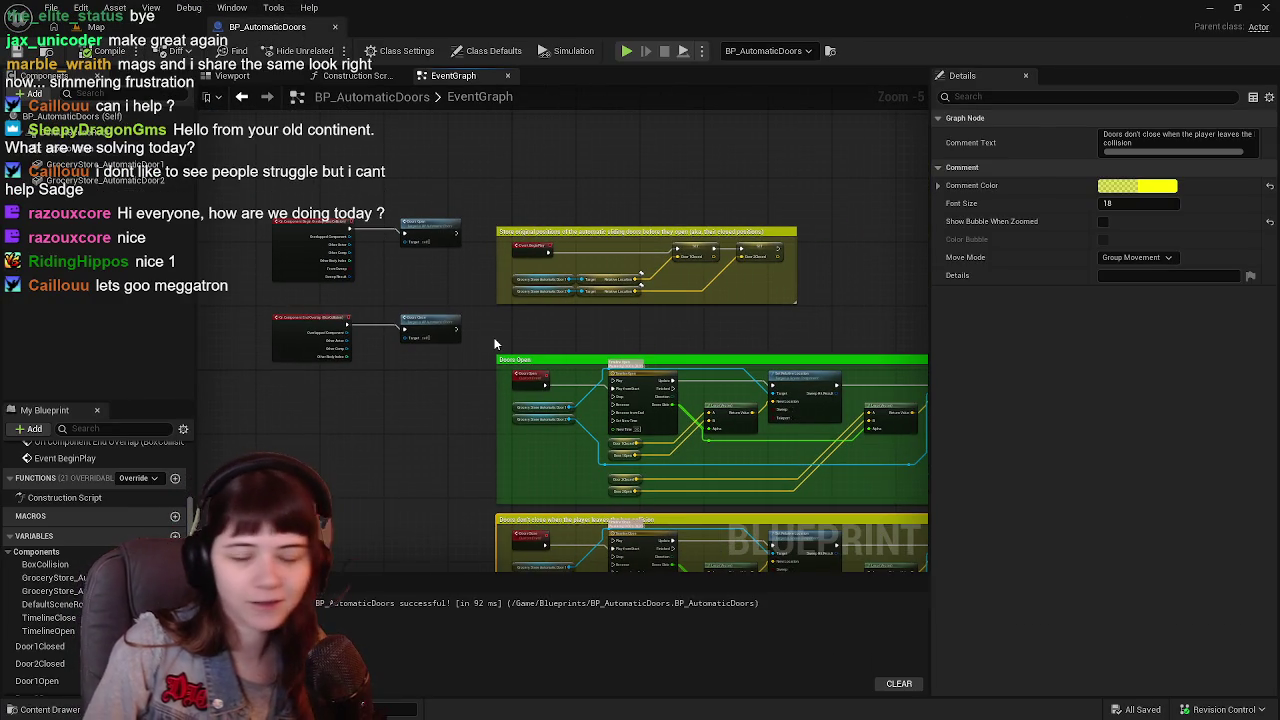
pyautogui.moveTo(494, 344); pyautogui.dragTo(515, 253)
pyautogui.scroll(-1, 512, 252)
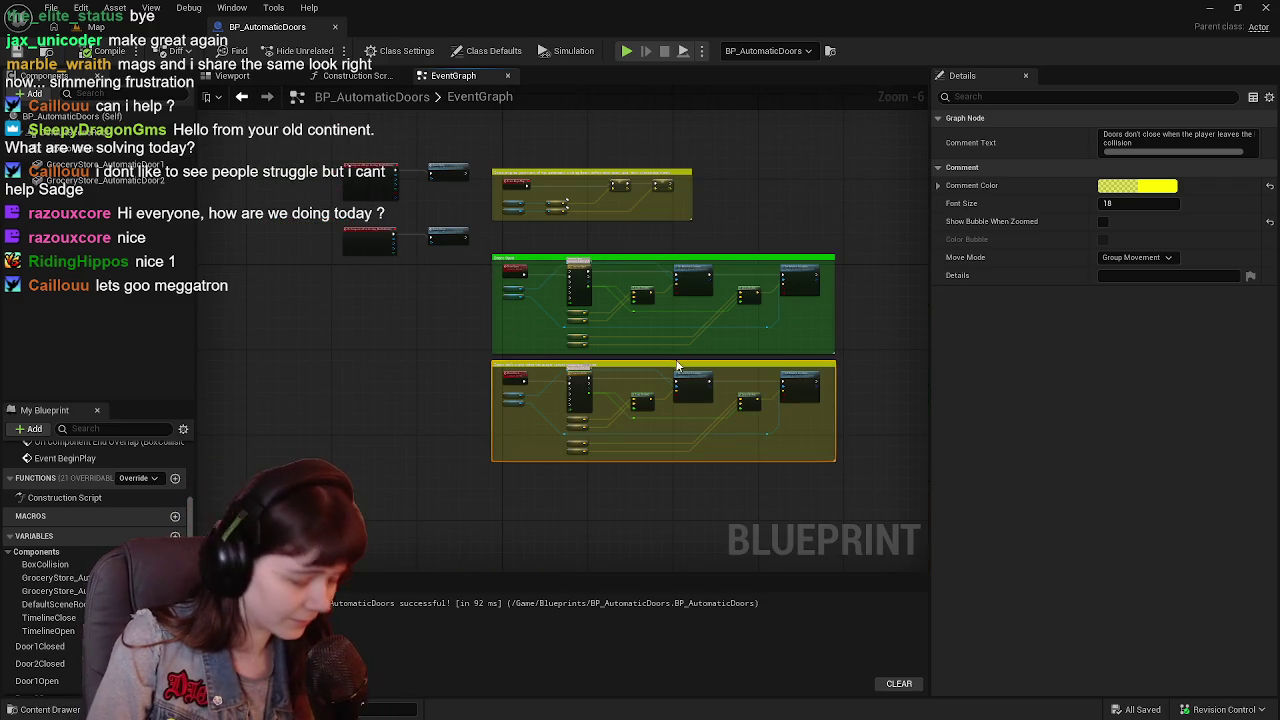
pyautogui.scroll(2, 604, 342)
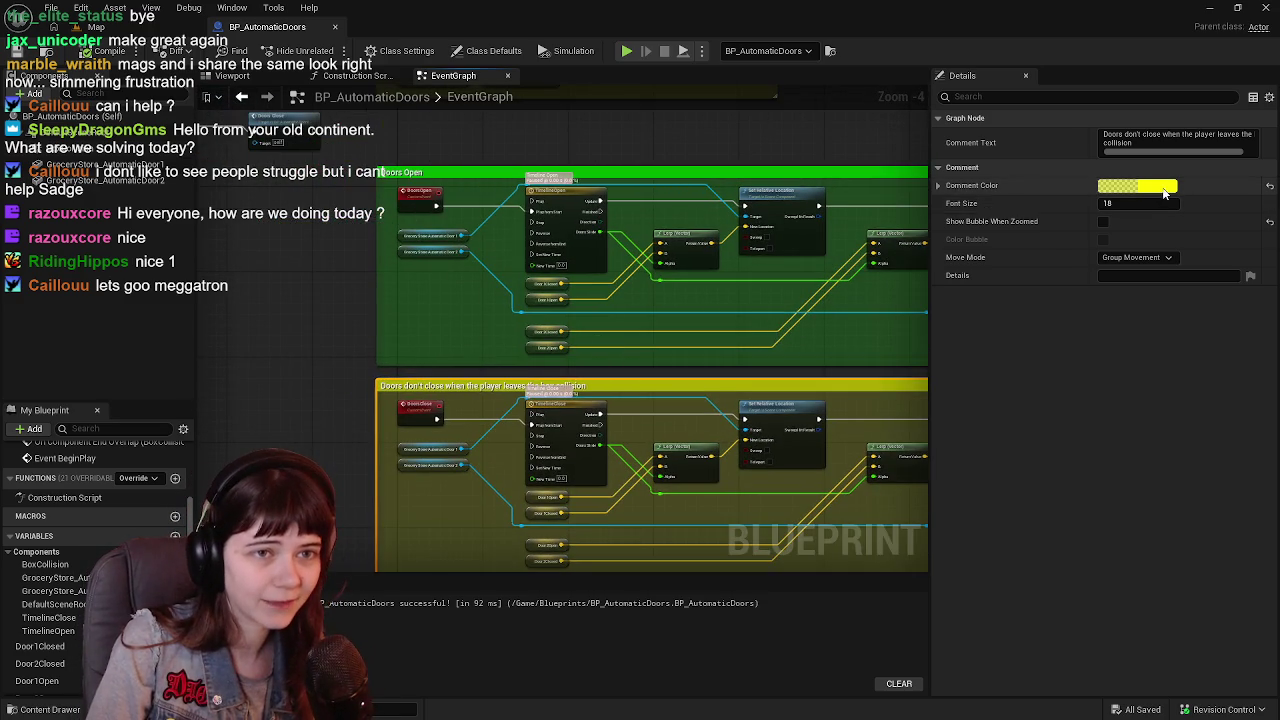
pyautogui.click(1163, 189)
pyautogui.click(880, 476)
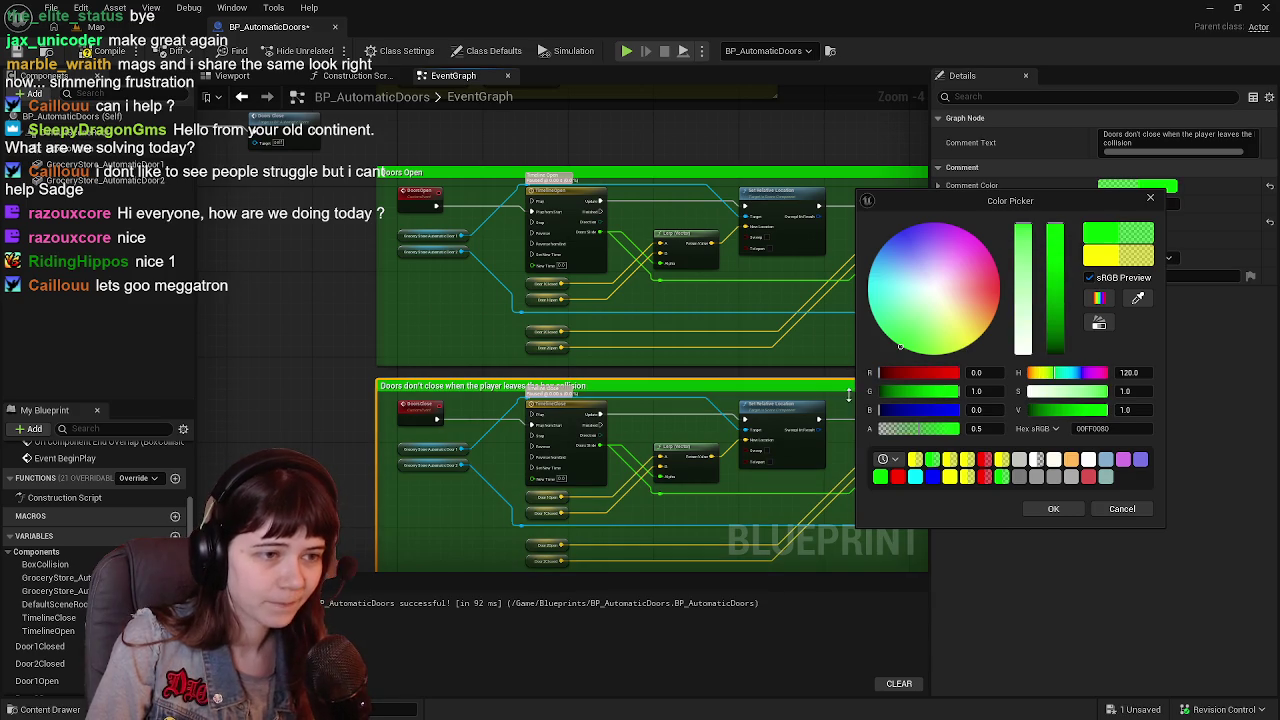
pyautogui.click(1053, 509)
# Recolour the Store original positions comment group green as well.
pyautogui.scroll(-2, 616, 318)
pyautogui.scroll(1, 546, 310)
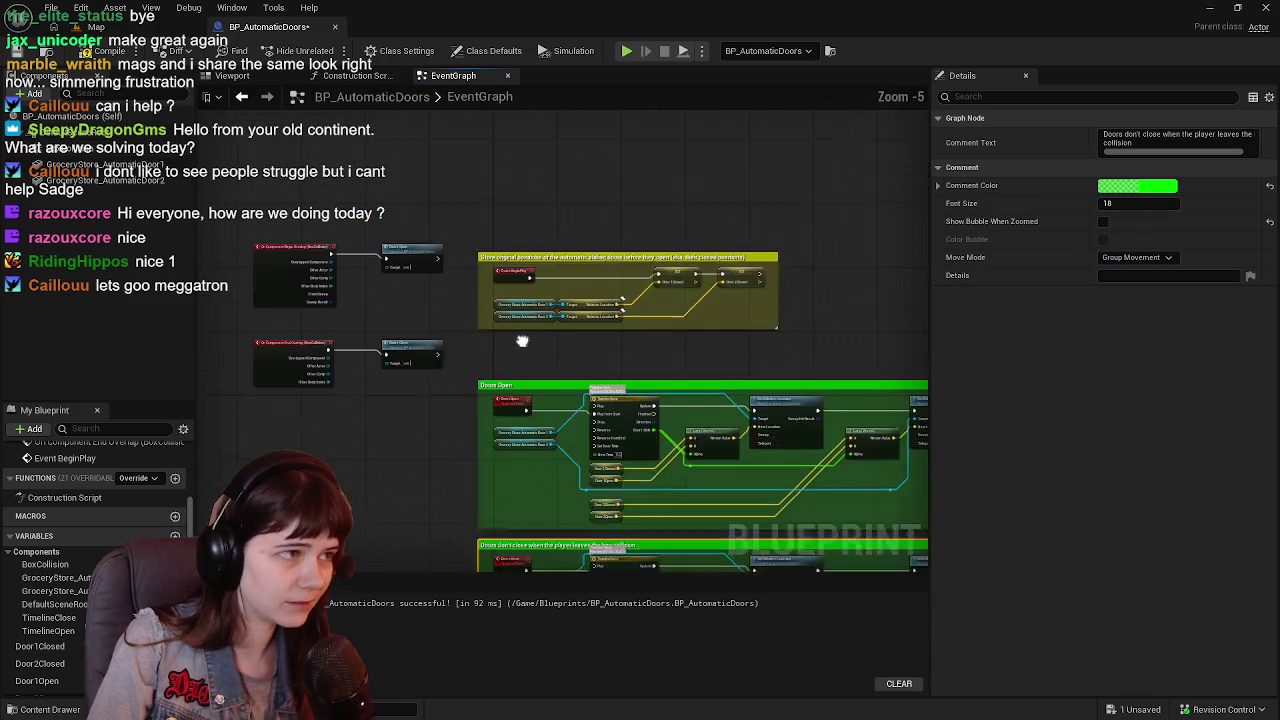
pyautogui.scroll(-1, 474, 288)
pyautogui.moveTo(434, 191); pyautogui.dragTo(804, 546)
pyautogui.scroll(2, 502, 268)
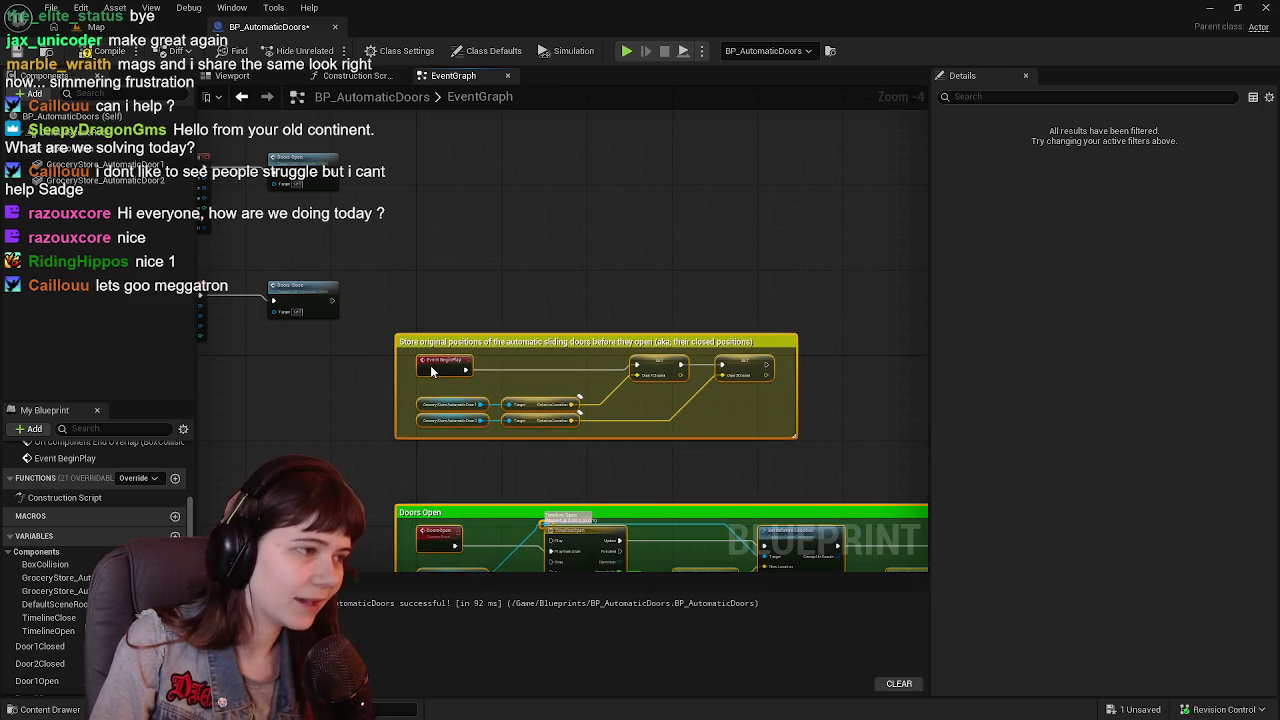
pyautogui.click(515, 282)
pyautogui.scroll(1, 495, 262)
pyautogui.click(415, 293)
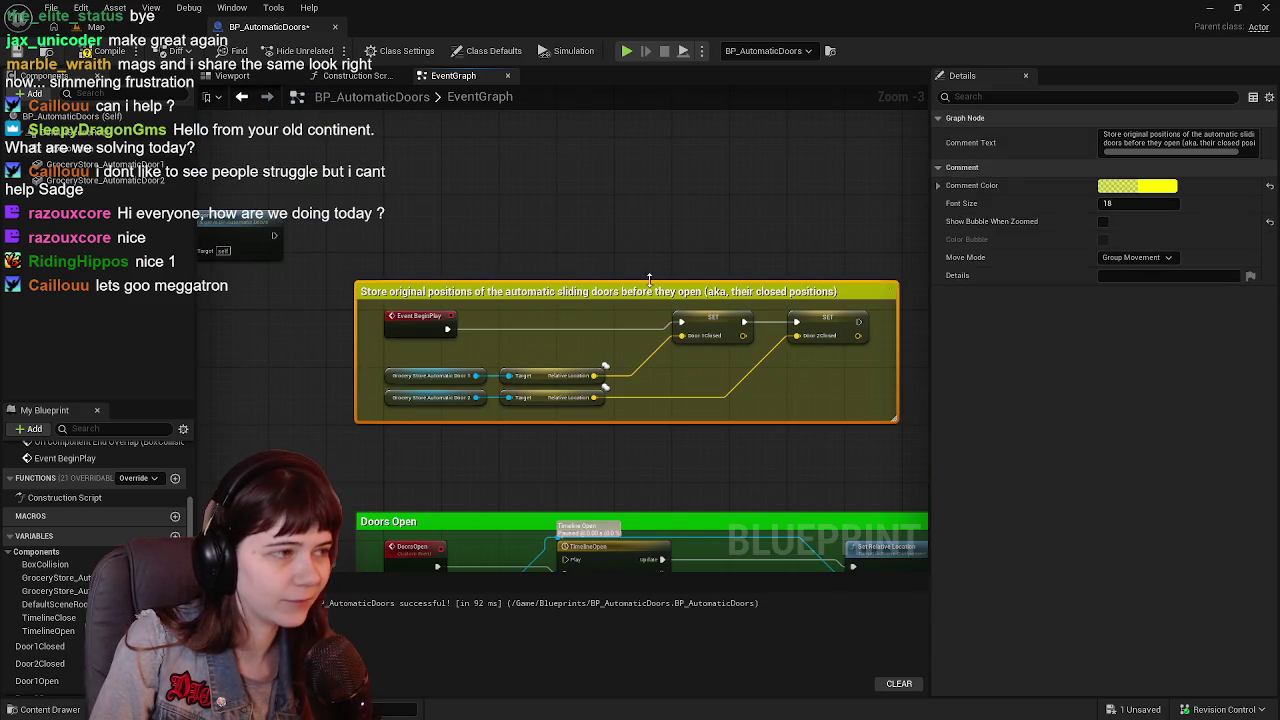
pyautogui.click(1150, 187)
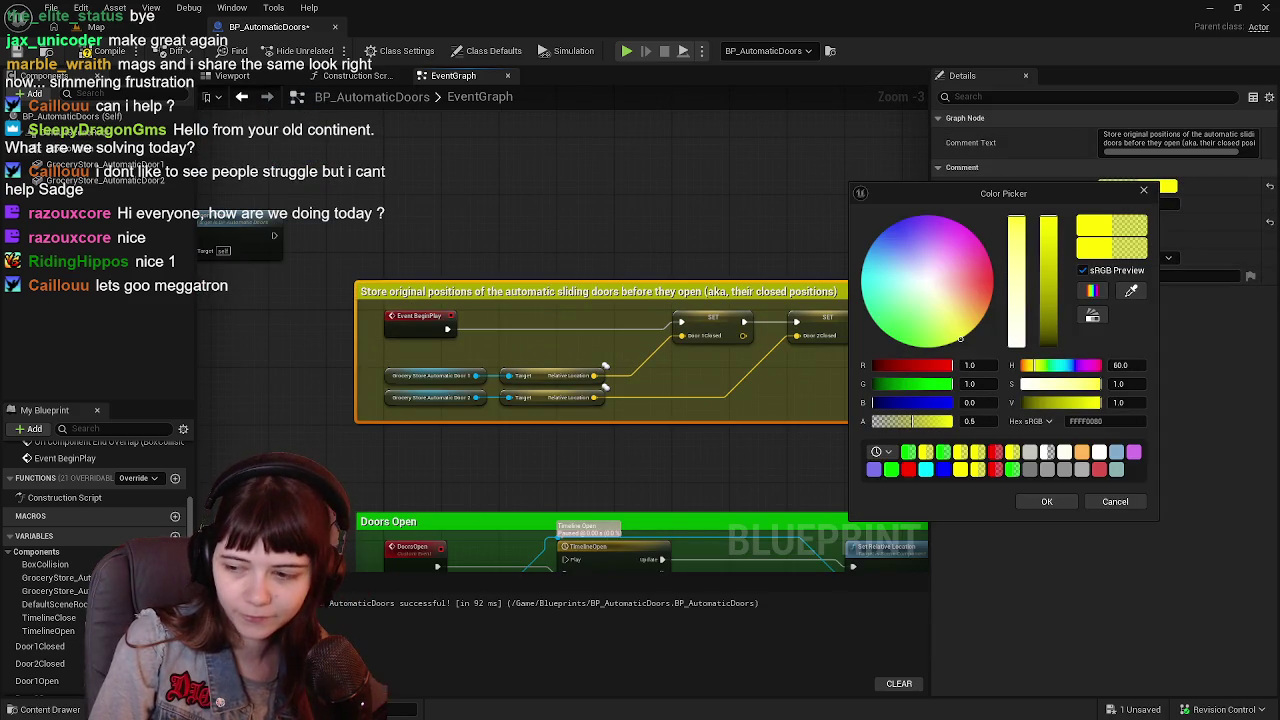
pyautogui.moveTo(958, 370); pyautogui.dragTo(874, 368)
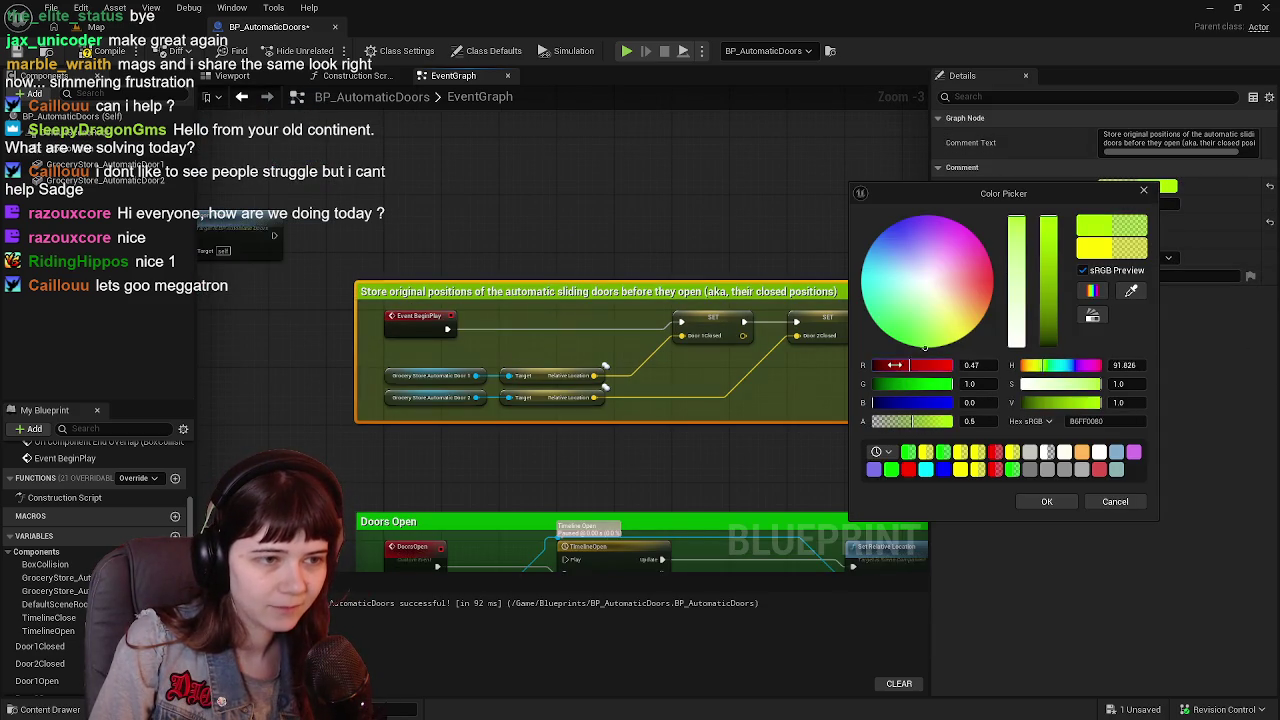
pyautogui.click(1043, 501)
pyautogui.click(628, 244)
pyautogui.scroll(-1, 628, 244)
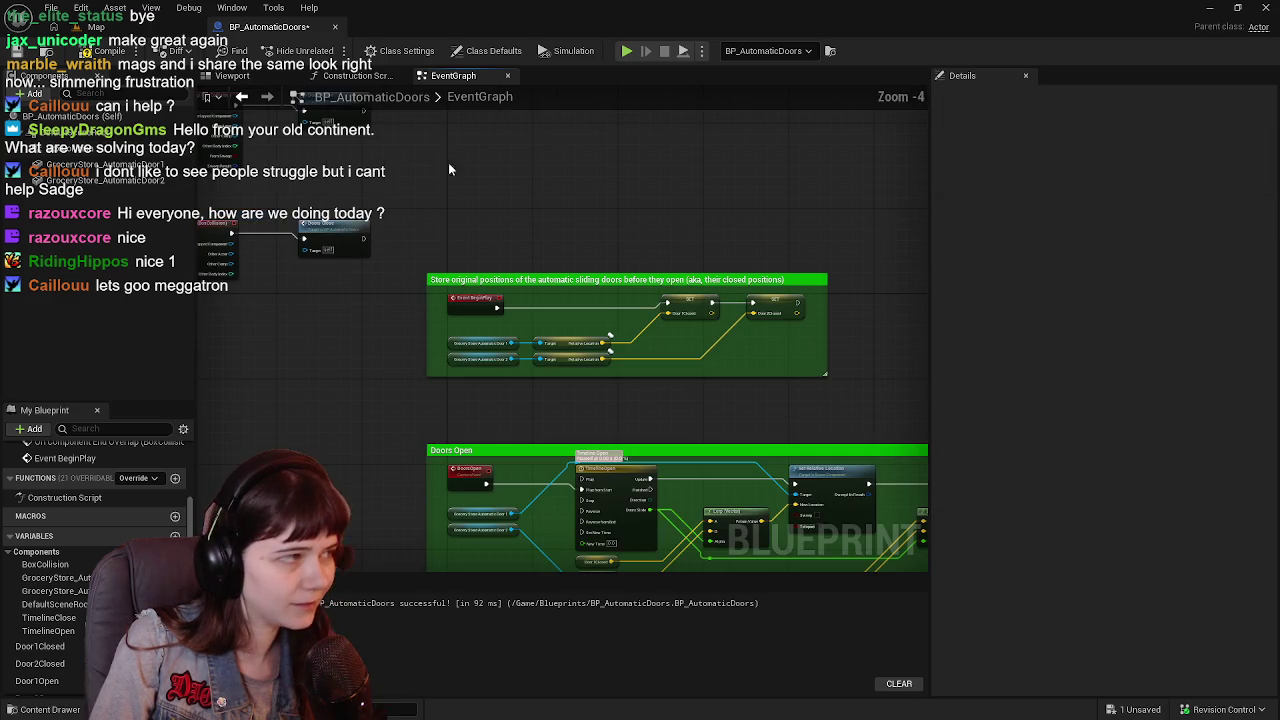
pyautogui.scroll(-1, 610, 335)
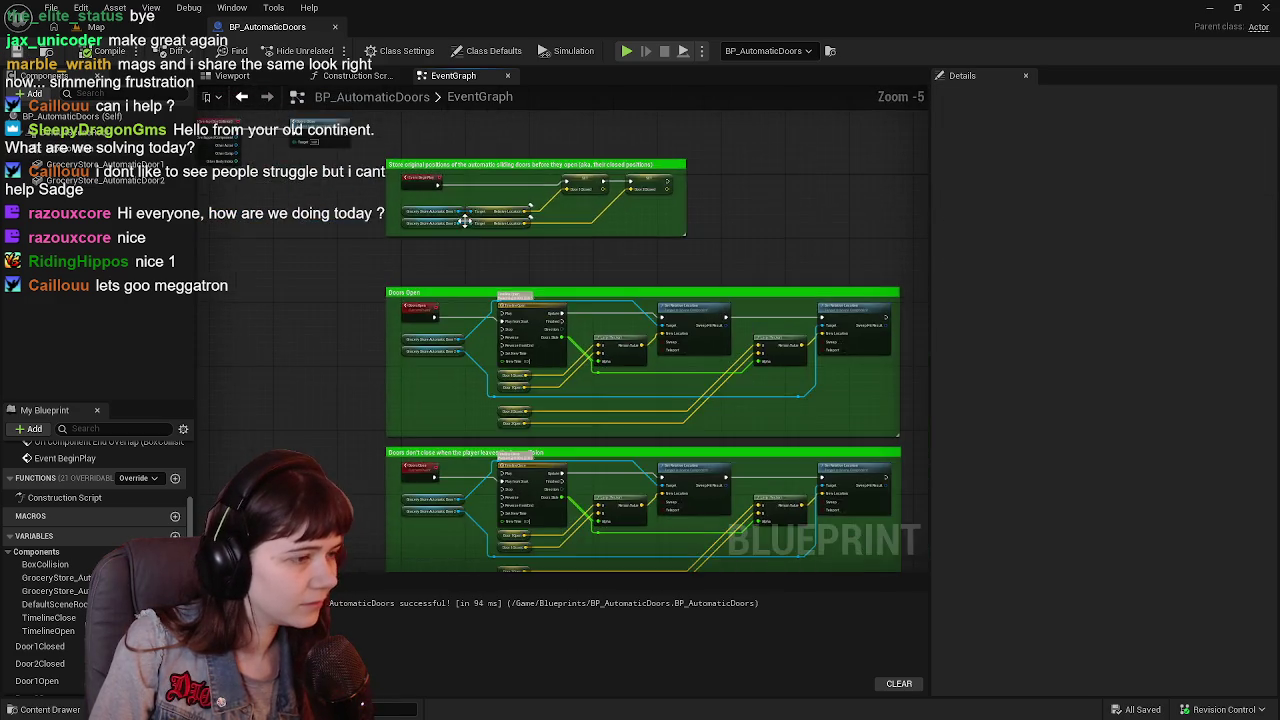
# Line up the overlap event nodes beside the comments, moving End Overlap and Doors Close lower.
pyautogui.moveTo(372, 172)
pyautogui.mouseDown()
pyautogui.moveTo(400, 290)
pyautogui.moveTo(330, 290)
pyautogui.moveTo(560, 180)
pyautogui.moveTo(563, 328)
pyautogui.moveTo(694, 249)
pyautogui.moveTo(609, 231)
pyautogui.moveTo(429, 229)
pyautogui.moveTo(565, 268)
pyautogui.moveTo(403, 381)
pyautogui.moveTo(394, 218)
pyautogui.moveTo(360, 270)
pyautogui.moveTo(340, 430)
pyautogui.moveTo(359, 484)
pyautogui.moveTo(337, 467)
pyautogui.moveTo(329, 379)
pyautogui.mouseUp()
pyautogui.scroll(1, 394, 218)
pyautogui.scroll(-1, 329, 379)
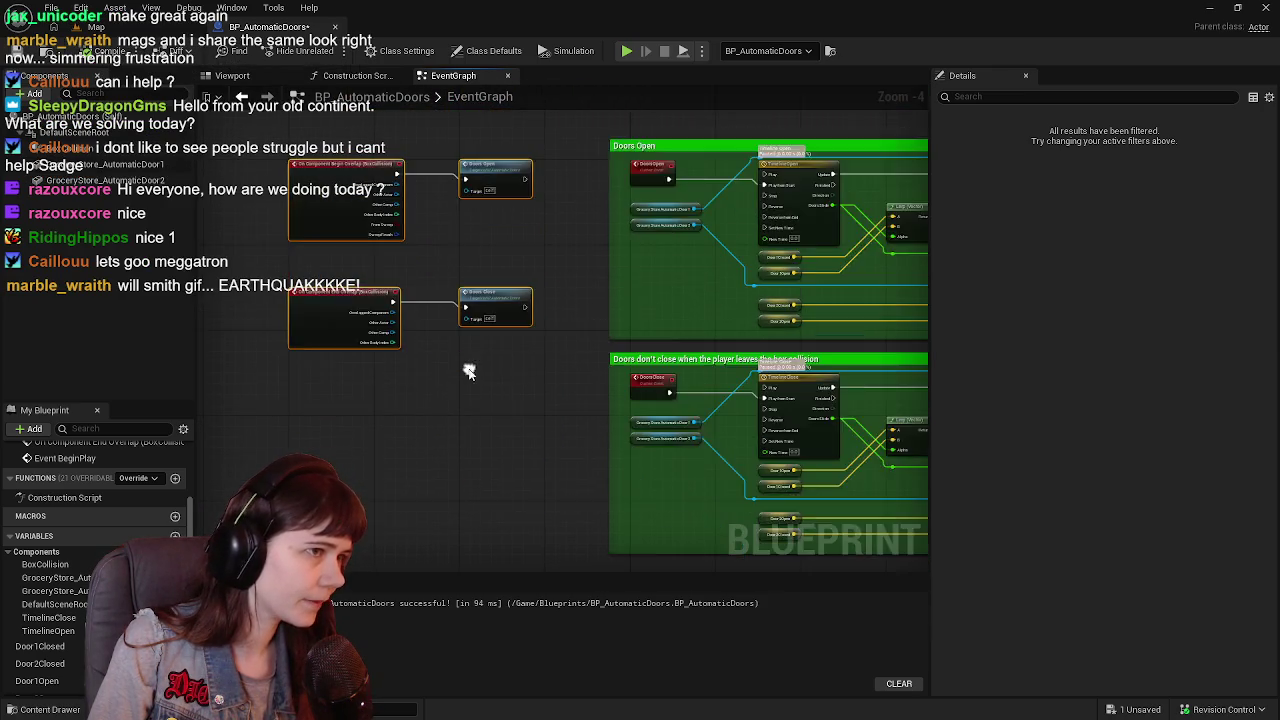
pyautogui.moveTo(294, 309); pyautogui.dragTo(488, 357)
pyautogui.moveTo(359, 337); pyautogui.dragTo(356, 406)
pyautogui.scroll(2, 356, 406)
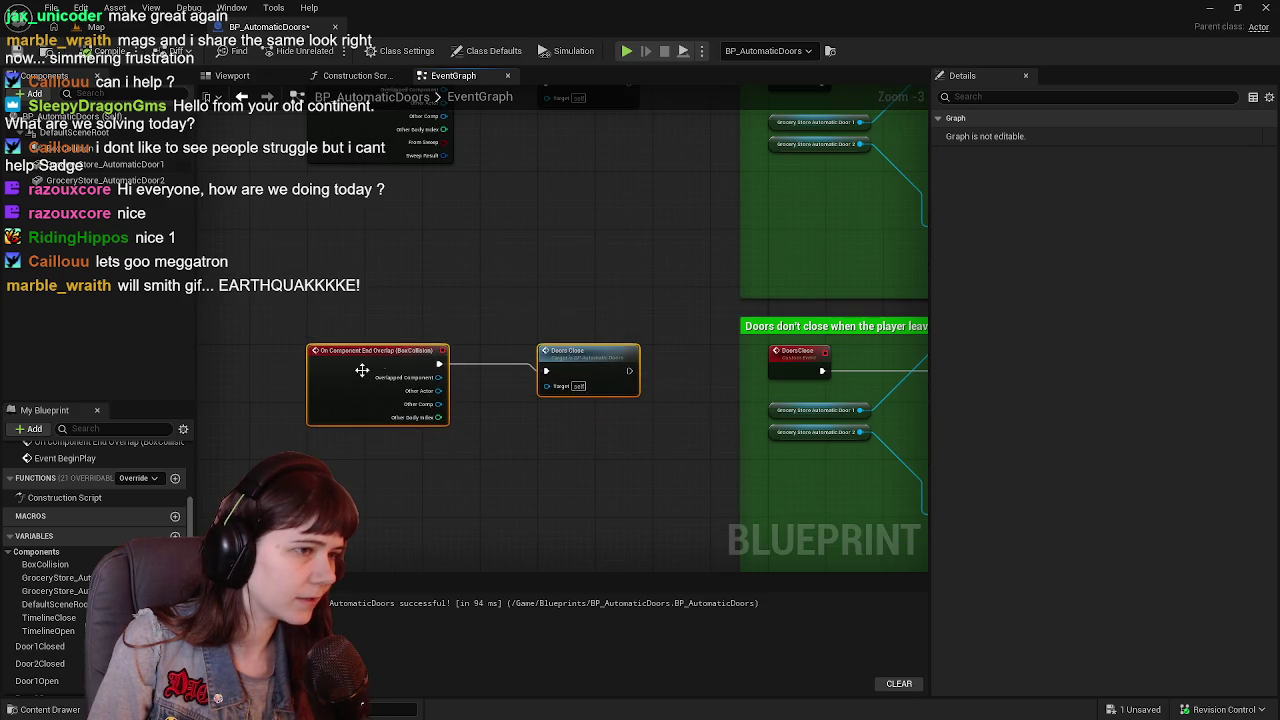
pyautogui.scroll(-1, 388, 286)
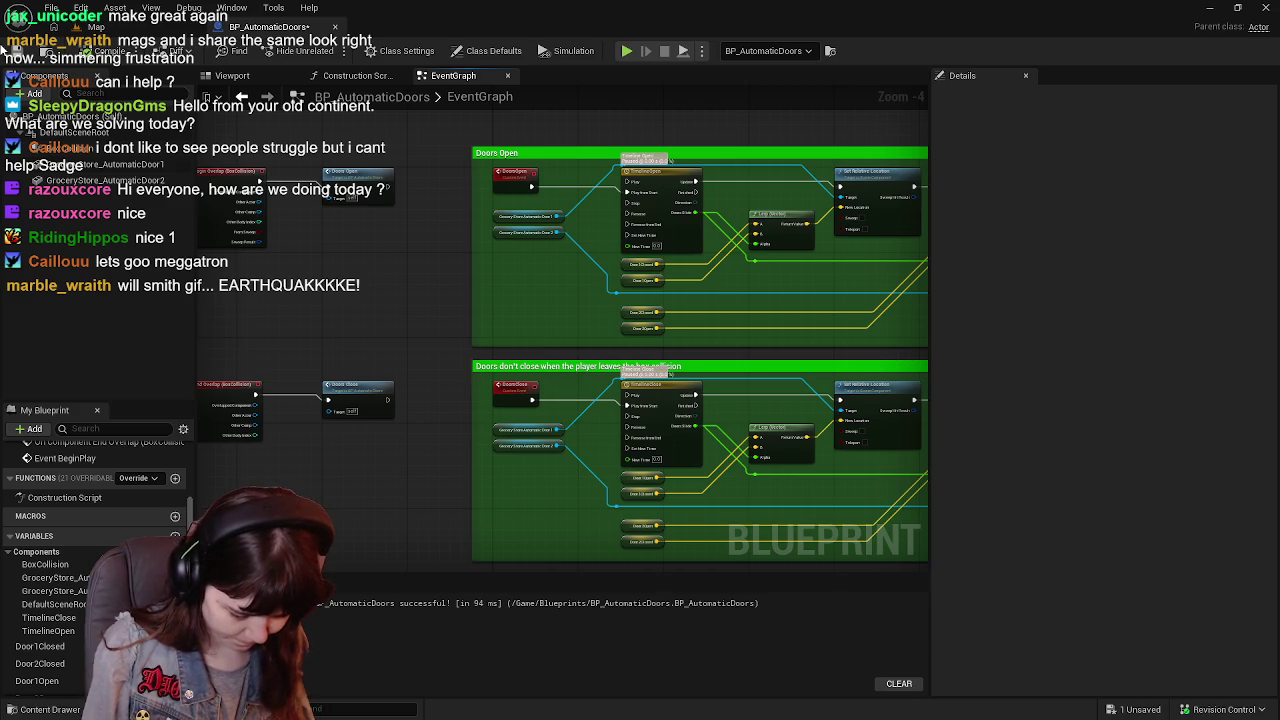
# Save the Blueprint and return to the level map.
pyautogui.click(14, 50)
pyautogui.moveTo(456, 278)
pyautogui.mouseDown()
pyautogui.moveTo(264, 276)
pyautogui.moveTo(359, 276)
pyautogui.mouseUp()
pyautogui.click(92, 27)
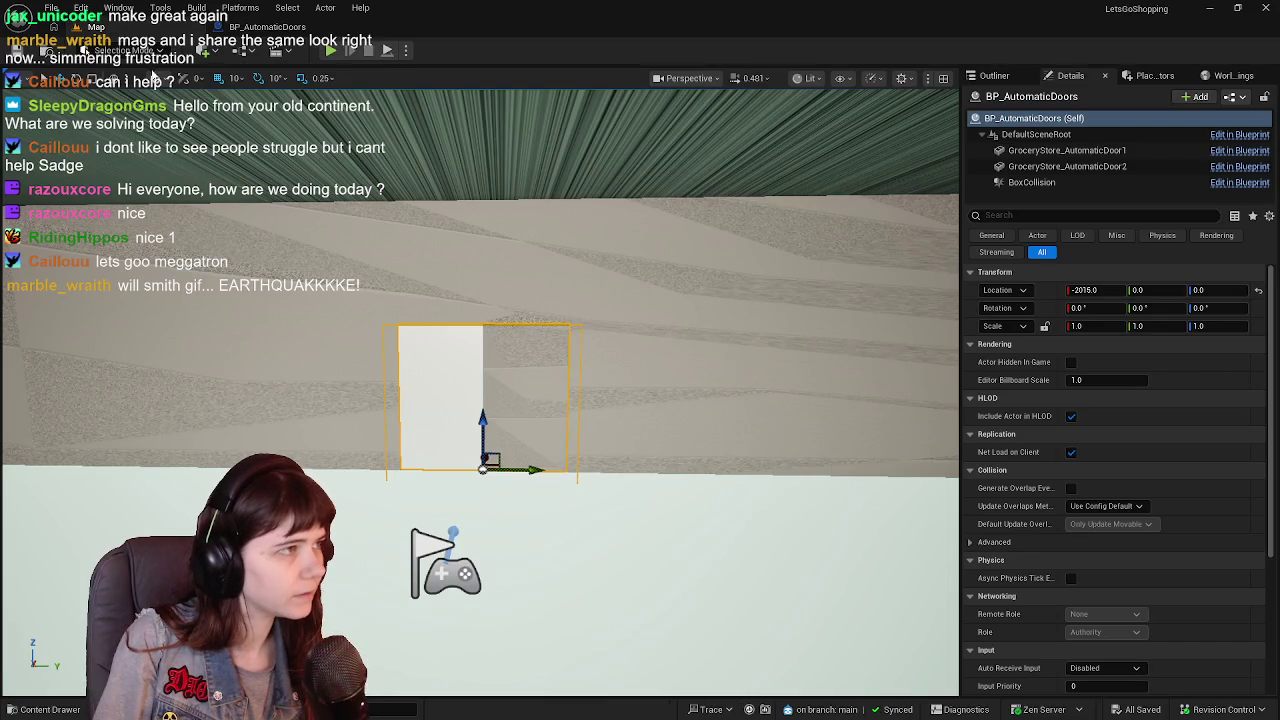
# Playtest the sliding doors, then open the TimelineOpen timeline from the BP_AutomaticDoors event graph.
pyautogui.click(336, 51)
pyautogui.click(596, 348)
pyautogui.press('w')
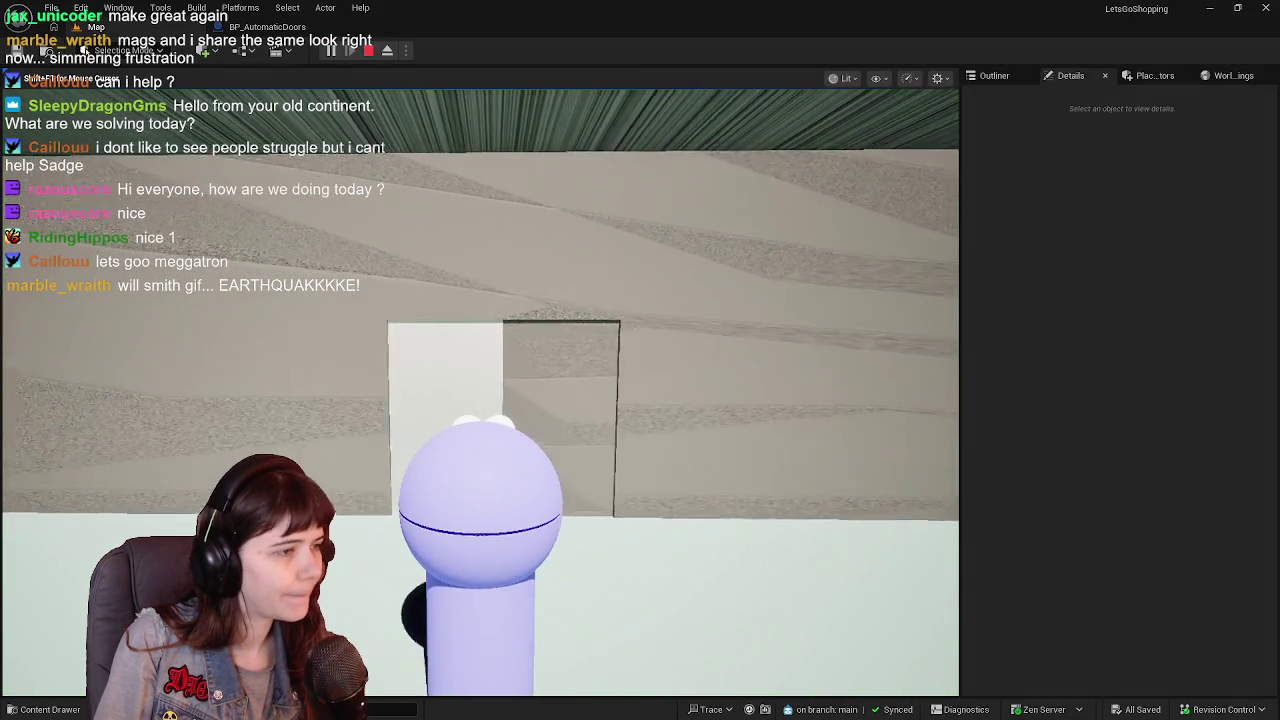
pyautogui.press('s')
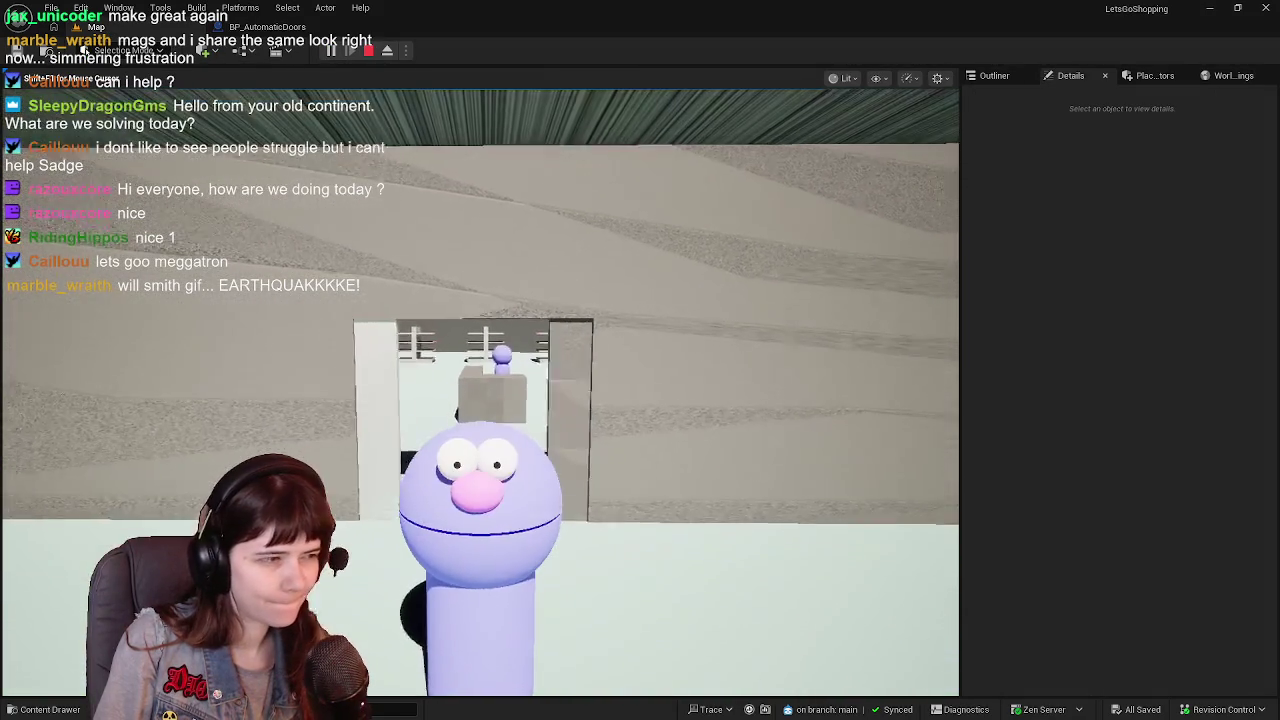
pyautogui.press('Escape')
pyautogui.click(268, 27)
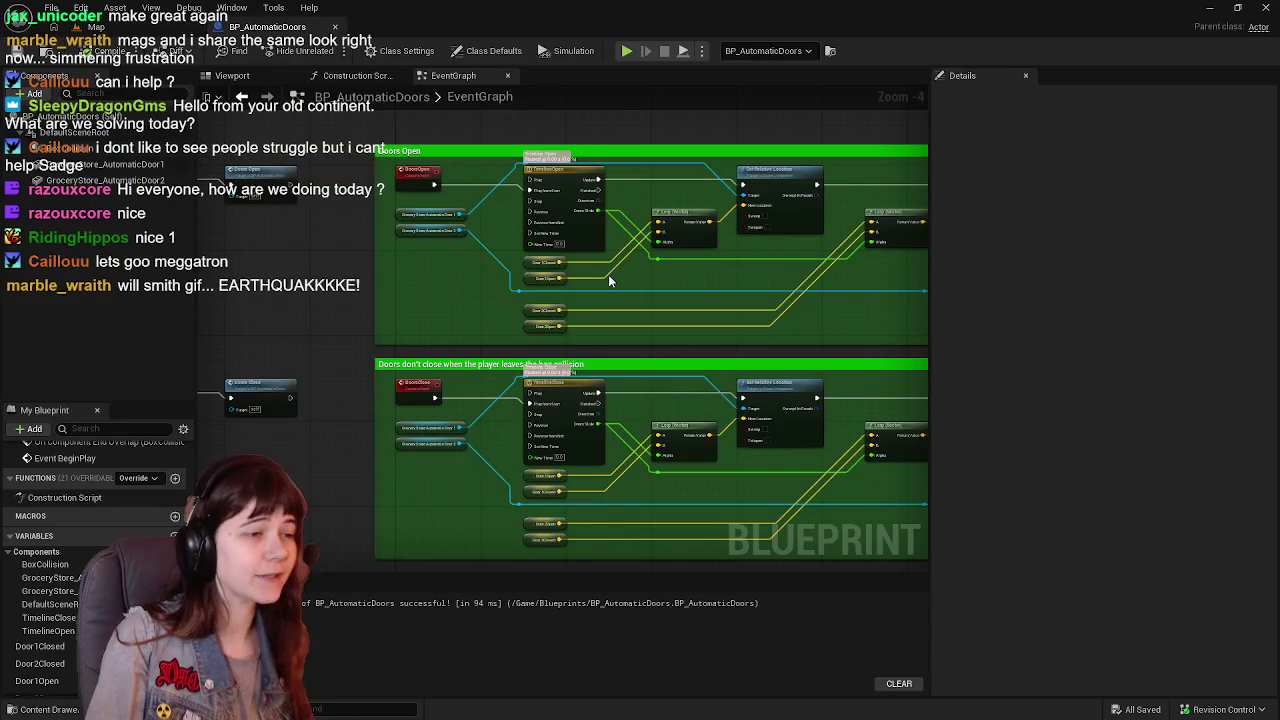
pyautogui.doubleClick(546, 252)
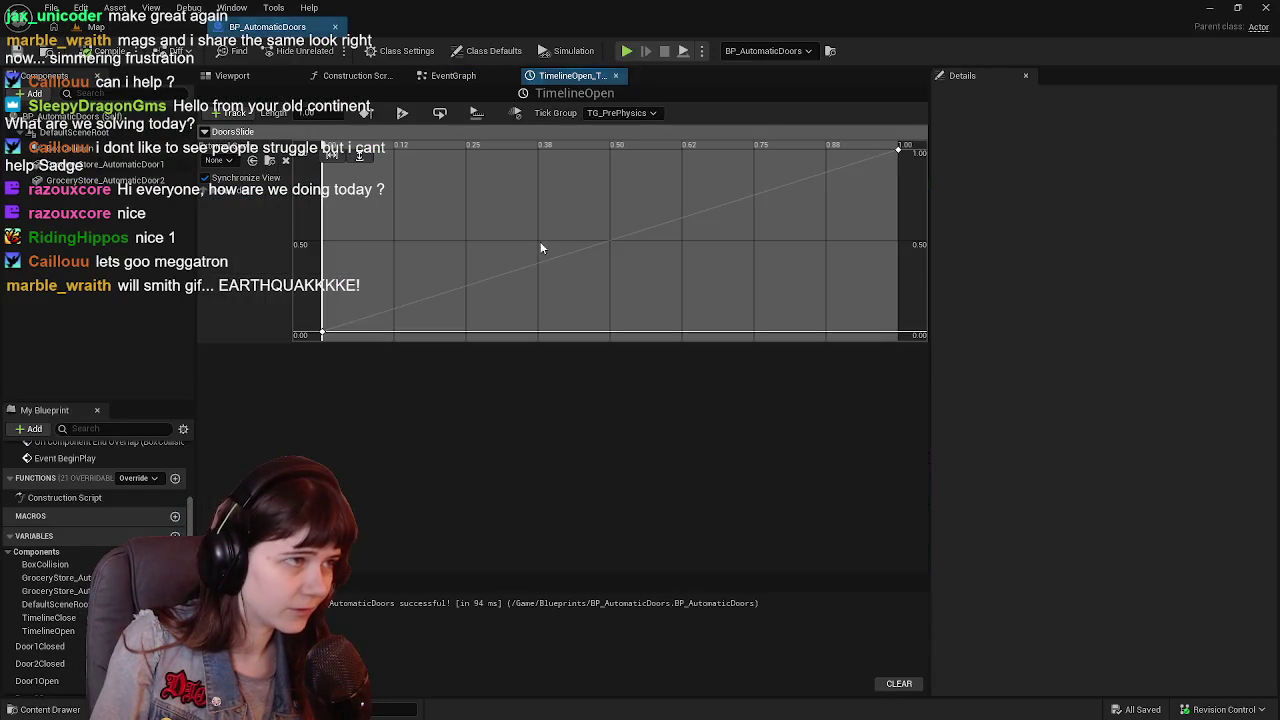
# Set TimelineOpen's length and end key time to 0.5, then compile and save.
pyautogui.click(288, 112)
pyautogui.write('0.5')
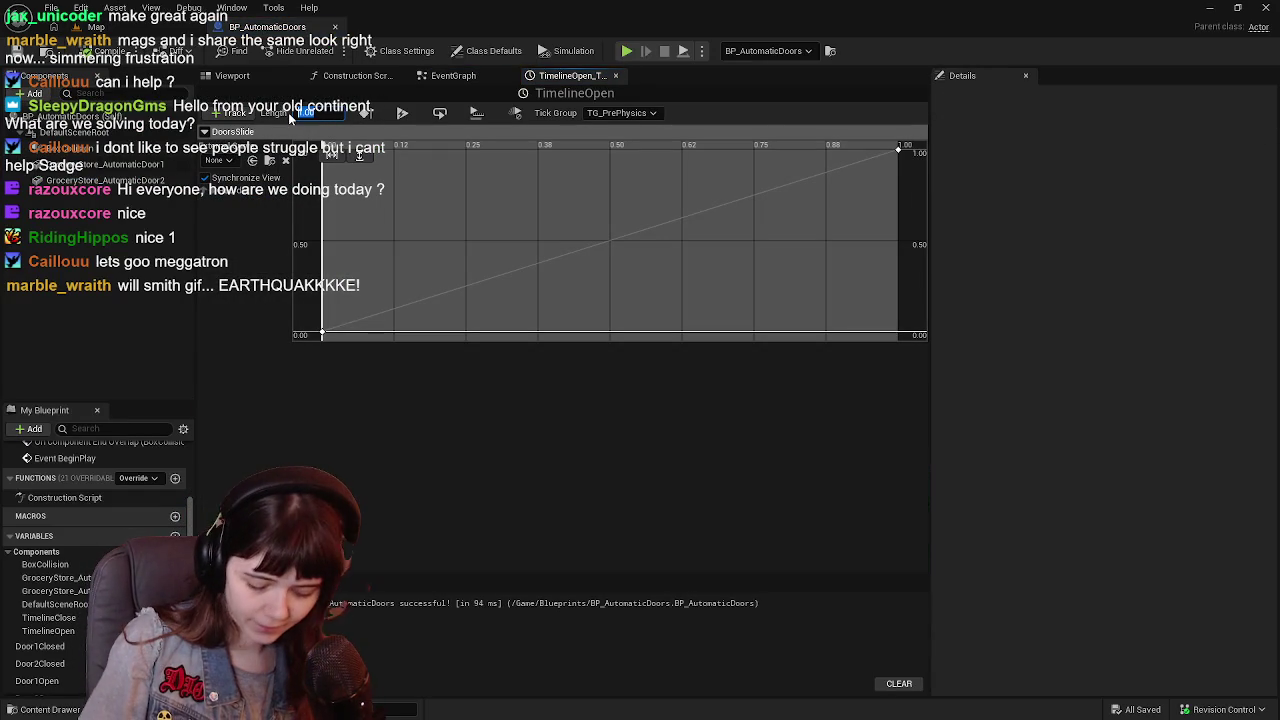
pyautogui.press('Return')
pyautogui.click(898, 150)
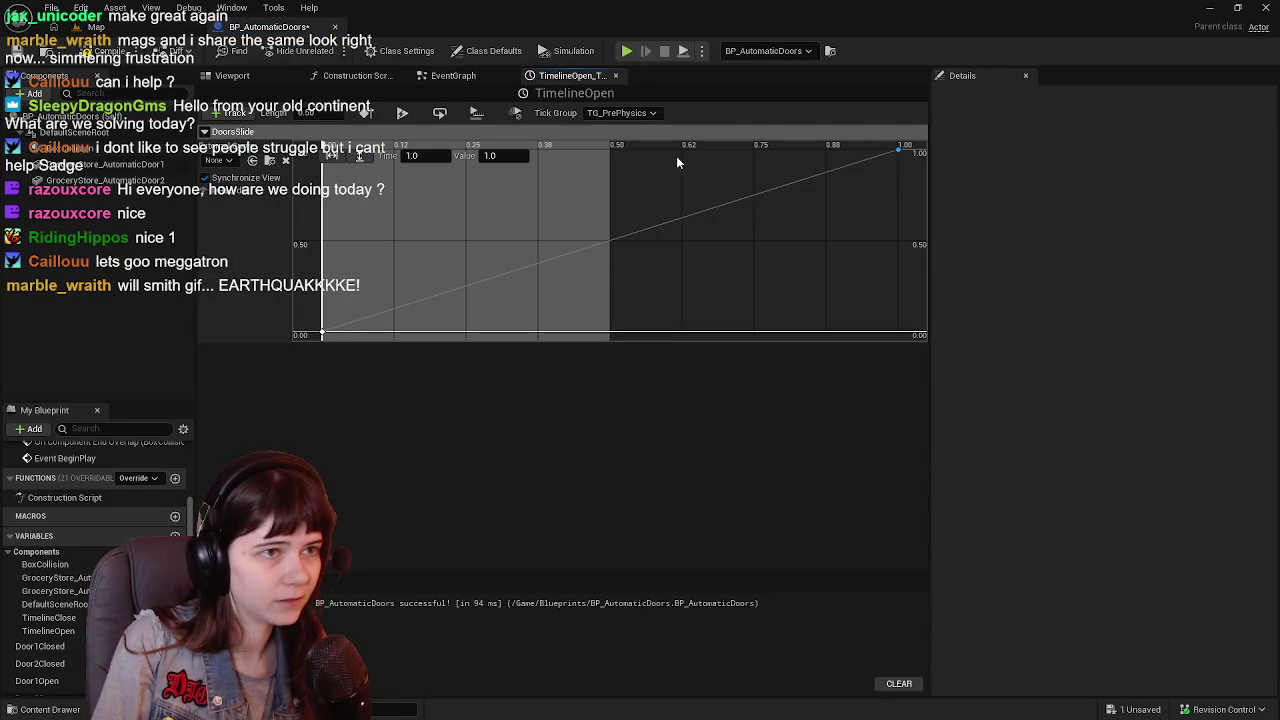
pyautogui.click(412, 156)
pyautogui.write('0.5')
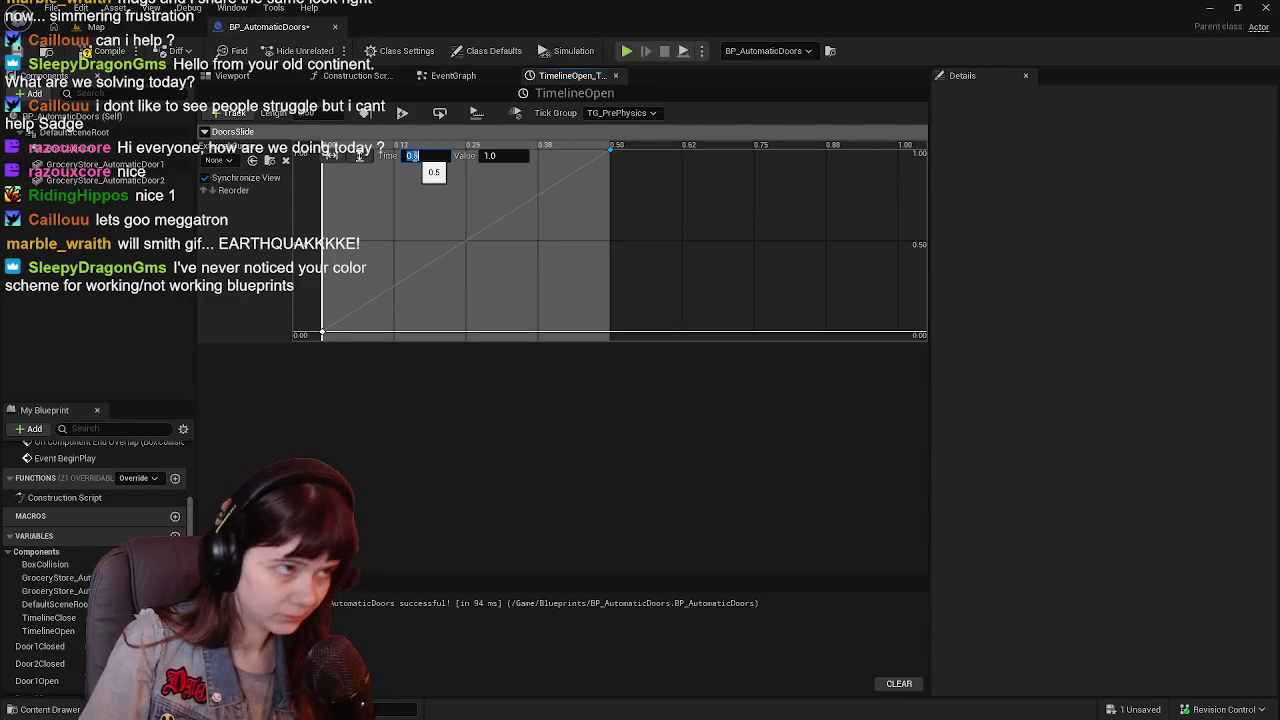
pyautogui.press('Return')
pyautogui.click(100, 51)
pyautogui.click(22, 52)
pyautogui.click(615, 75)
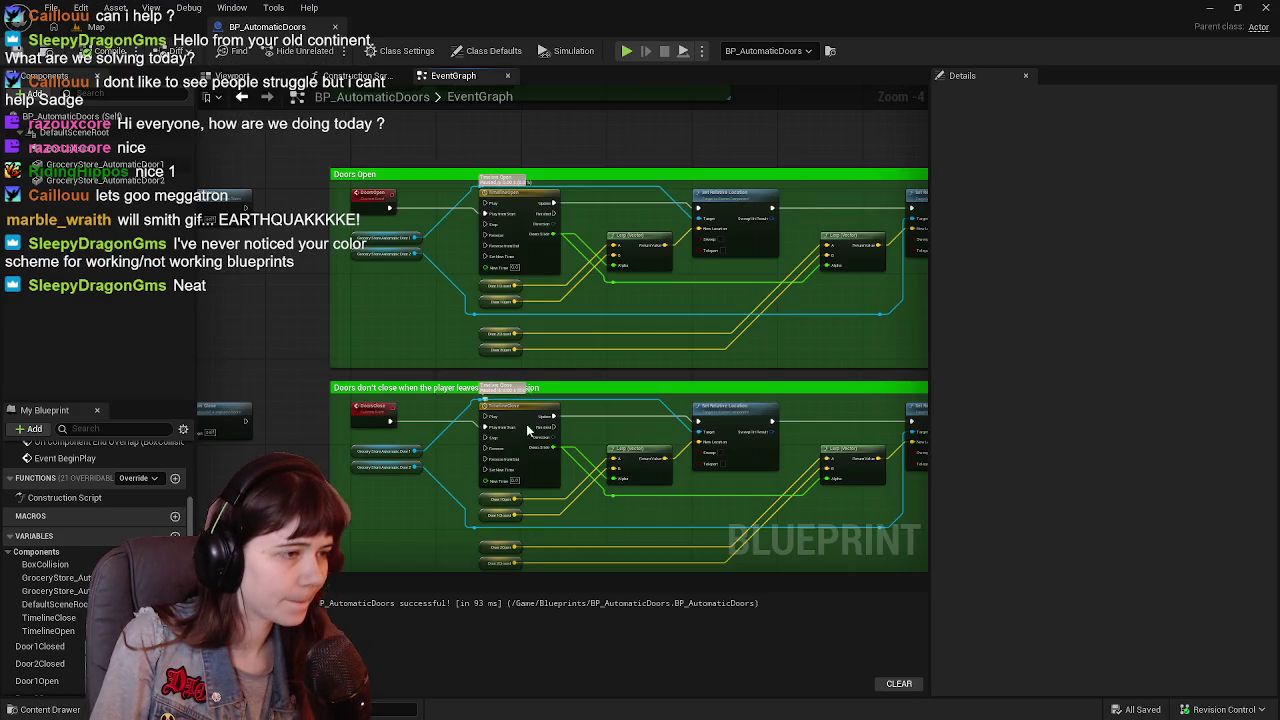
# Set TimelineClose's length and end key time to 0.5 as well.
pyautogui.doubleClick(515, 400)
pyautogui.write('0.5')
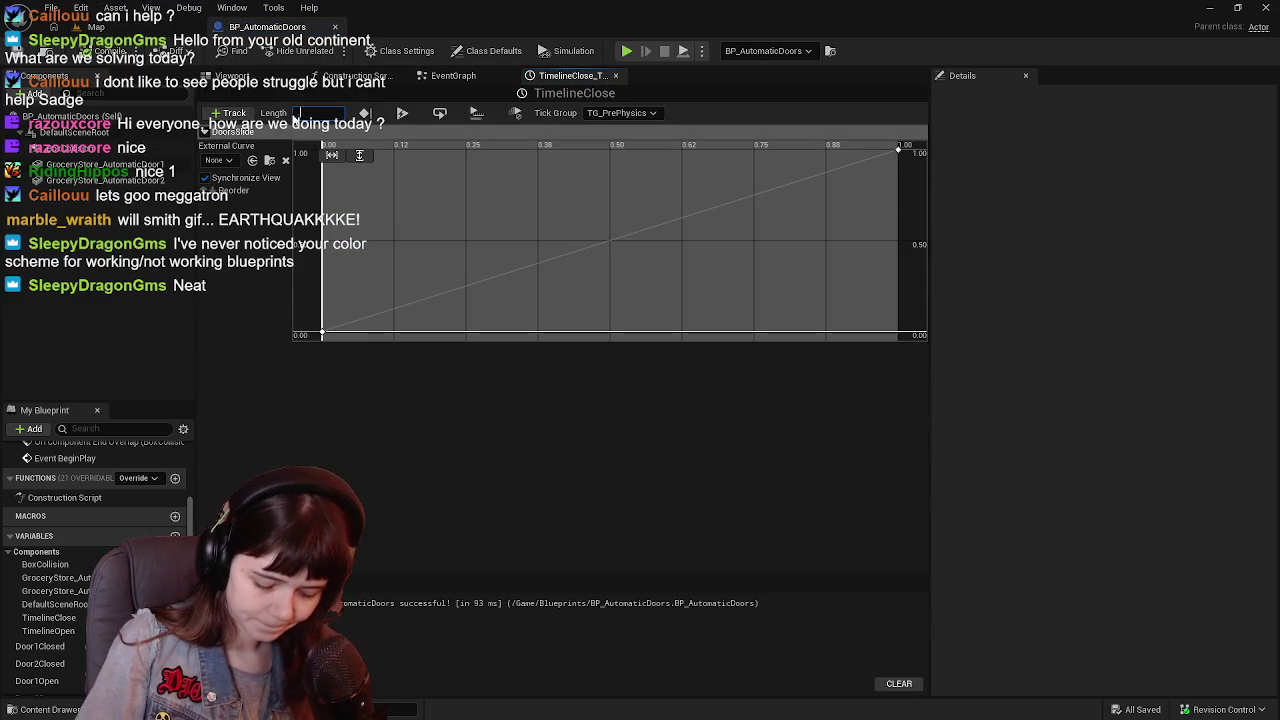
pyautogui.press('Return')
pyautogui.click(900, 149)
pyautogui.moveTo(440, 157); pyautogui.dragTo(435, 157)
pyautogui.click(435, 157)
pyautogui.write('0.5')
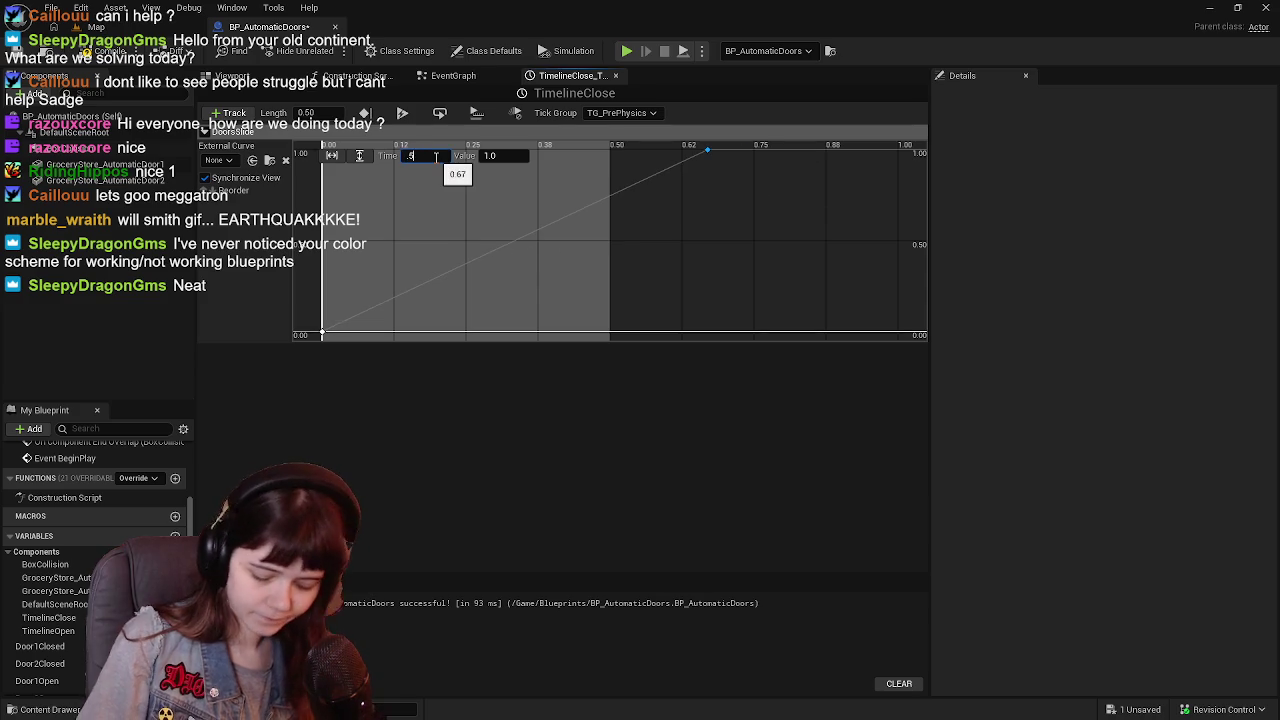
pyautogui.press('Return')
pyautogui.click(440, 200)
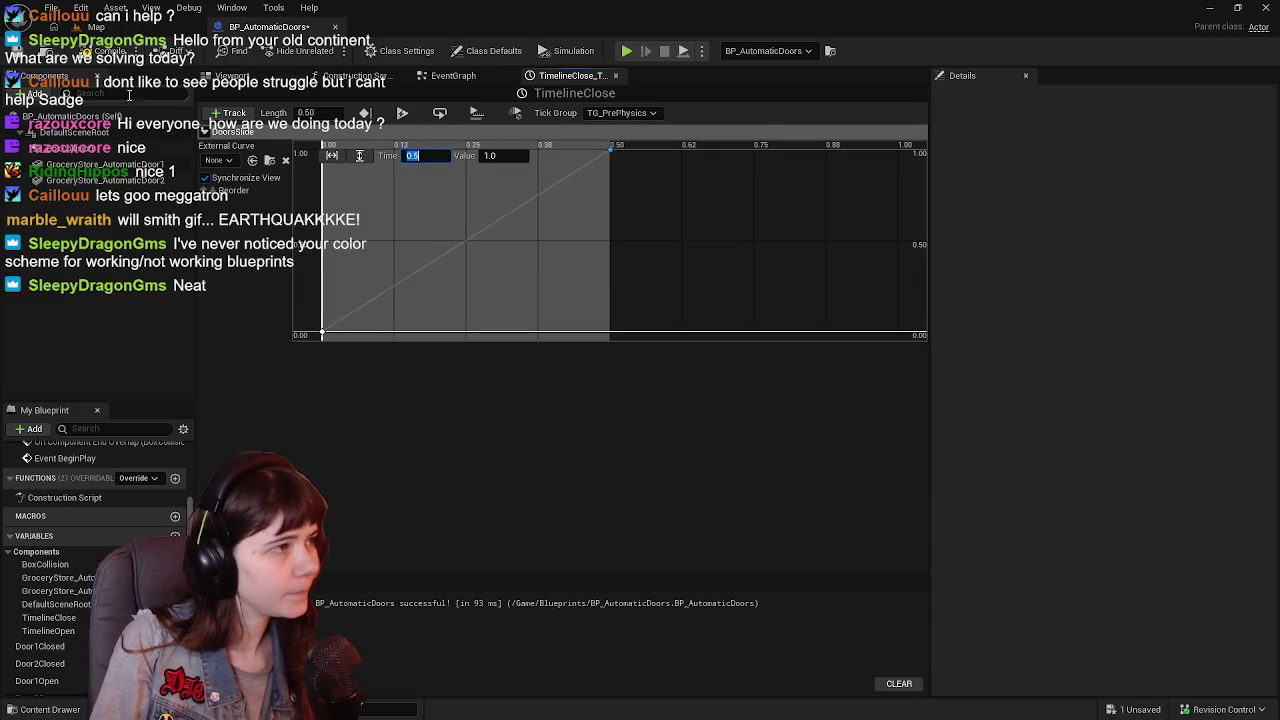
pyautogui.click(615, 75)
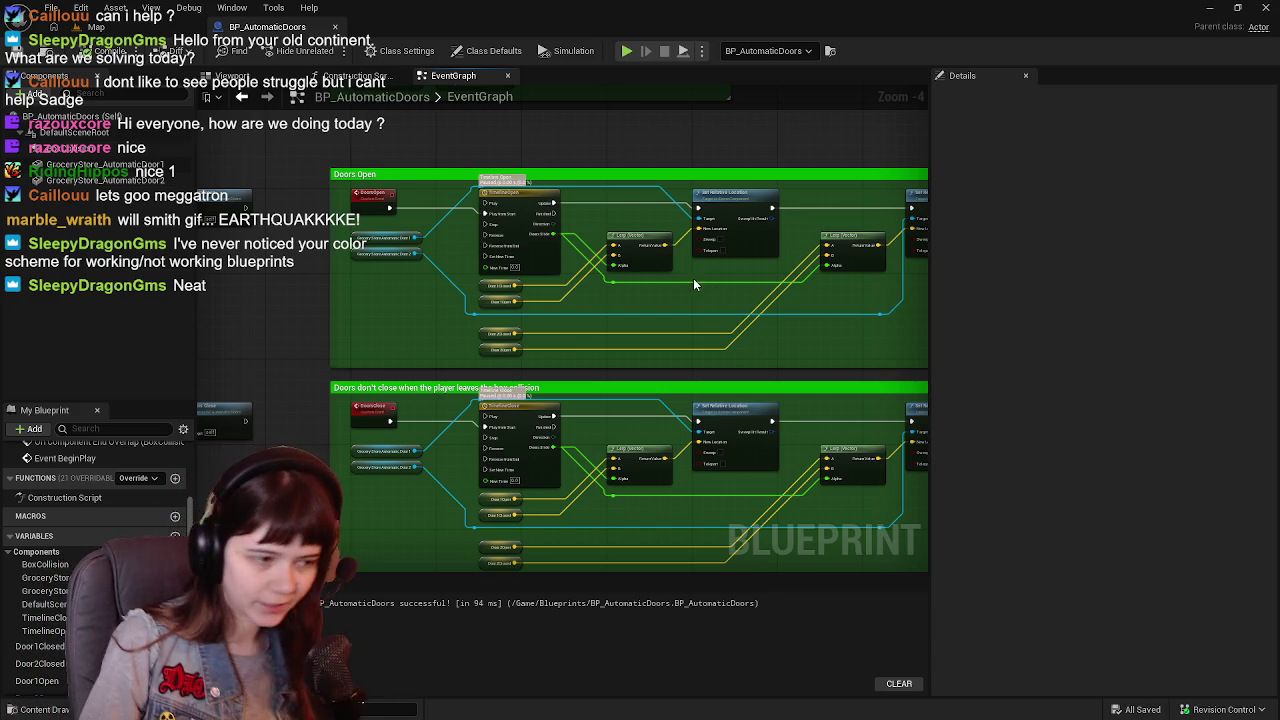
# Nudge the overlap event nodes and green comment groups together slightly up-left.
pyautogui.scroll(-1, 521, 231)
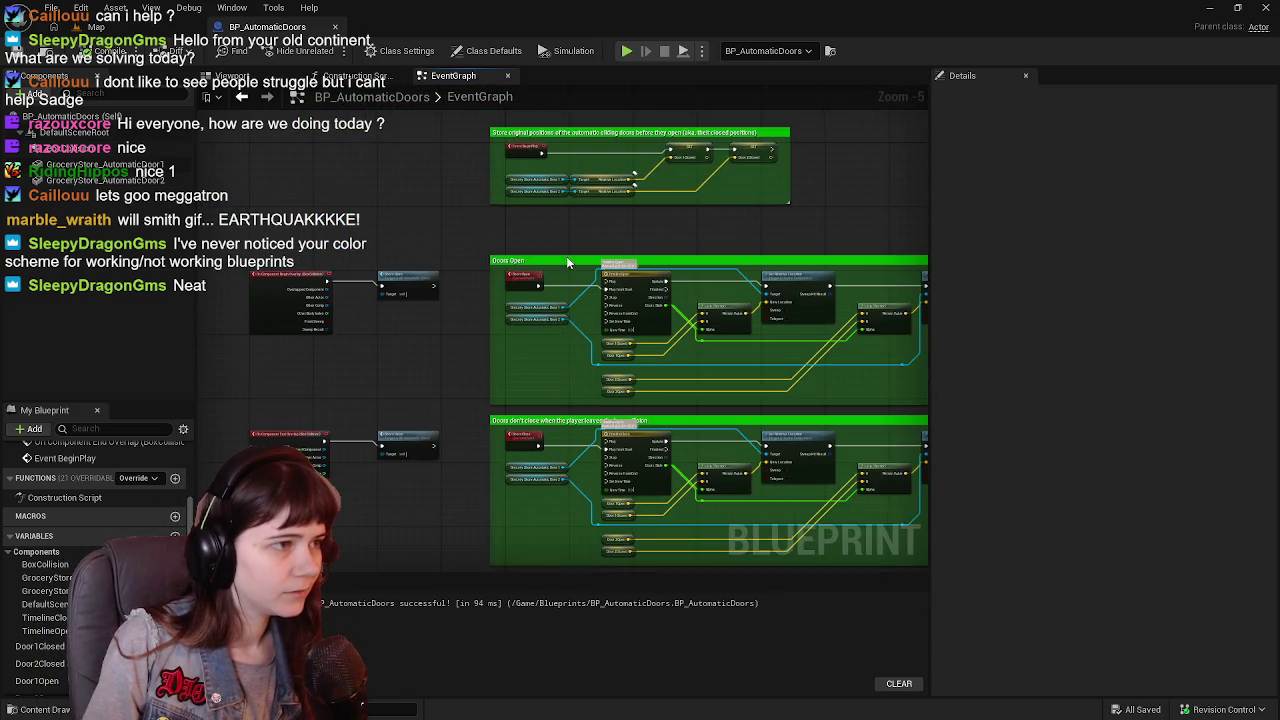
pyautogui.scroll(2, 491, 320)
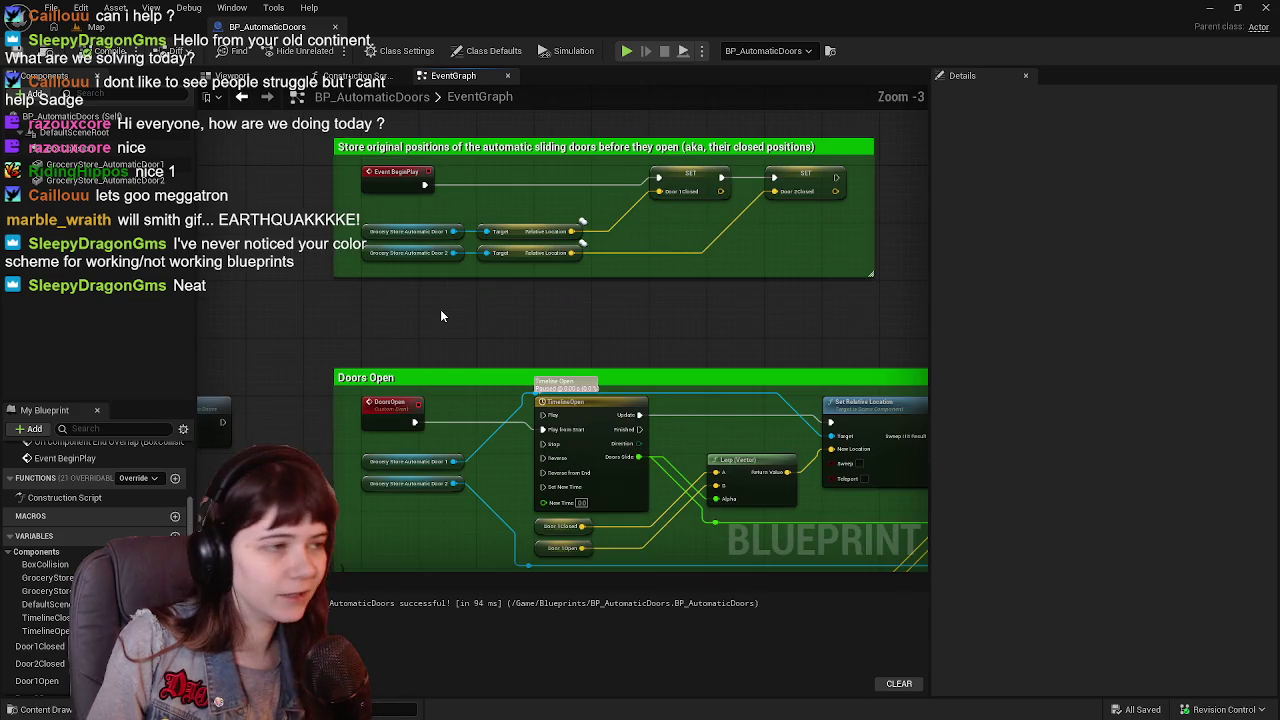
pyautogui.scroll(-4, 430, 328)
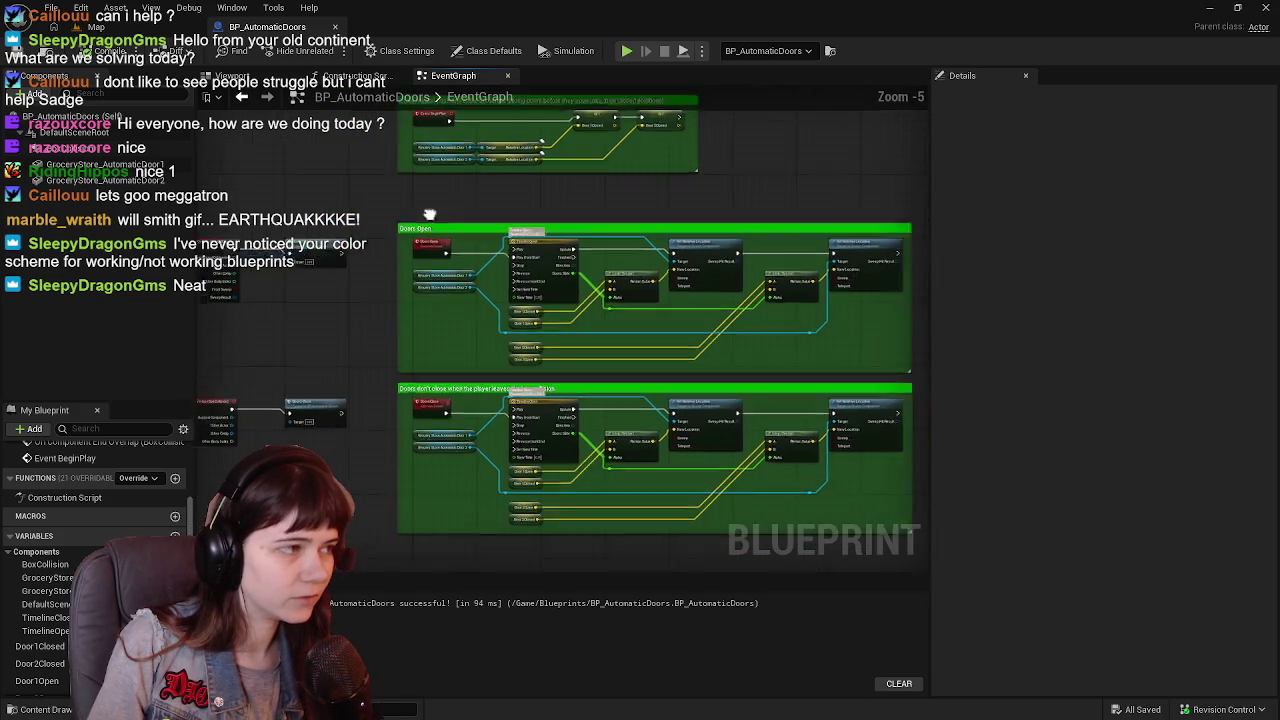
pyautogui.moveTo(333, 190); pyautogui.dragTo(800, 397)
pyautogui.scroll(4, 409, 206)
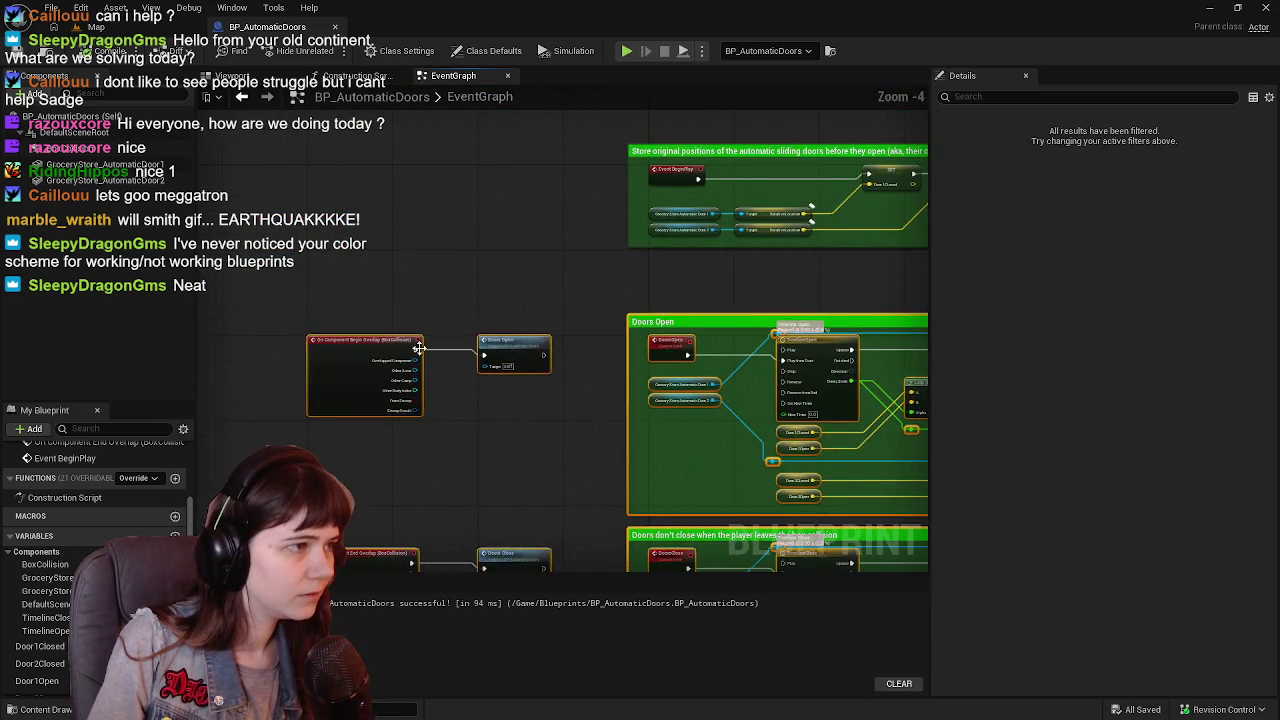
pyautogui.moveTo(331, 369); pyautogui.dragTo(321, 348)
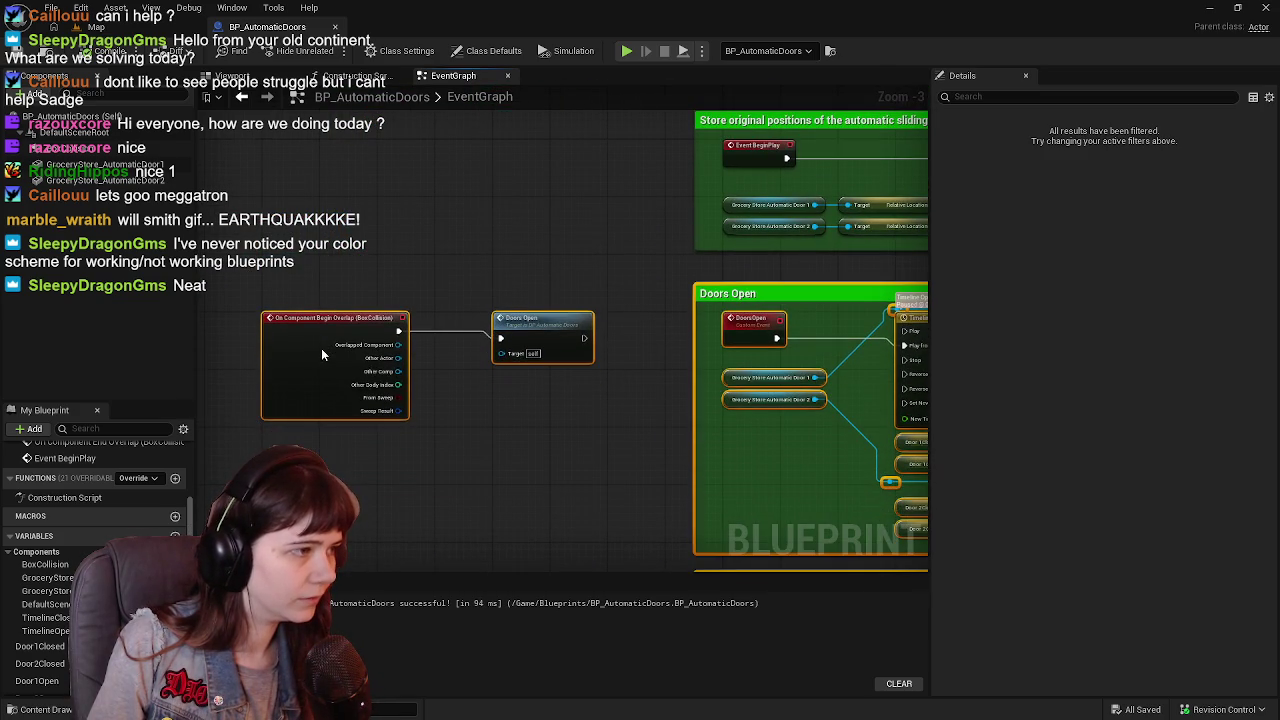
pyautogui.click(446, 241)
pyautogui.scroll(-2, 535, 261)
pyautogui.hotkey('ctrl', 's')
pyautogui.hotkey('alt', 'p')
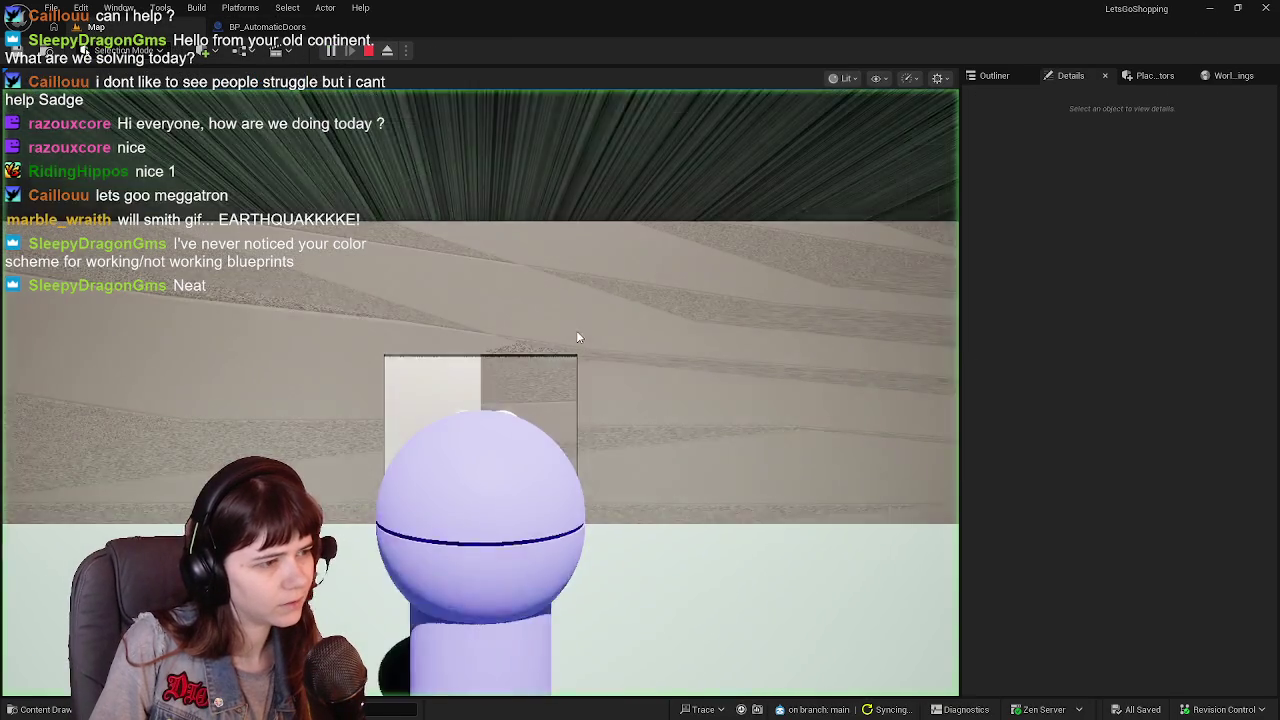
pyautogui.press('w')
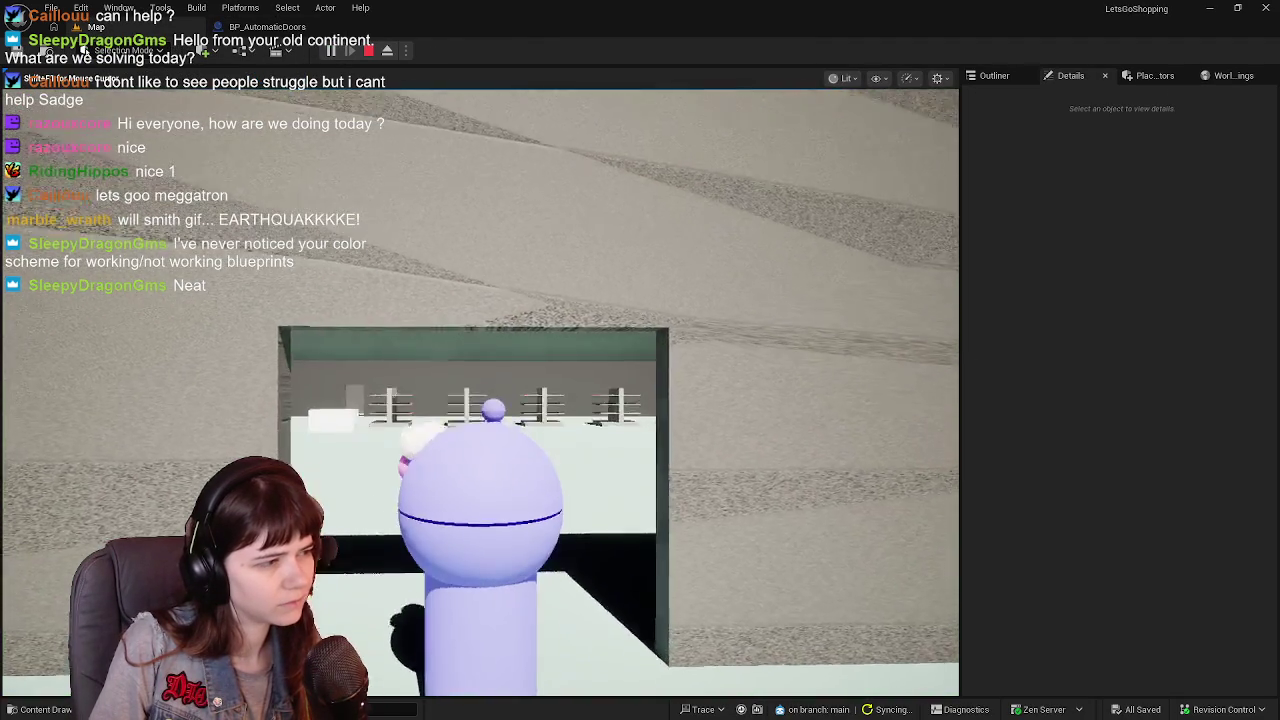
pyautogui.press('w')
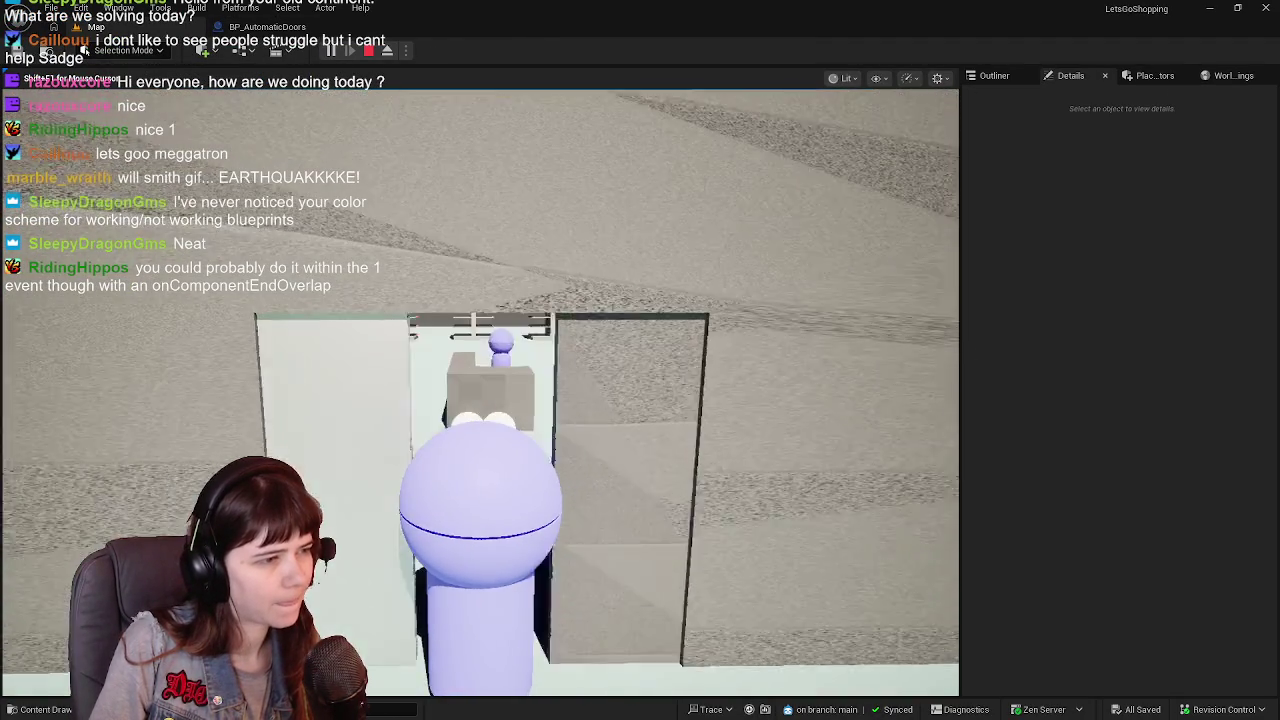
pyautogui.press('Escape')
pyautogui.click(578, 354)
pyautogui.hotkey('ctrl', 'e')
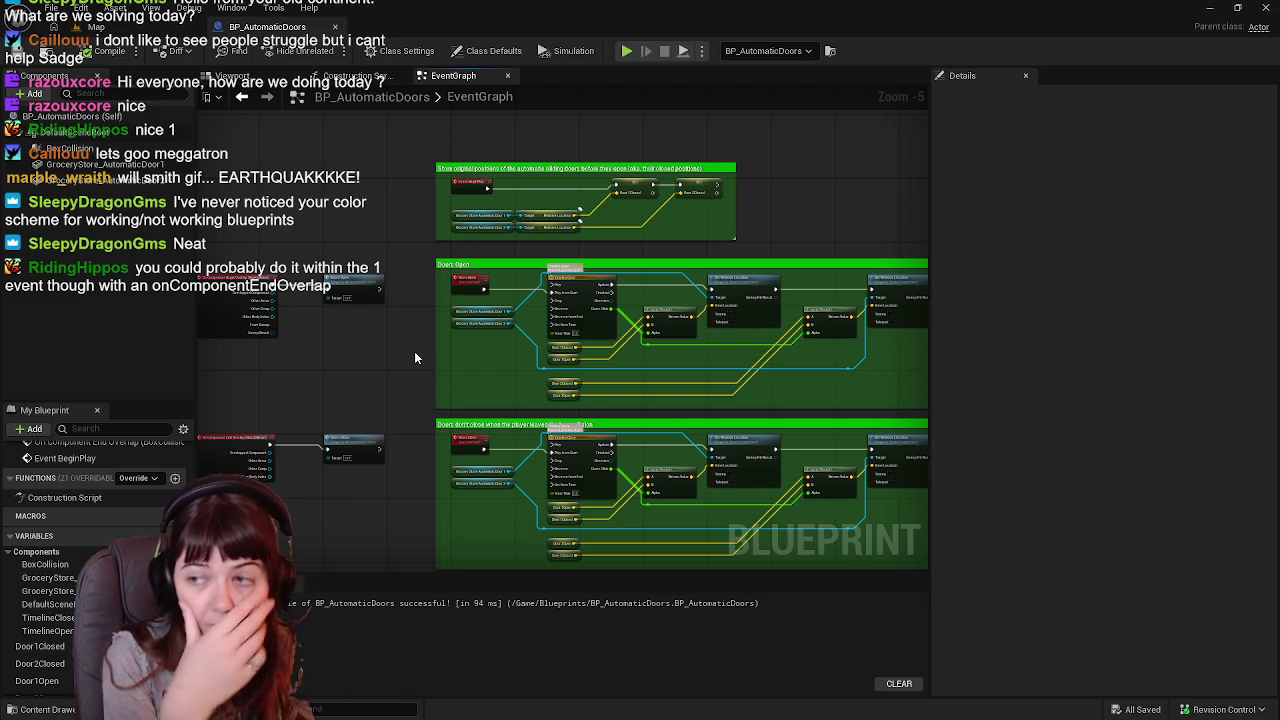
# Select the End Overlap node, check the LetsGoShopping level, then show BP_AutomaticDoors' Viewport.
pyautogui.scroll(3, 414, 357)
pyautogui.moveTo(365, 342)
pyautogui.mouseDown()
pyautogui.moveTo(499, 400)
pyautogui.moveTo(610, 400)
pyautogui.mouseUp()
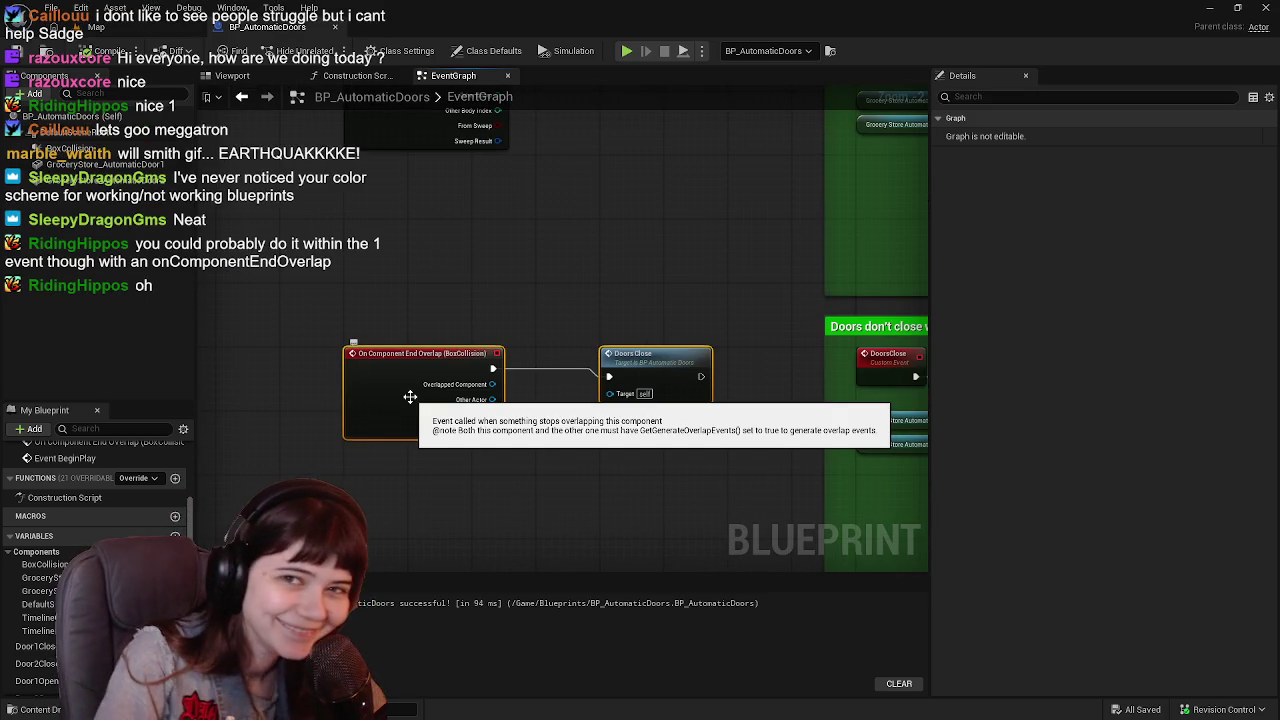
pyautogui.scroll(-3, 410, 397)
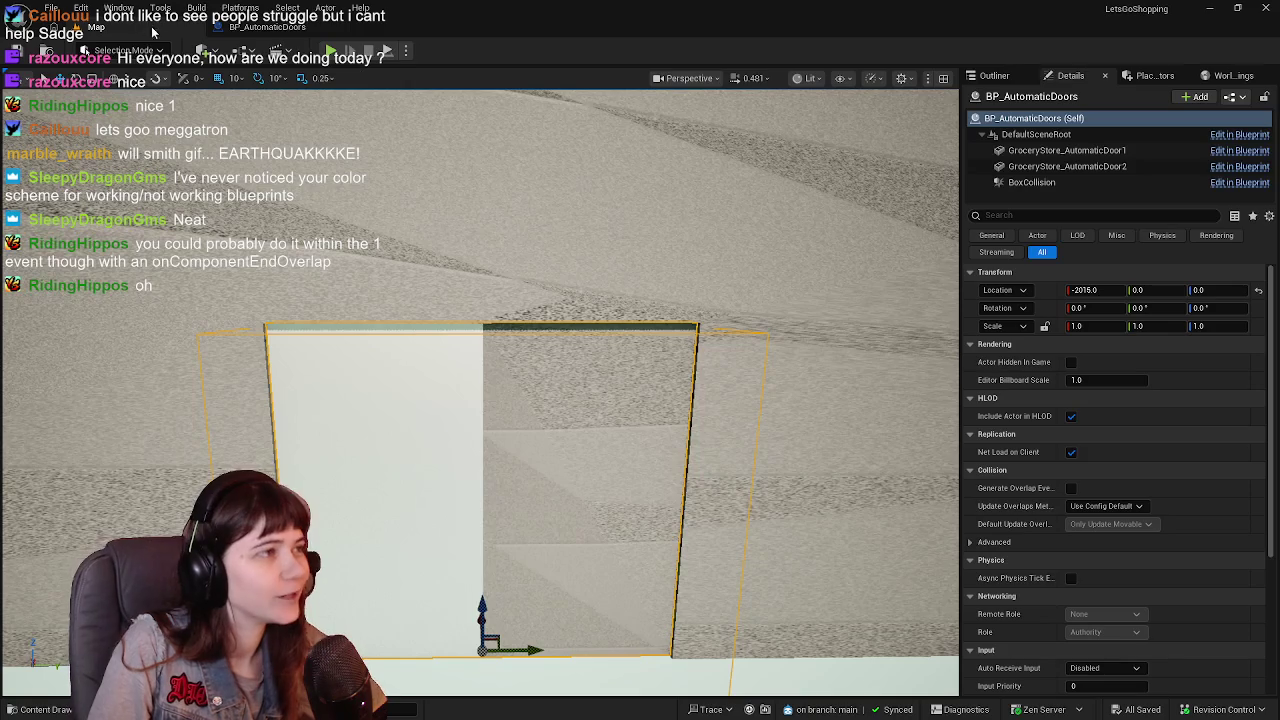
pyautogui.click(95, 27)
pyautogui.click(265, 27)
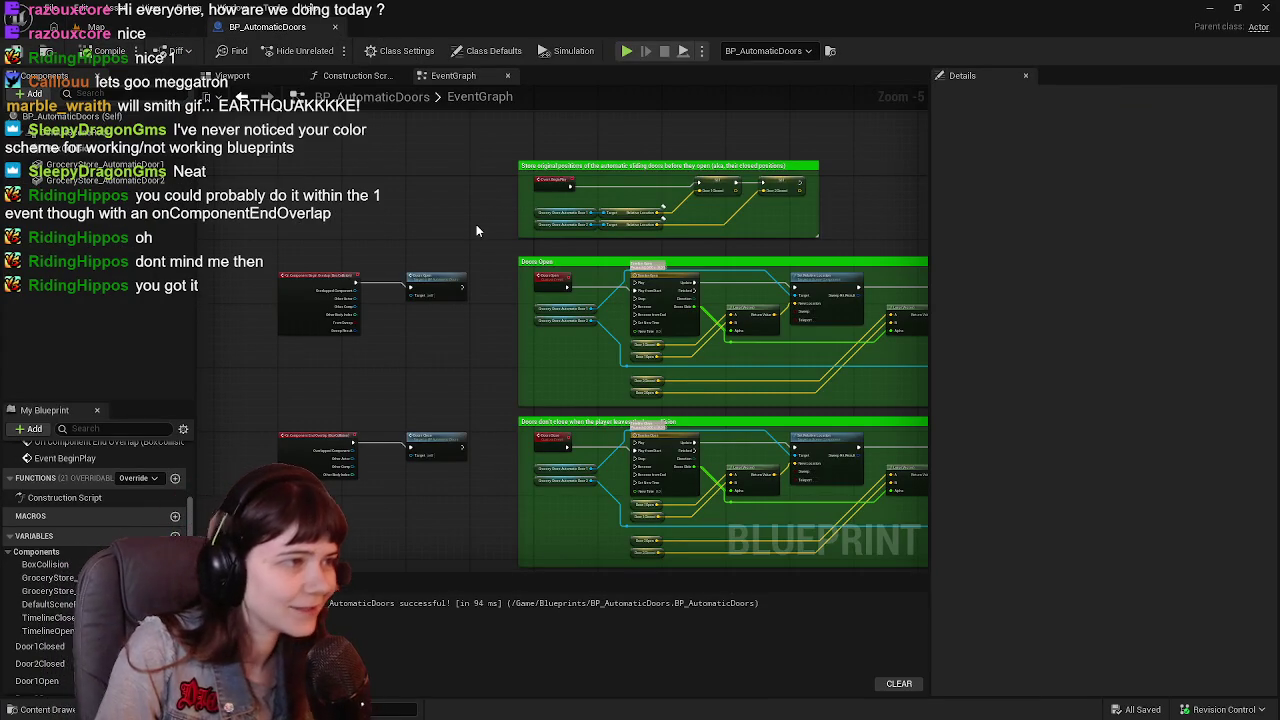
pyautogui.click(232, 76)
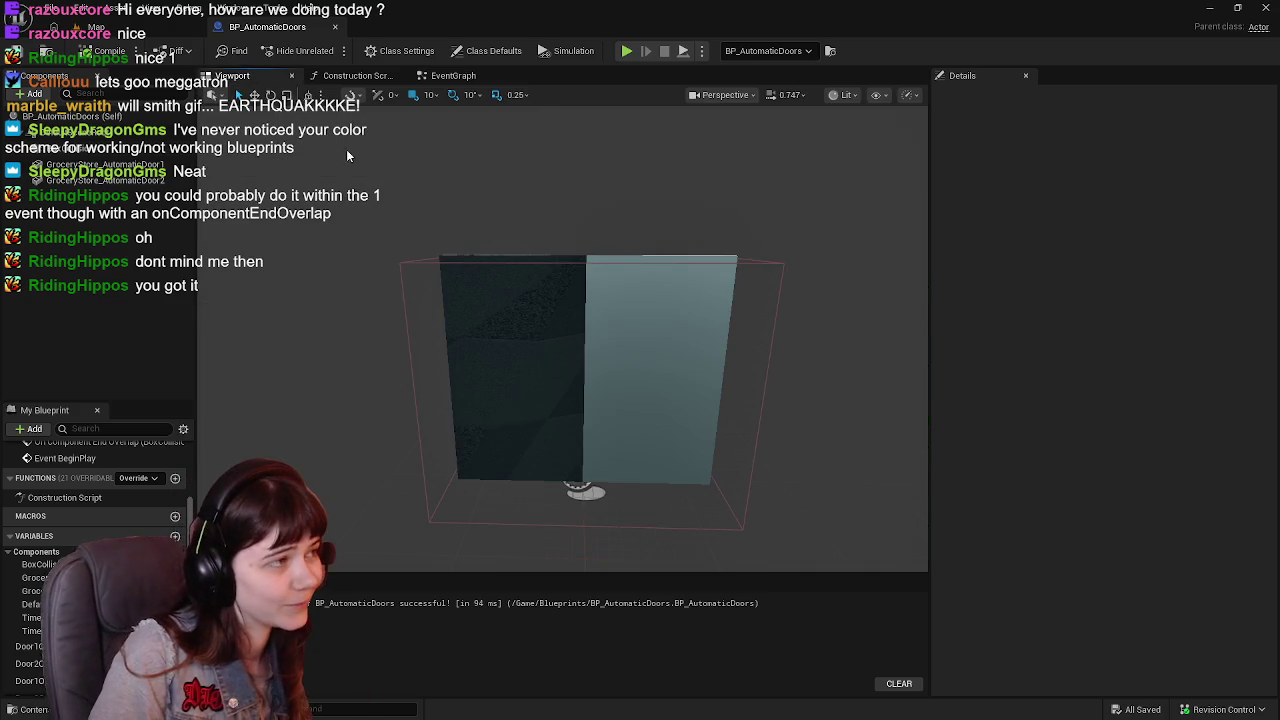
# Assign MI_Metallic to the dark GroceryStore_AutomaticDoor2 panel's Element 0, then return to the map.
pyautogui.click(534, 317)
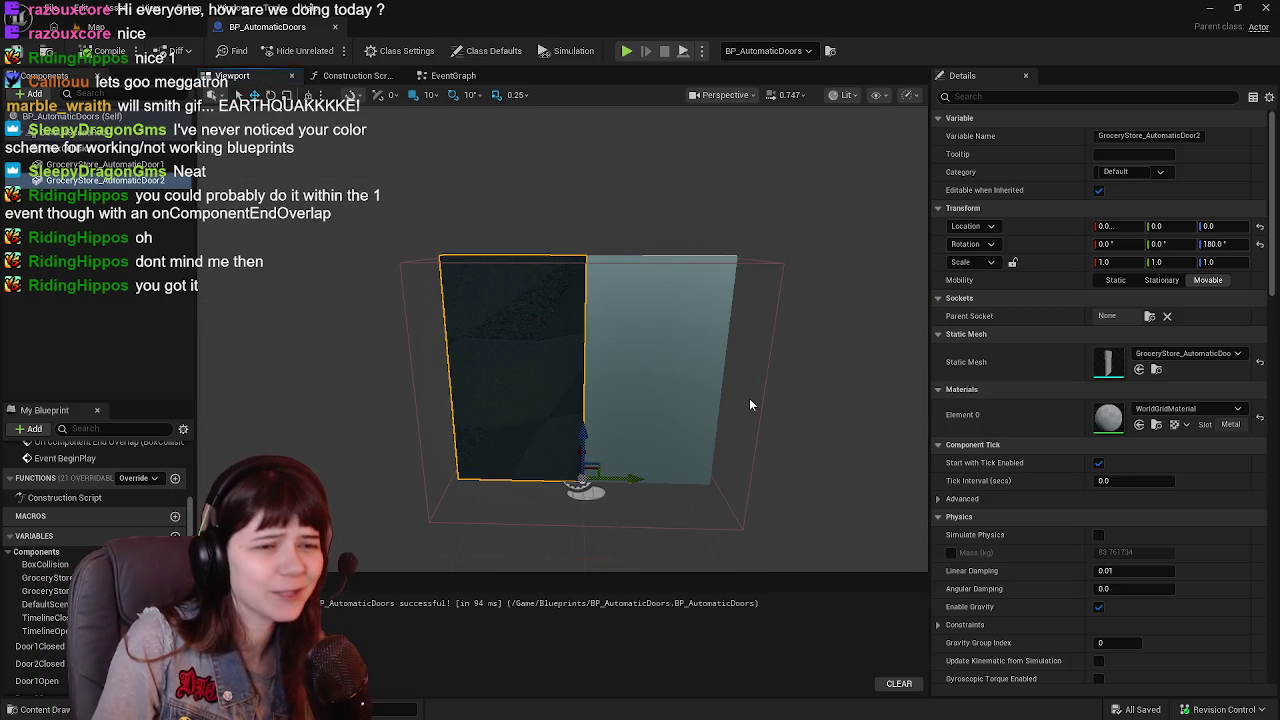
pyautogui.click(679, 377)
pyautogui.click(506, 369)
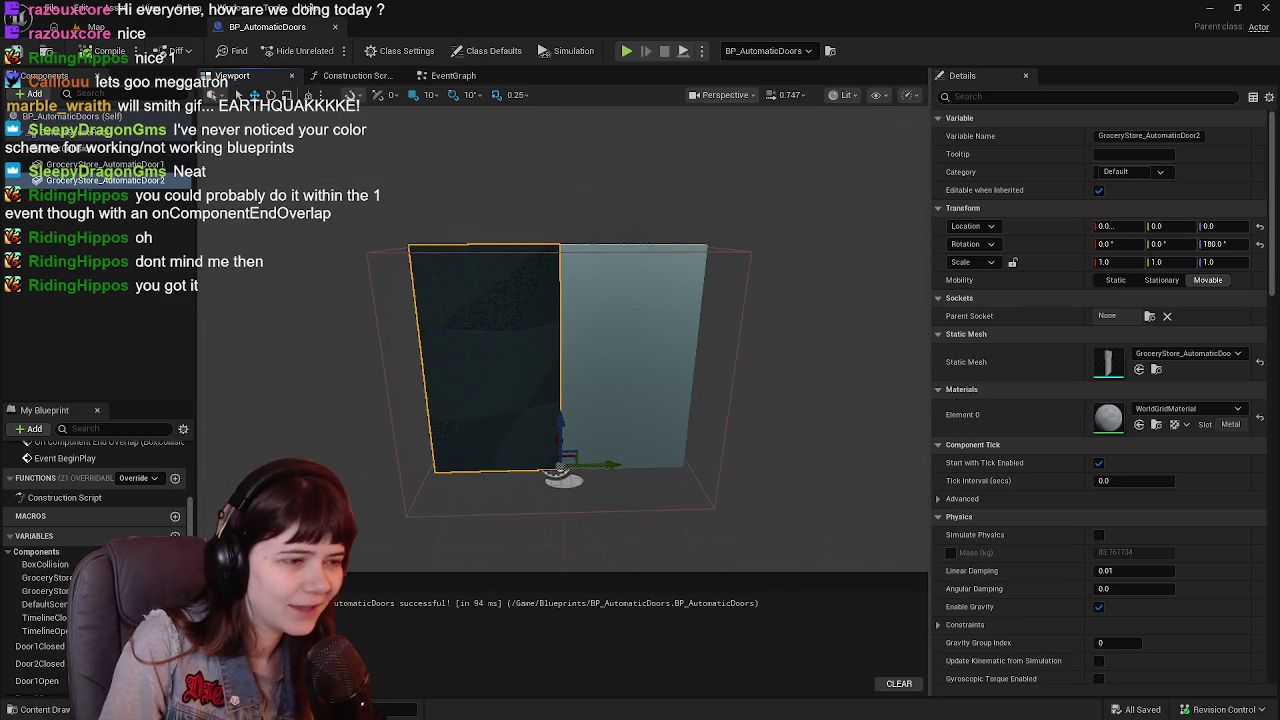
pyautogui.hotkey('ctrl', 'space')
pyautogui.moveTo(480, 545); pyautogui.dragTo(1010, 412)
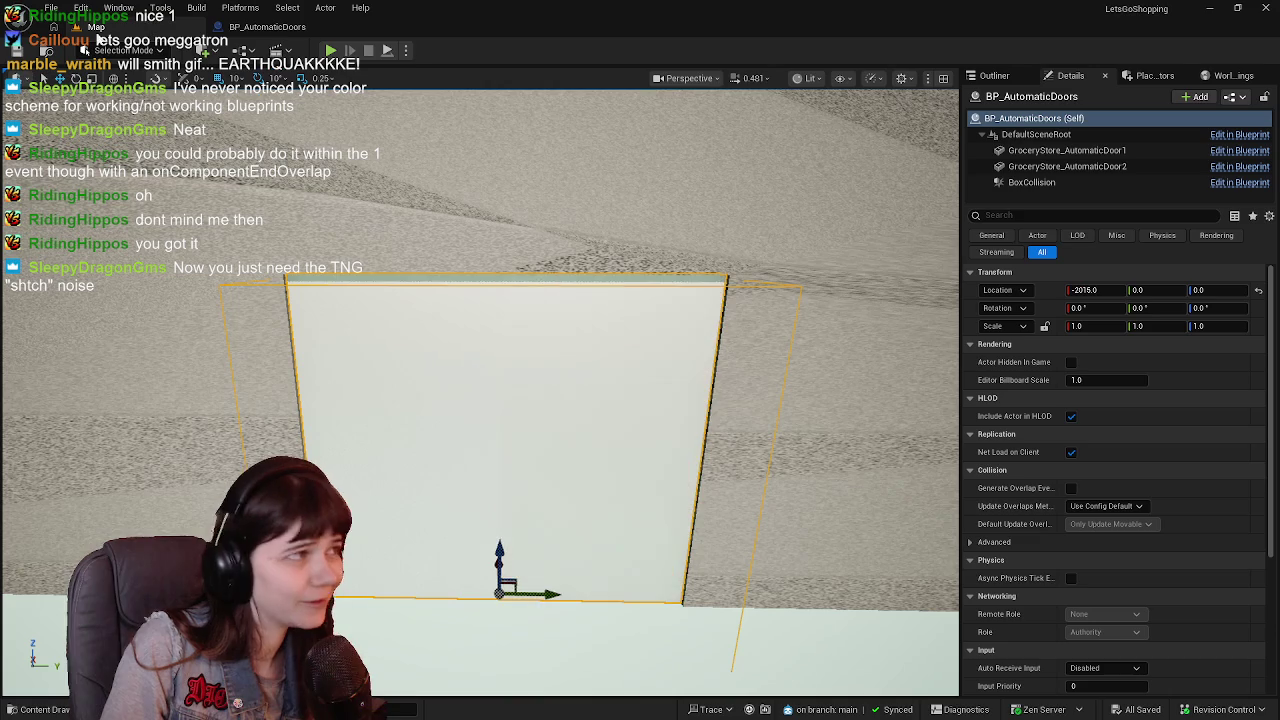
pyautogui.click(96, 27)
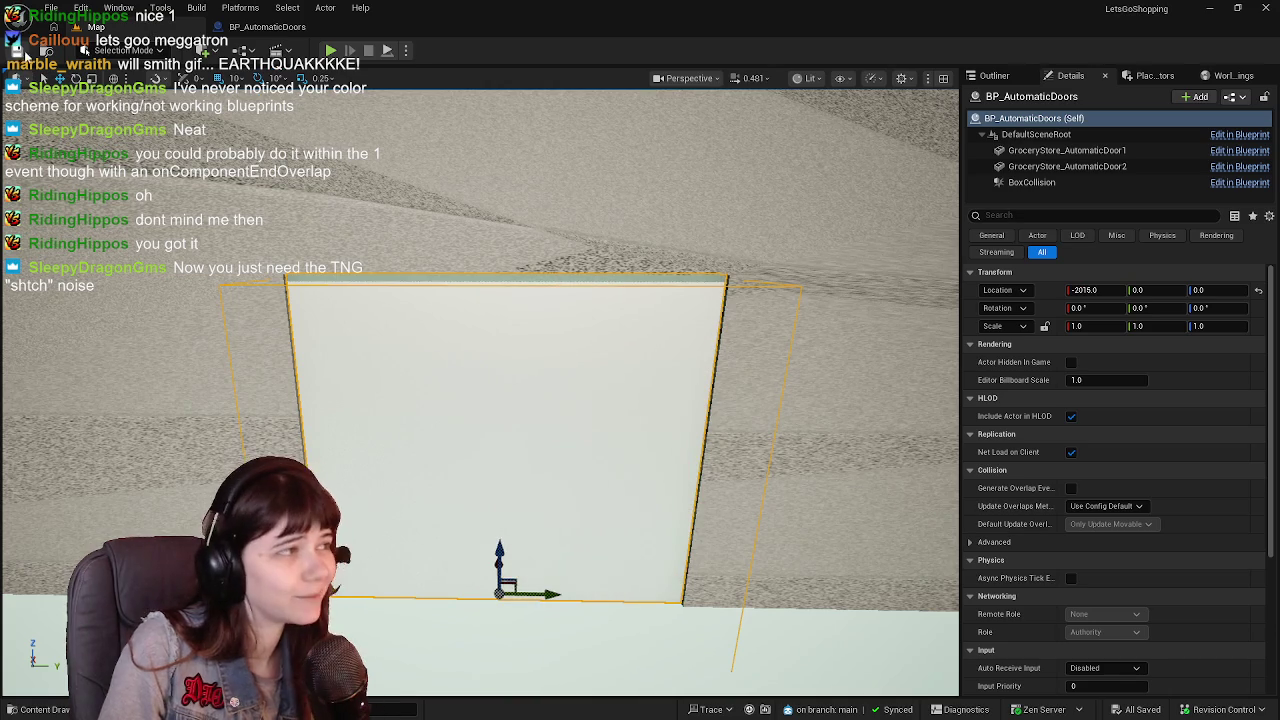
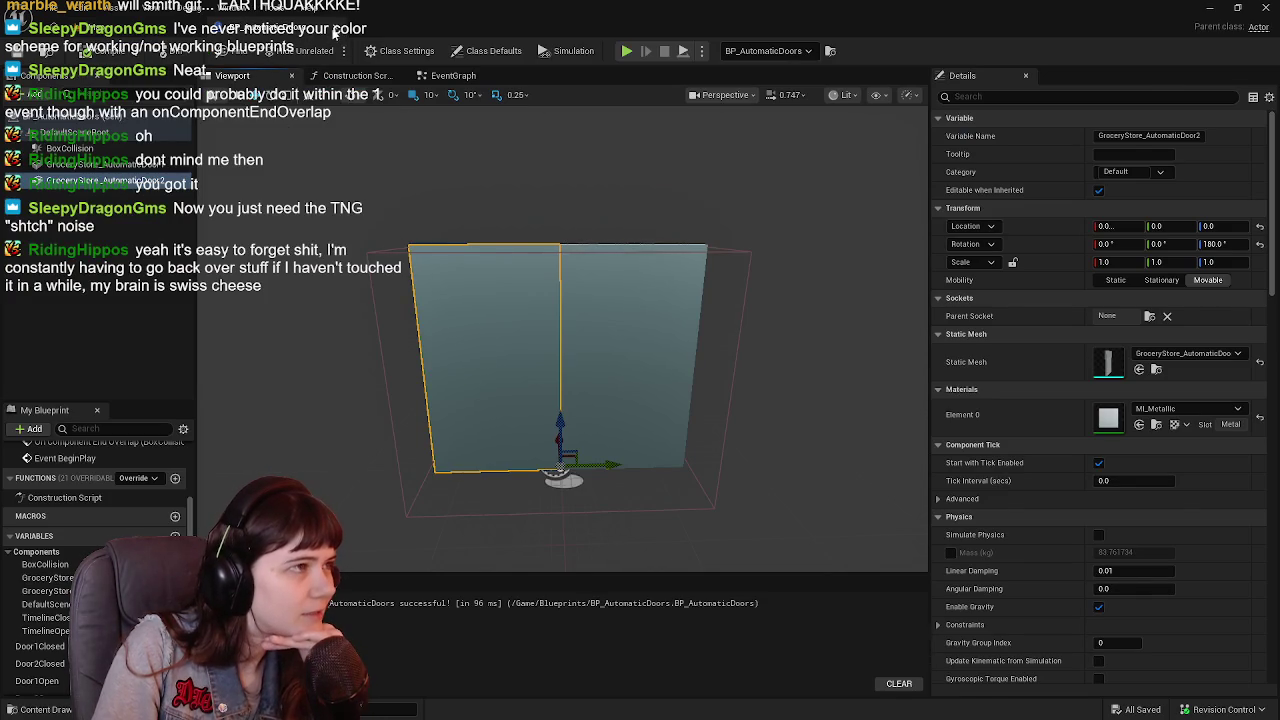
# Leave BP_AutomaticDoors for the level, fly into the store, and select the GroceryStore actor in the Outliner.
pyautogui.click(331, 36)
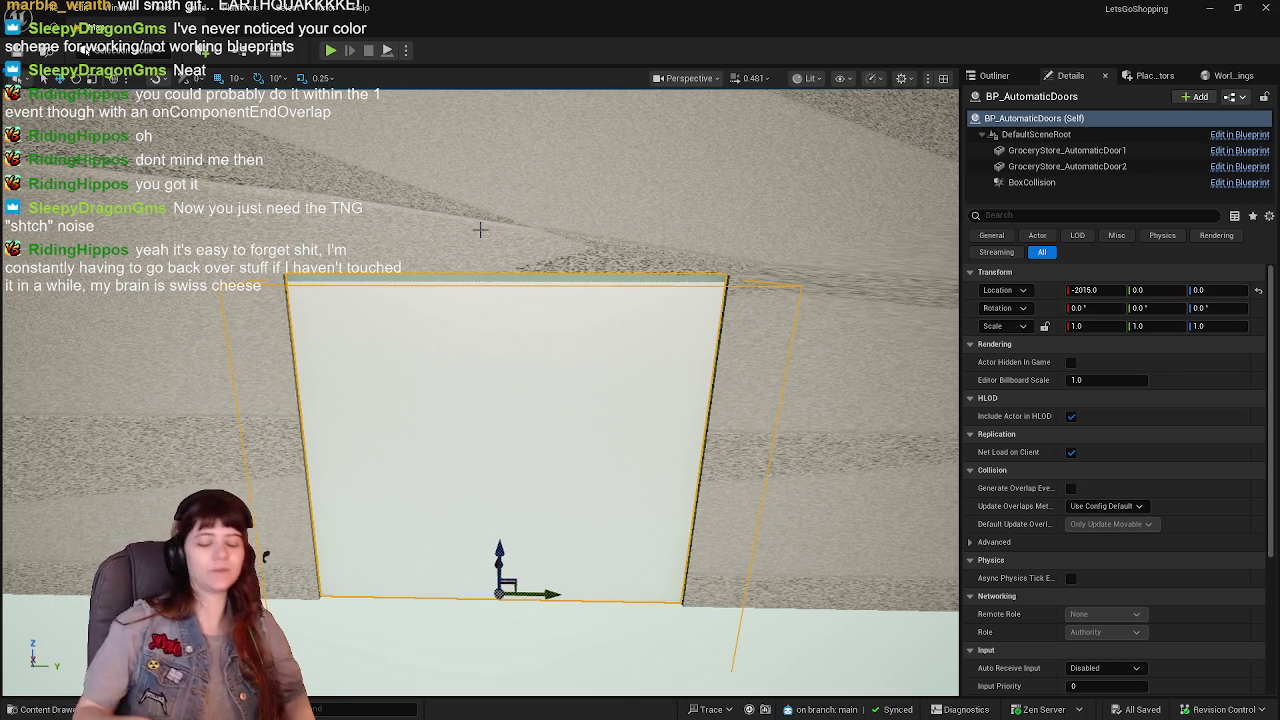
pyautogui.moveTo(526, 283)
pyautogui.mouseDown()
pyautogui.moveTo(470, 310)
pyautogui.moveTo(480, 305)
pyautogui.moveTo(490, 355)
pyautogui.moveTo(541, 283)
pyautogui.moveTo(500, 285)
pyautogui.moveTo(560, 278)
pyautogui.moveTo(515, 230)
pyautogui.moveTo(503, 190)
pyautogui.moveTo(560, 150)
pyautogui.moveTo(580, 170)
pyautogui.moveTo(330, 568)
pyautogui.moveTo(563, 650)
pyautogui.moveTo(745, 676)
pyautogui.mouseUp()
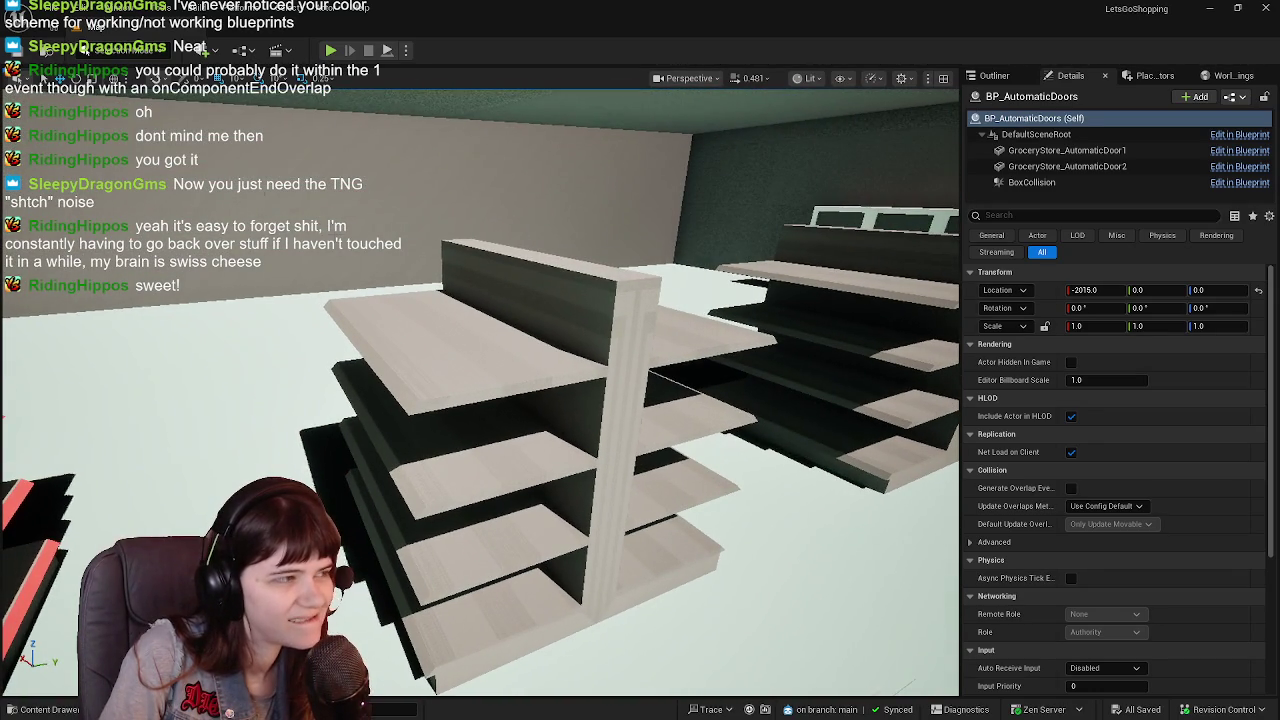
pyautogui.click(474, 312)
pyautogui.click(994, 75)
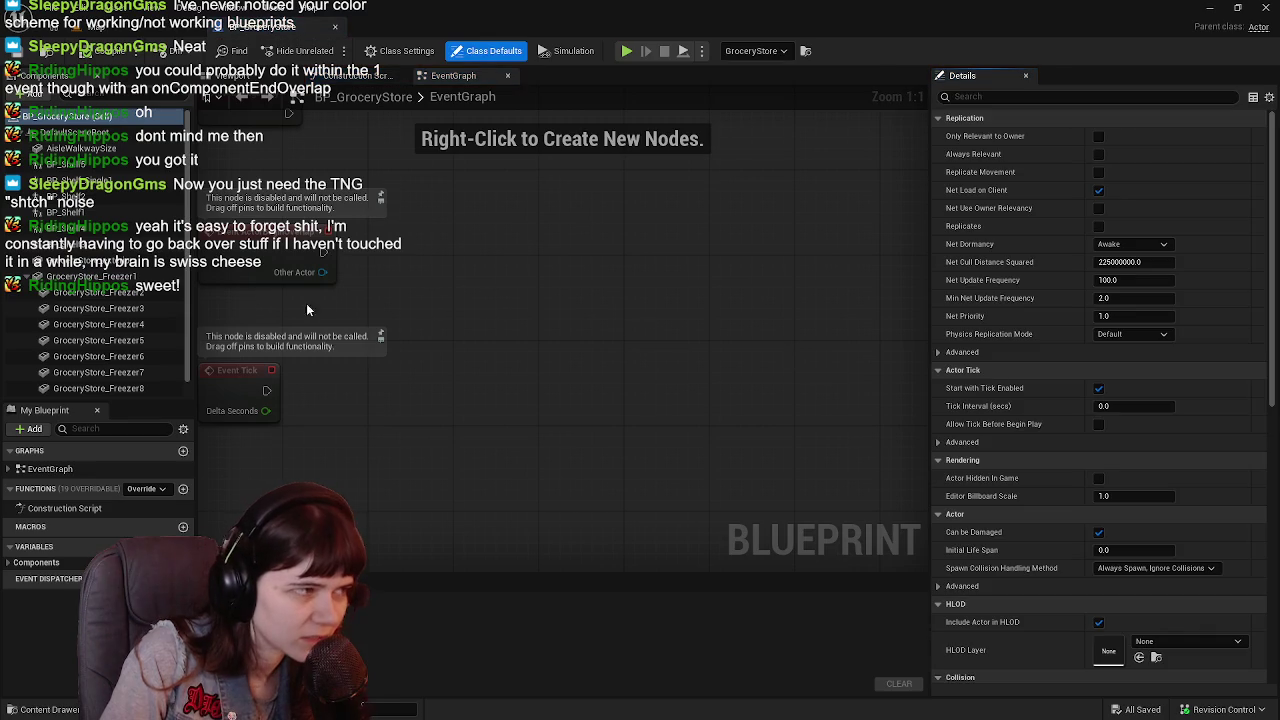
# Show the GroceryStore Blueprint's viewport preview and fly toward the shelf rows.
pyautogui.click(255, 76)
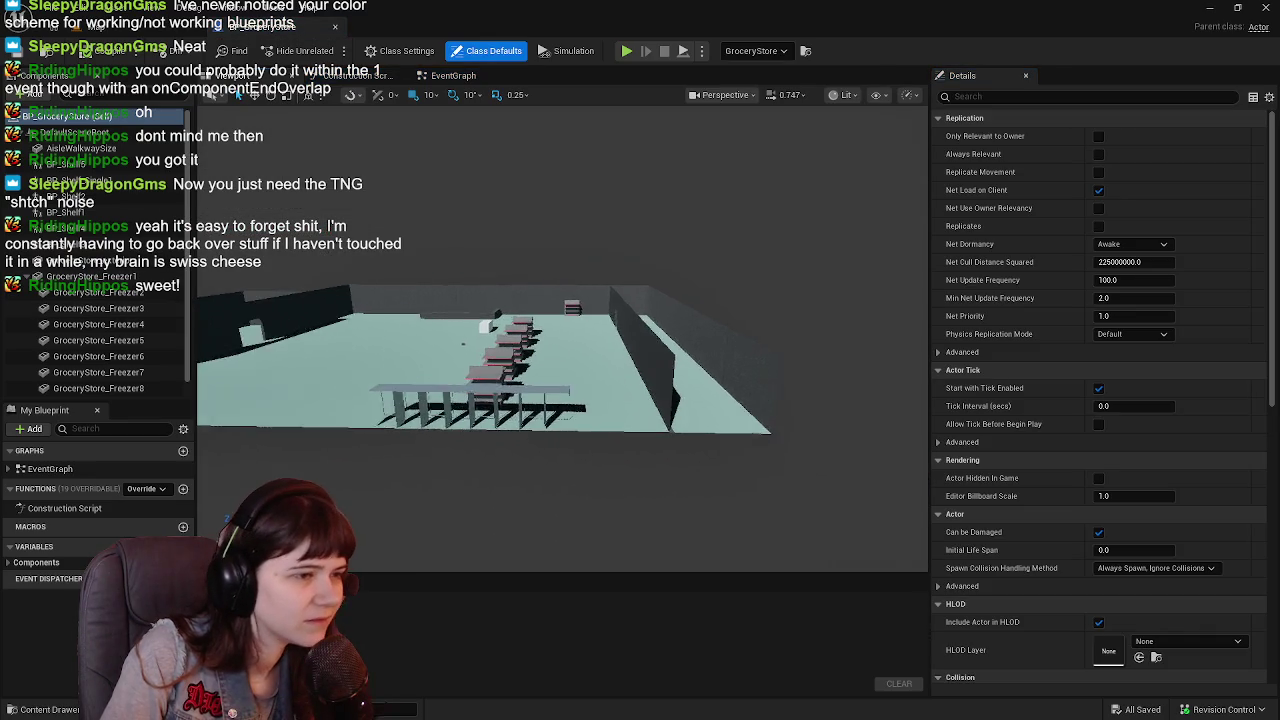
pyautogui.press('w')
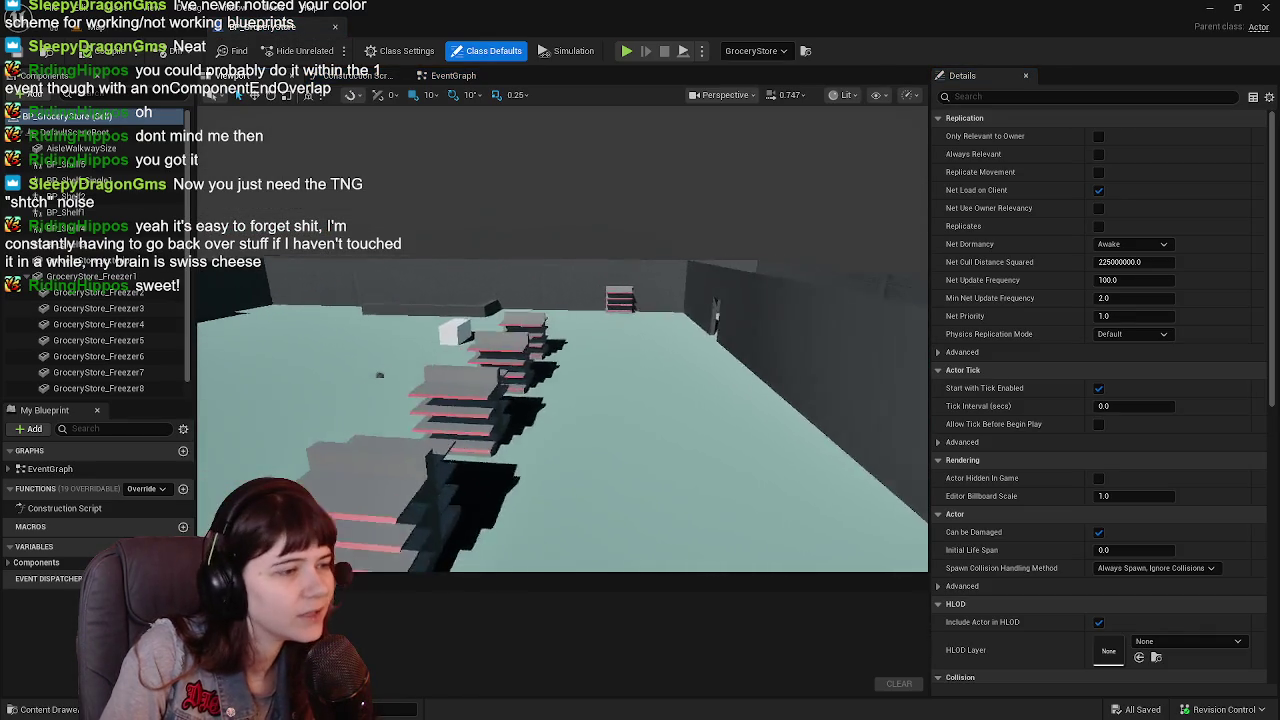
pyautogui.press('w')
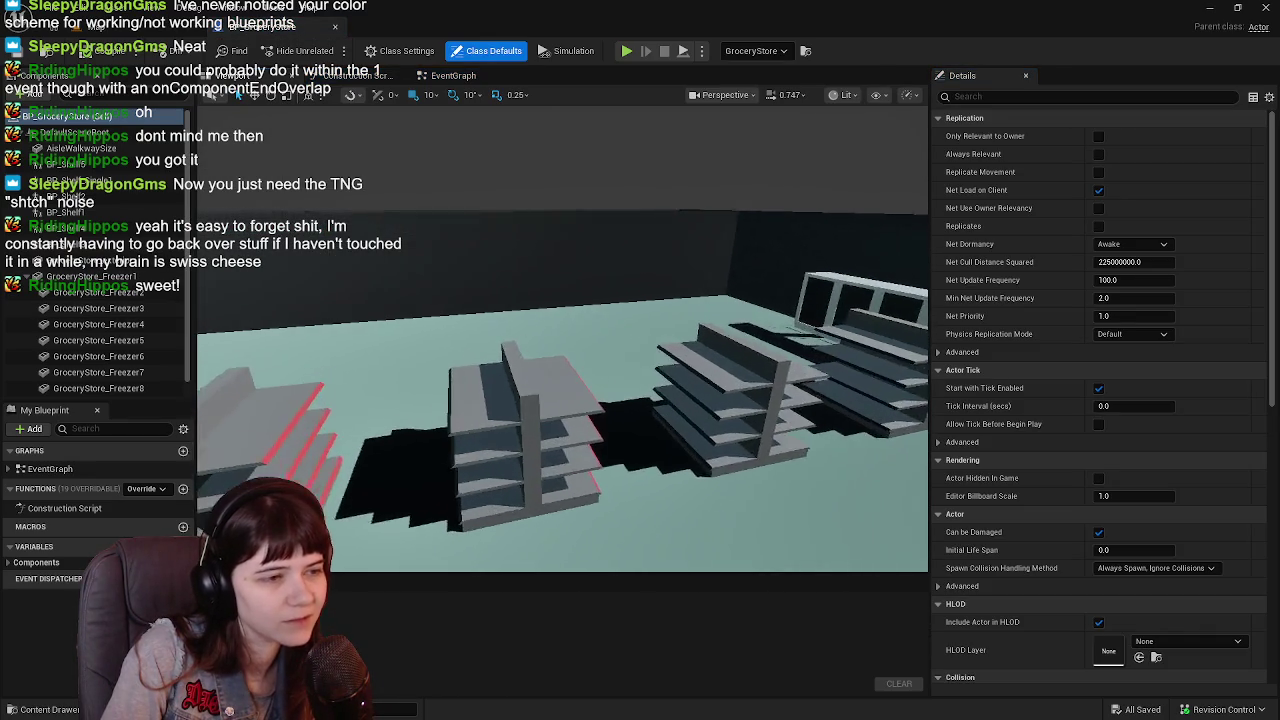
# Look over the shelves in the level, then select BP_Shelf3 in the GroceryStore Blueprint preview.
pyautogui.click(100, 27)
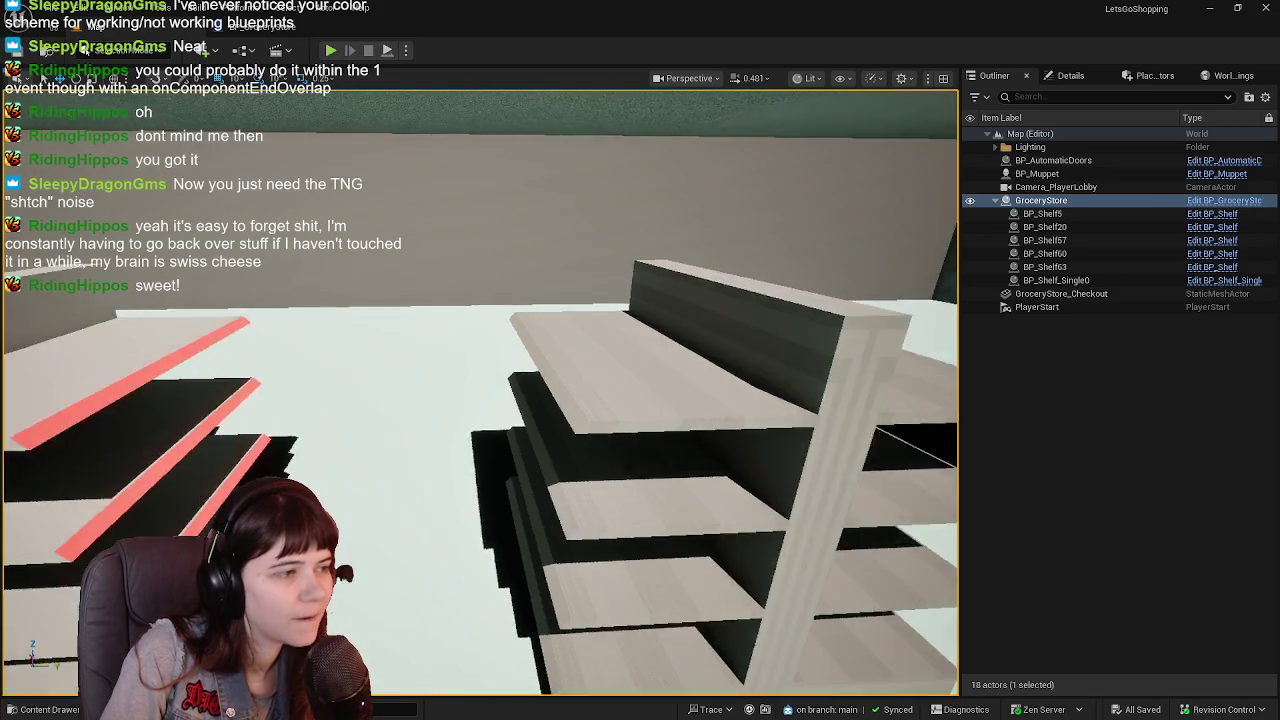
pyautogui.press('w')
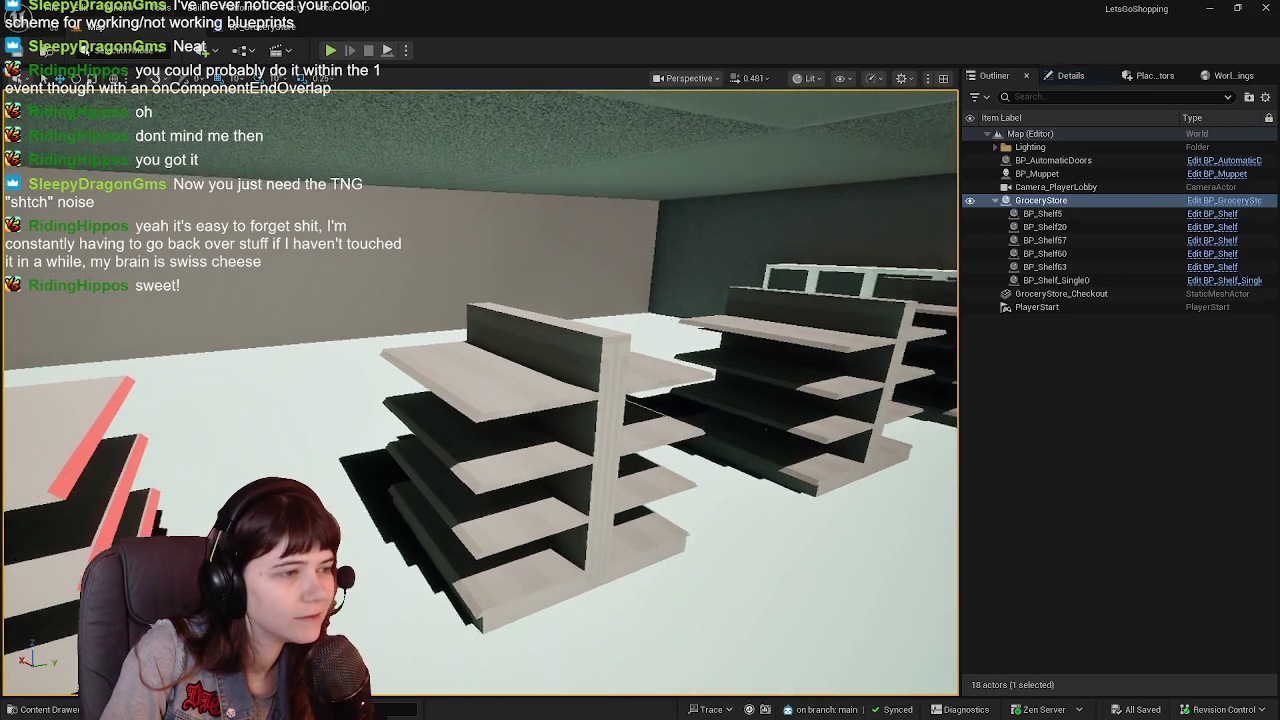
pyautogui.click(1080, 76)
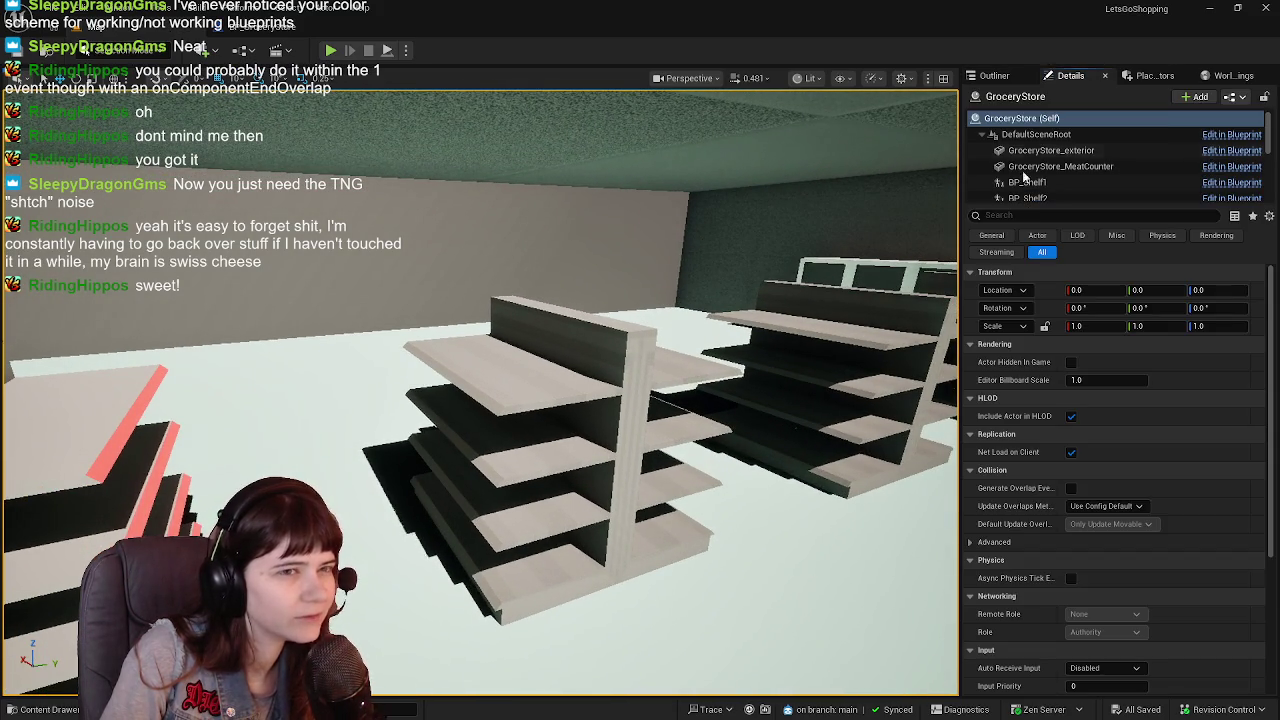
pyautogui.press('w')
pyautogui.press('s')
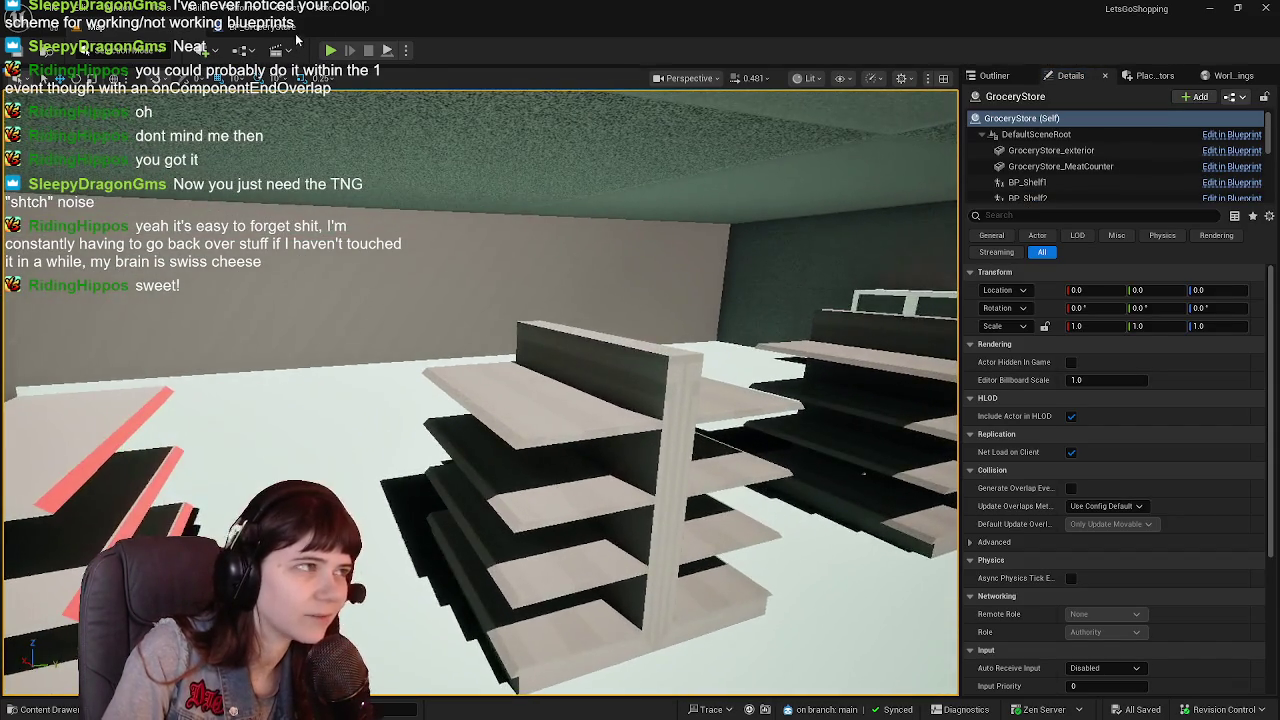
pyautogui.click(270, 26)
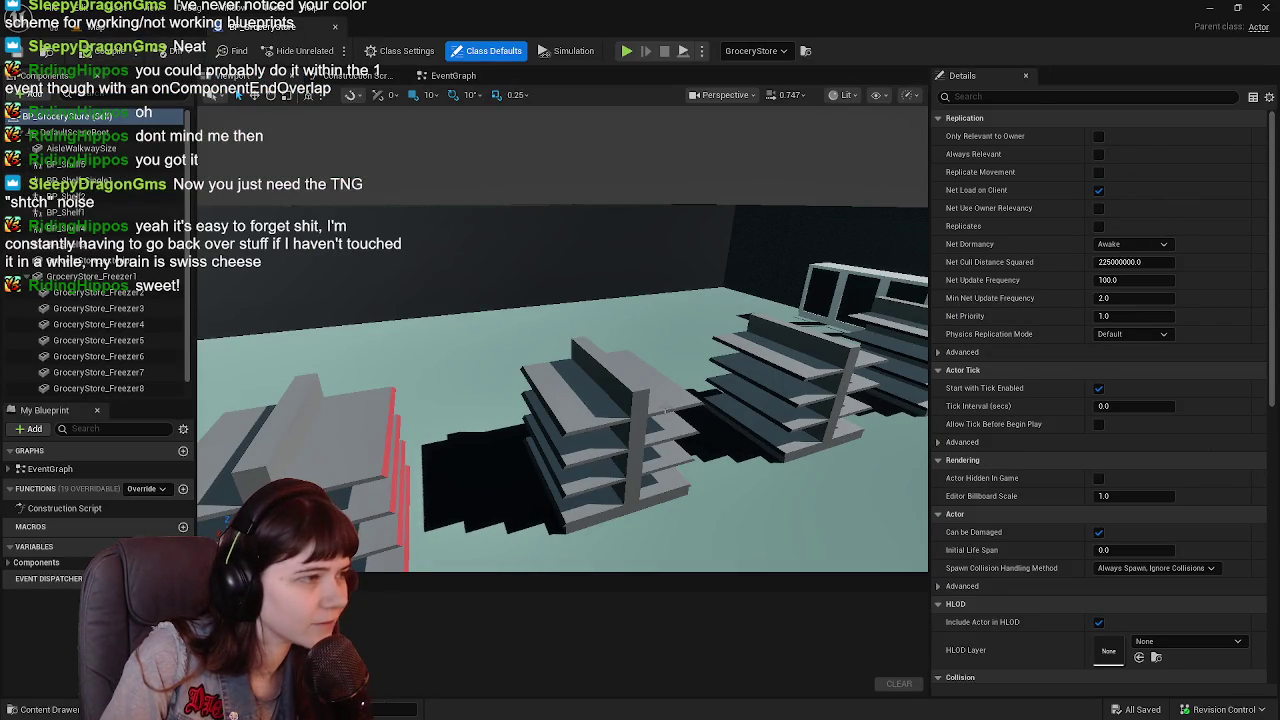
pyautogui.click(605, 440)
# Focus on BP_Shelf3, try BP_Shelf_Single as its Child Actor Class, then restore BP_Shelf.
pyautogui.press('f')
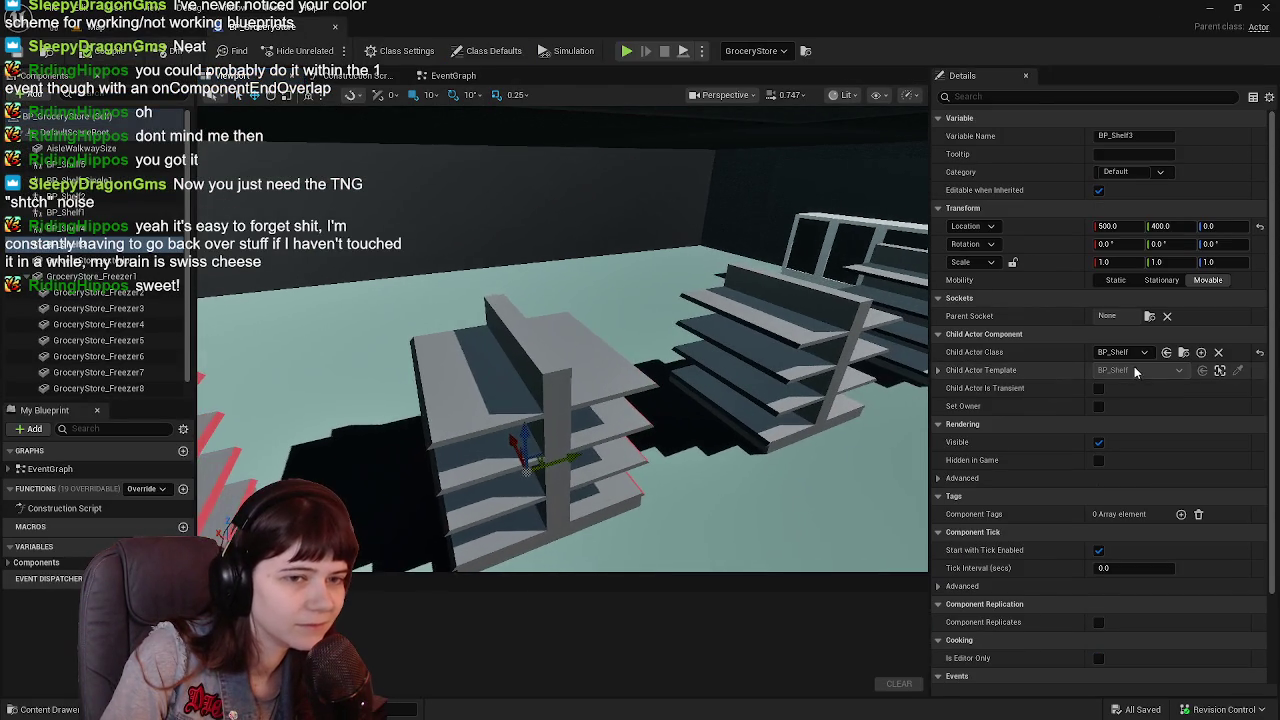
pyautogui.click(1183, 356)
pyautogui.scroll(-2, 1045, 270)
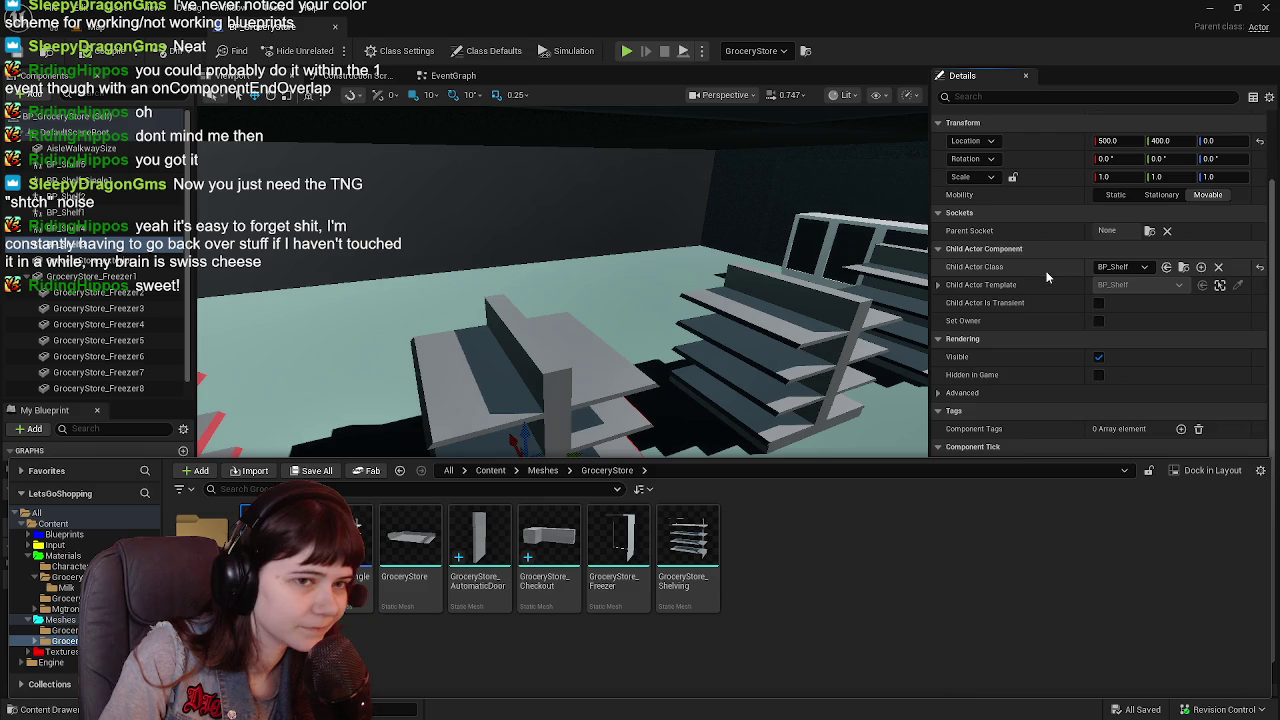
pyautogui.moveTo(340, 560)
pyautogui.mouseDown()
pyautogui.moveTo(800, 350)
pyautogui.moveTo(1125, 246)
pyautogui.mouseUp()
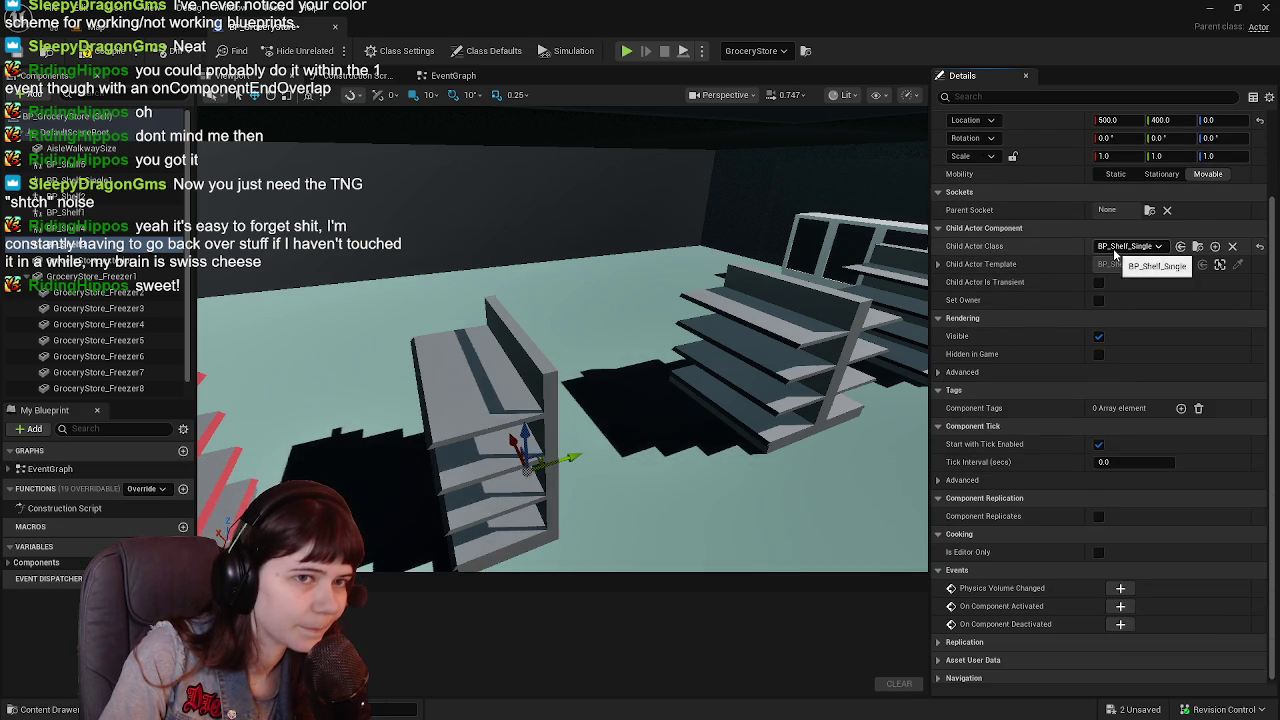
pyautogui.hotkey('ctrl', 'space')
pyautogui.click(1128, 246)
pyautogui.click(1150, 276)
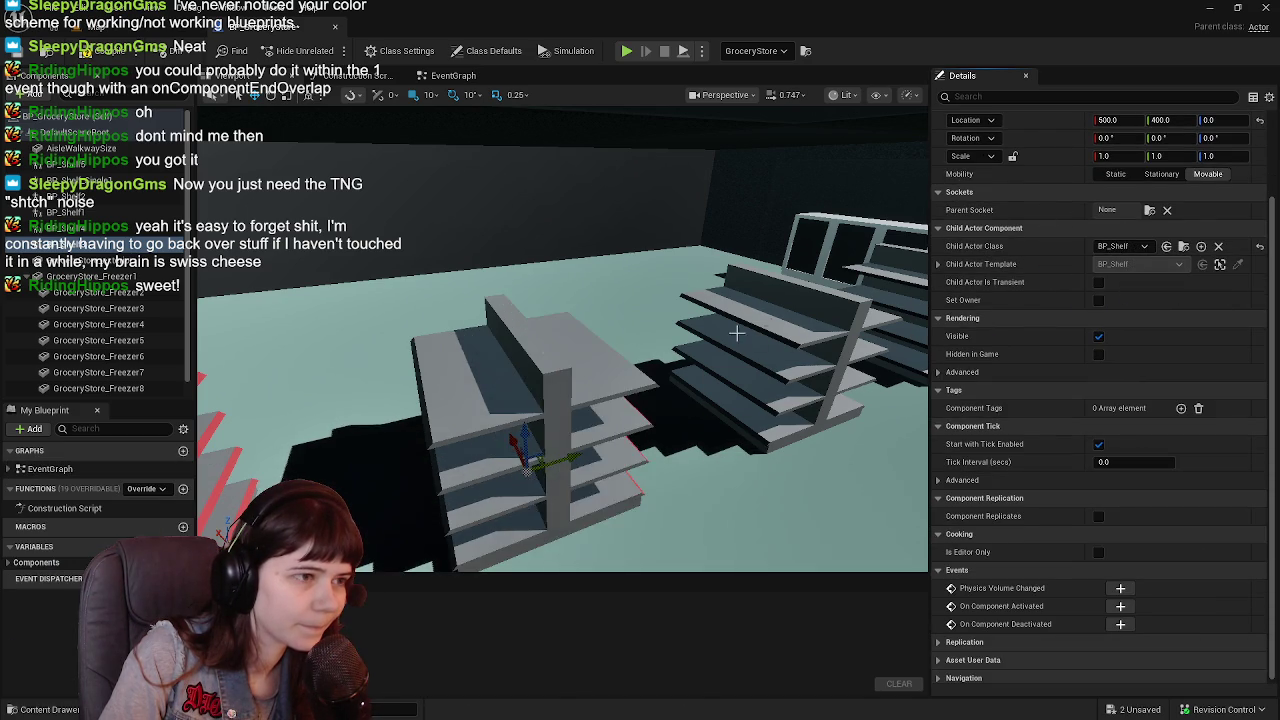
# Switch the Y 800 shelf to BP_Shelf_Single, then back to double BP_Shelf.
pyautogui.moveTo(565, 505); pyautogui.dragTo(673, 379)
pyautogui.hotkey('ctrl', 'space')
pyautogui.click(1128, 246)
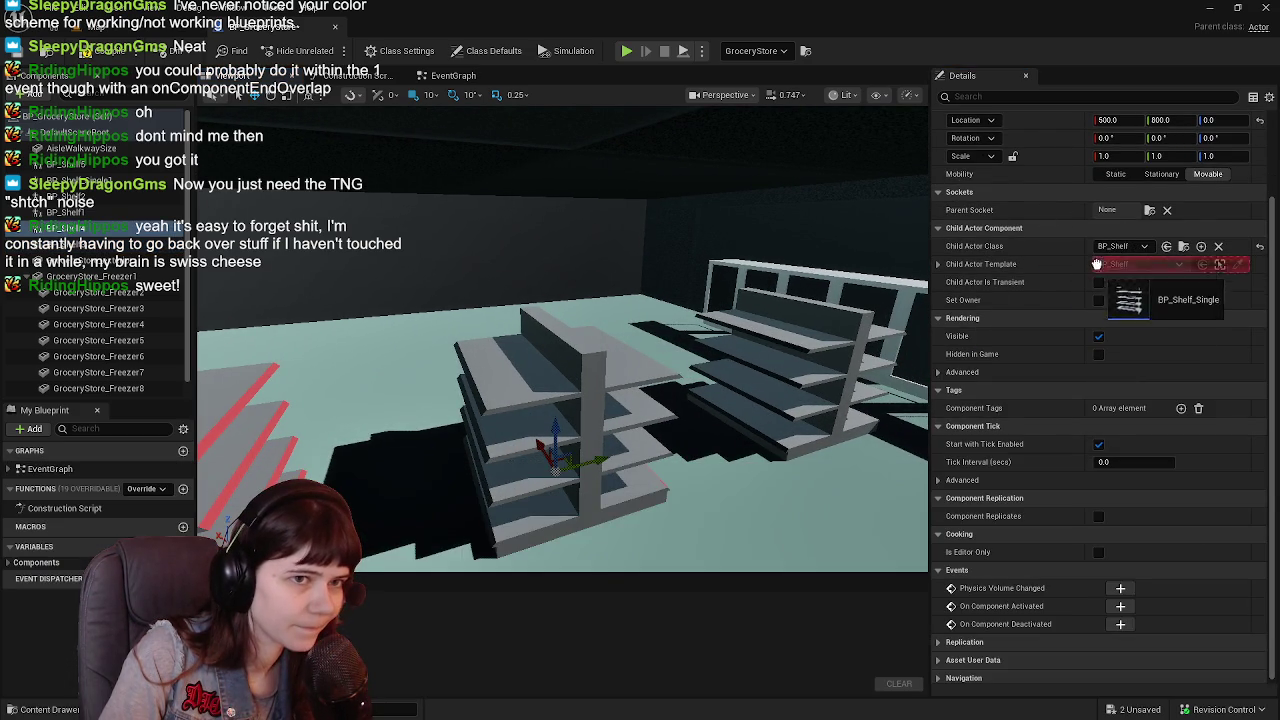
pyautogui.click(1180, 278)
pyautogui.press('w')
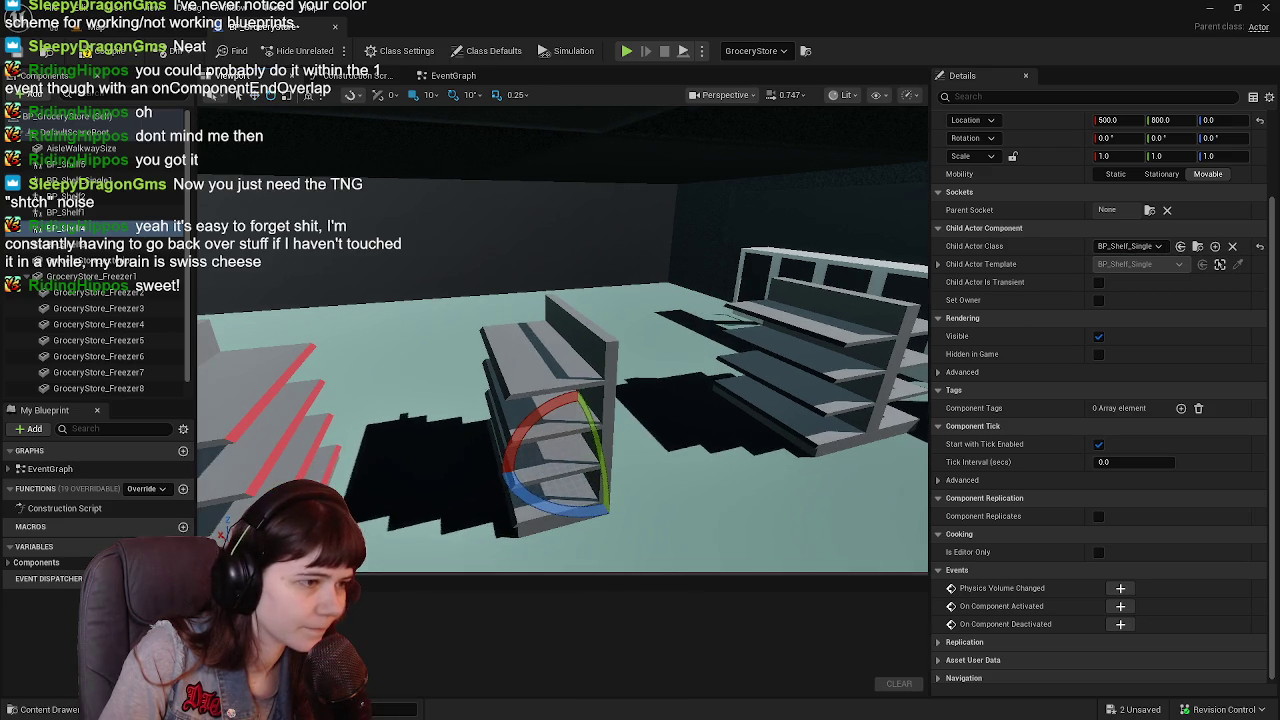
pyautogui.hotkey('ctrl', 'space')
pyautogui.moveTo(688, 680); pyautogui.dragTo(886, 299)
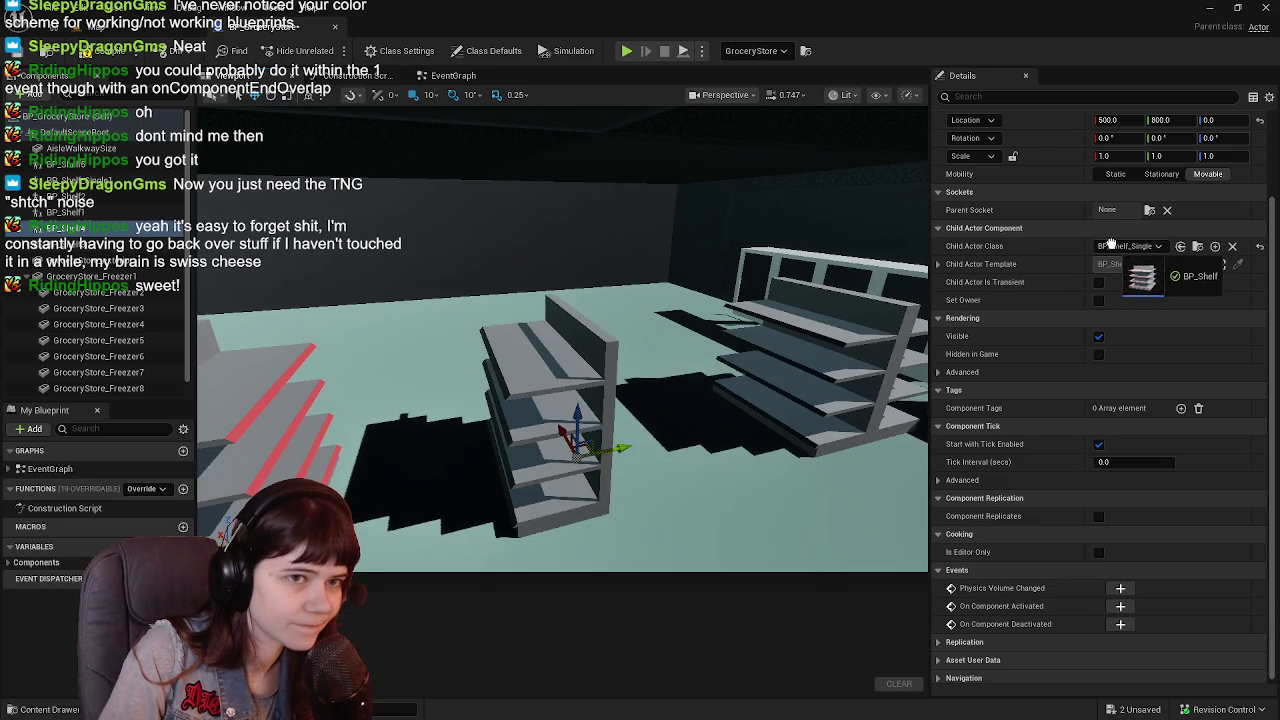
# Swap the Y 1200 shelf between BP_Shelf_Single and BP_Shelf, then return to the level.
pyautogui.click(623, 367)
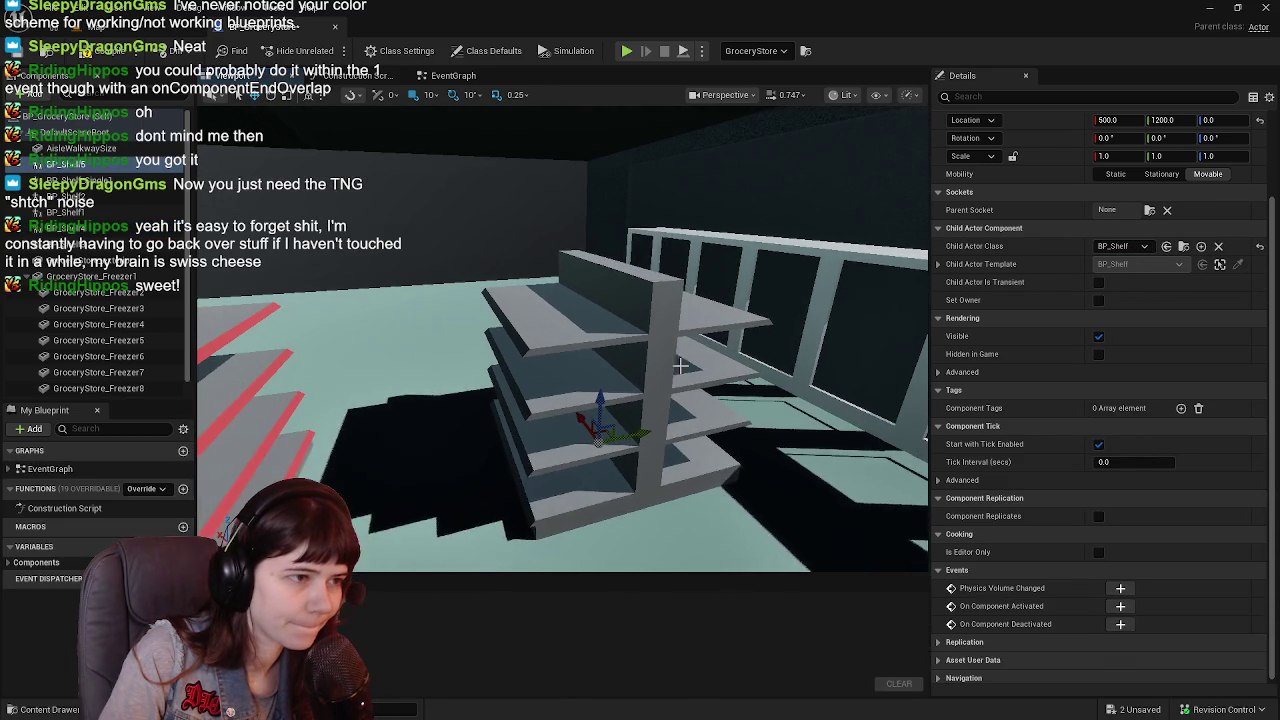
pyautogui.hotkey('ctrl', 'space')
pyautogui.moveTo(414, 545); pyautogui.dragTo(1103, 280)
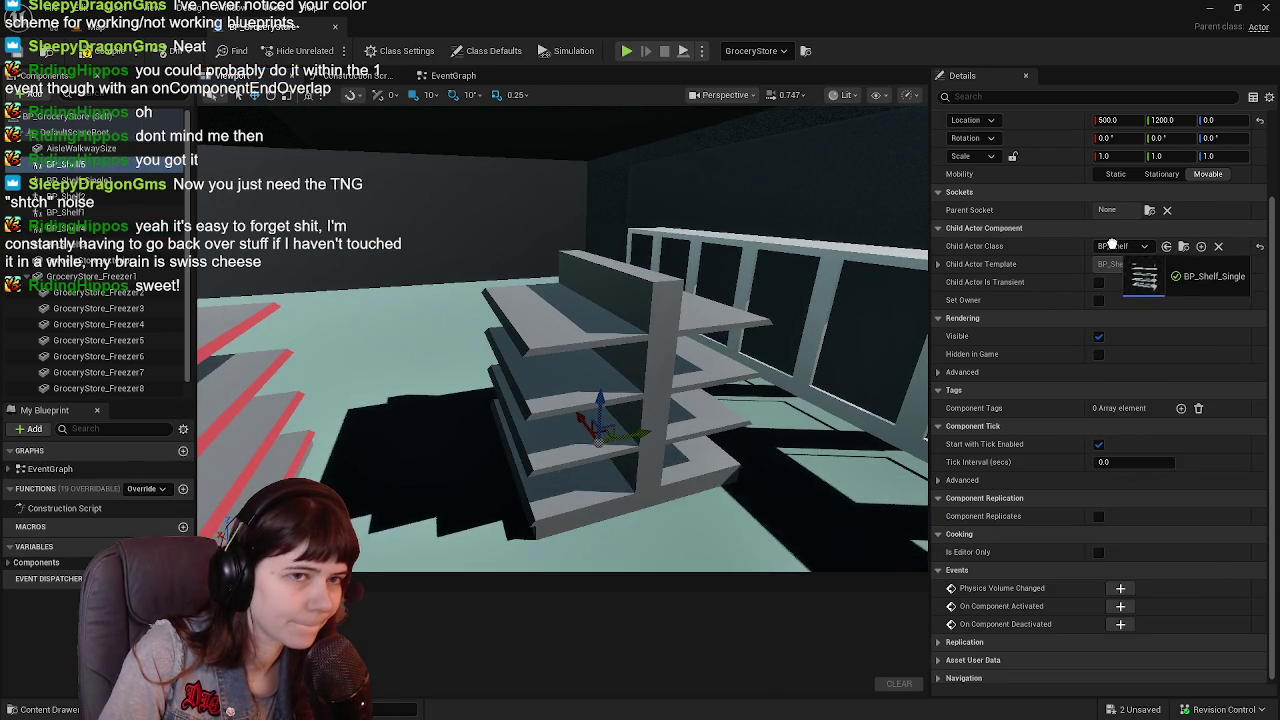
pyautogui.hotkey('ctrl', 'space')
pyautogui.moveTo(350, 630); pyautogui.dragTo(646, 347)
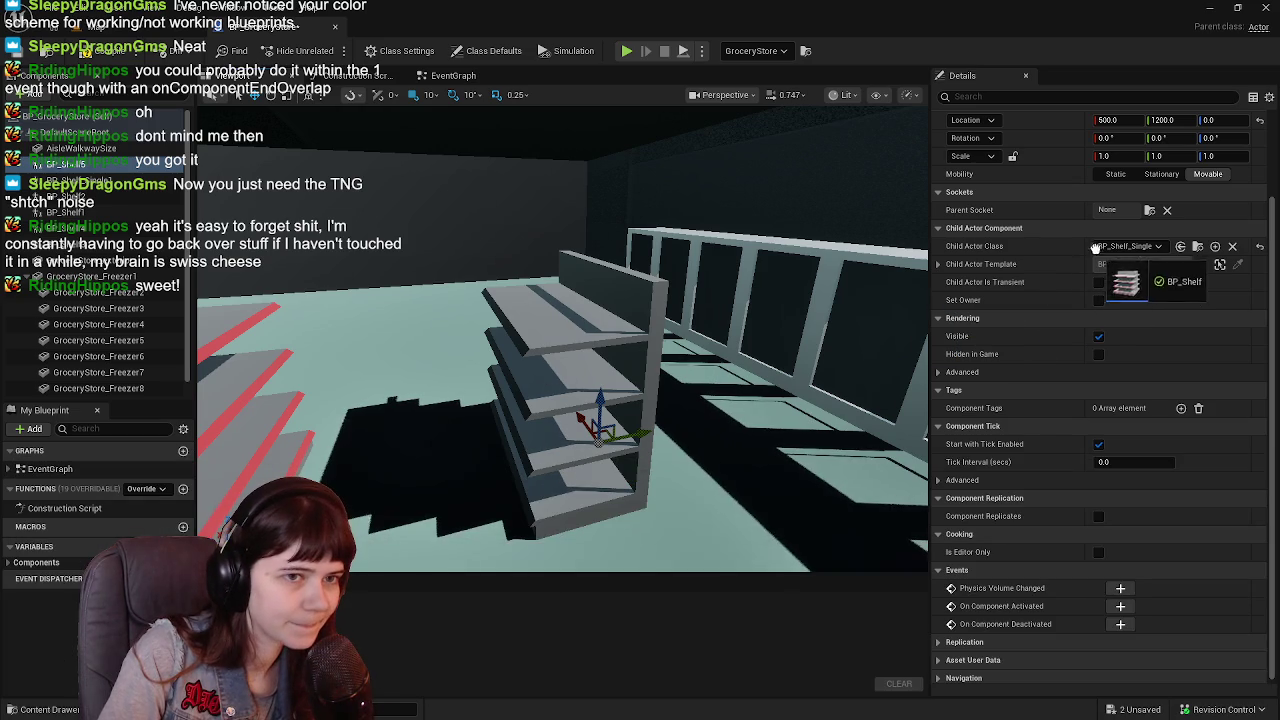
pyautogui.click(120, 25)
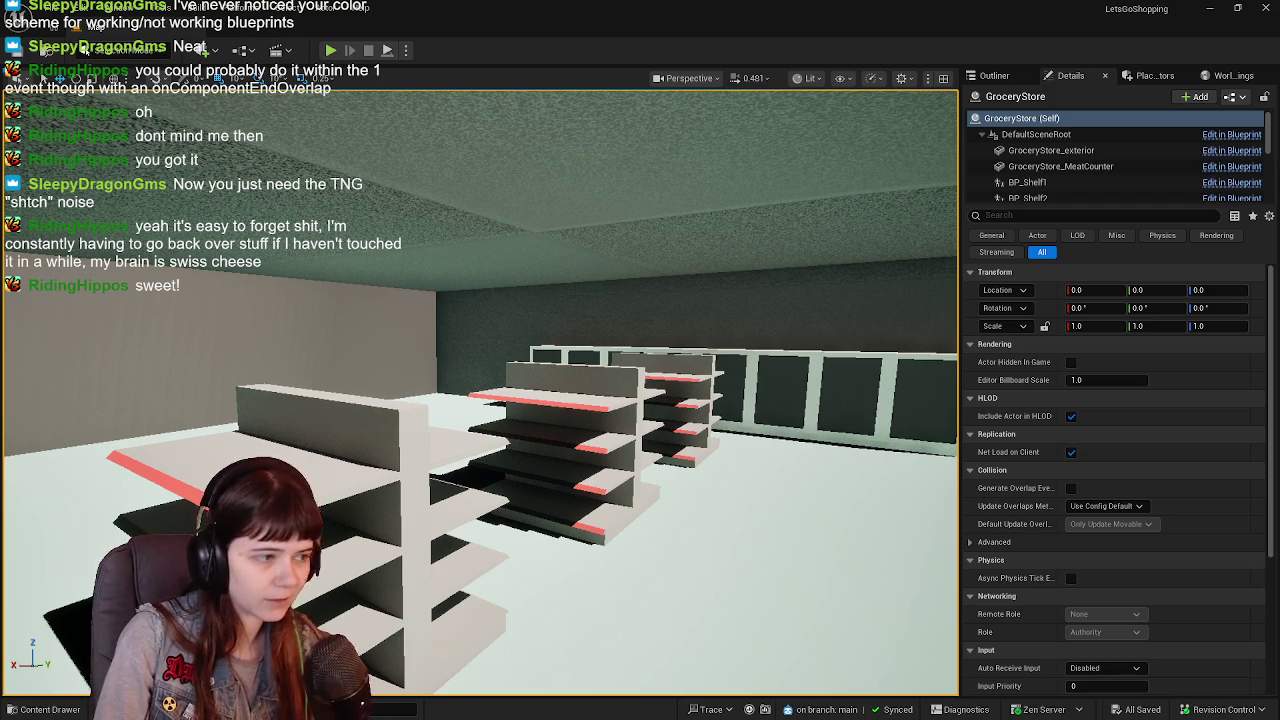
# Select Camera_PlayerLobby on the back wall and shift it along the wall to -2026, 5, 140.
pyautogui.press('w')
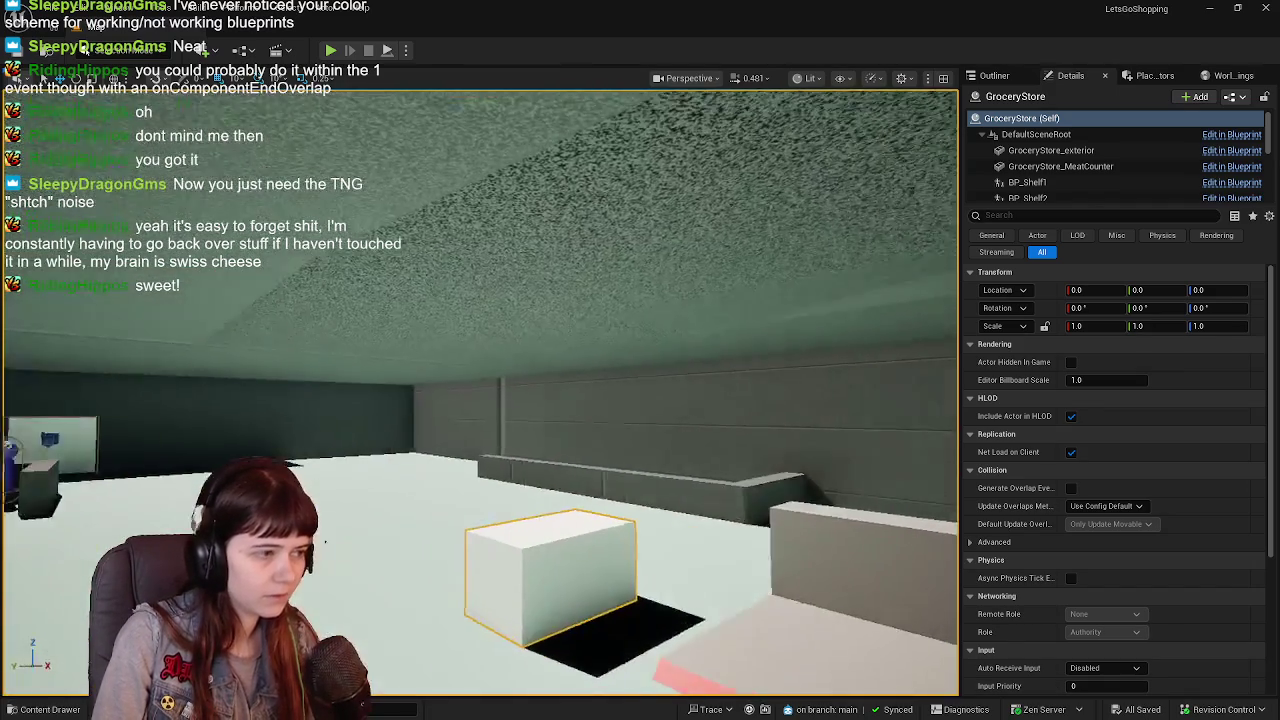
pyautogui.moveTo(325, 541)
pyautogui.mouseDown()
pyautogui.moveTo(517, 337)
pyautogui.moveTo(243, 347)
pyautogui.moveTo(313, 562)
pyautogui.mouseUp()
pyautogui.moveTo(548, 559); pyautogui.dragTo(554, 552)
pyautogui.click(440, 400)
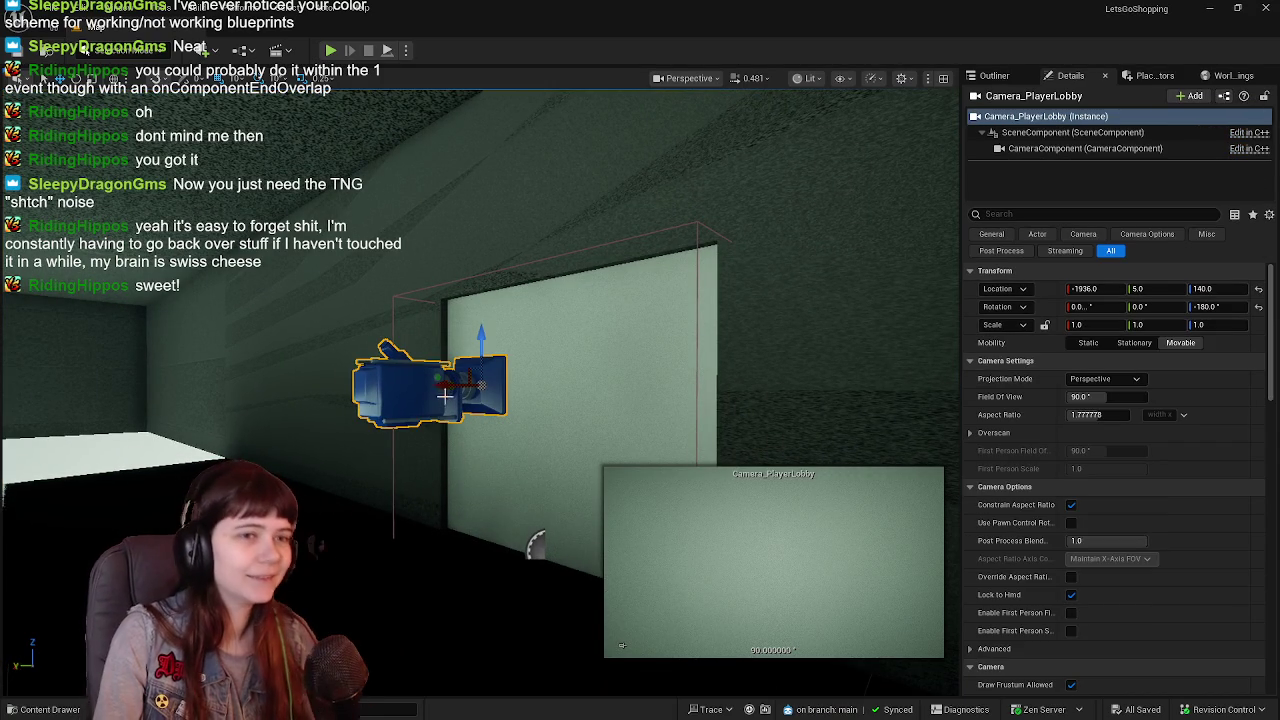
pyautogui.click(994, 75)
pyautogui.moveTo(550, 555); pyautogui.dragTo(556, 546)
pyautogui.scroll(1, 655, 363)
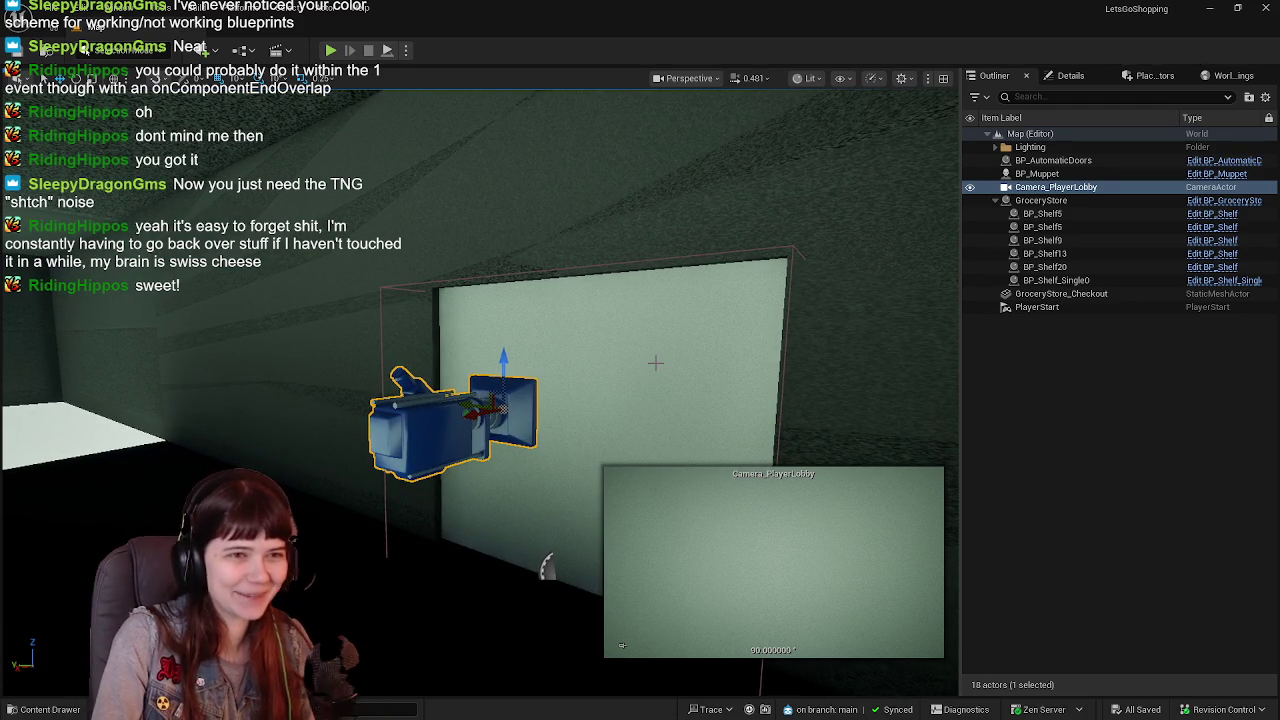
pyautogui.moveTo(709, 358)
pyautogui.mouseDown()
pyautogui.moveTo(474, 366)
pyautogui.moveTo(538, 374)
pyautogui.mouseUp()
pyautogui.click(1070, 76)
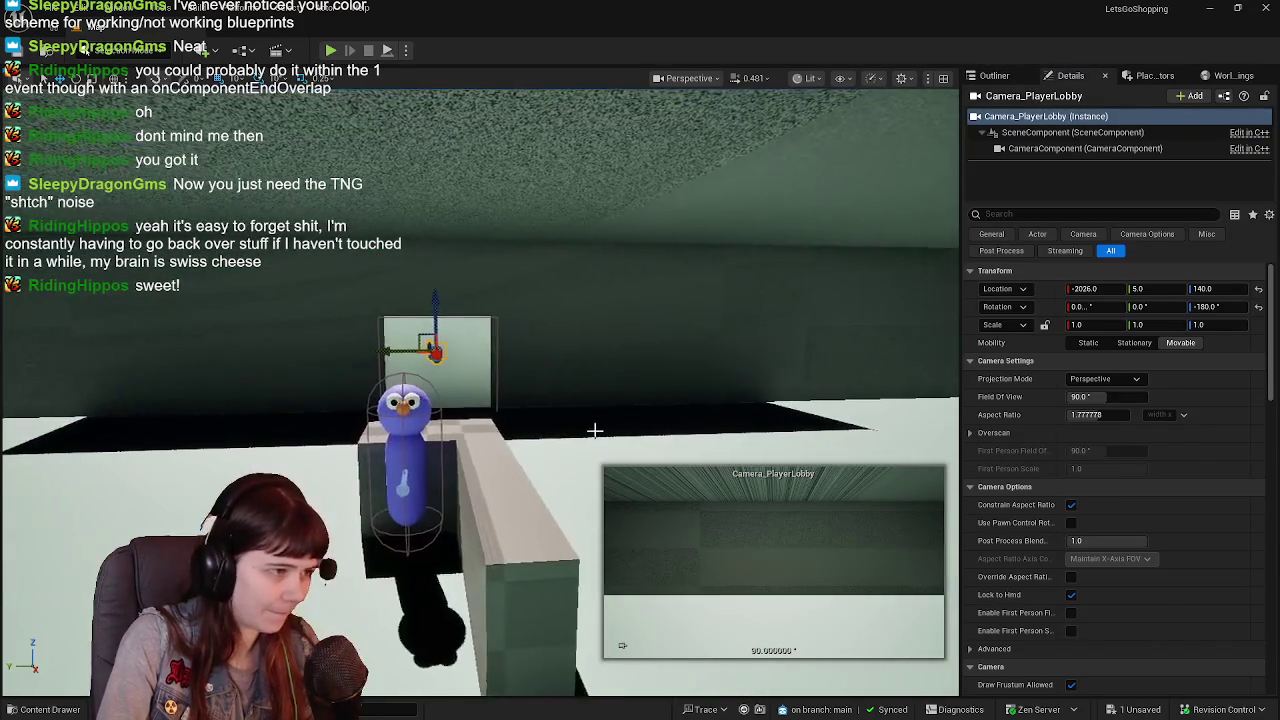
# Select BP_Muppet and duplicate it as BP_Muppet2 with Ctrl+D.
pyautogui.click(400, 390)
pyautogui.press('f')
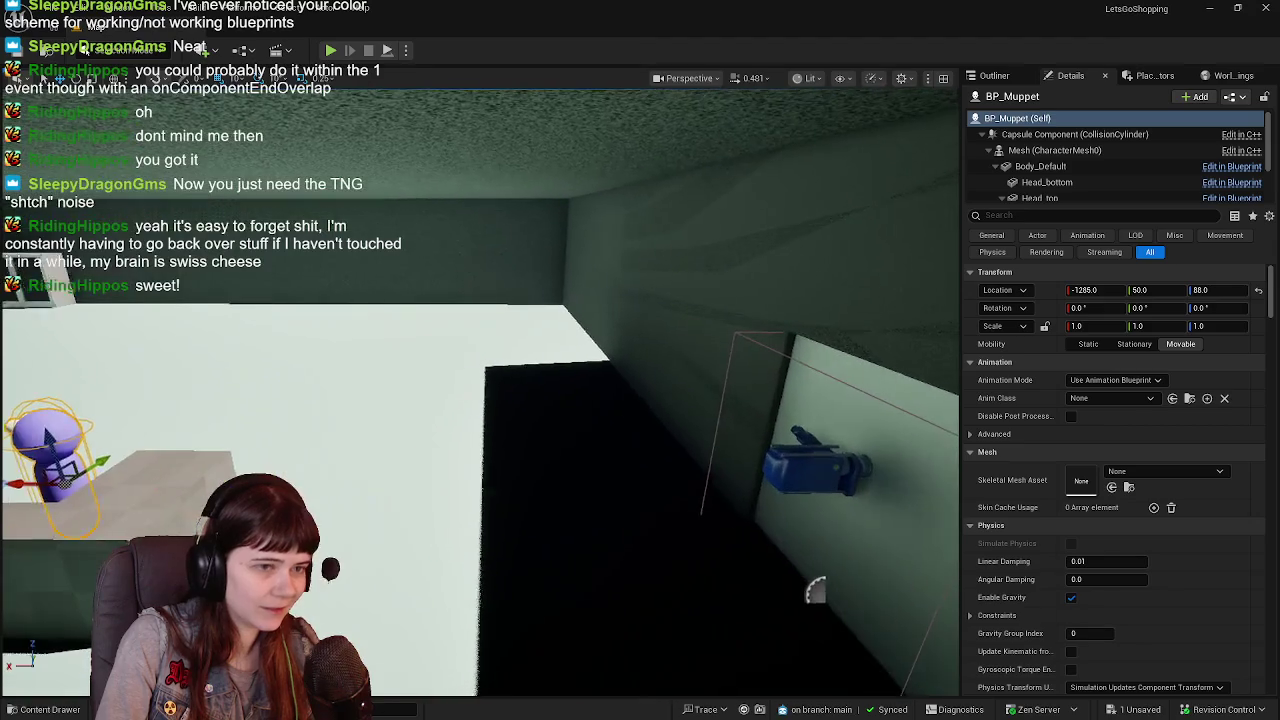
pyautogui.click(994, 75)
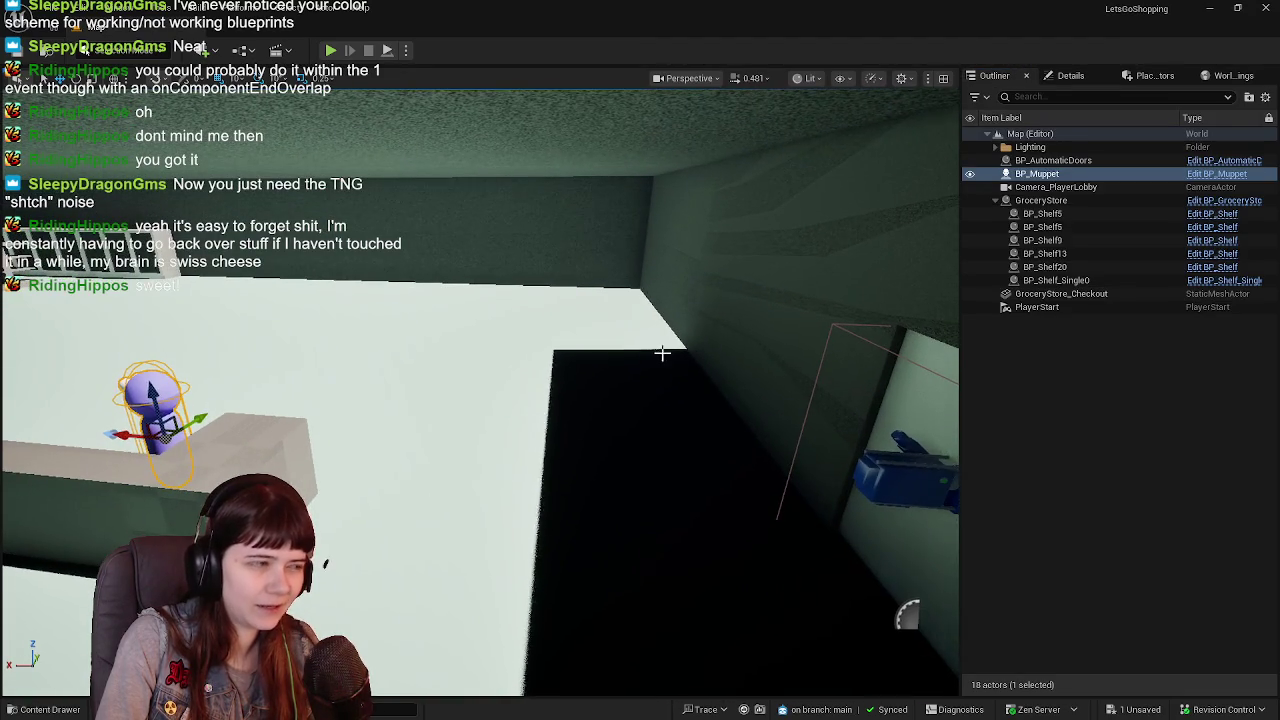
pyautogui.hotkey('ctrl', 'd')
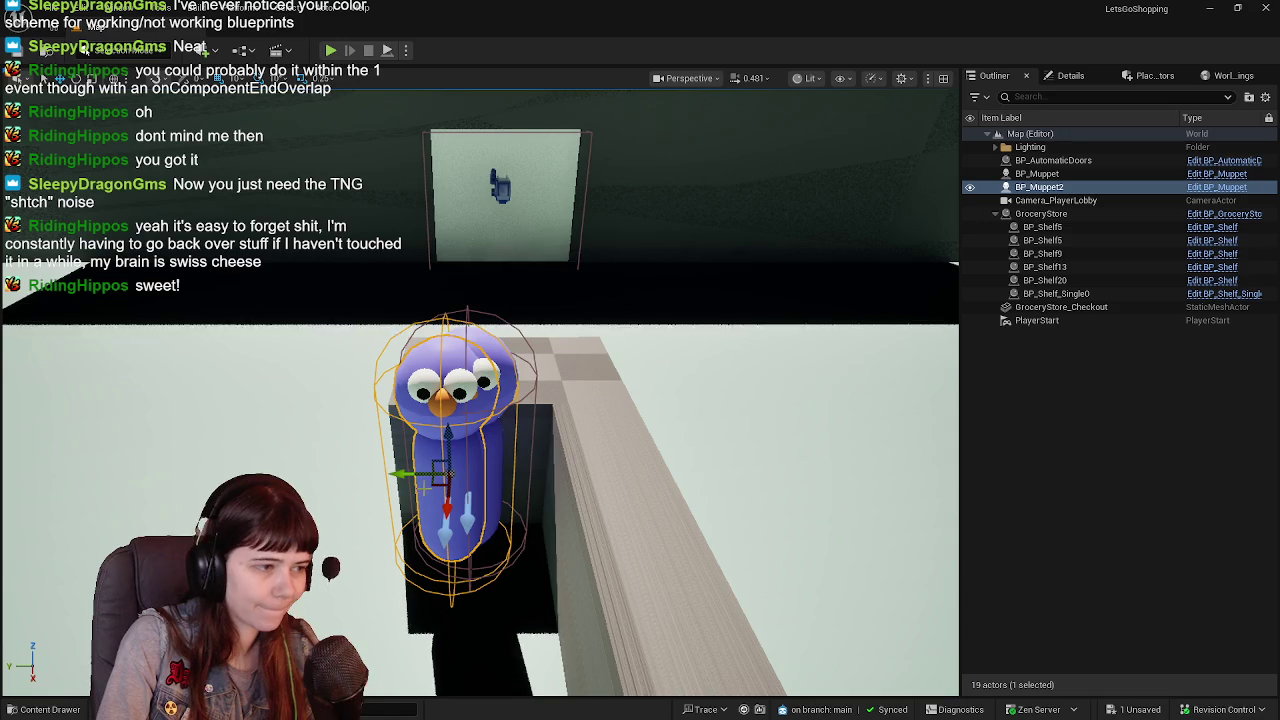
# Move BP_Muppet2 off the counter to X -2500, beside the PlayerStart.
pyautogui.moveTo(433, 484); pyautogui.dragTo(445, 477)
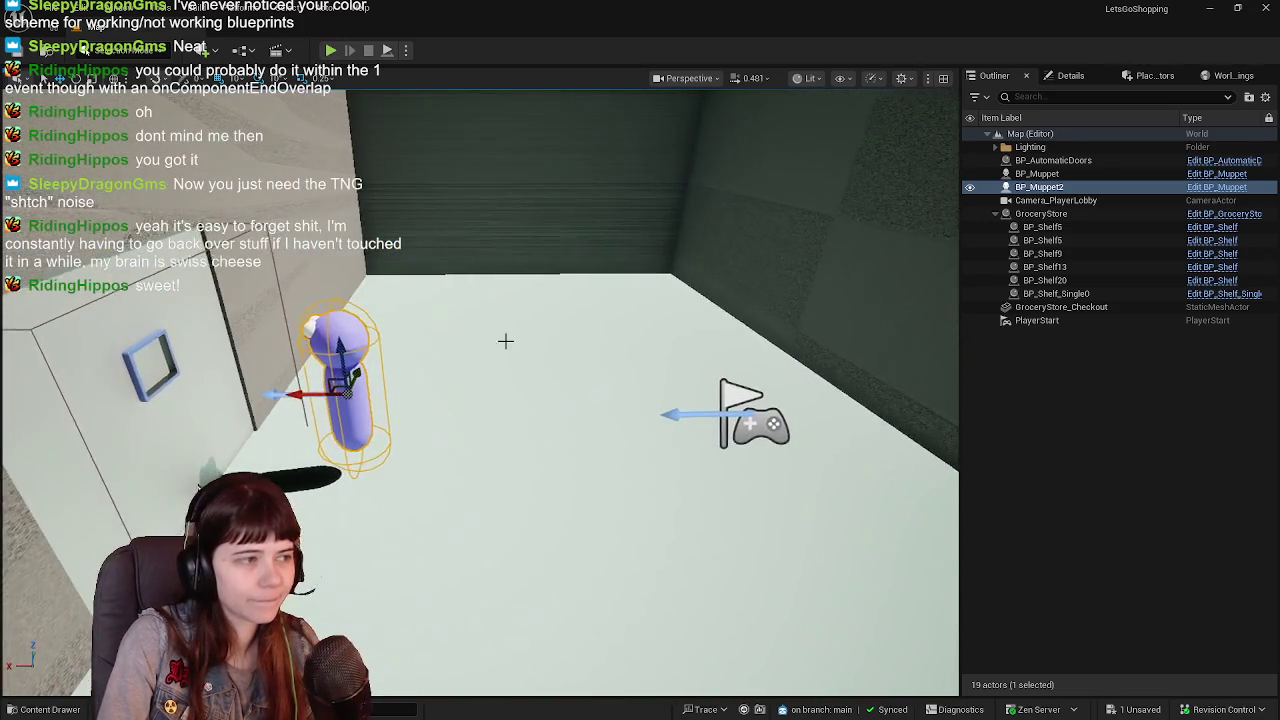
pyautogui.moveTo(297, 398)
pyautogui.mouseDown()
pyautogui.moveTo(530, 410)
pyautogui.moveTo(657, 395)
pyautogui.mouseUp()
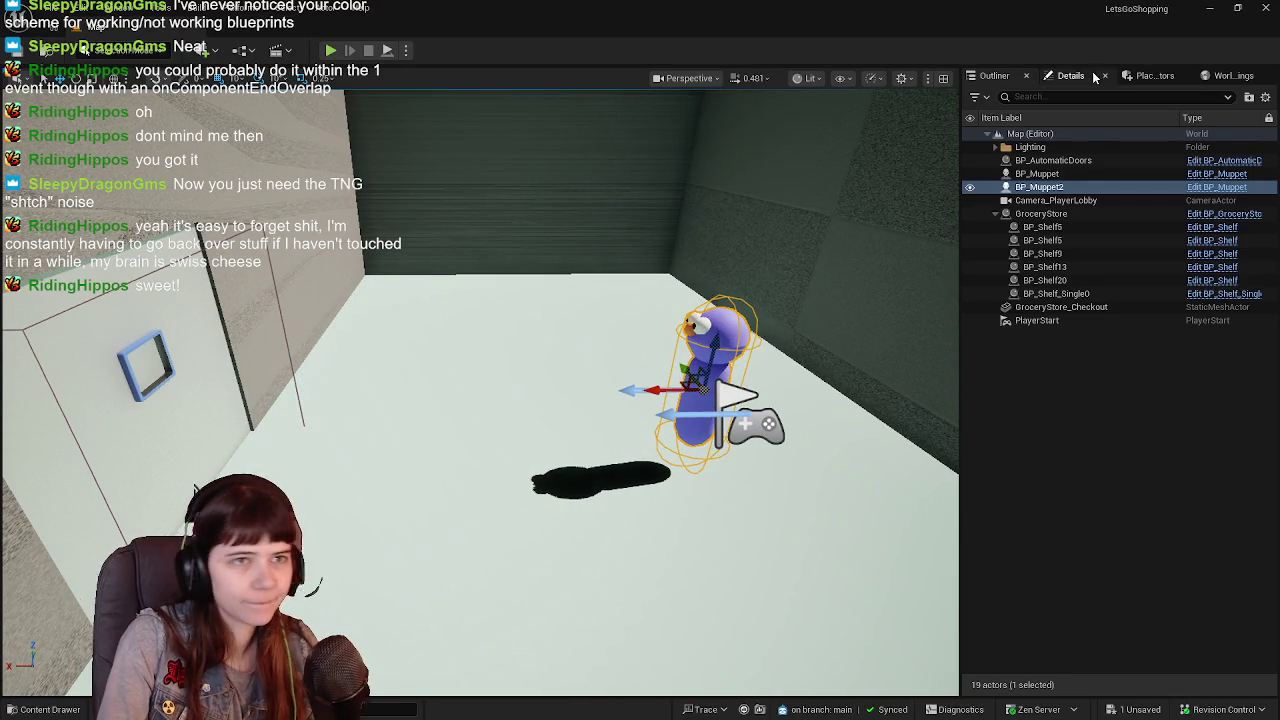
pyautogui.click(1070, 75)
pyautogui.write('-2500')
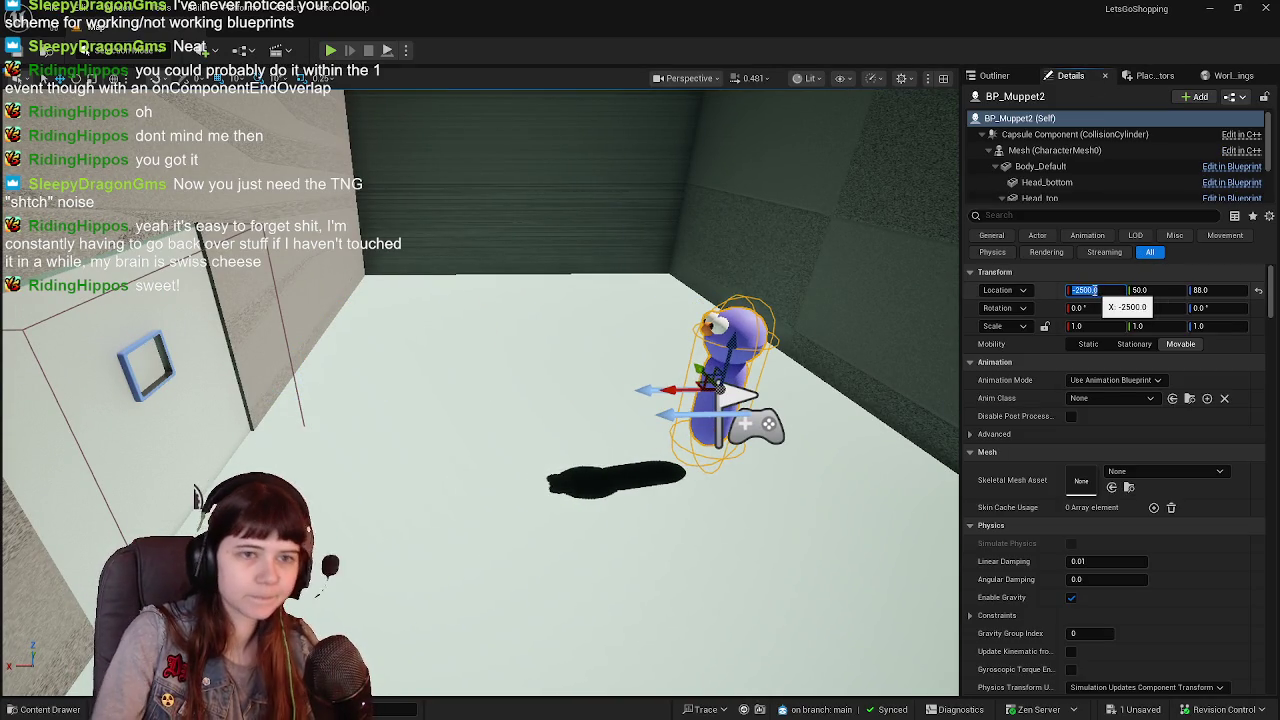
pyautogui.press('Return')
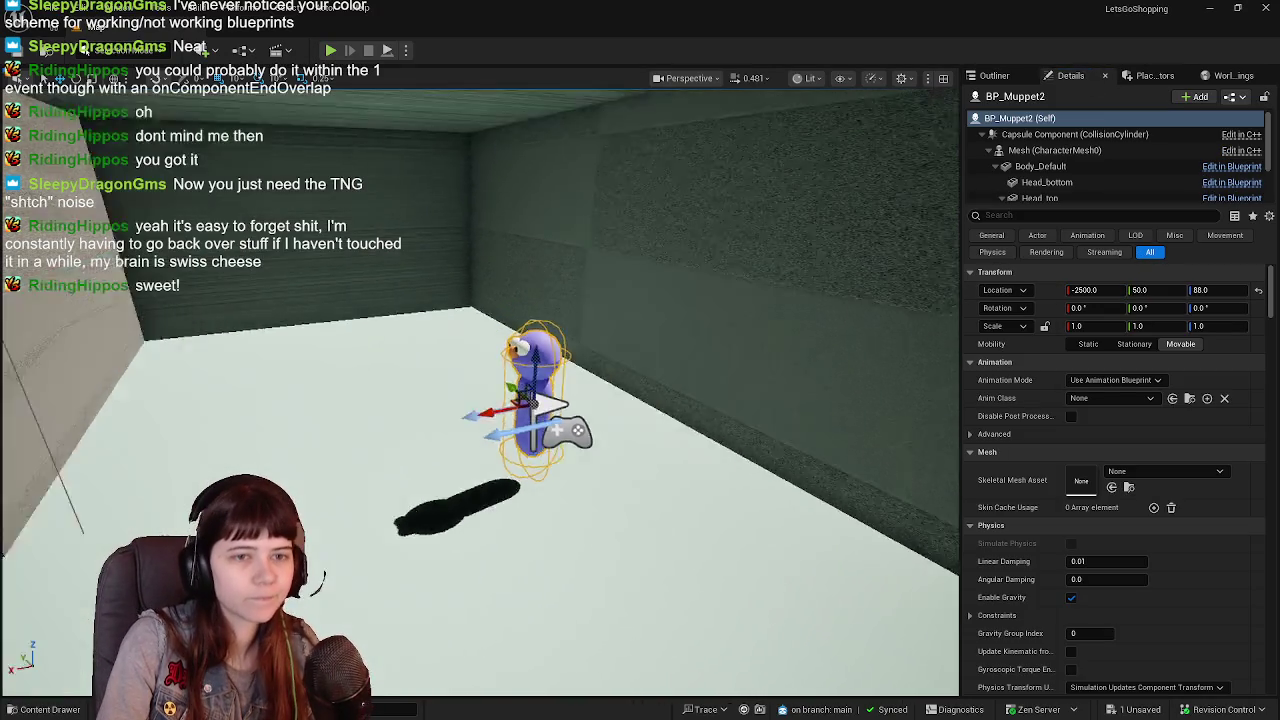
pyautogui.press('f')
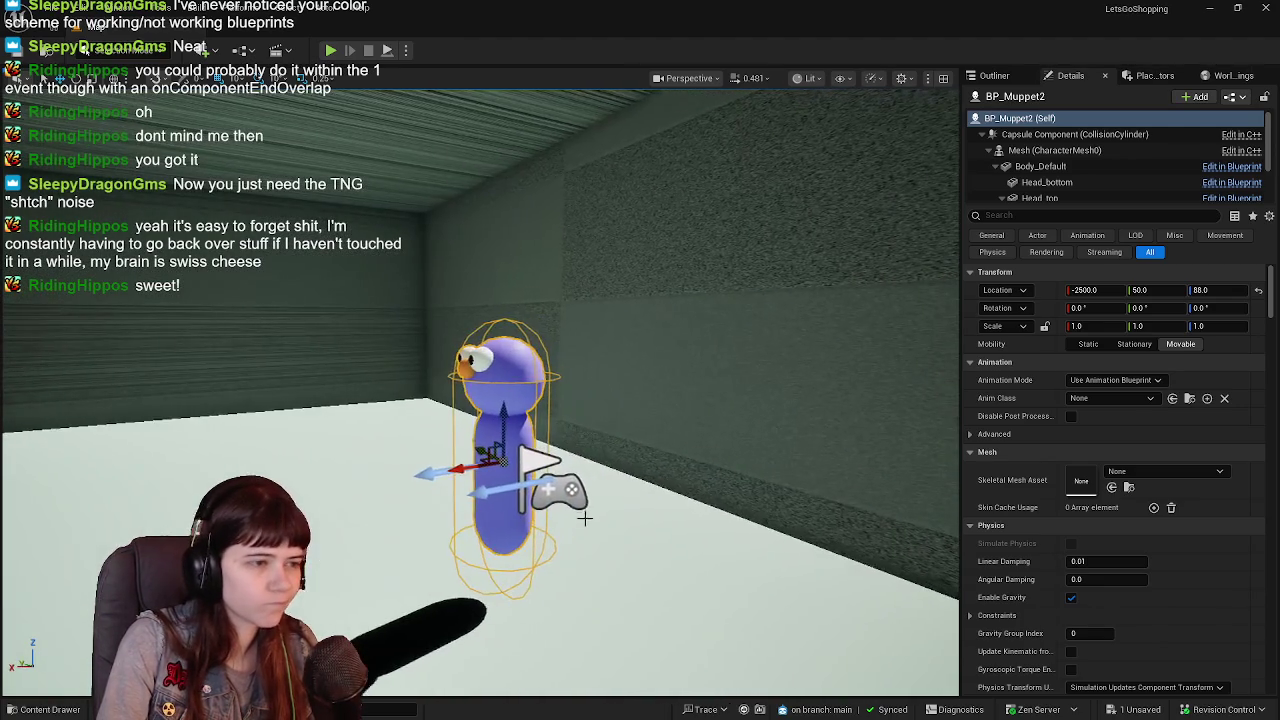
pyautogui.click(430, 450)
# Set the muppet's Location Y to 0 and rename it BP_Player1Placeholder.
pyautogui.press('f')
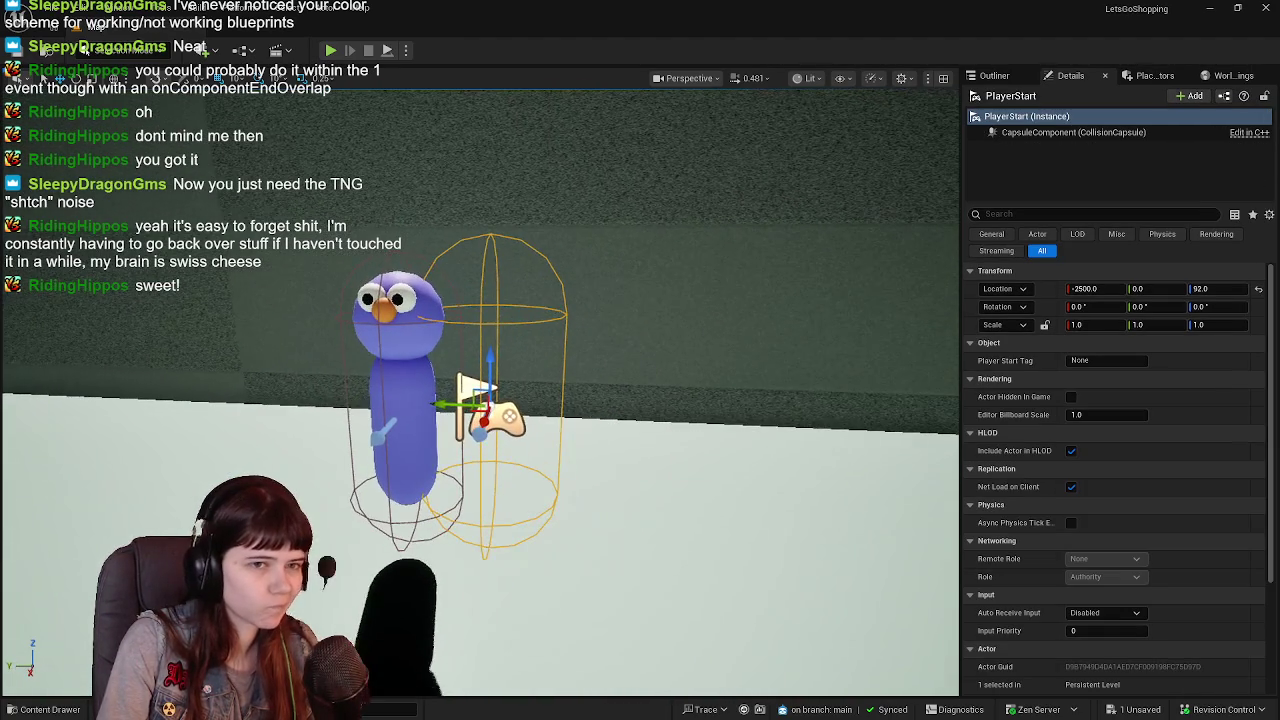
pyautogui.click(1157, 290)
pyautogui.write('0')
pyautogui.press('Return')
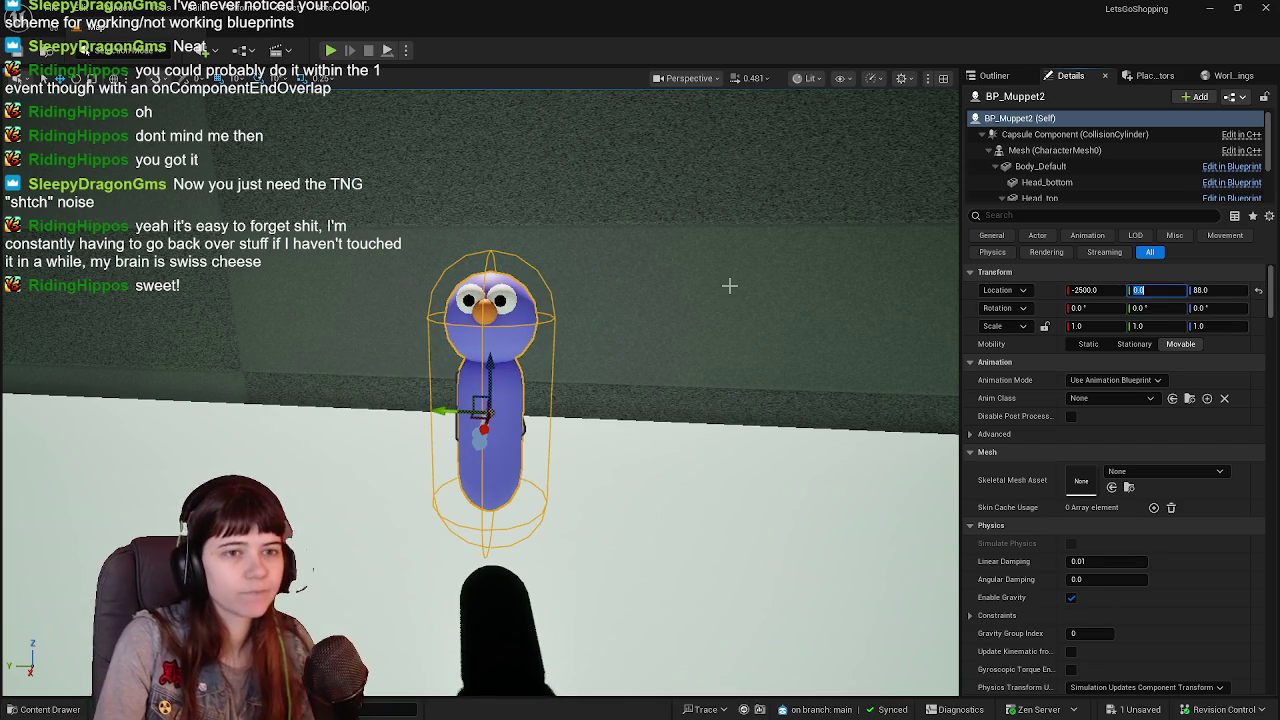
pyautogui.click(994, 75)
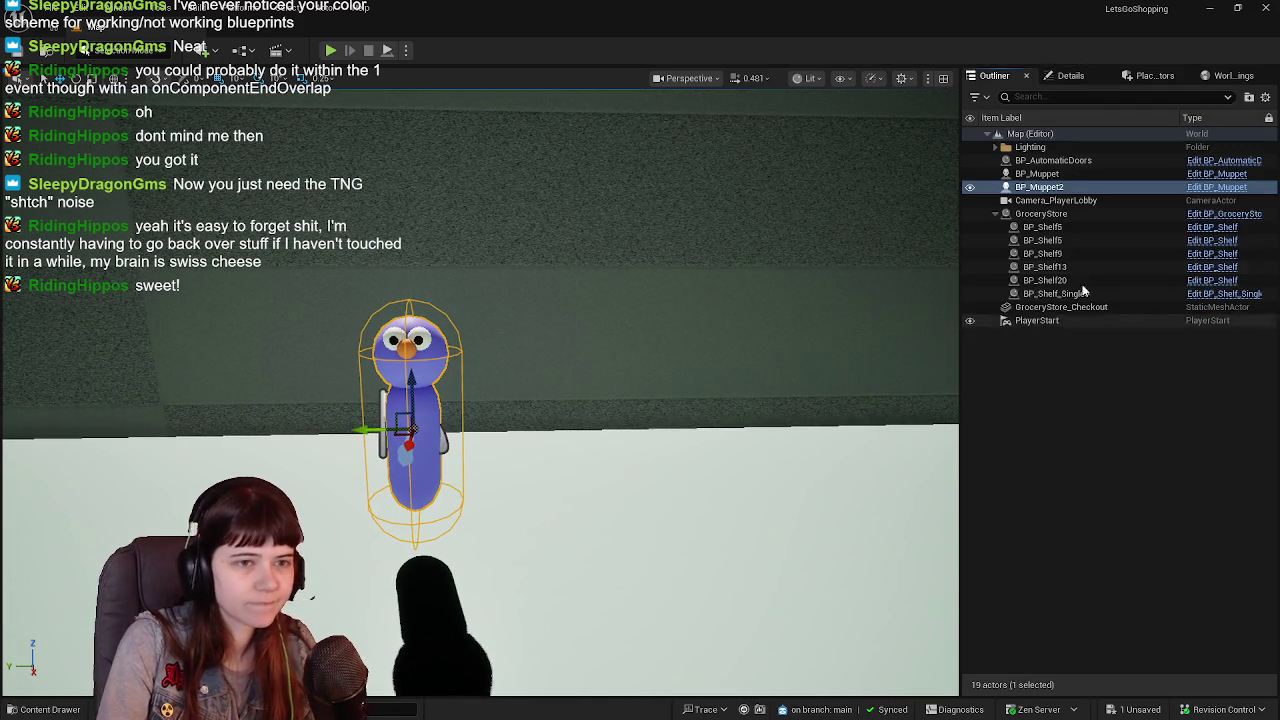
pyautogui.click(1058, 188)
pyautogui.write('BP_PlayerPlaceholder')
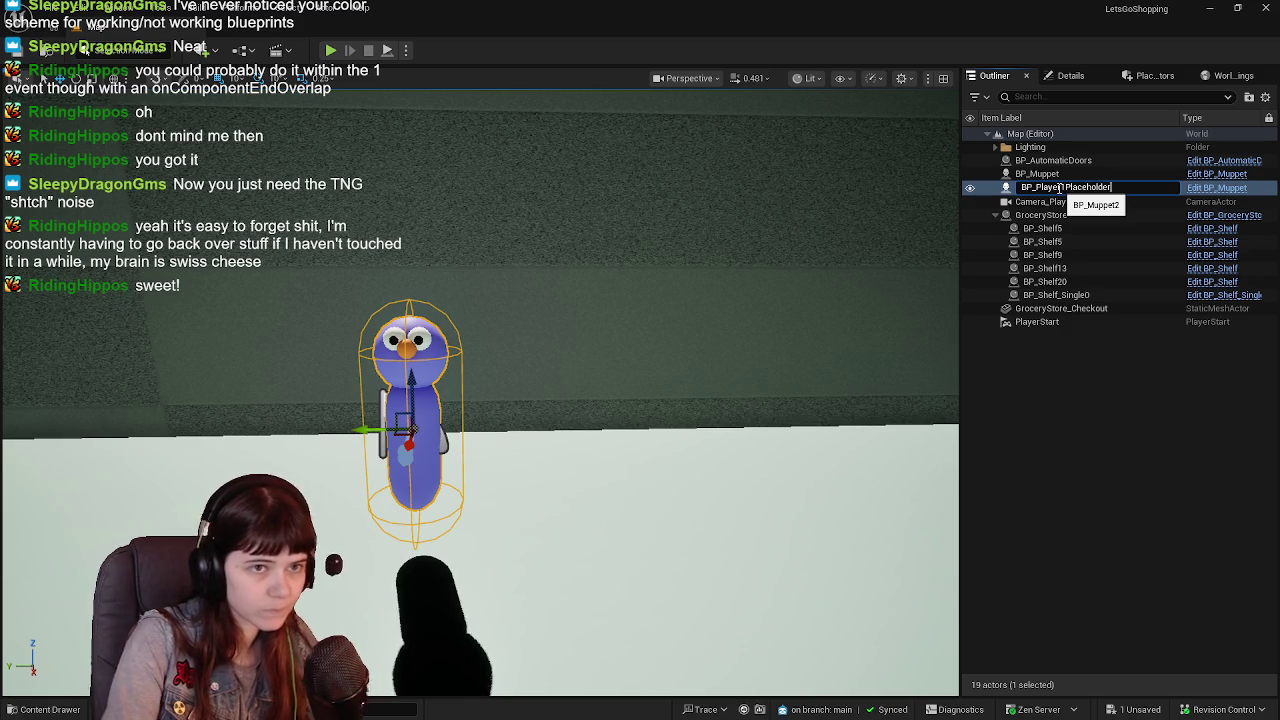
pyautogui.write('1')
pyautogui.press('Return')
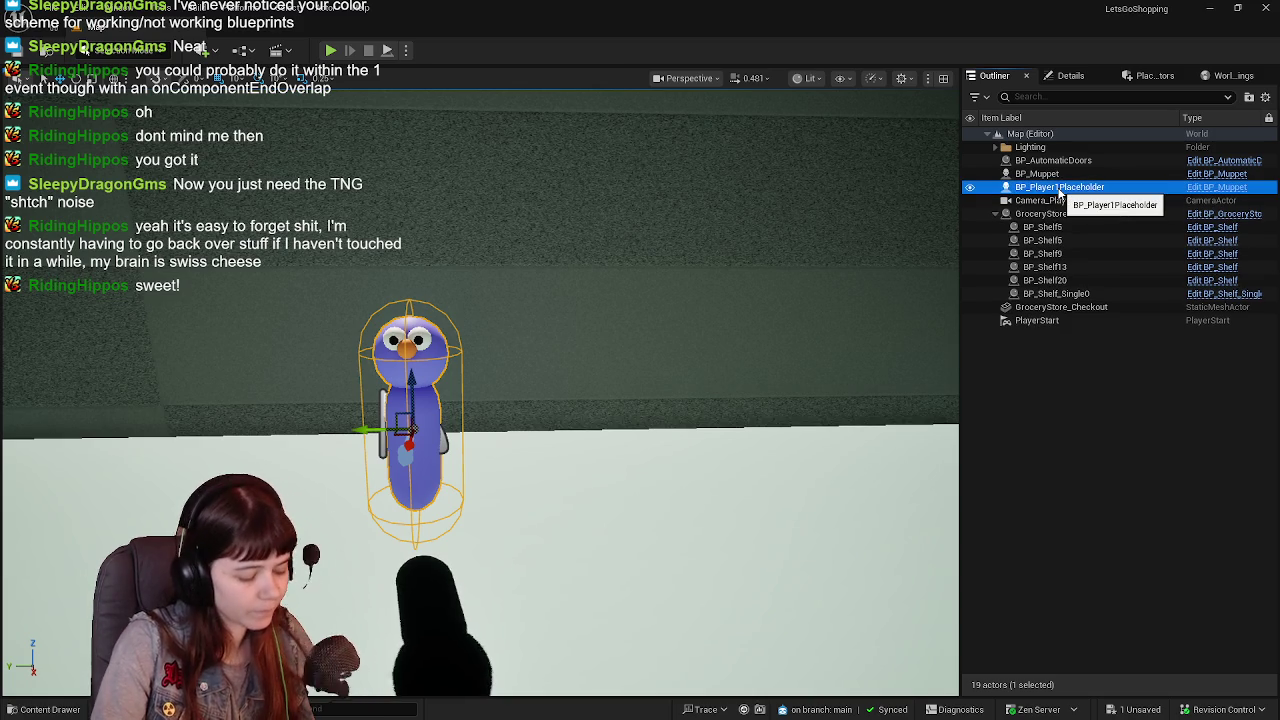
# Duplicate the placeholder and rename the copy BP_Player2Placeholder.
pyautogui.hotkey('ctrl', 'd')
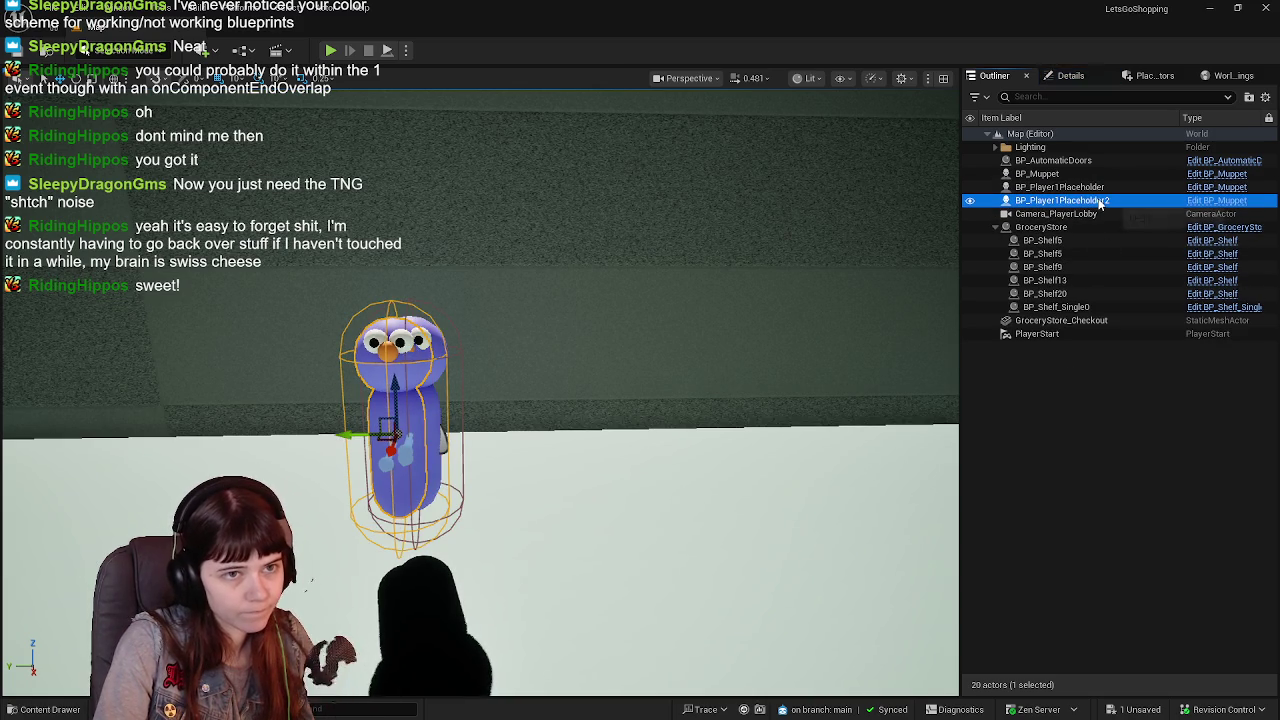
pyautogui.doubleClick(1073, 201)
pyautogui.click(1068, 202)
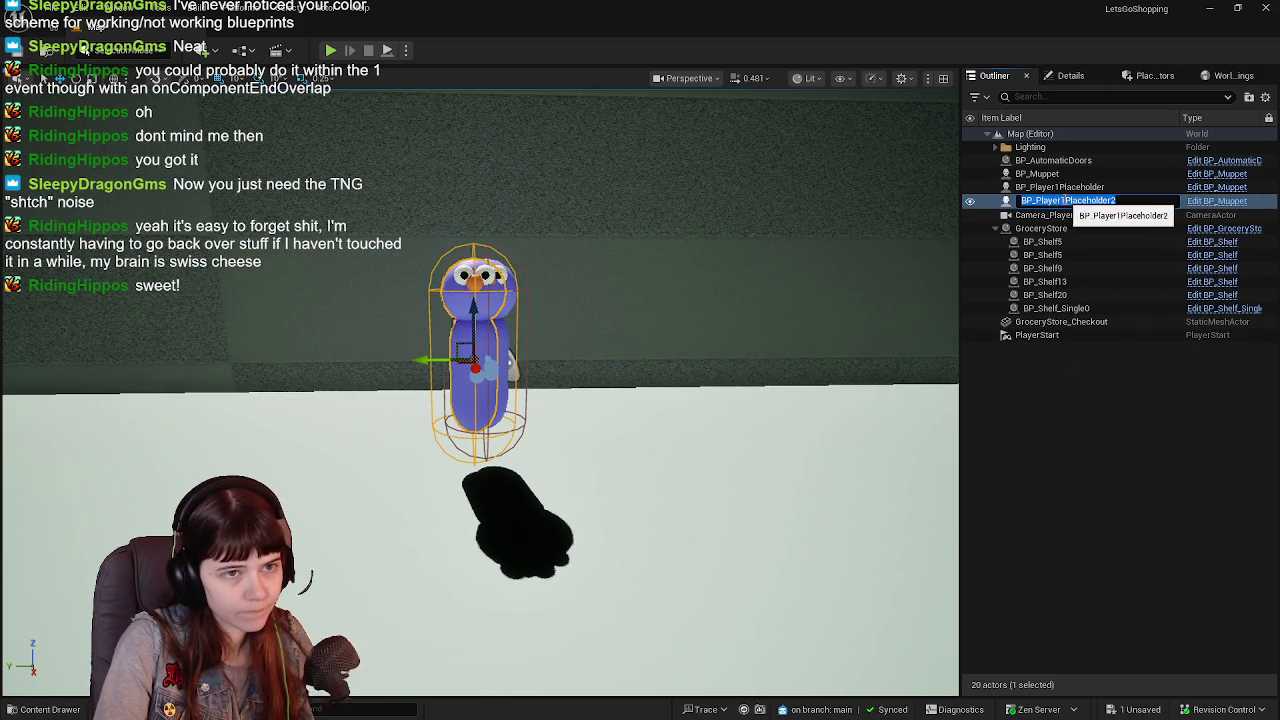
pyautogui.press('Escape')
pyautogui.write('2')
pyautogui.press('Return')
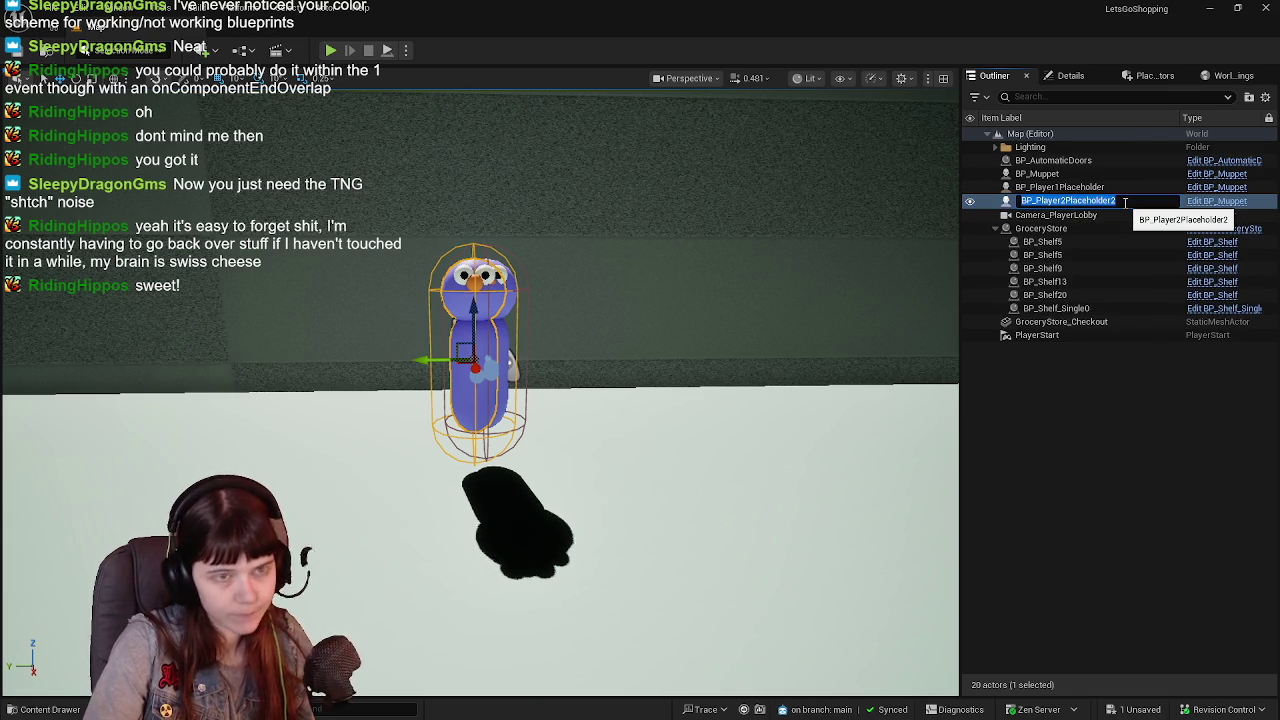
pyautogui.click(1124, 202)
pyautogui.press('BackSpace')
pyautogui.press('Return')
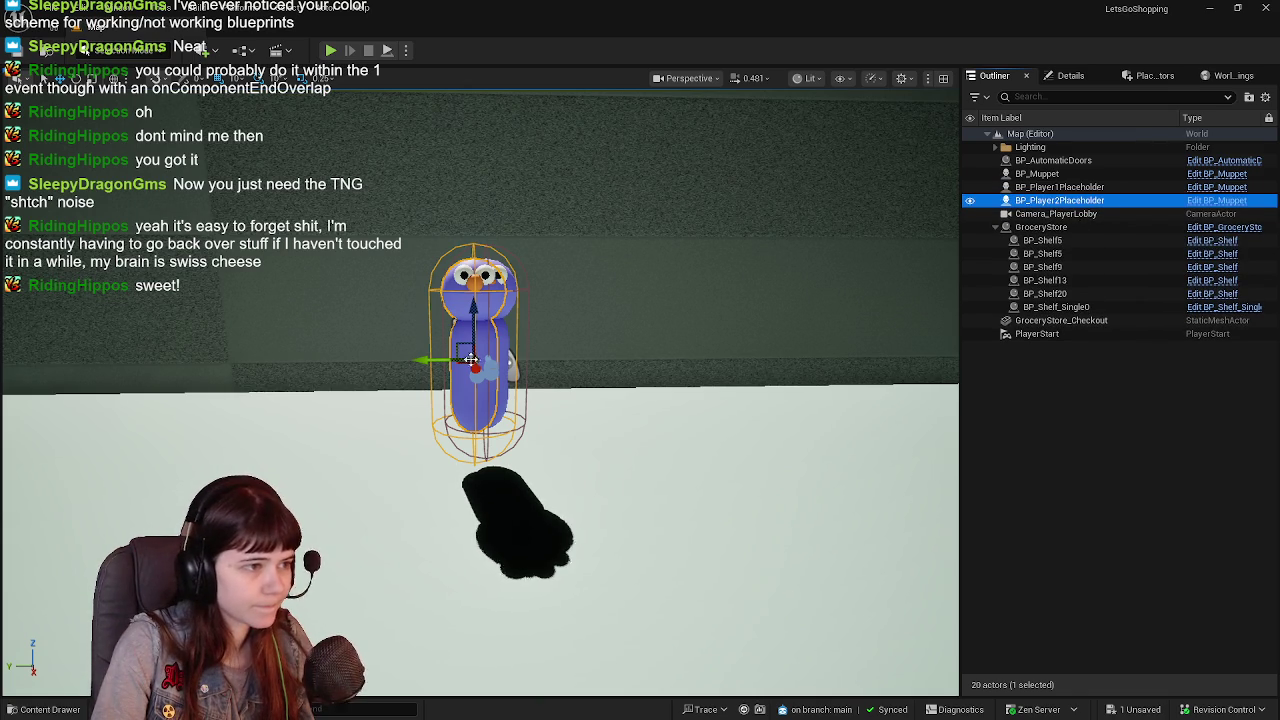
# Slide BP_Player2Placeholder beside the first muppet, to -2500, 100, 88.
pyautogui.press('f')
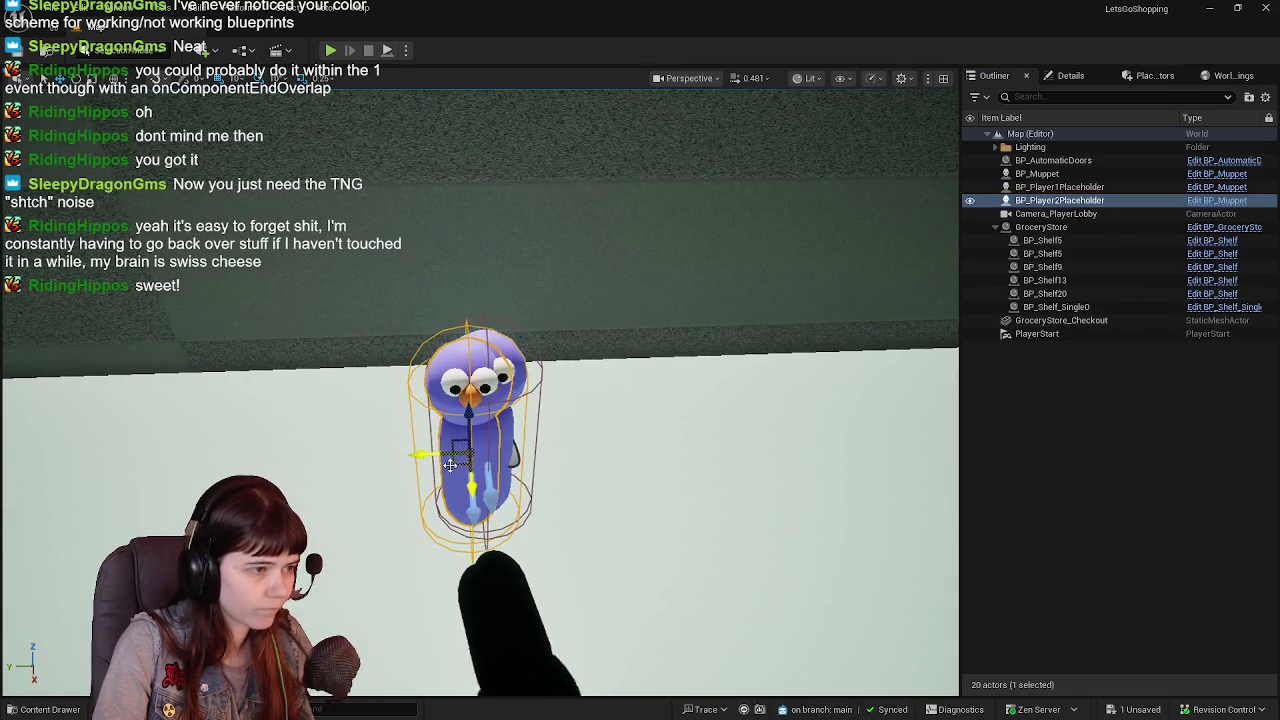
pyautogui.moveTo(449, 462)
pyautogui.mouseDown()
pyautogui.moveTo(449, 400)
pyautogui.moveTo(547, 411)
pyautogui.mouseUp()
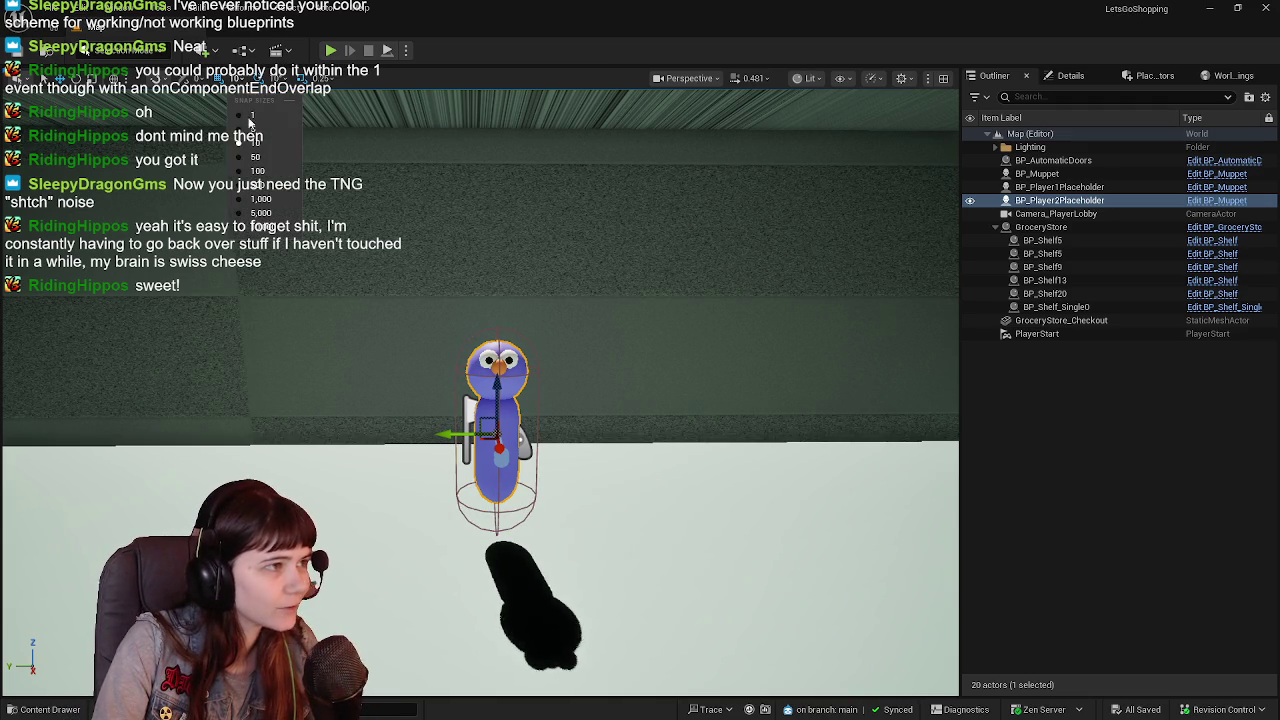
pyautogui.keyDown('alt'); pyautogui.moveTo(446, 436); pyautogui.dragTo(321, 436); pyautogui.keyUp('alt')
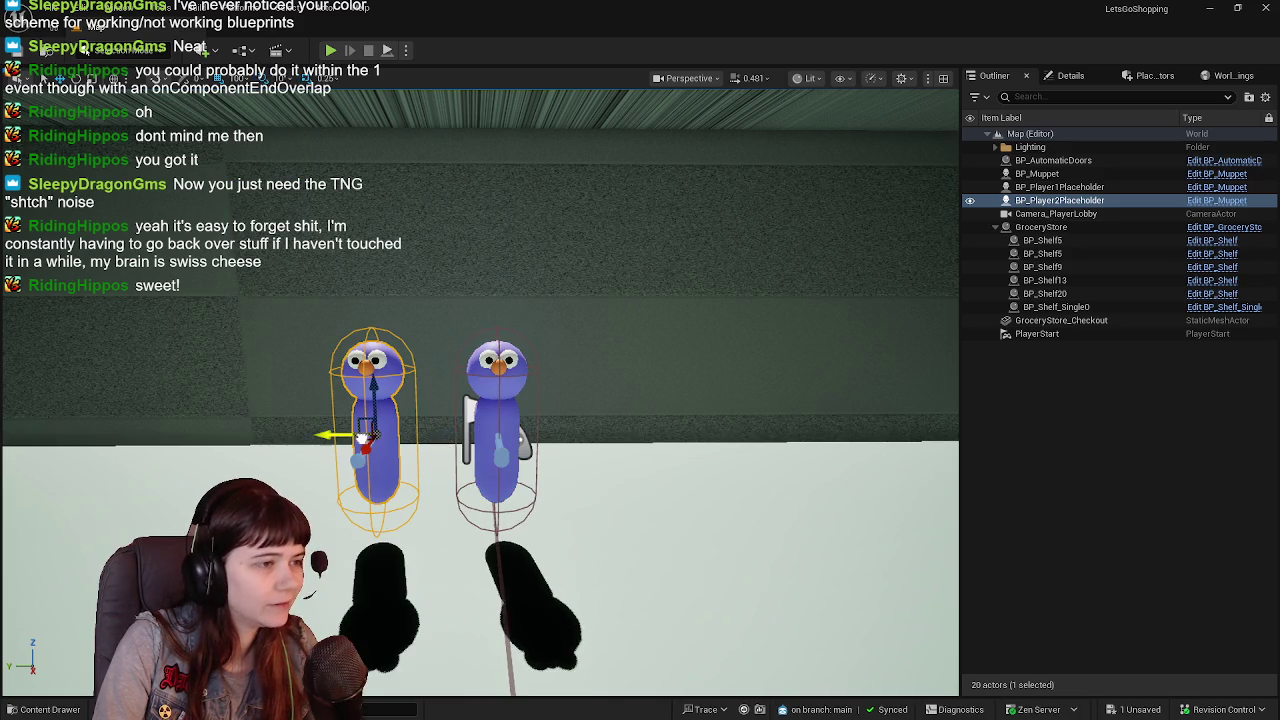
pyautogui.scroll(-3, 700, 331)
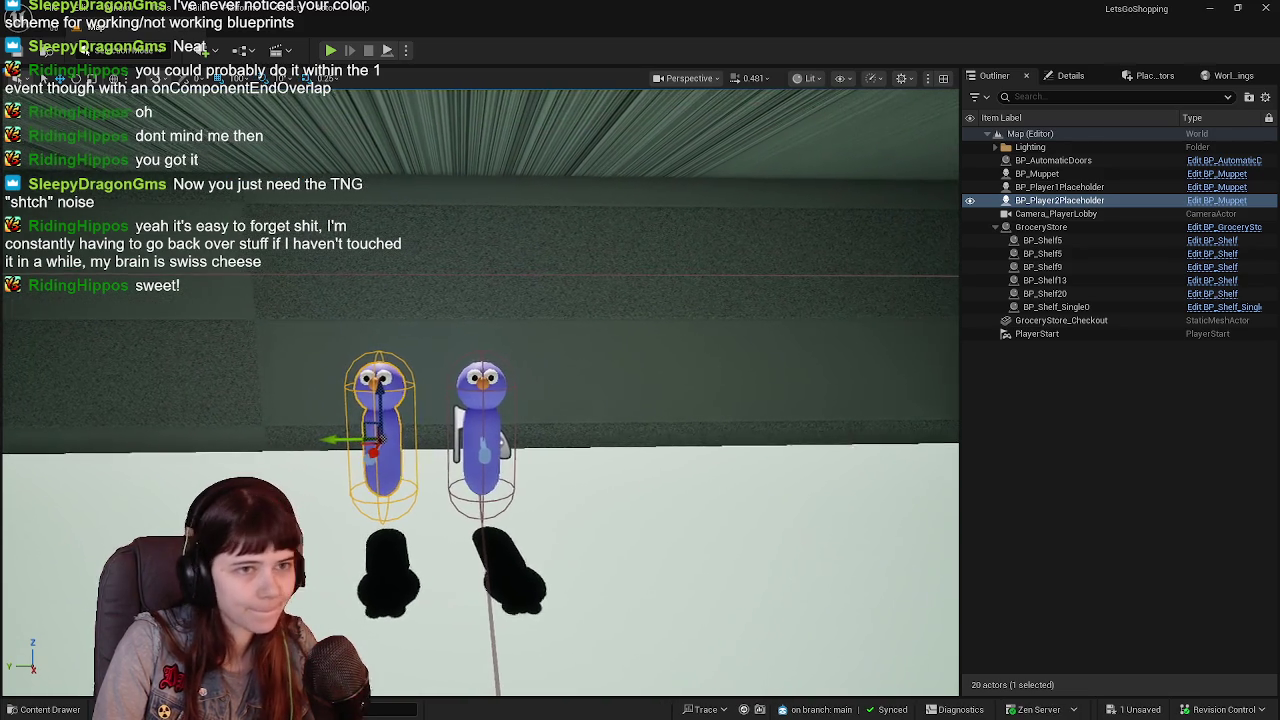
pyautogui.click(1058, 80)
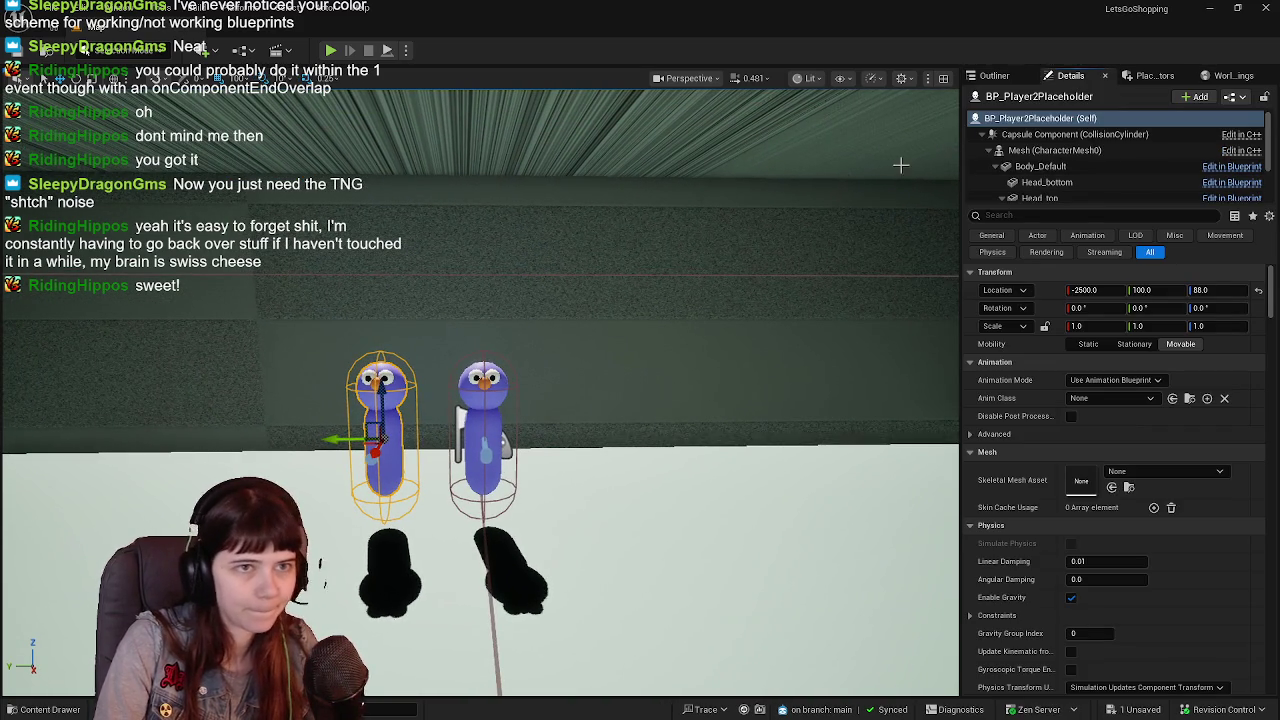
pyautogui.click(1004, 79)
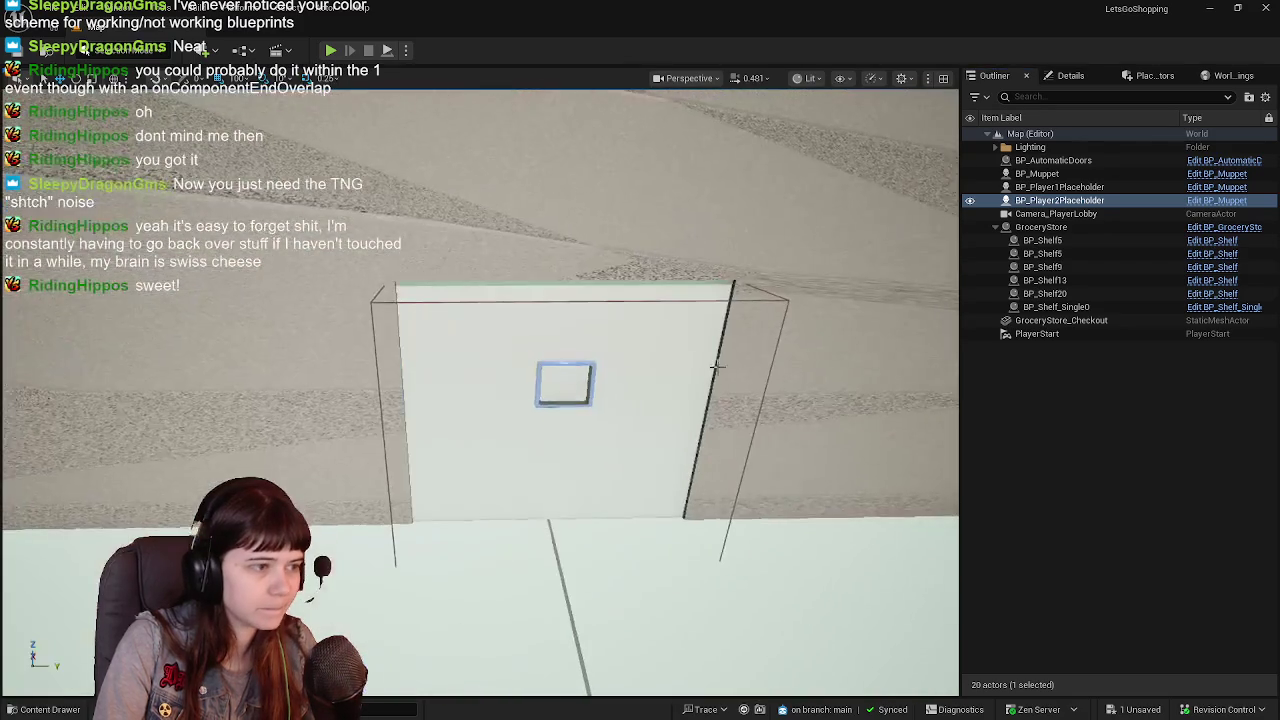
# Preview through Camera_PlayerLobby and move BP_Player1Placeholder left of BP_Player2Placeholder.
pyautogui.click(592, 365)
pyautogui.press('f')
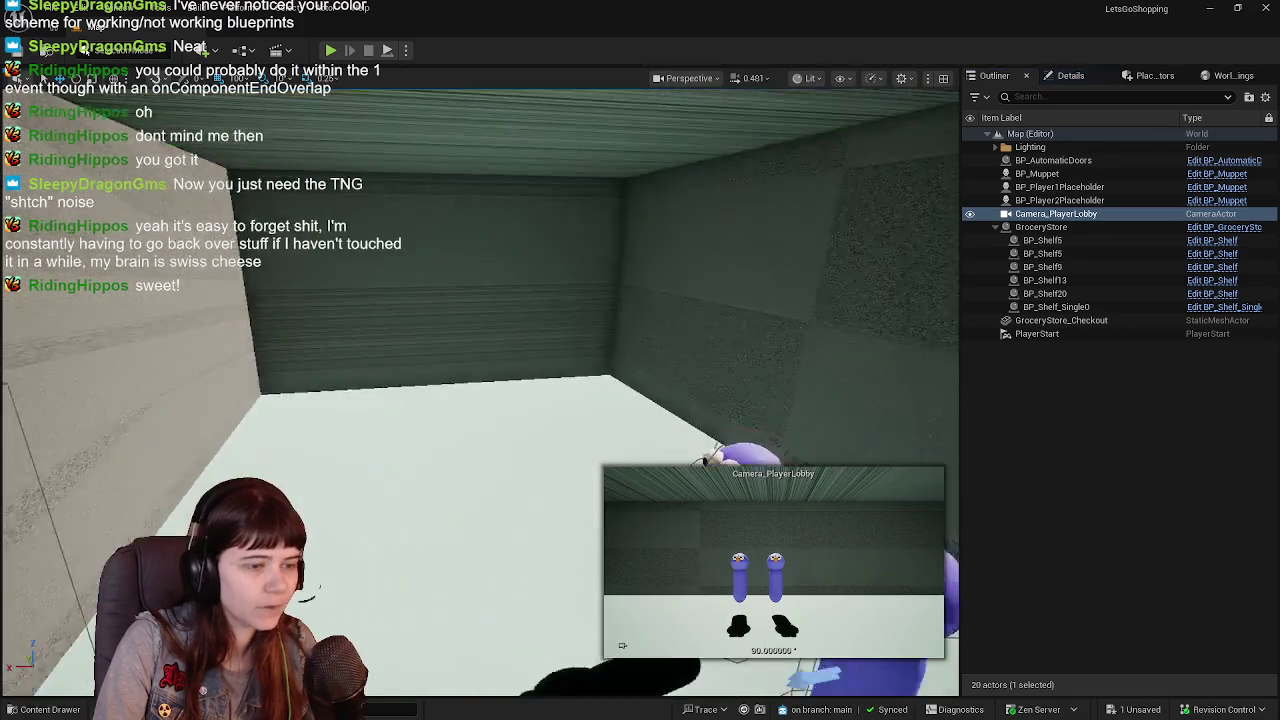
pyautogui.moveTo(463, 528)
pyautogui.mouseDown()
pyautogui.moveTo(622, 646)
pyautogui.moveTo(481, 447)
pyautogui.mouseUp()
pyautogui.click(555, 415)
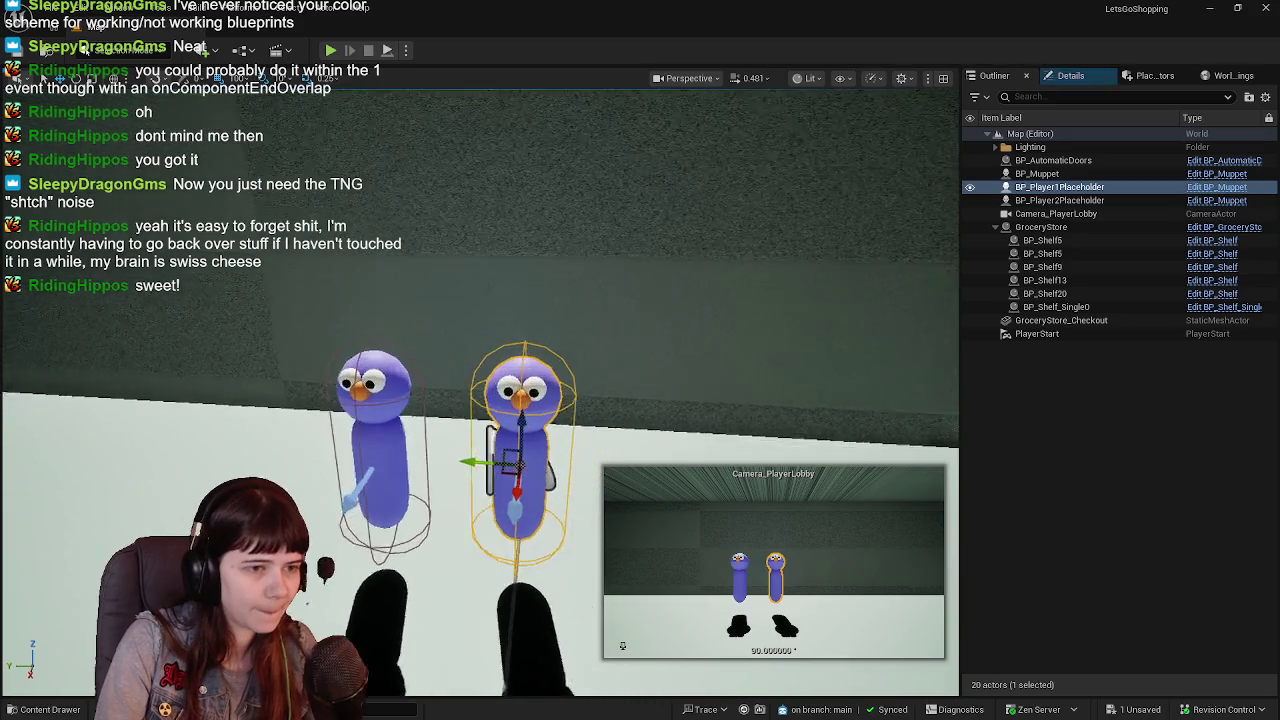
pyautogui.moveTo(541, 413); pyautogui.dragTo(265, 413)
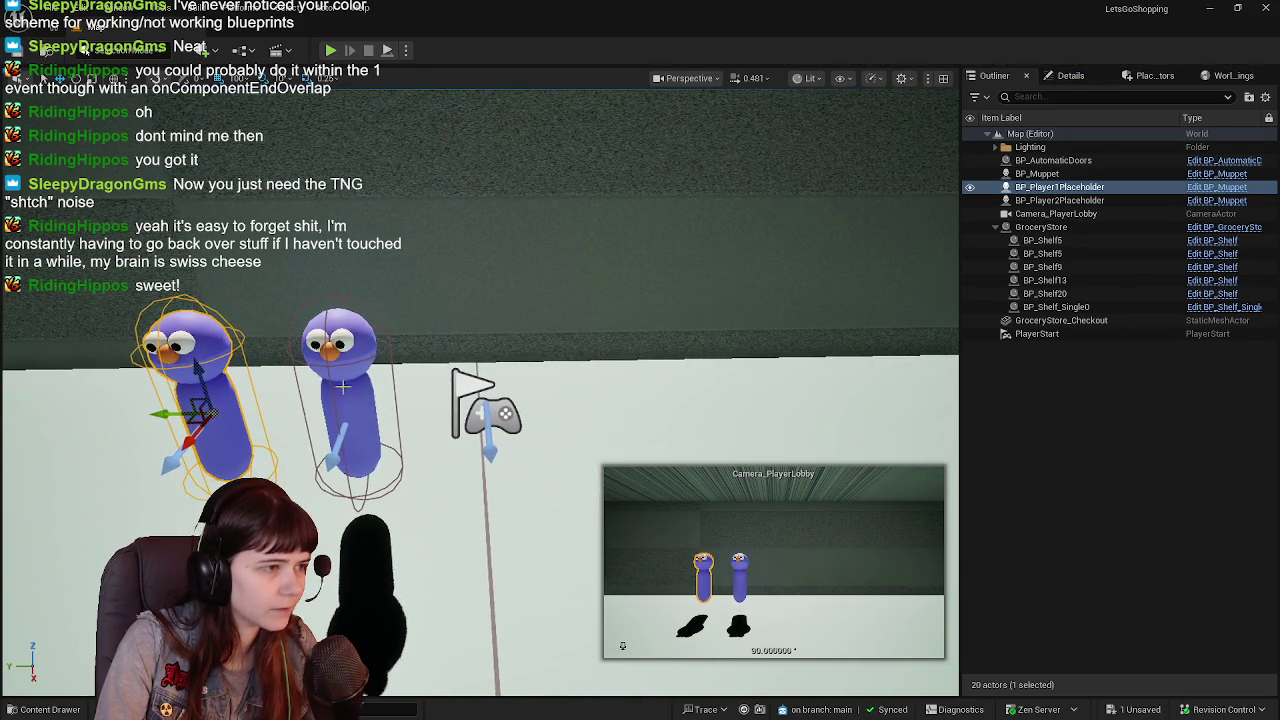
pyautogui.click(335, 365)
pyautogui.moveTo(480, 300)
pyautogui.mouseDown()
pyautogui.moveTo(500, 300)
pyautogui.moveTo(385, 300)
pyautogui.mouseUp()
pyautogui.moveTo(343, 401); pyautogui.dragTo(480, 401)
# Move both muppets together toward the camera's centre, then duplicate BP_Player2Placeholder.
pyautogui.click(265, 395)
pyautogui.moveTo(265, 395)
pyautogui.mouseDown()
pyautogui.moveTo(120, 390)
pyautogui.moveTo(140, 420)
pyautogui.moveTo(160, 400)
pyautogui.mouseUp()
pyautogui.keyDown('ctrl'); pyautogui.click(538, 335); pyautogui.keyUp('ctrl')
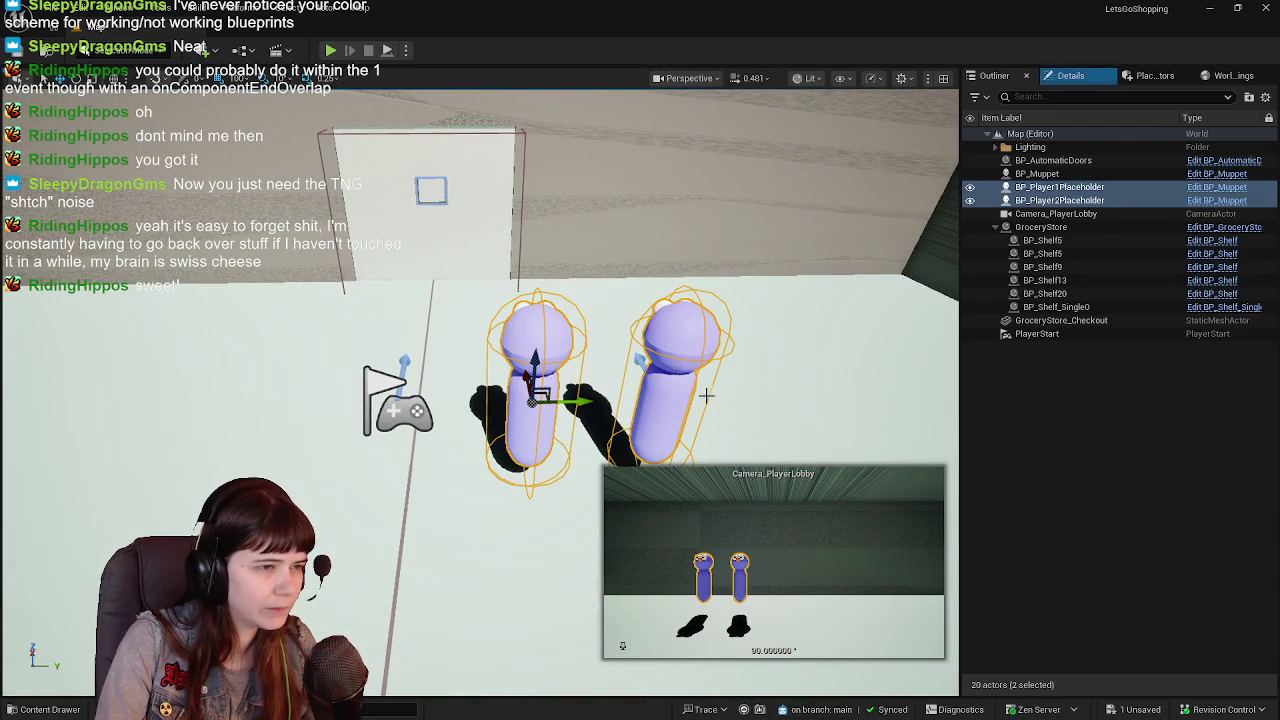
pyautogui.moveTo(587, 408); pyautogui.dragTo(362, 407)
pyautogui.press('f')
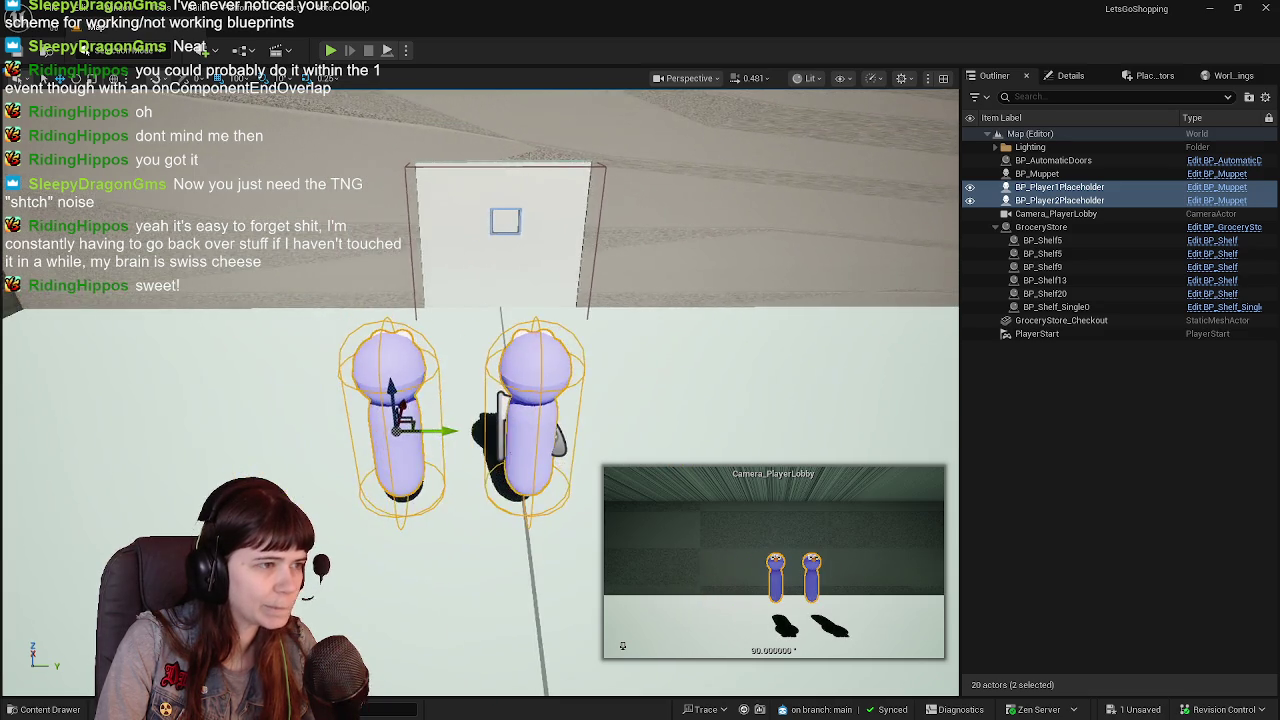
pyautogui.moveTo(452, 433); pyautogui.dragTo(585, 434)
pyautogui.press('f')
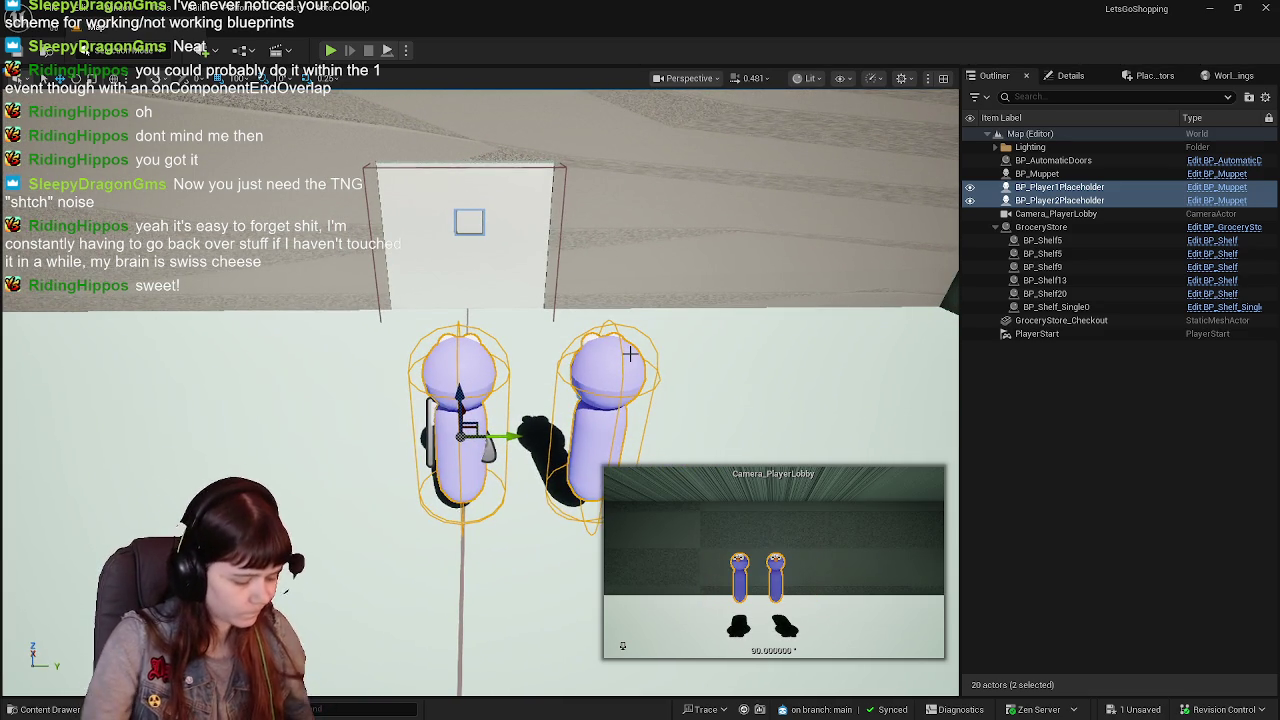
pyautogui.moveTo(543, 443)
pyautogui.mouseDown()
pyautogui.moveTo(750, 436)
pyautogui.moveTo(823, 320)
pyautogui.mouseUp()
pyautogui.click(1095, 200)
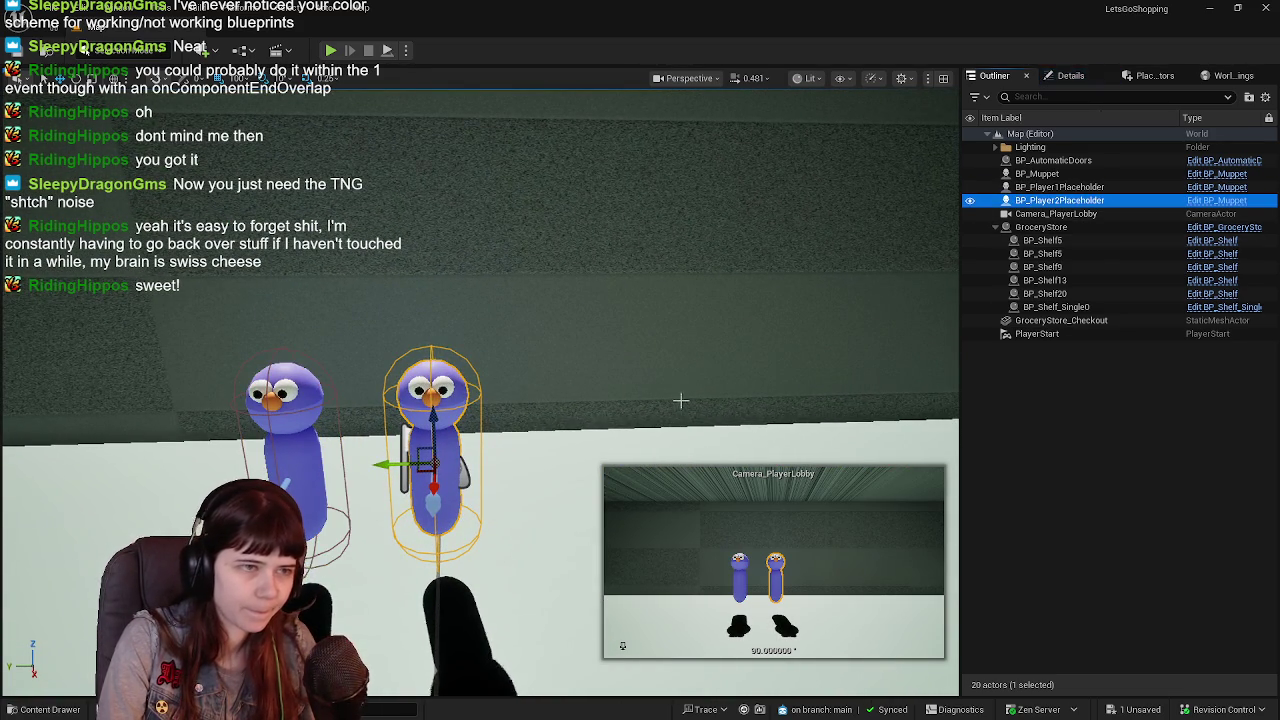
pyautogui.hotkey('ctrl', 'd')
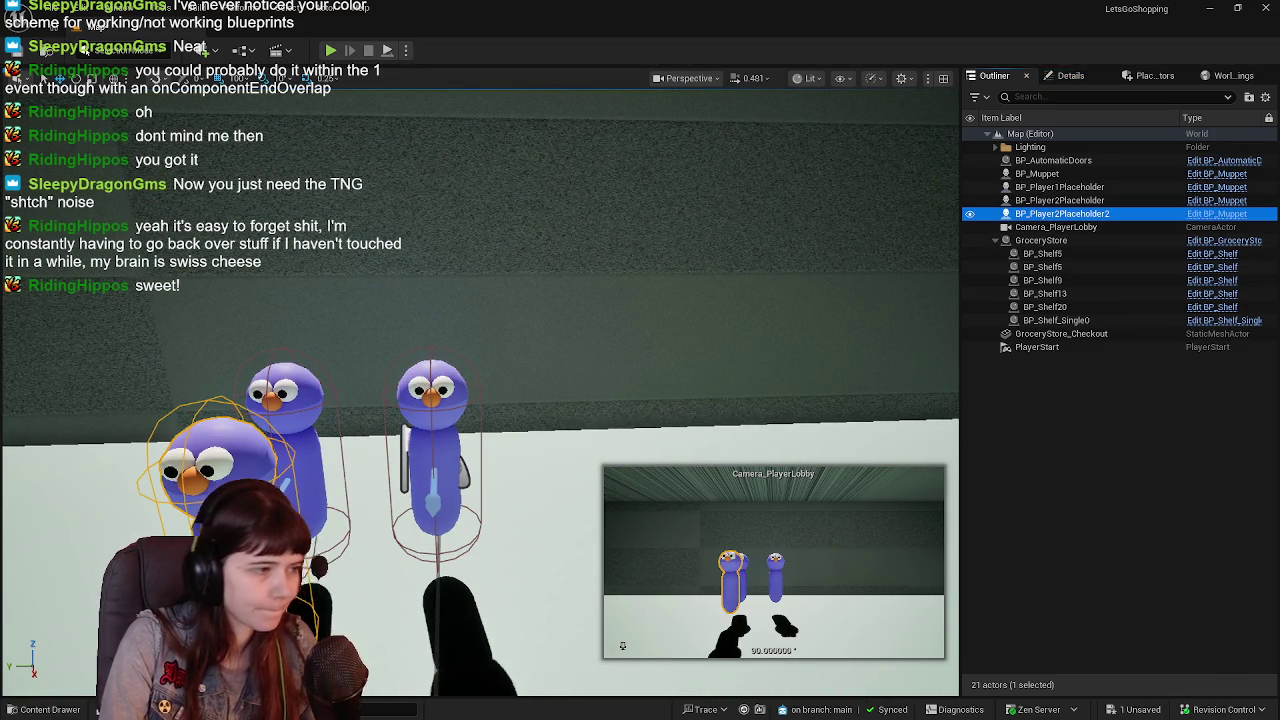
# Move the new copy right of the others and name it BP_Player3Placeholder.
pyautogui.moveTo(205, 530); pyautogui.dragTo(529, 462)
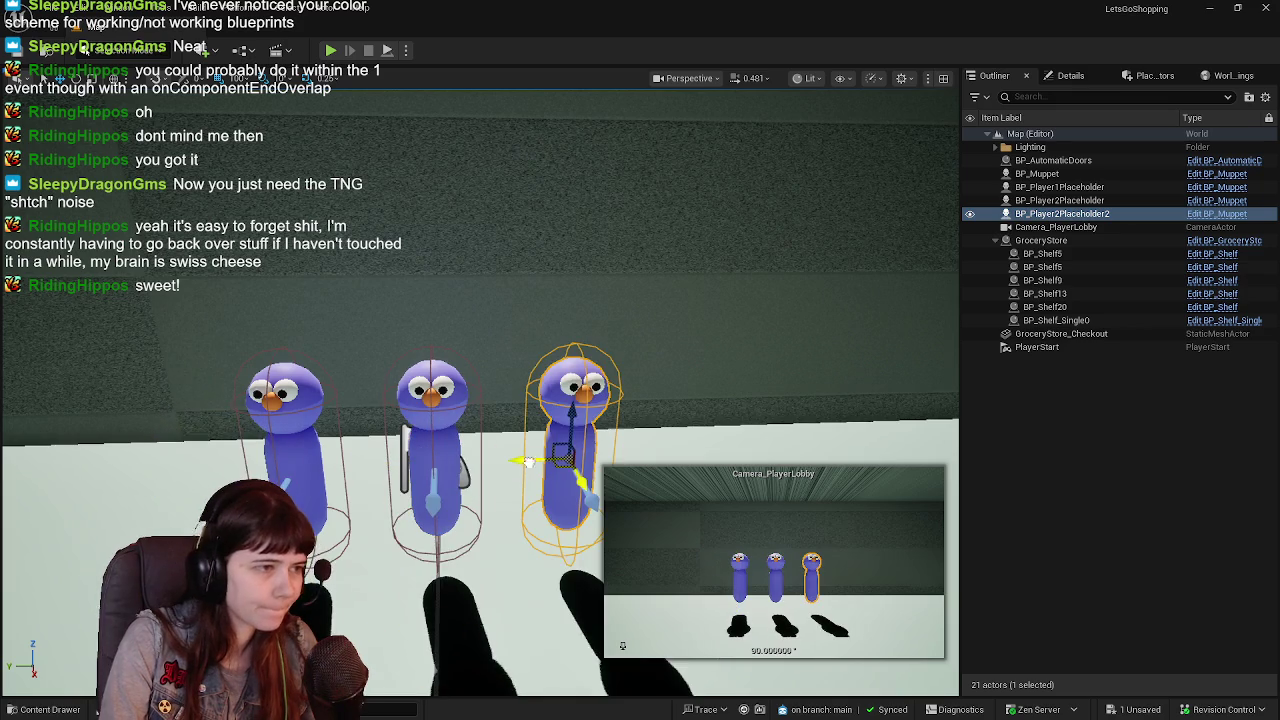
pyautogui.click(1072, 215)
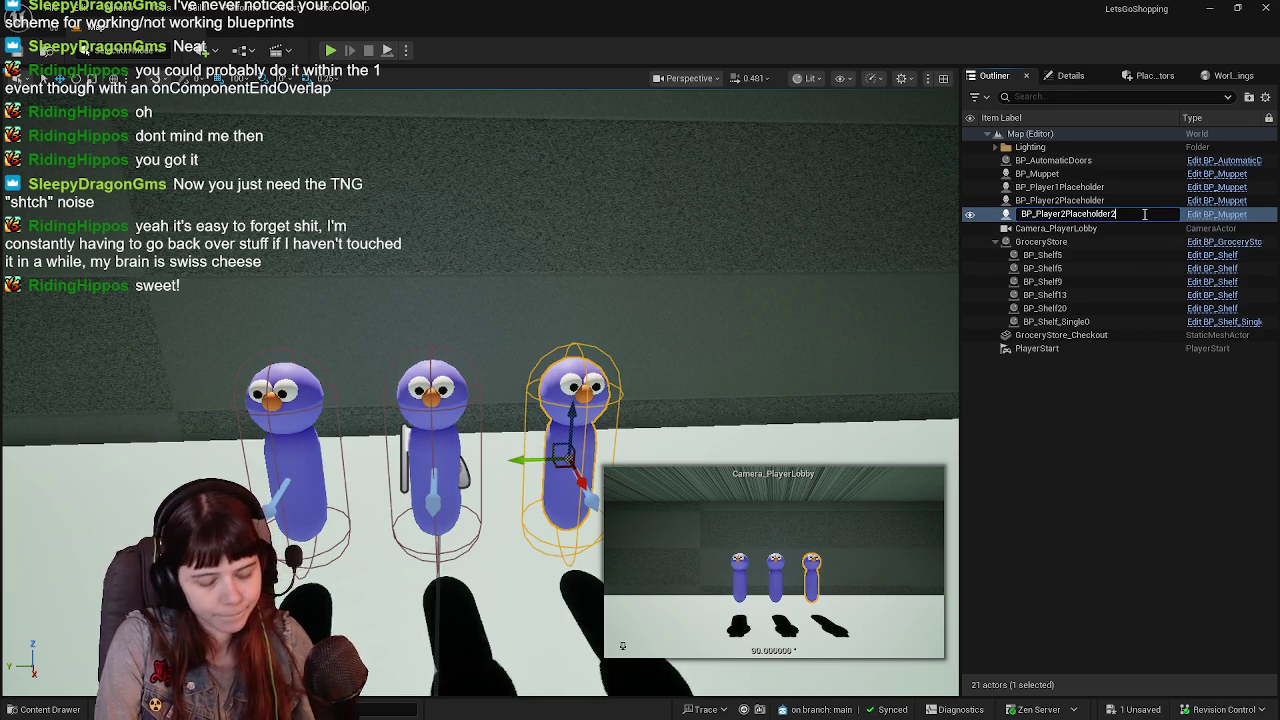
pyautogui.write('BP_Player3Placeholder')
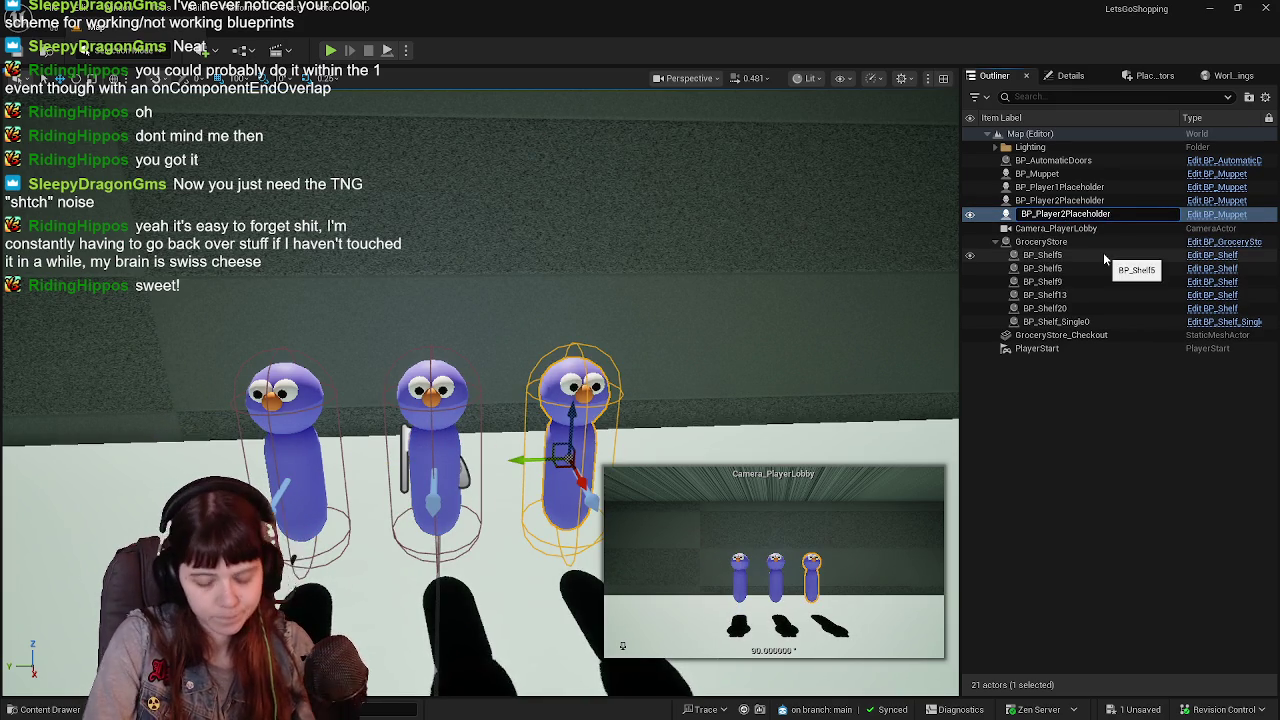
pyautogui.press('Return')
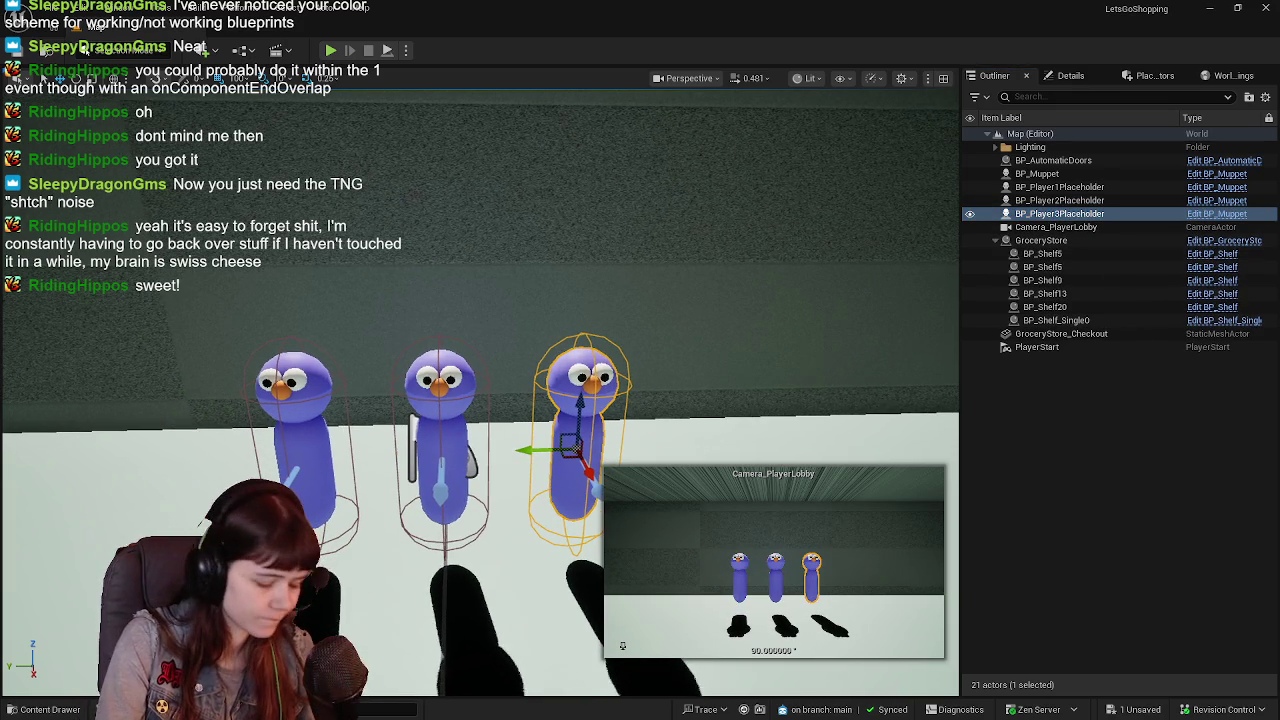
# Duplicate again, place the copy at the row's end, and name it BP_Player4Placeholder.
pyautogui.moveTo(572, 447)
pyautogui.mouseDown()
pyautogui.moveTo(426, 545)
pyautogui.moveTo(700, 450)
pyautogui.mouseUp()
pyautogui.click(1078, 230)
pyautogui.press('F2')
pyautogui.press('BackSpace')
pyautogui.click(1067, 228)
pyautogui.press('BackSpace')
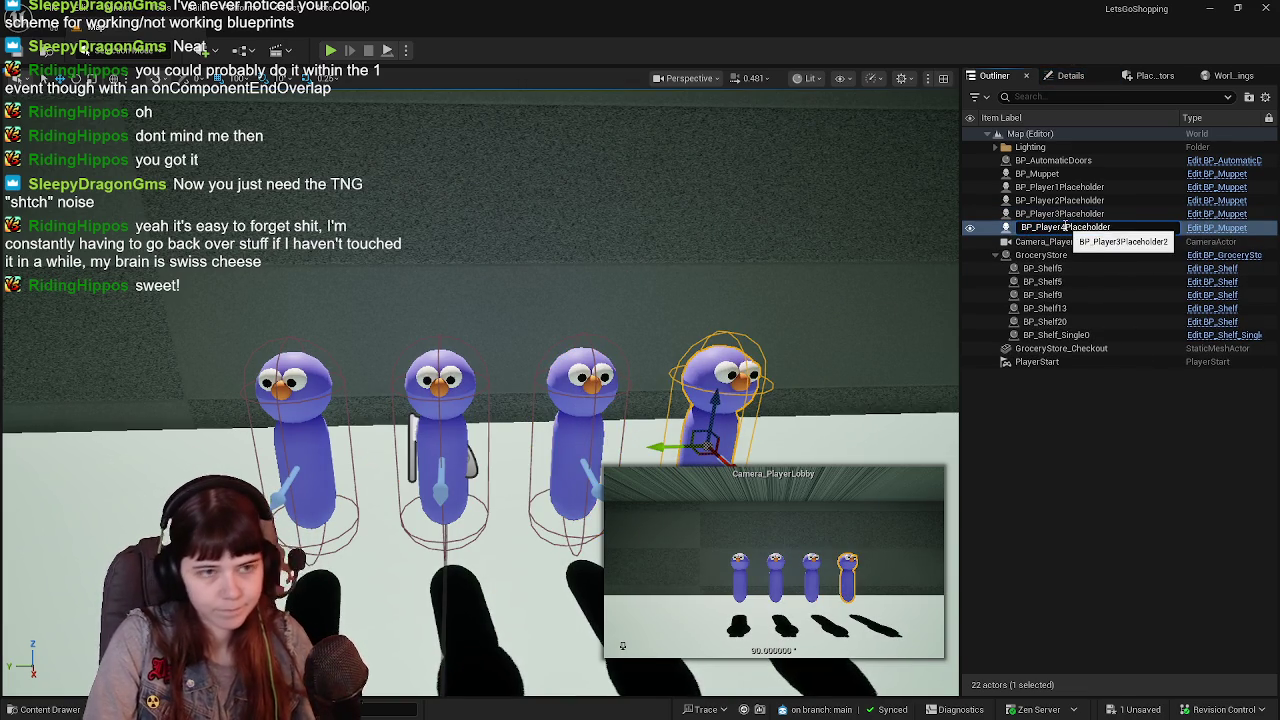
pyautogui.press('Return')
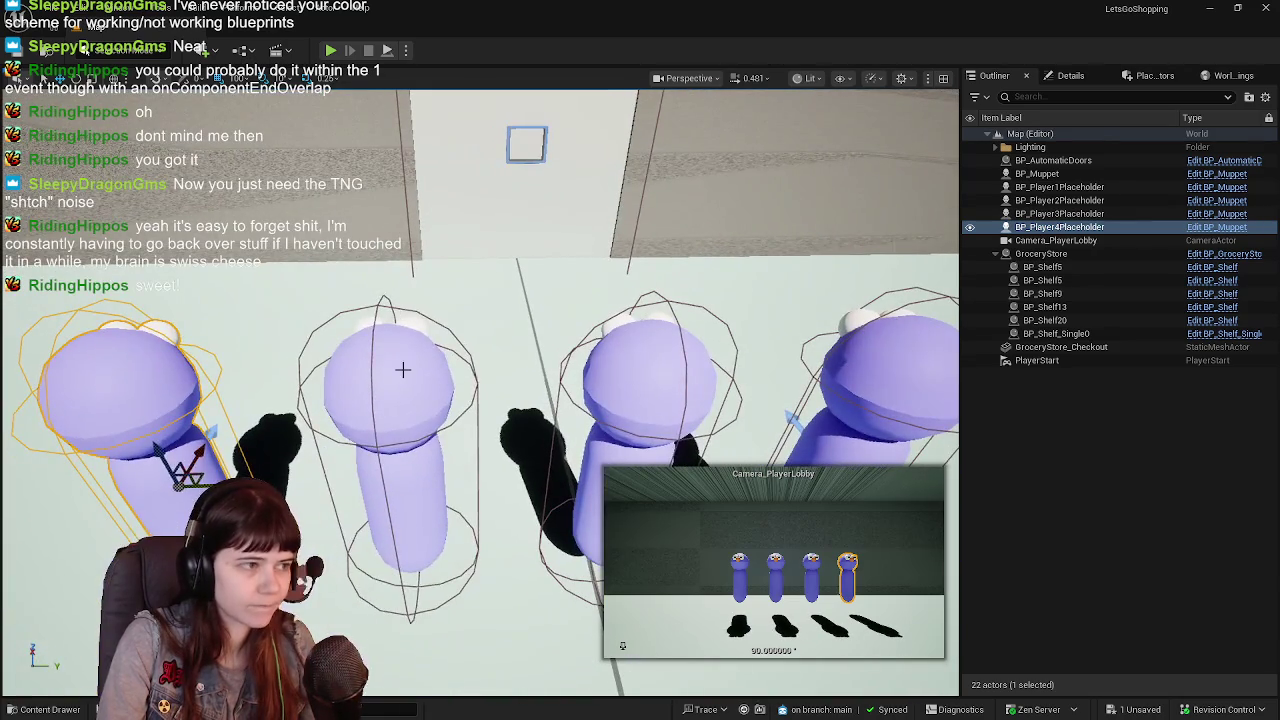
# Select all four placeholder muppets and slide the row to the right.
pyautogui.keyDown('ctrl'); pyautogui.click(412, 365); pyautogui.keyUp('ctrl')
pyautogui.keyDown('ctrl'); pyautogui.click(657, 370); pyautogui.keyUp('ctrl')
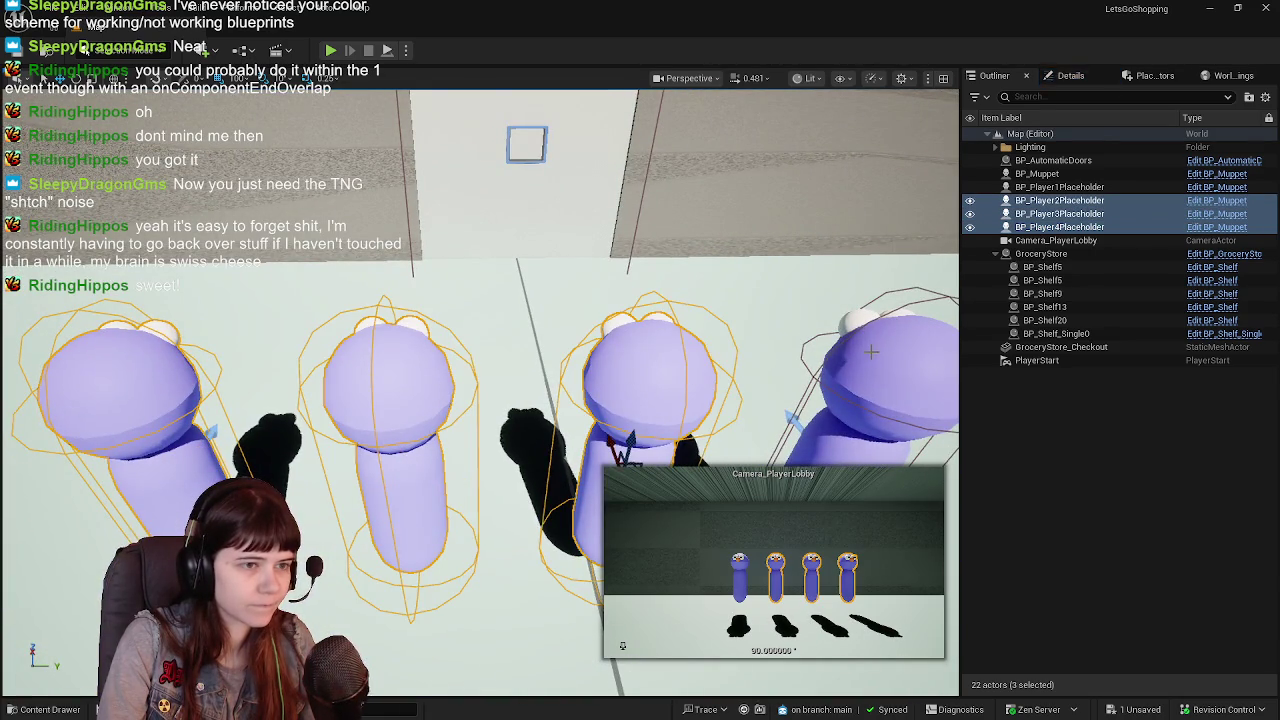
pyautogui.keyDown('ctrl'); pyautogui.click(871, 352); pyautogui.keyUp('ctrl')
pyautogui.press('f')
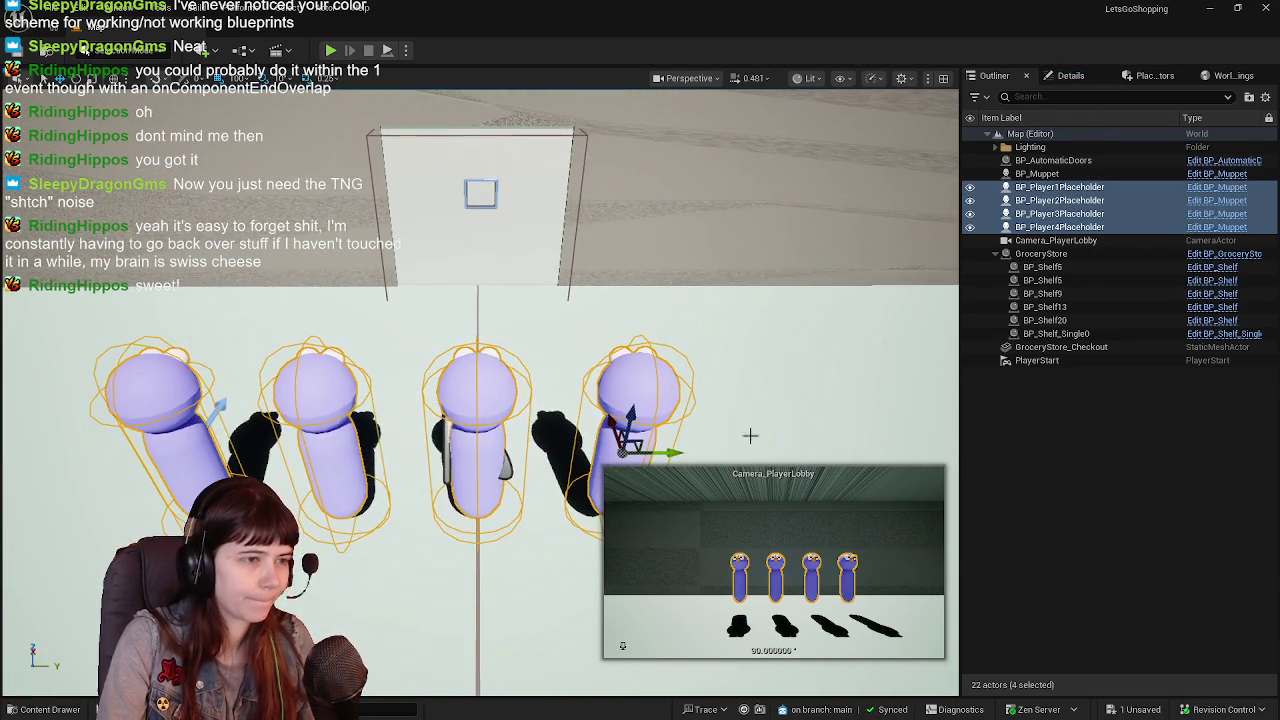
pyautogui.moveTo(742, 455); pyautogui.dragTo(768, 452)
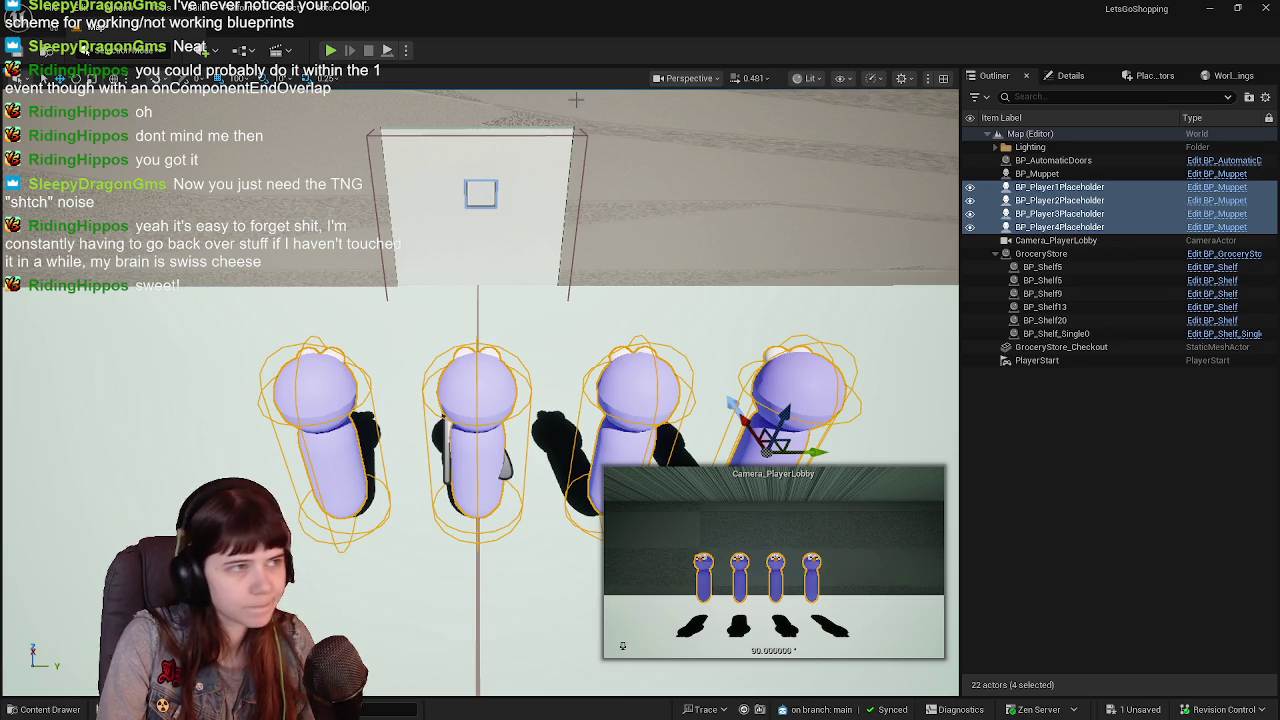
# Change the grid snap size, nudge the four muppets back left, and frame them.
pyautogui.click(231, 80)
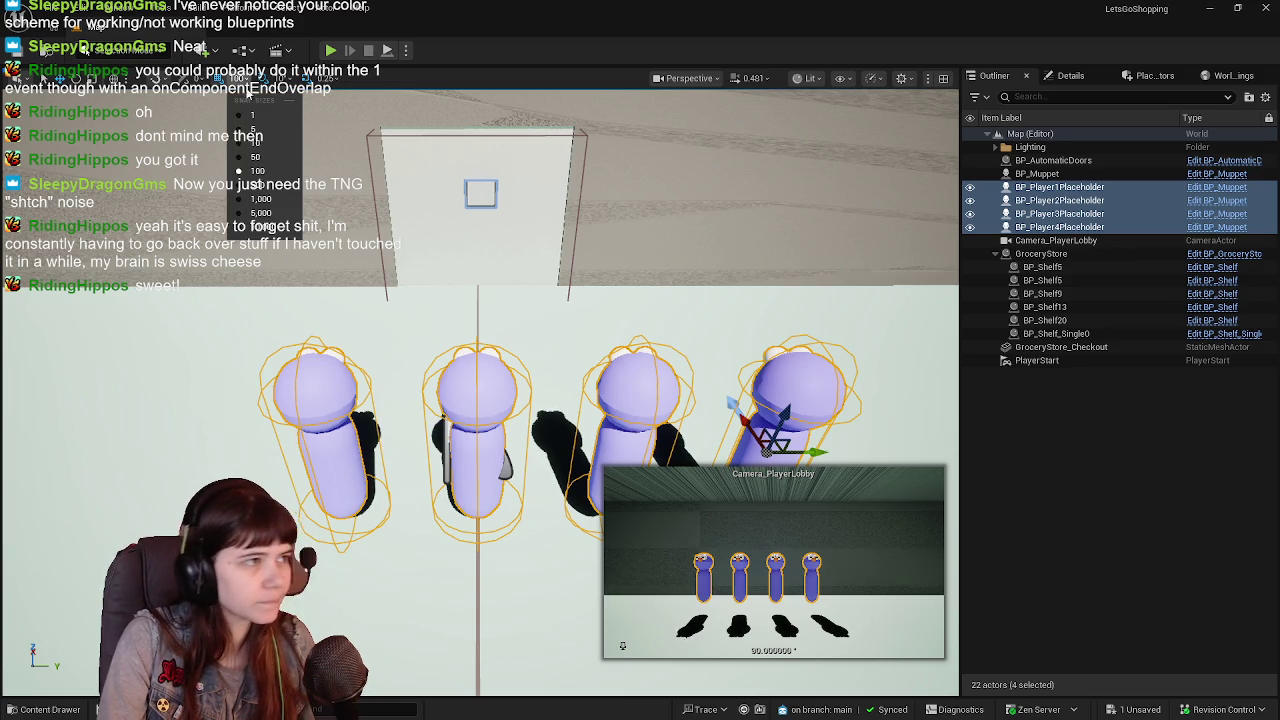
pyautogui.click(265, 151)
pyautogui.moveTo(818, 452)
pyautogui.mouseDown()
pyautogui.moveTo(771, 451)
pyautogui.moveTo(955, 445)
pyautogui.mouseUp()
pyautogui.press('f')
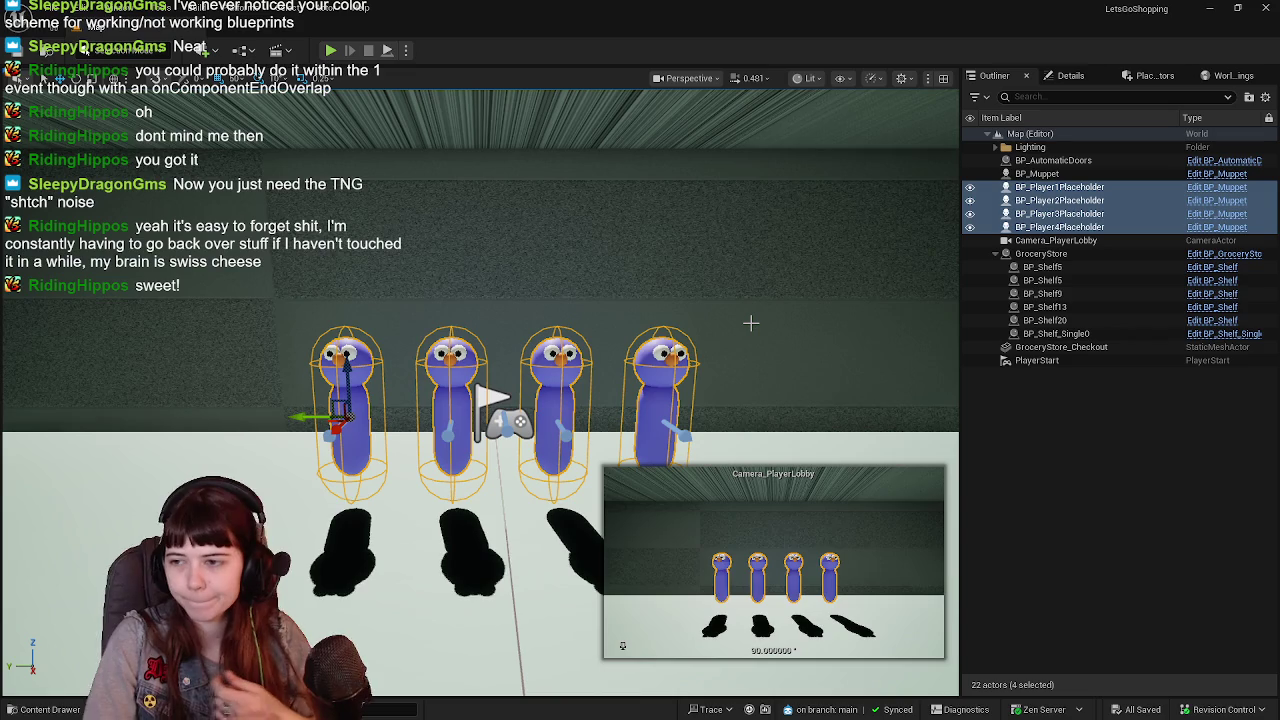
# Deselect the muppets, then select and focus on the lobby camera.
pyautogui.click(1126, 447)
pyautogui.moveTo(411, 480)
pyautogui.mouseDown()
pyautogui.moveTo(420, 470)
pyautogui.moveTo(411, 480)
pyautogui.mouseUp()
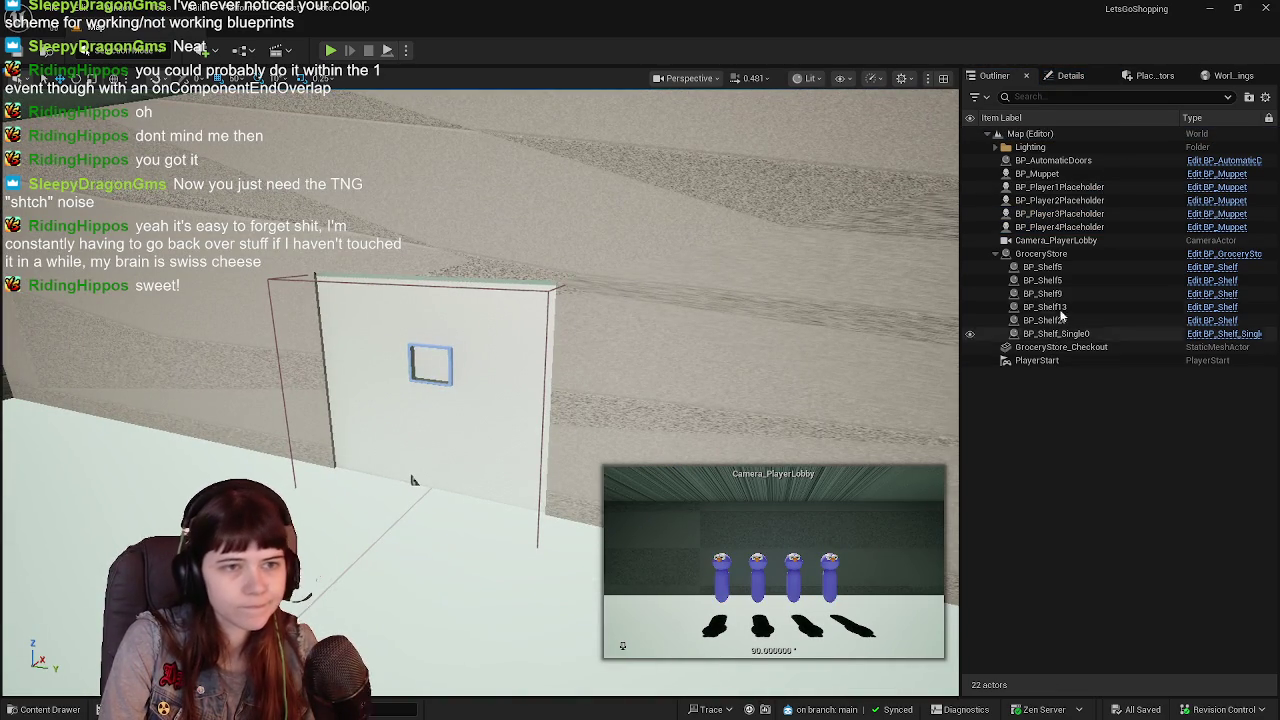
pyautogui.click(995, 254)
pyautogui.doubleClick(1055, 240)
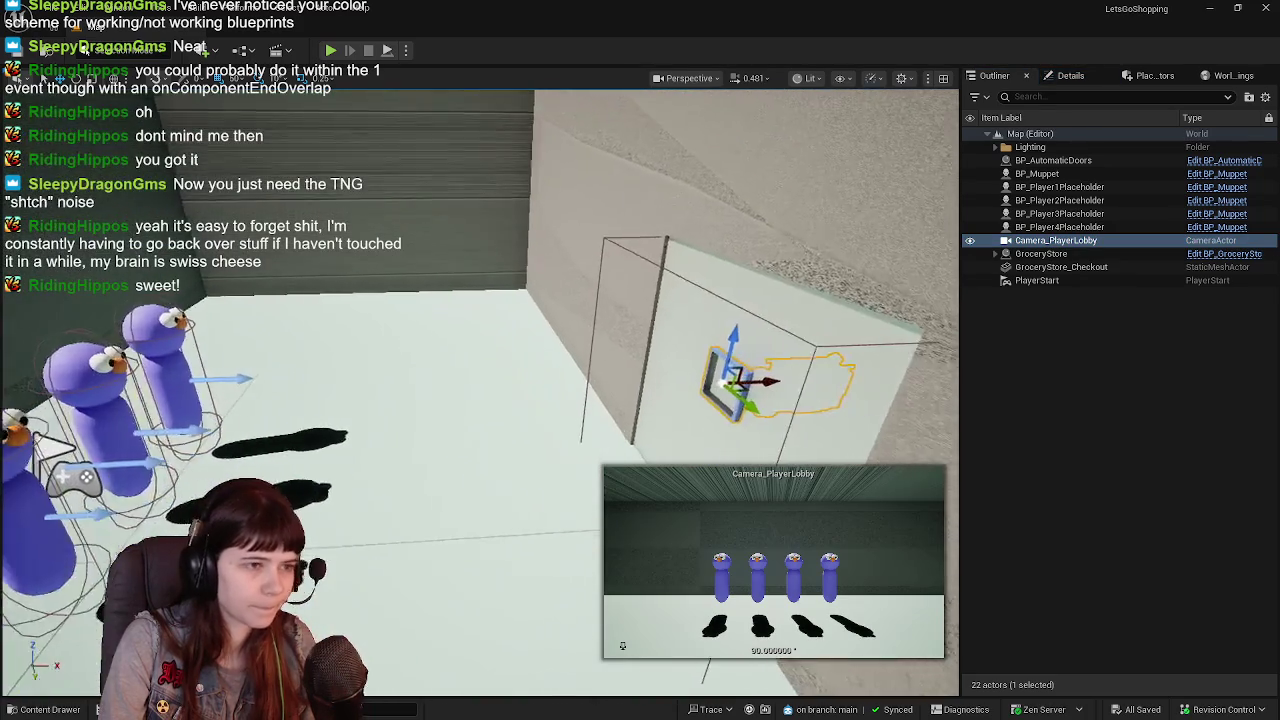
# Slide Camera_PlayerLobby closer in front of the muppets, to X -2226.
pyautogui.moveTo(845, 375)
pyautogui.mouseDown()
pyautogui.moveTo(736, 392)
pyautogui.moveTo(591, 386)
pyautogui.mouseUp()
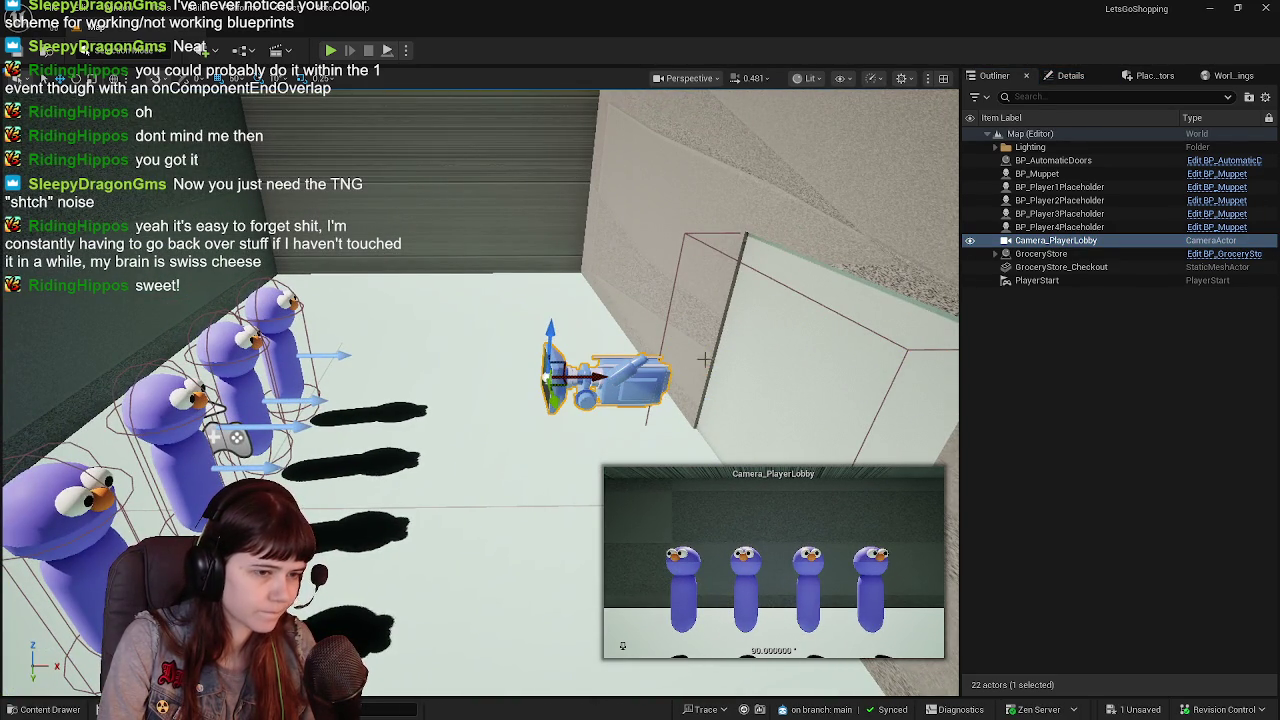
pyautogui.press('f')
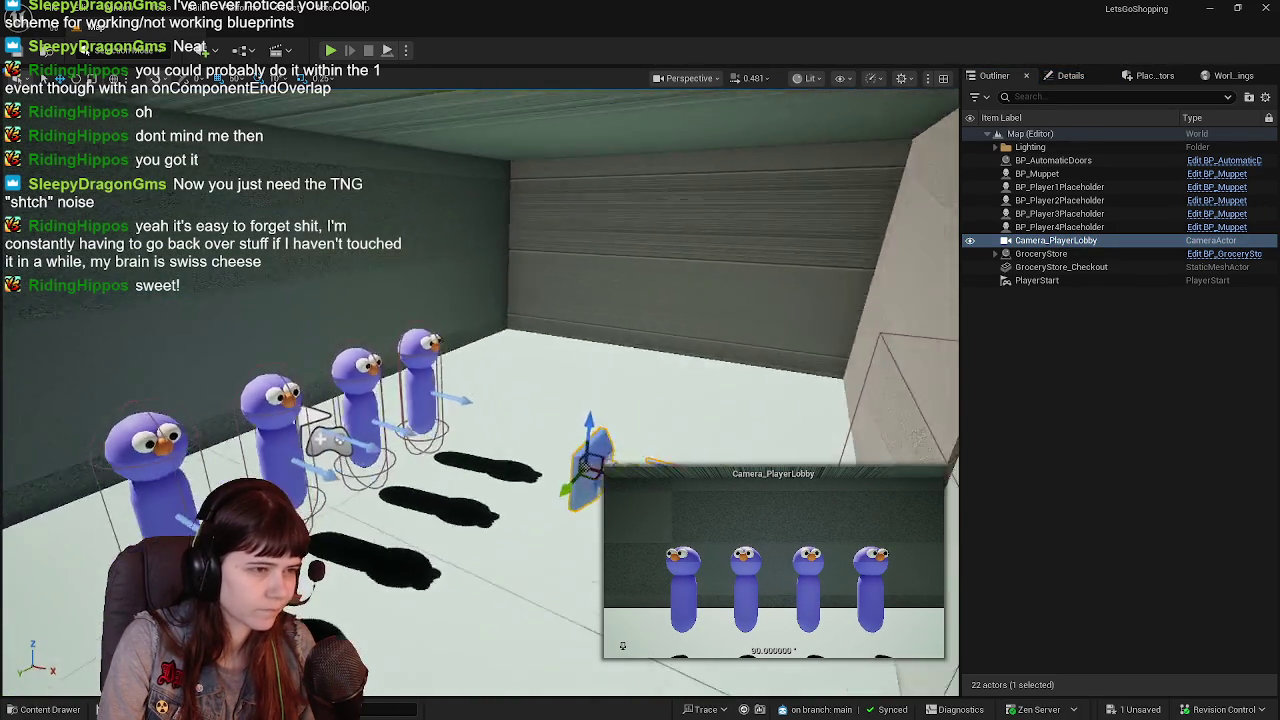
pyautogui.moveTo(726, 344); pyautogui.dragTo(724, 344)
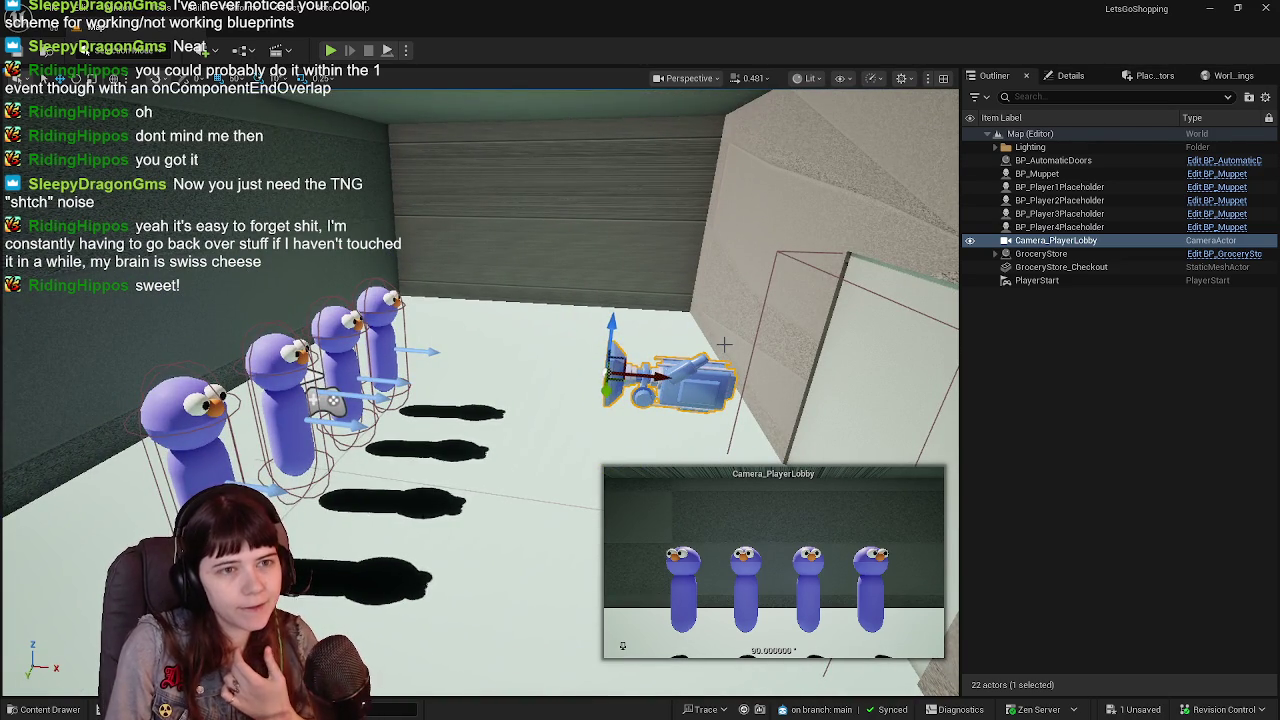
pyautogui.moveTo(724, 344); pyautogui.dragTo(724, 344)
pyautogui.moveTo(640, 397); pyautogui.dragTo(372, 400)
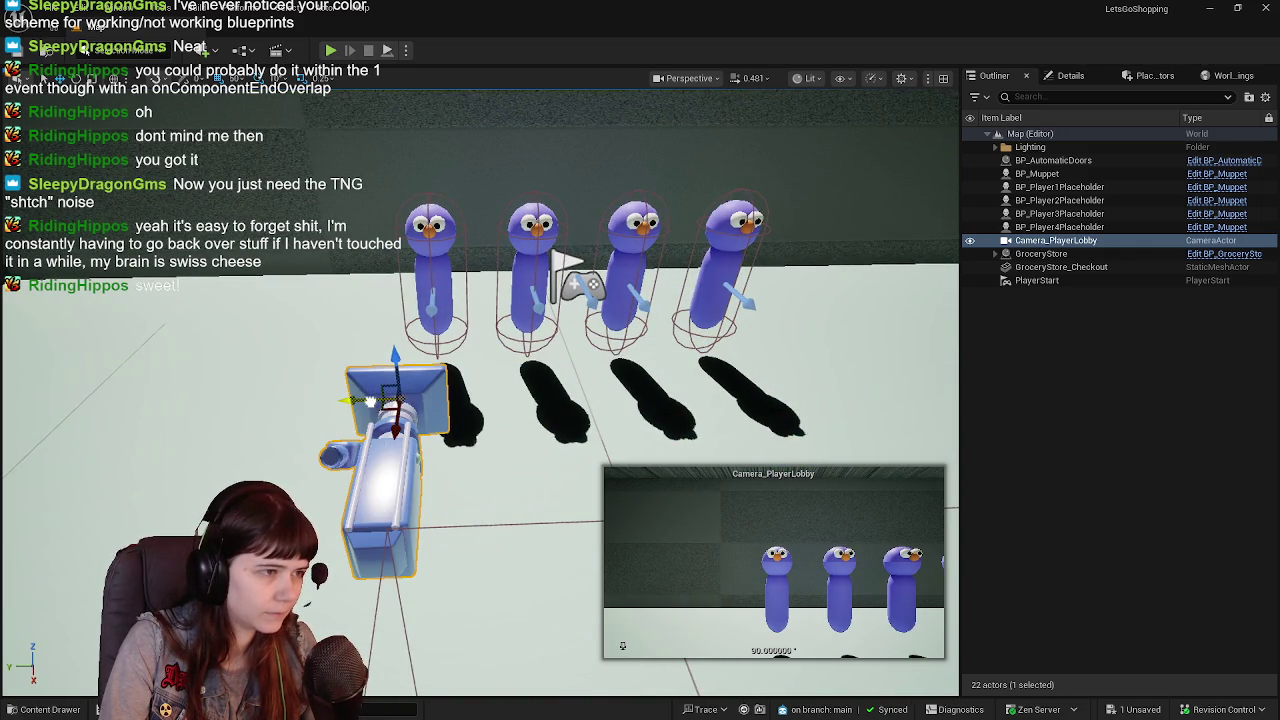
pyautogui.press('f')
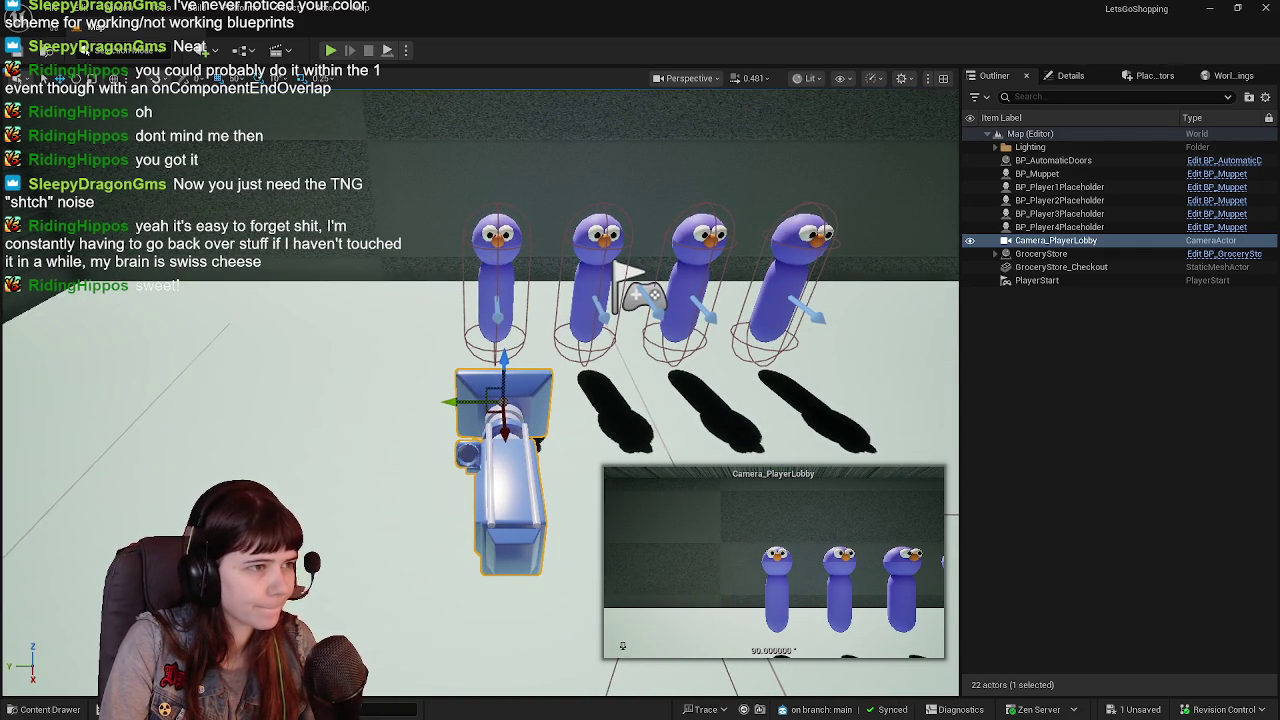
# Bring up BP_Player1Placeholder's Details, then reselect the lobby camera to edit its location.
pyautogui.click(1060, 187)
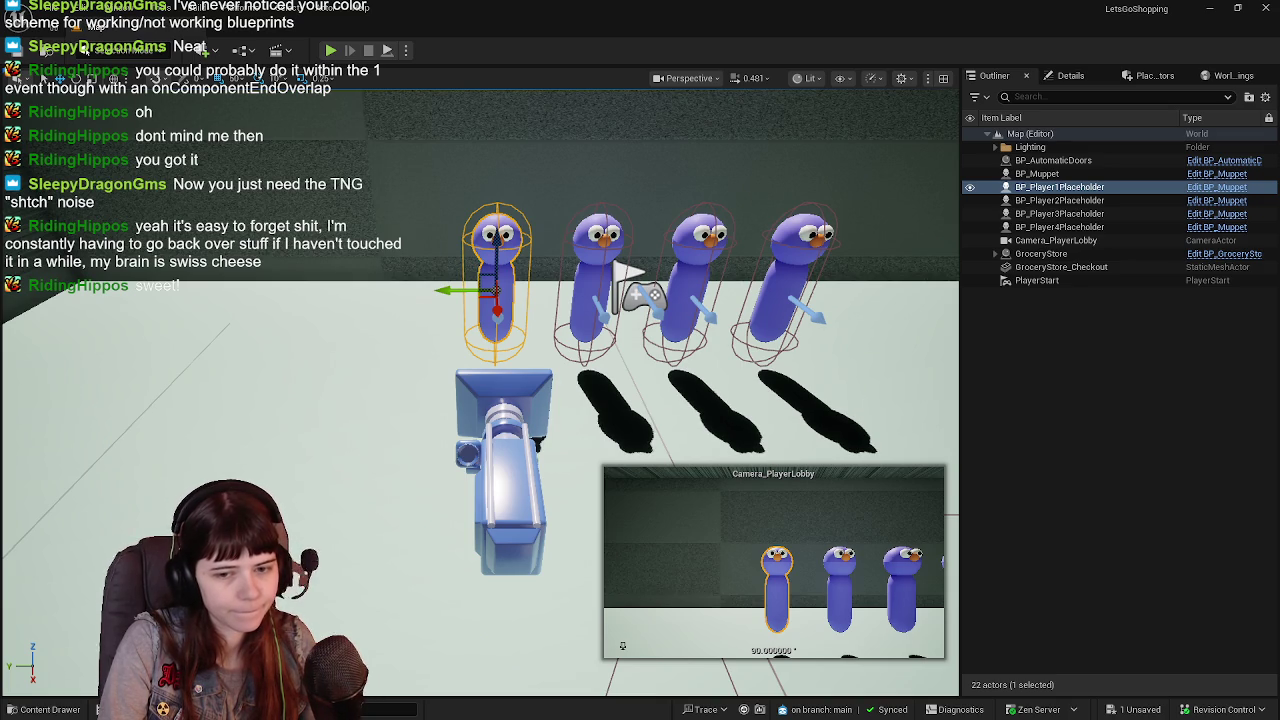
pyautogui.click(1076, 77)
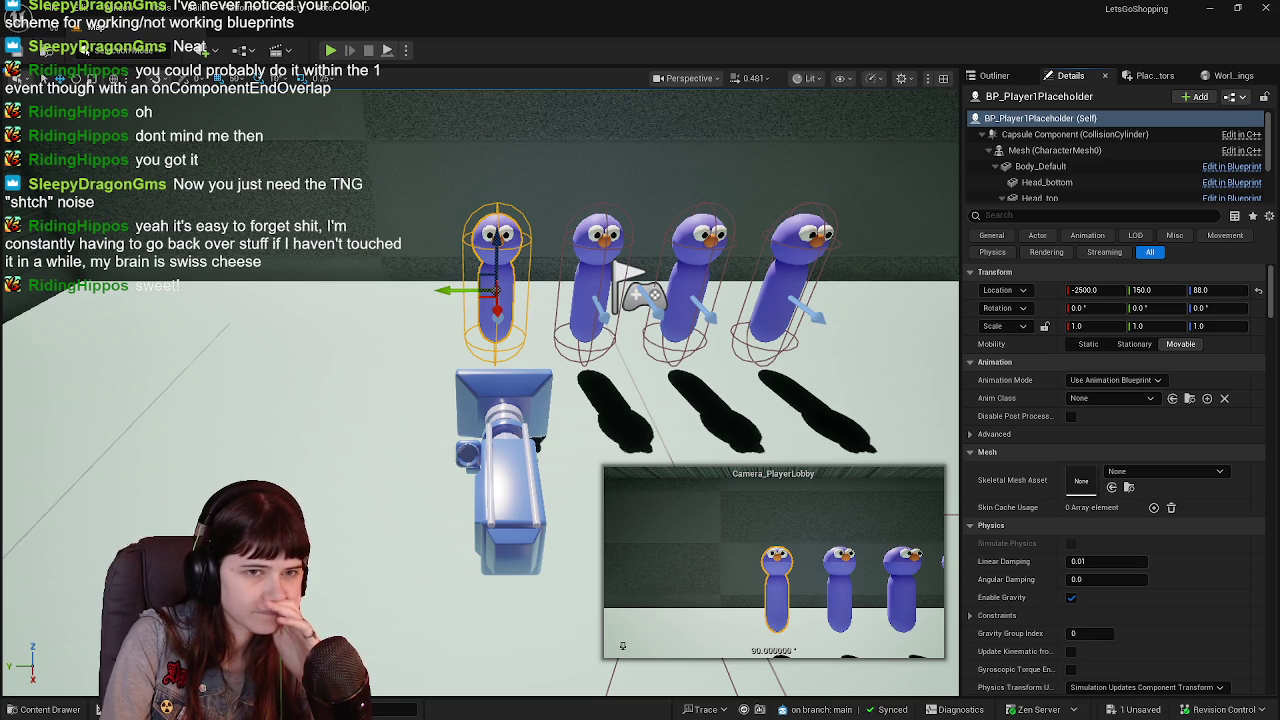
pyautogui.click(503, 420)
# Set the lobby camera's Y location to 150 and nudge it along X to about -2276.
pyautogui.click(1150, 289)
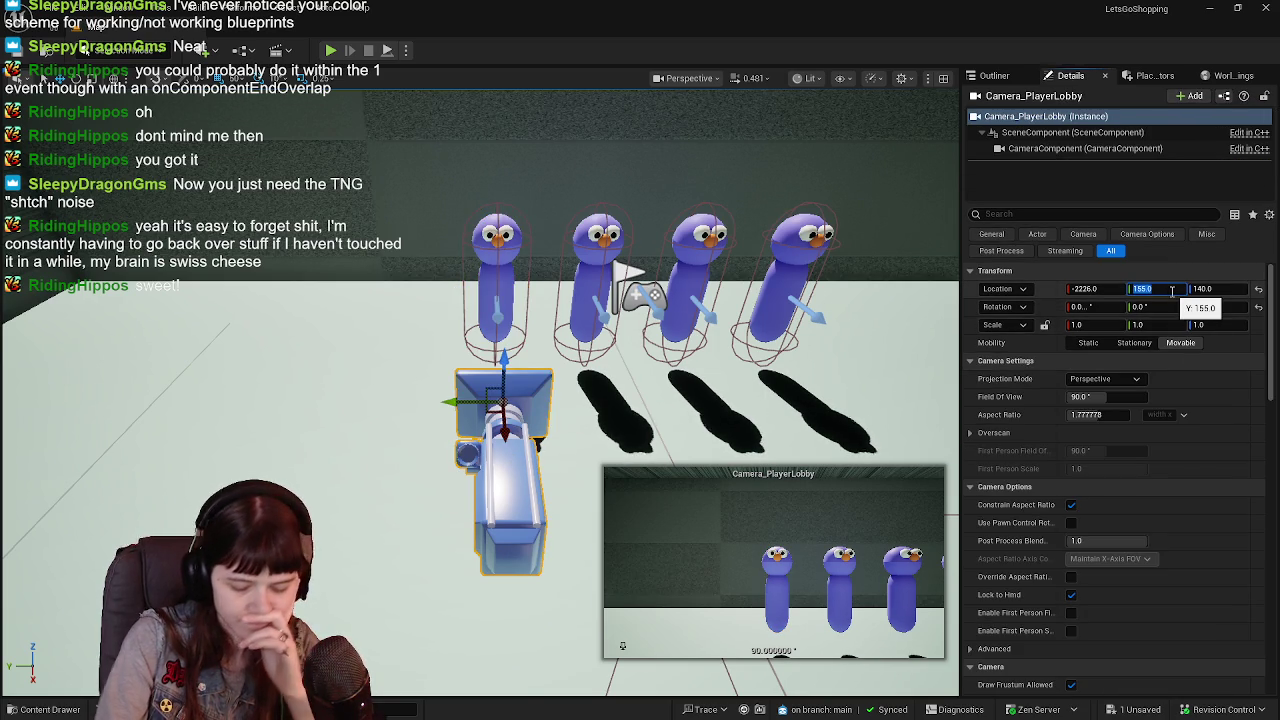
pyautogui.write('0')
pyautogui.press('Return')
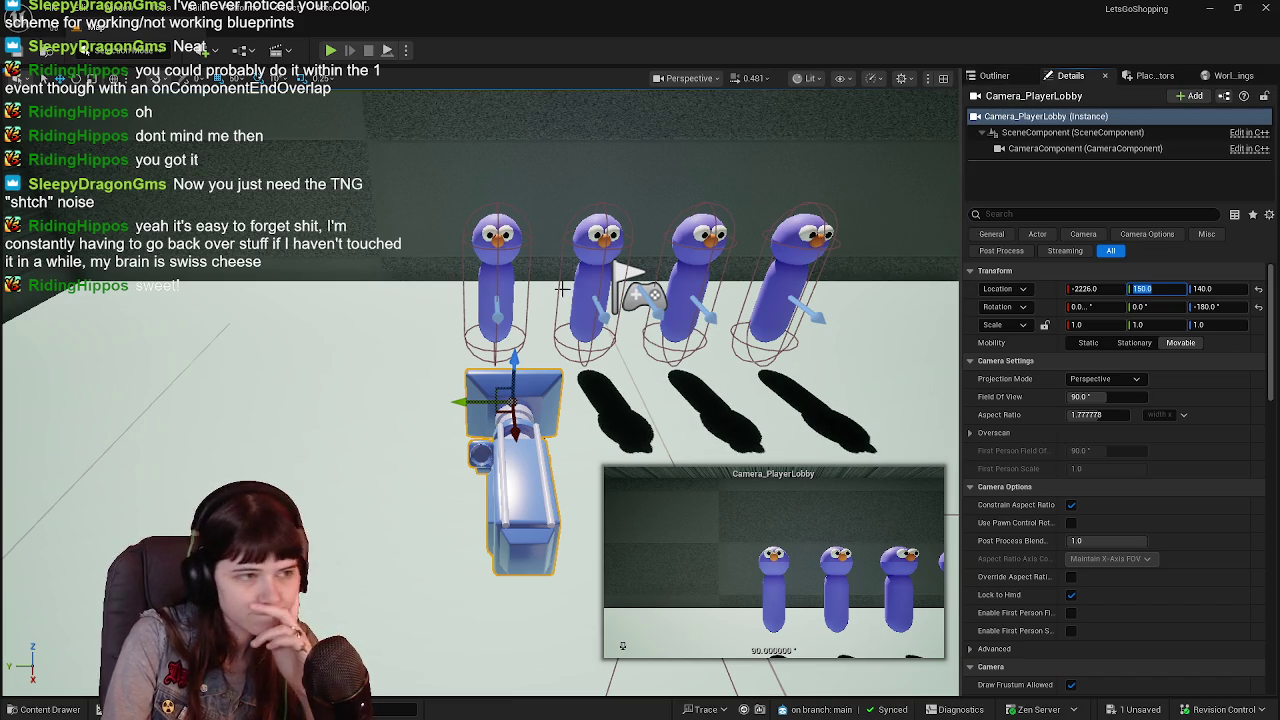
pyautogui.moveTo(516, 430)
pyautogui.mouseDown()
pyautogui.moveTo(517, 385)
pyautogui.moveTo(508, 415)
pyautogui.mouseUp()
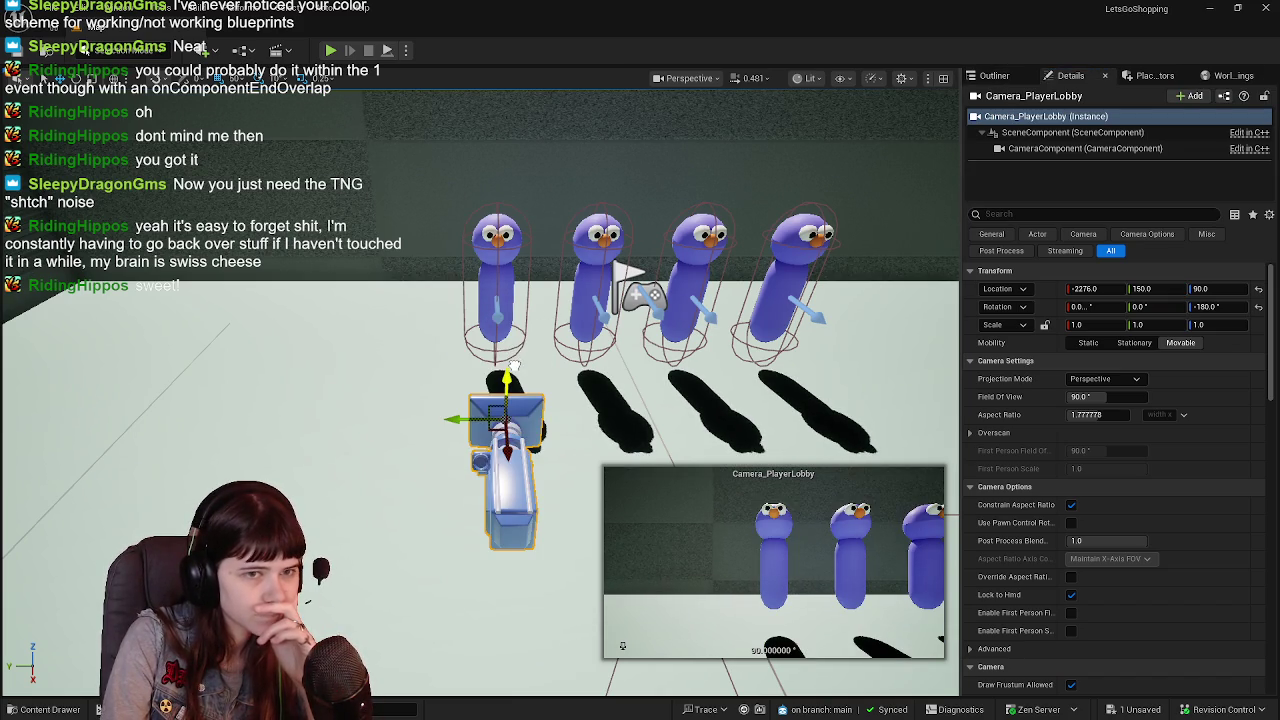
# Try camera heights of 100, 120 and 125 before settling Z at 110.
pyautogui.click(1218, 288)
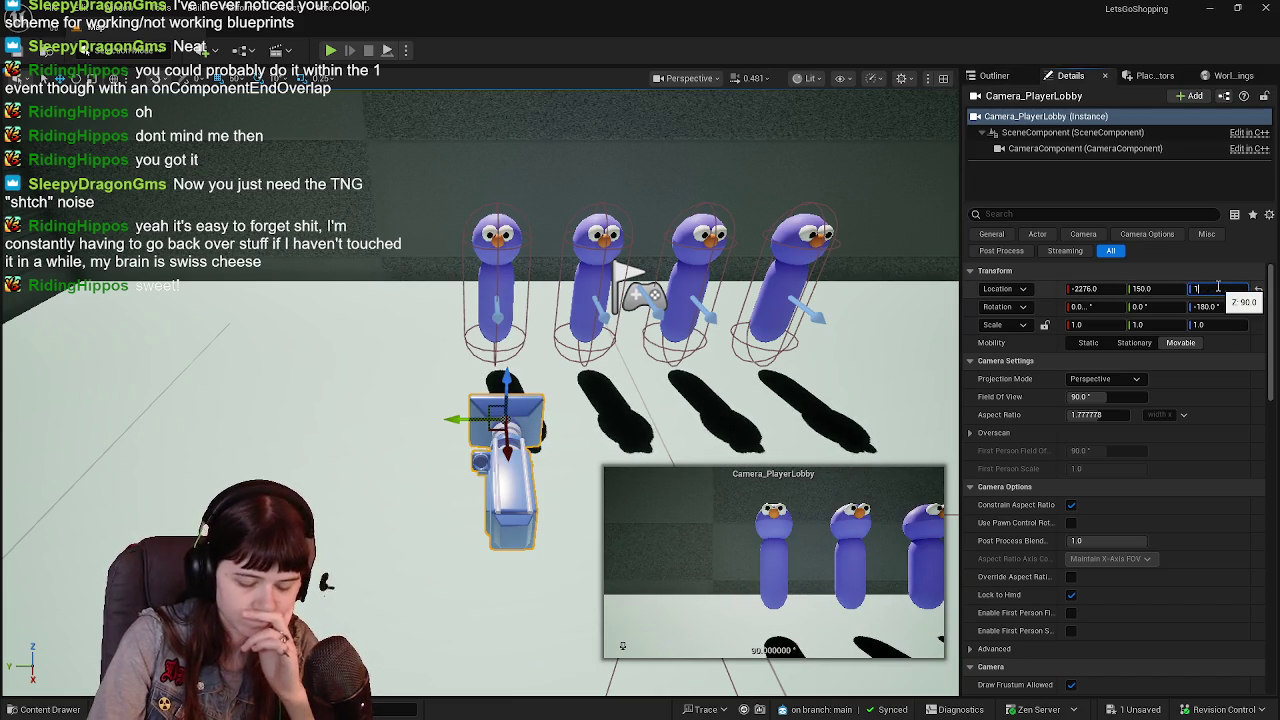
pyautogui.write('00')
pyautogui.press('Return')
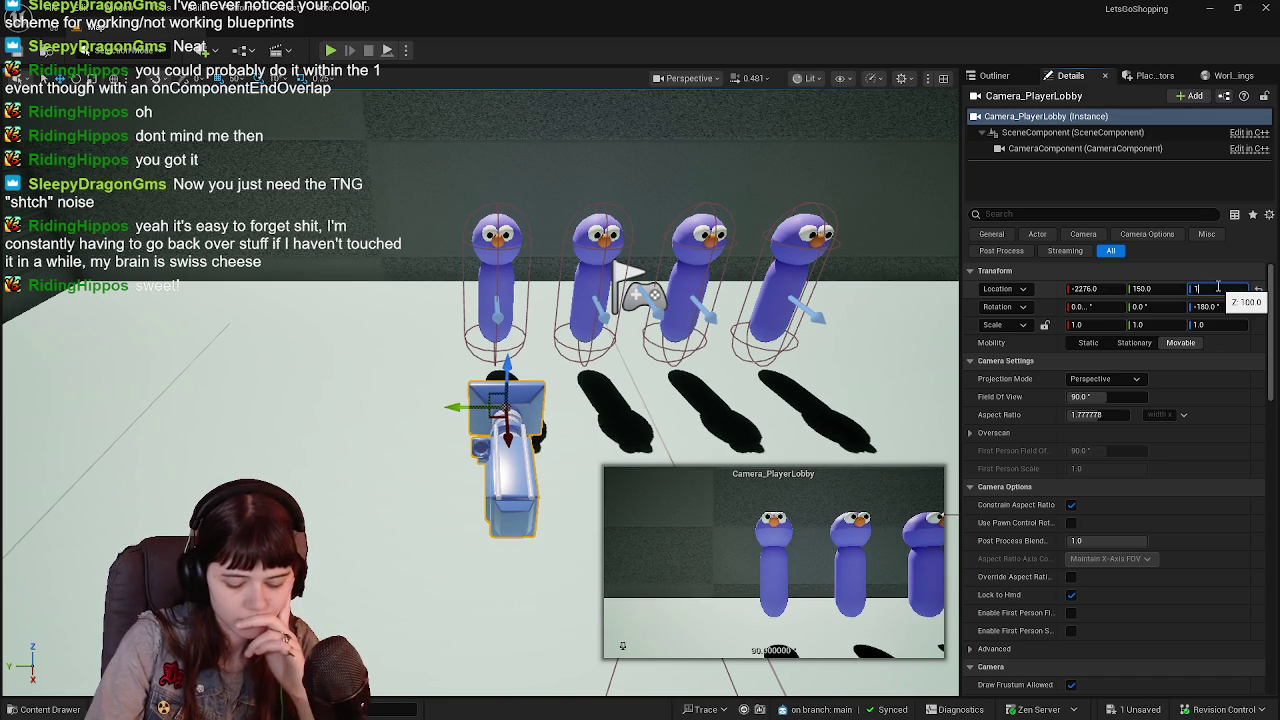
pyautogui.write('120')
pyautogui.press('Return')
pyautogui.write('125')
pyautogui.press('Return')
pyautogui.write('100')
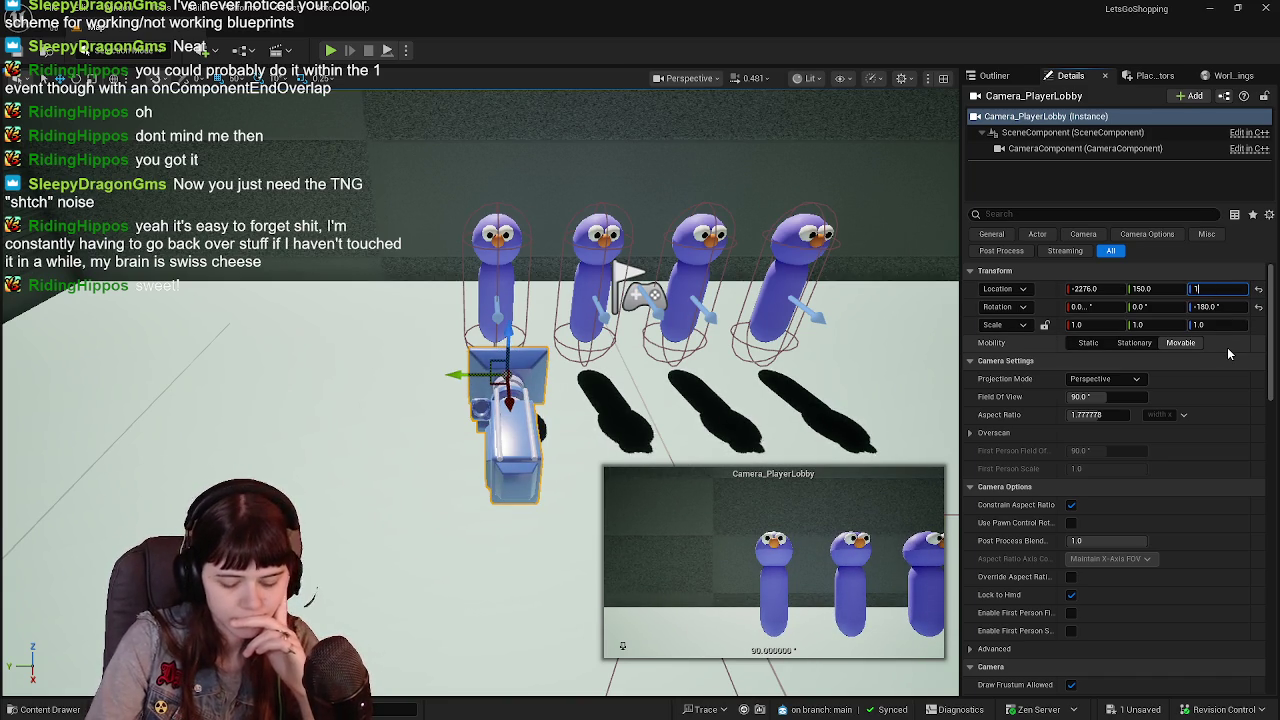
pyautogui.press('Return')
pyautogui.write('110')
pyautogui.press('Return')
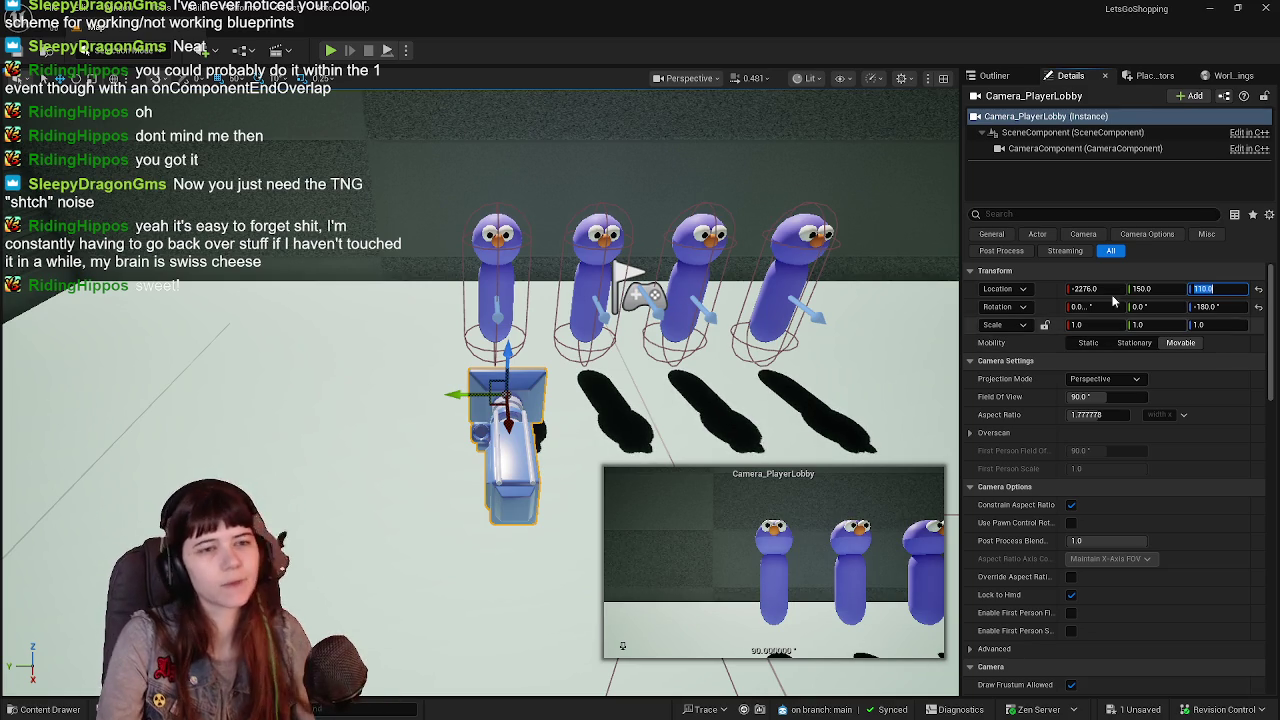
# Set the camera's X location to -2200, passing through -2225 and -2220.
pyautogui.moveTo(513, 442); pyautogui.dragTo(512, 492)
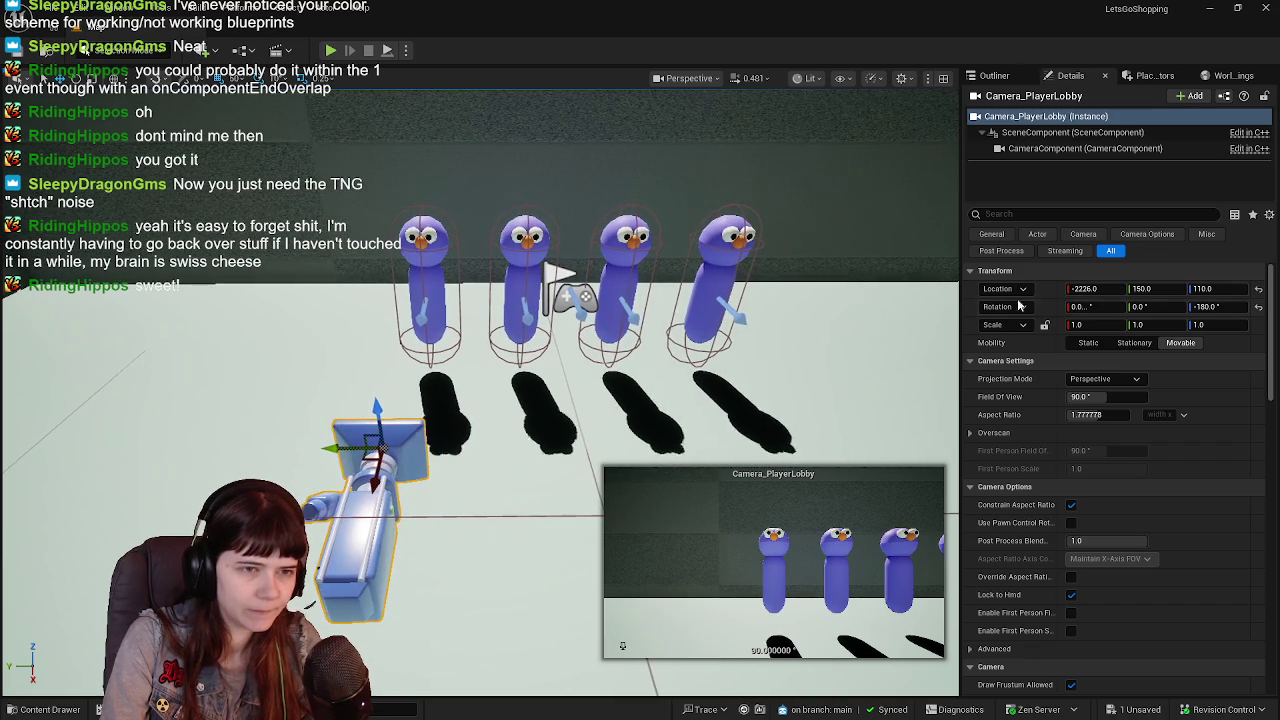
pyautogui.click(1085, 288)
pyautogui.press('BackSpace')
pyautogui.write('-2')
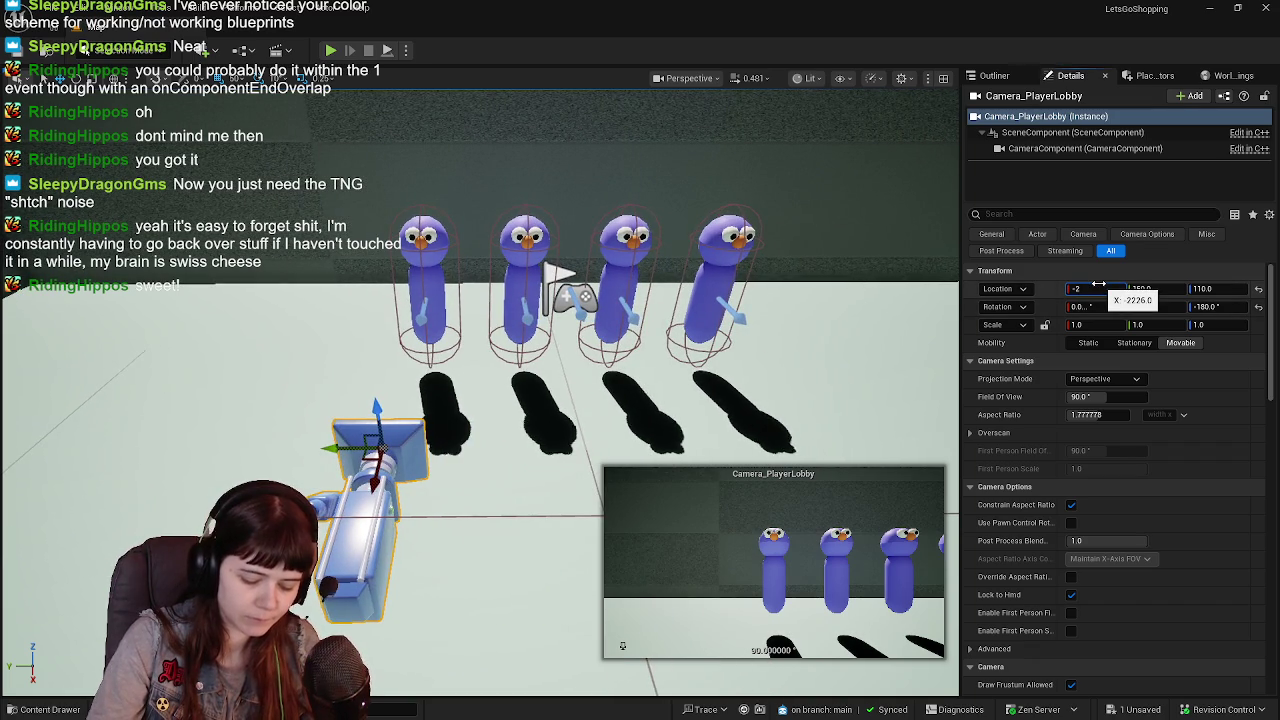
pyautogui.write('225')
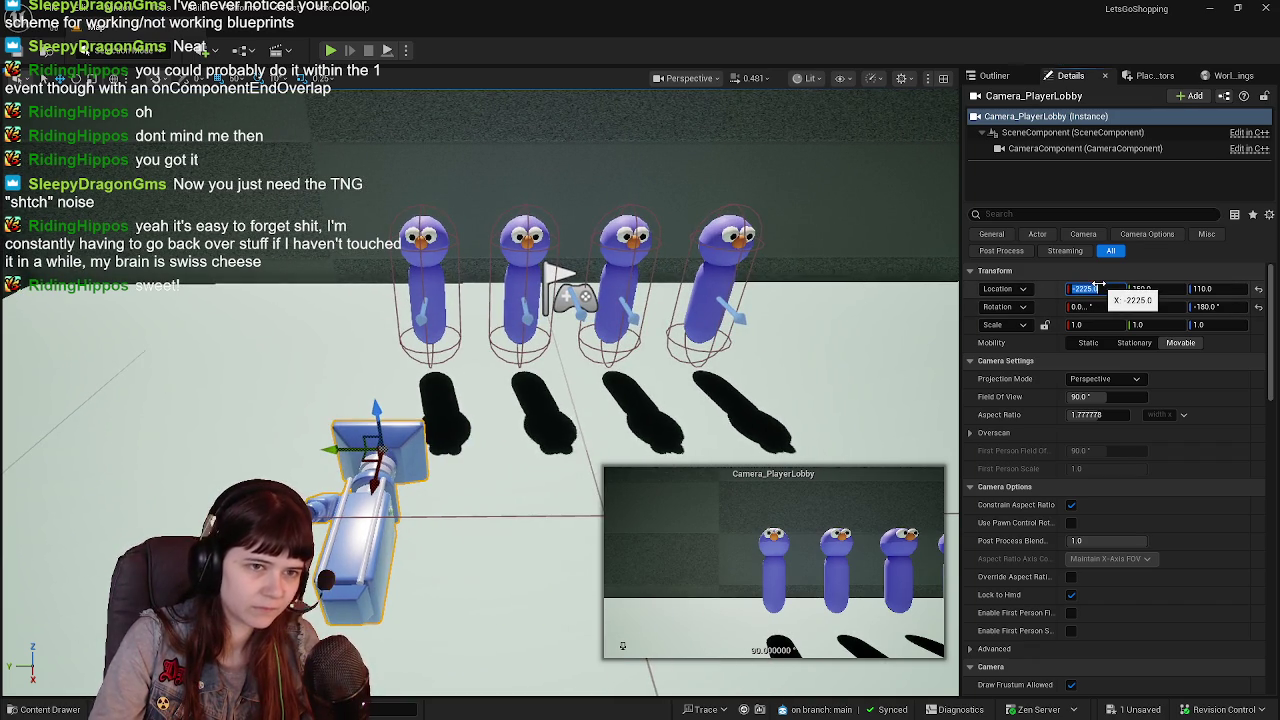
pyautogui.press('Return')
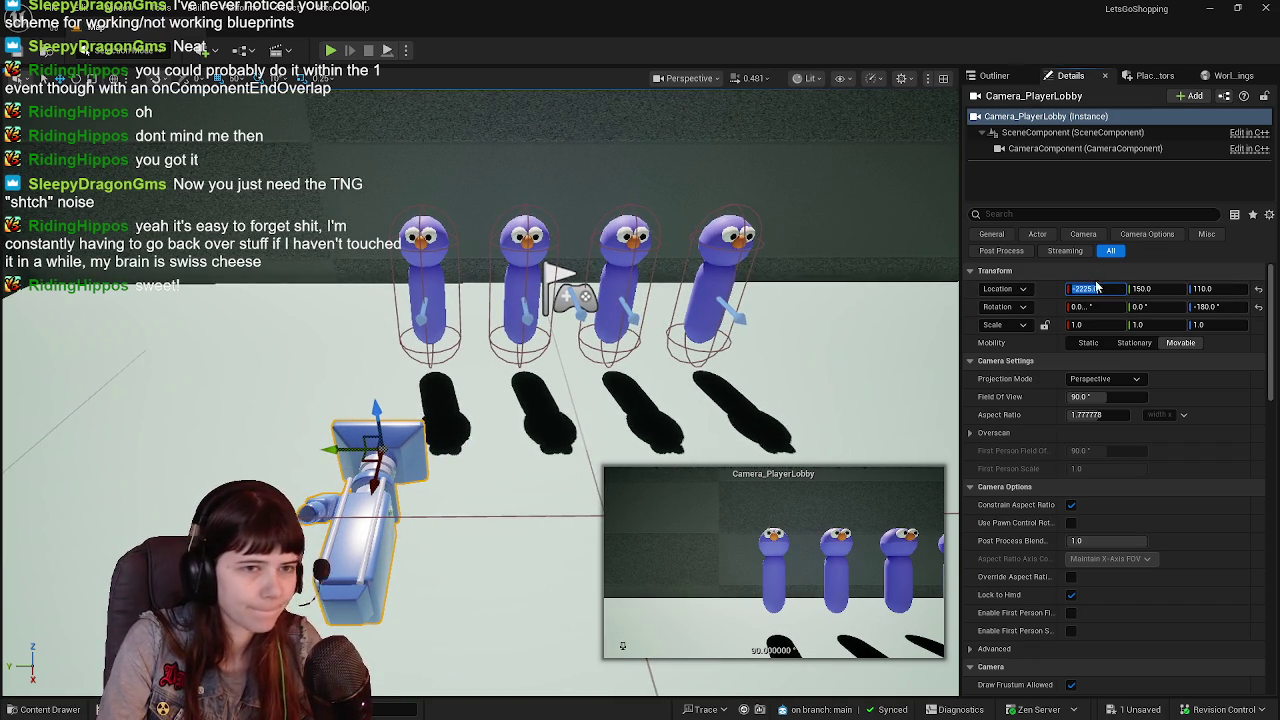
pyautogui.press('BackSpace')
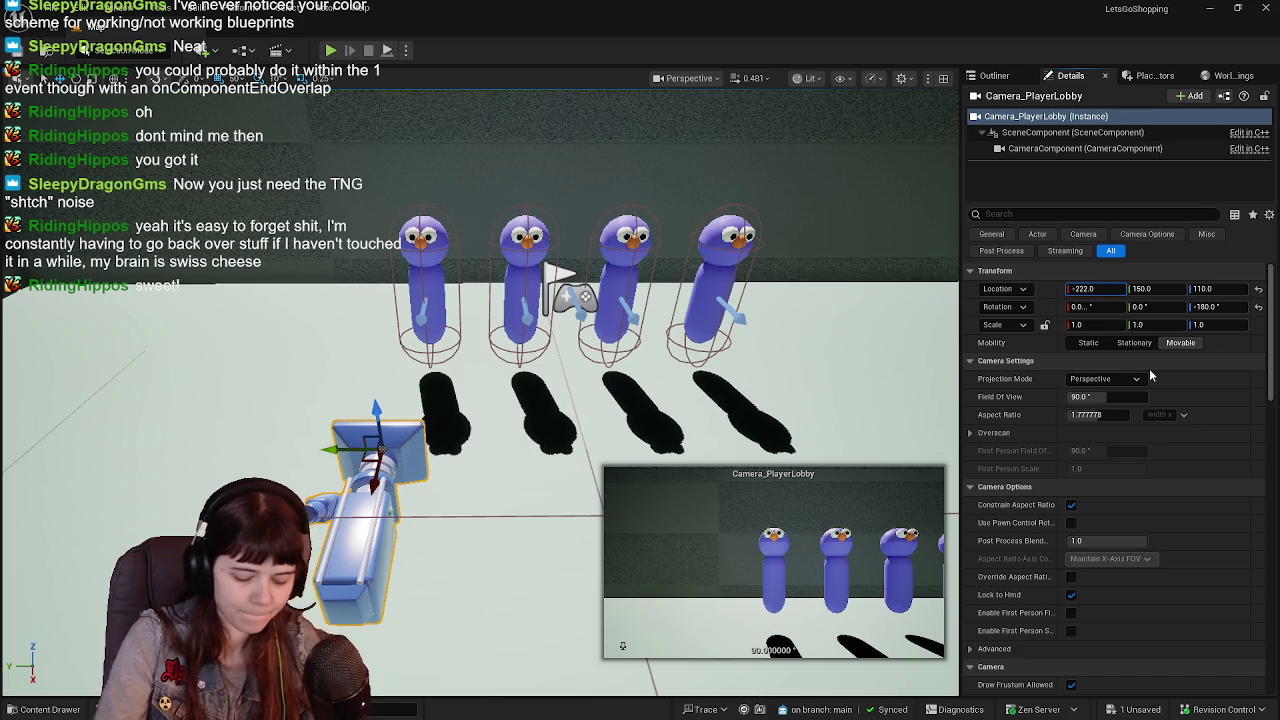
pyautogui.write('0')
pyautogui.press('Return')
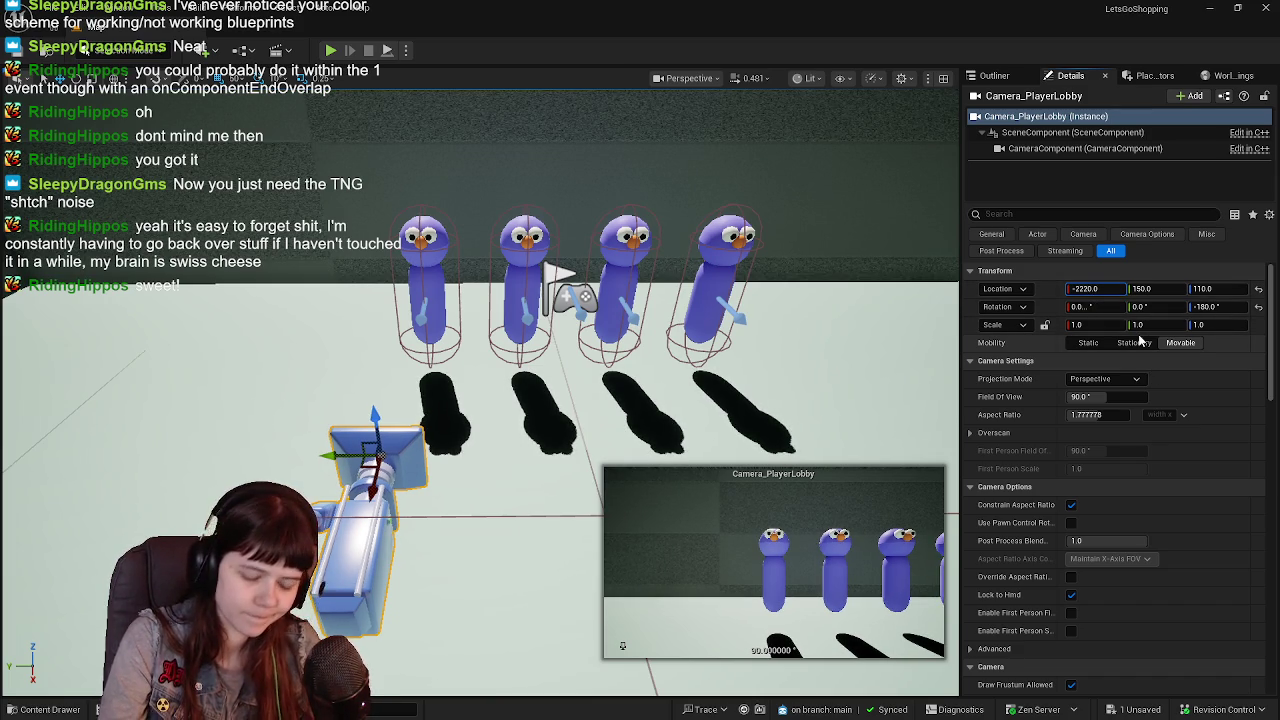
pyautogui.press('BackSpace')
pyautogui.write('0')
pyautogui.press('Return')
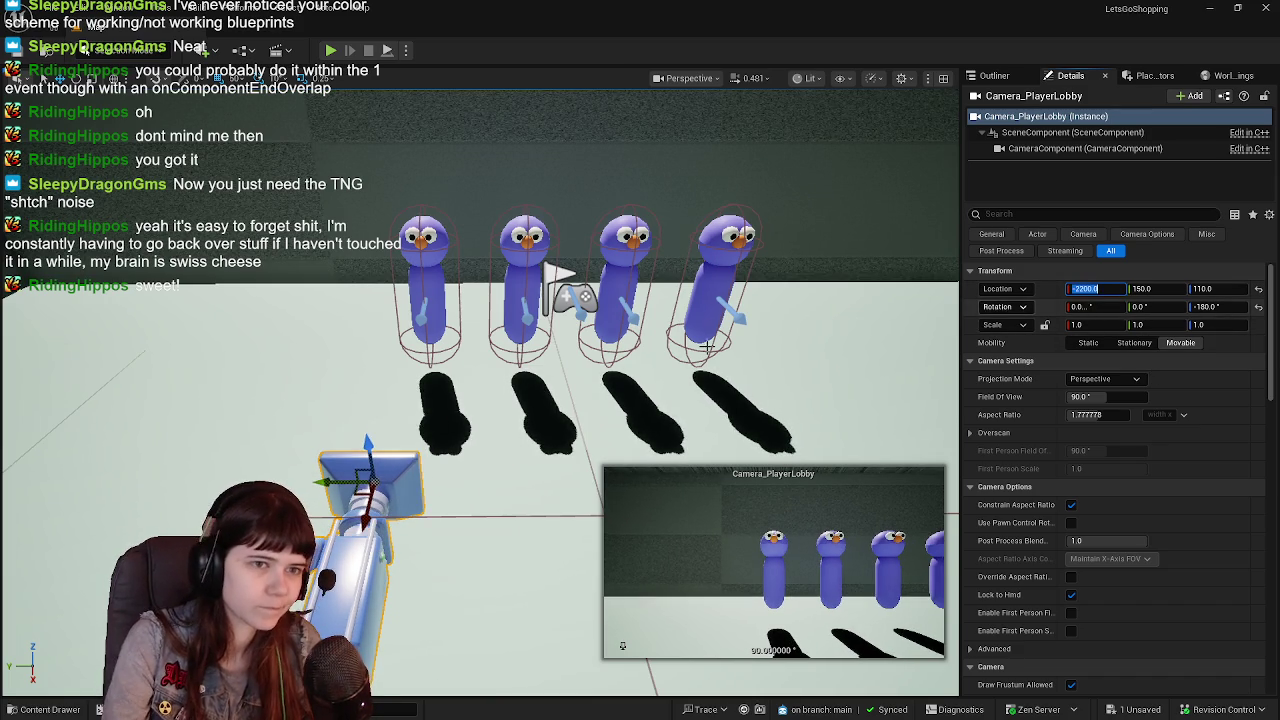
# Slide the camera sideways to centre the four muppets, then return to the Outliner.
pyautogui.moveTo(342, 485)
pyautogui.mouseDown()
pyautogui.moveTo(552, 474)
pyautogui.moveTo(540, 481)
pyautogui.moveTo(640, 420)
pyautogui.moveTo(791, 357)
pyautogui.mouseUp()
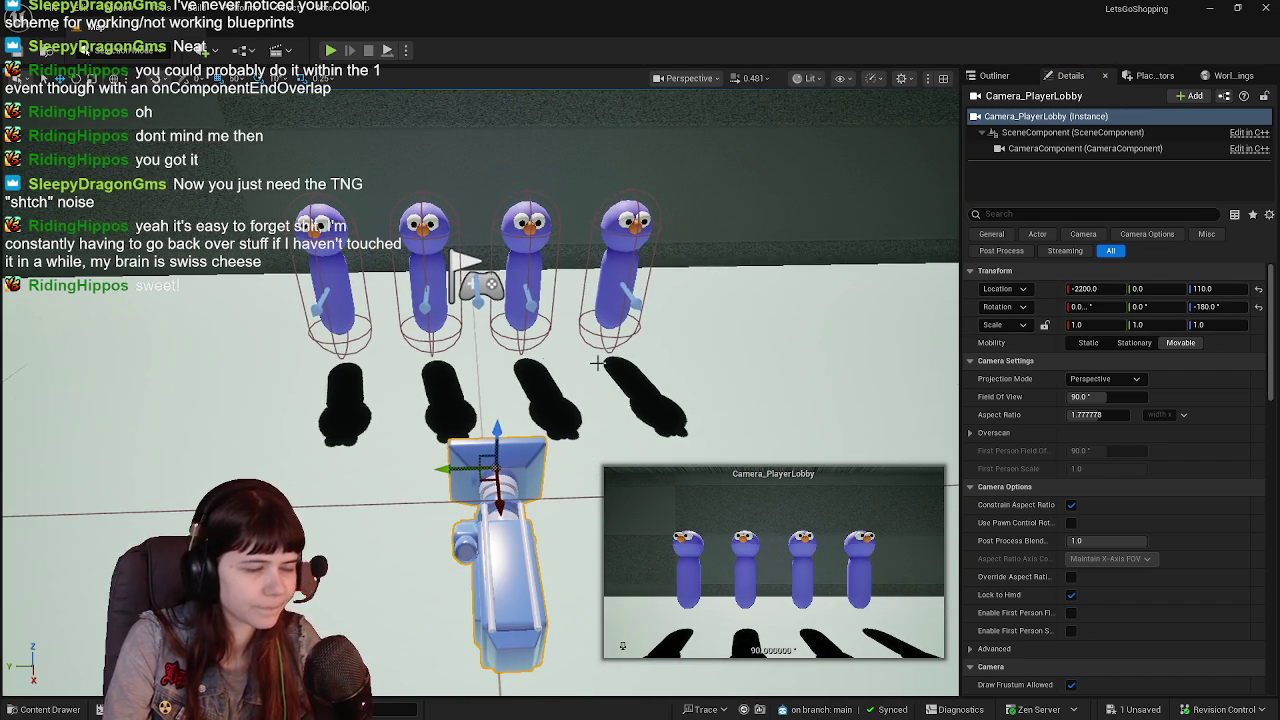
pyautogui.moveTo(505, 506)
pyautogui.mouseDown()
pyautogui.moveTo(502, 457)
pyautogui.moveTo(503, 497)
pyautogui.mouseUp()
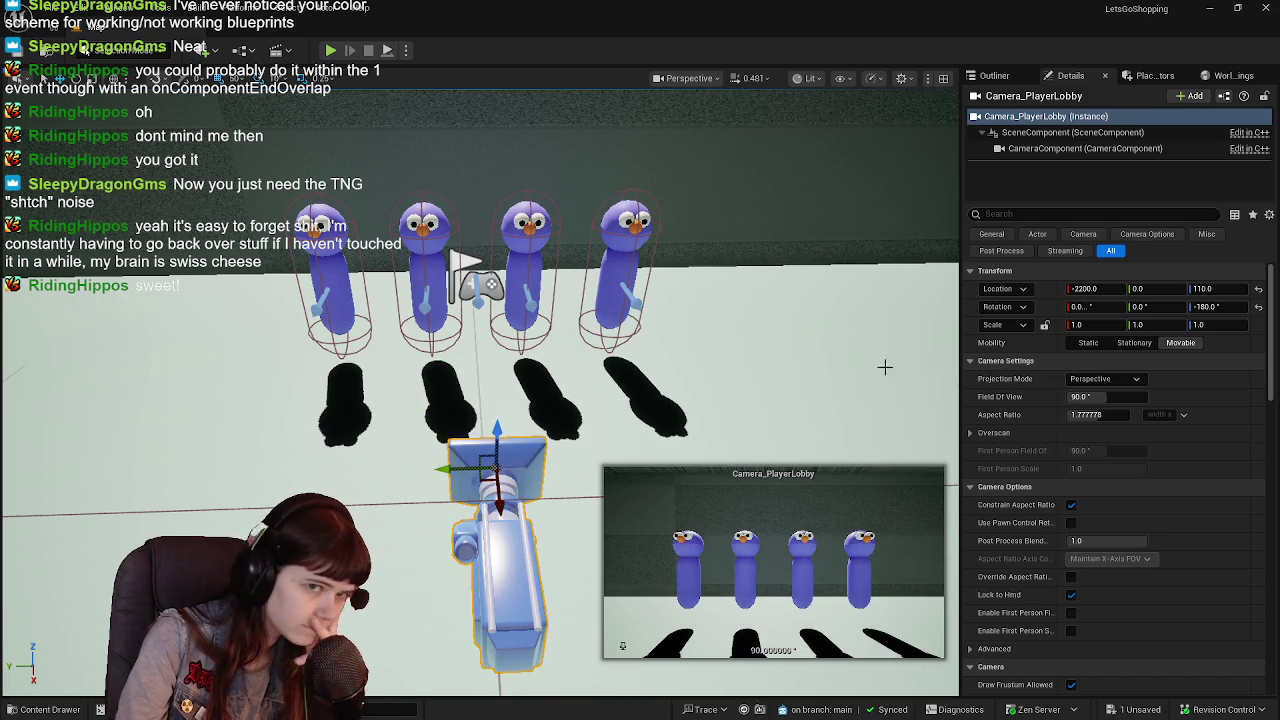
pyautogui.click(994, 76)
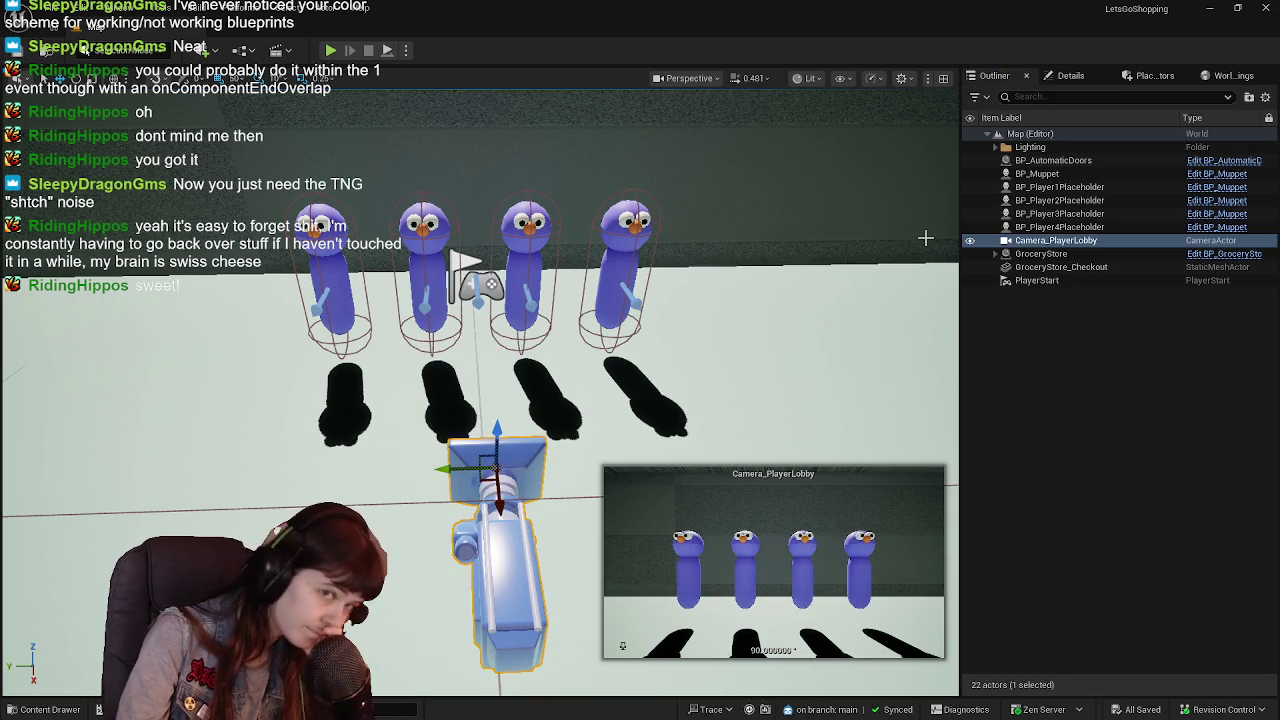
pyautogui.click(1062, 247)
pyautogui.press('F2')
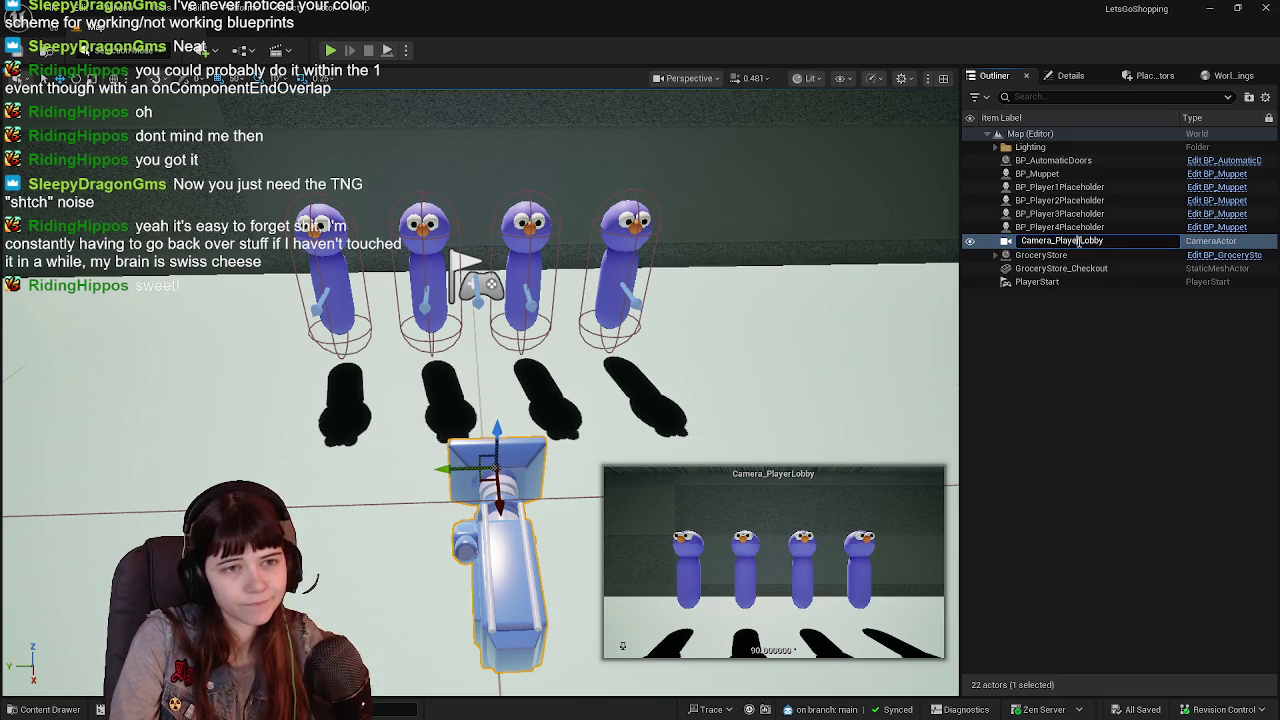
pyautogui.press('BackSpace')
pyautogui.press('BackSpace')
pyautogui.press('BackSpace')
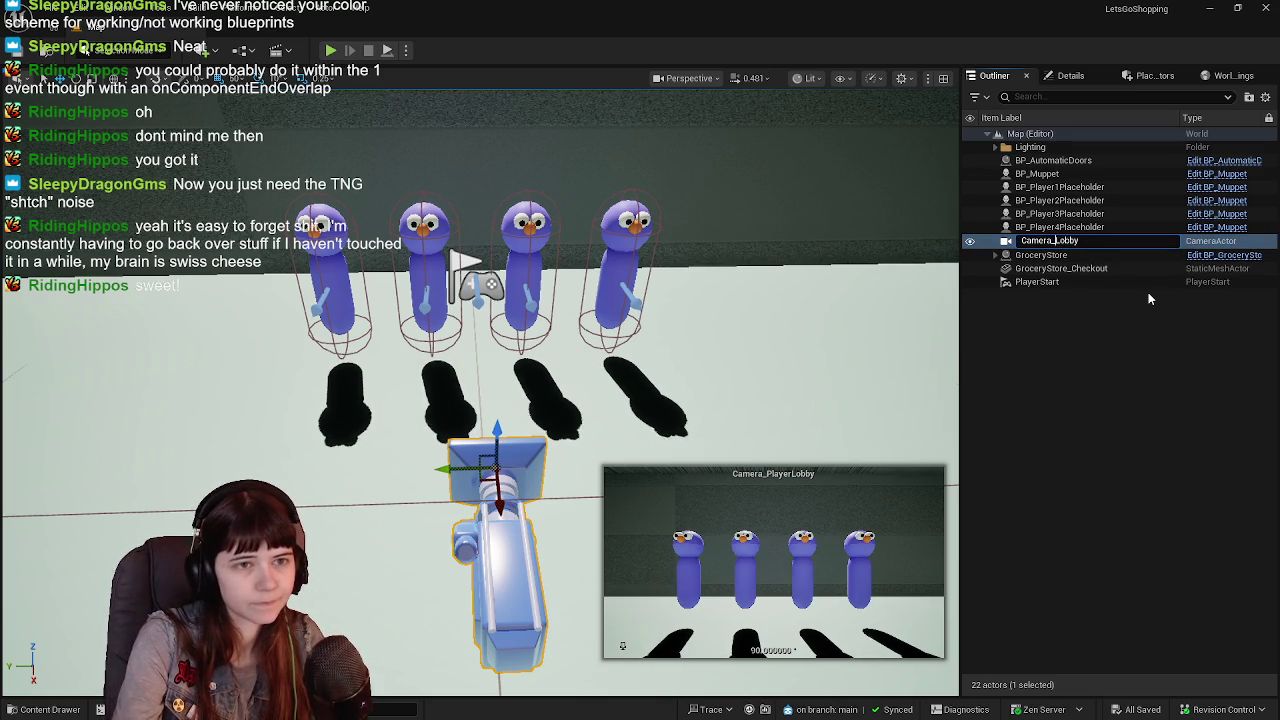
pyautogui.press('Return')
pyautogui.moveTo(759, 444); pyautogui.dragTo(759, 404)
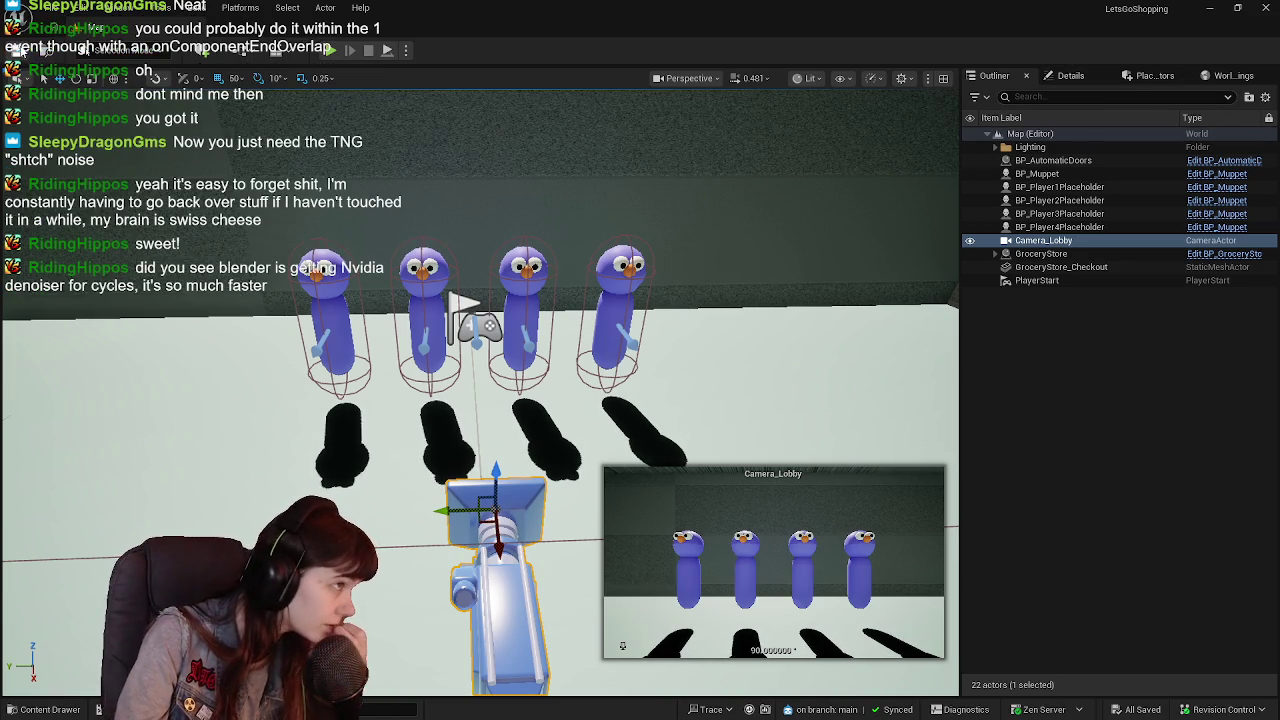
# Deselect the lobby camera and fly the view around to face the checkout counter.
pyautogui.click(1052, 412)
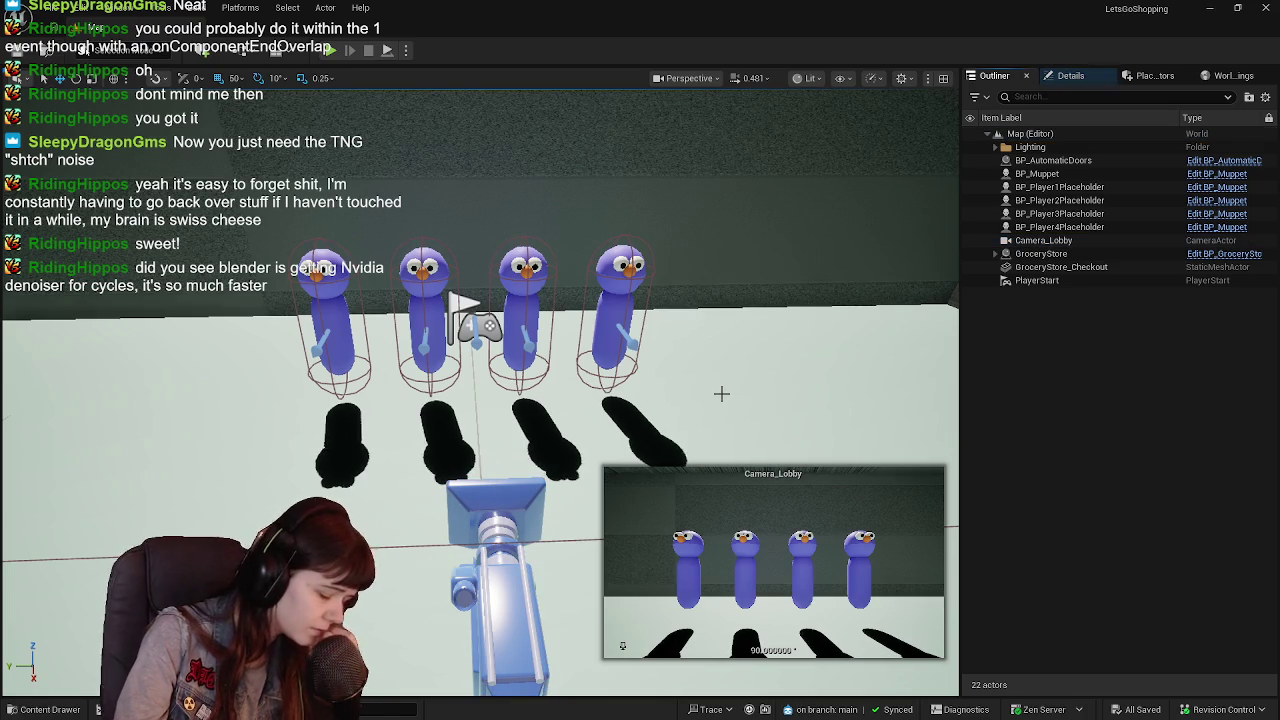
pyautogui.moveTo(724, 393)
pyautogui.mouseDown()
pyautogui.moveTo(700, 390)
pyautogui.moveTo(780, 385)
pyautogui.moveTo(824, 464)
pyautogui.moveTo(725, 391)
pyautogui.mouseUp()
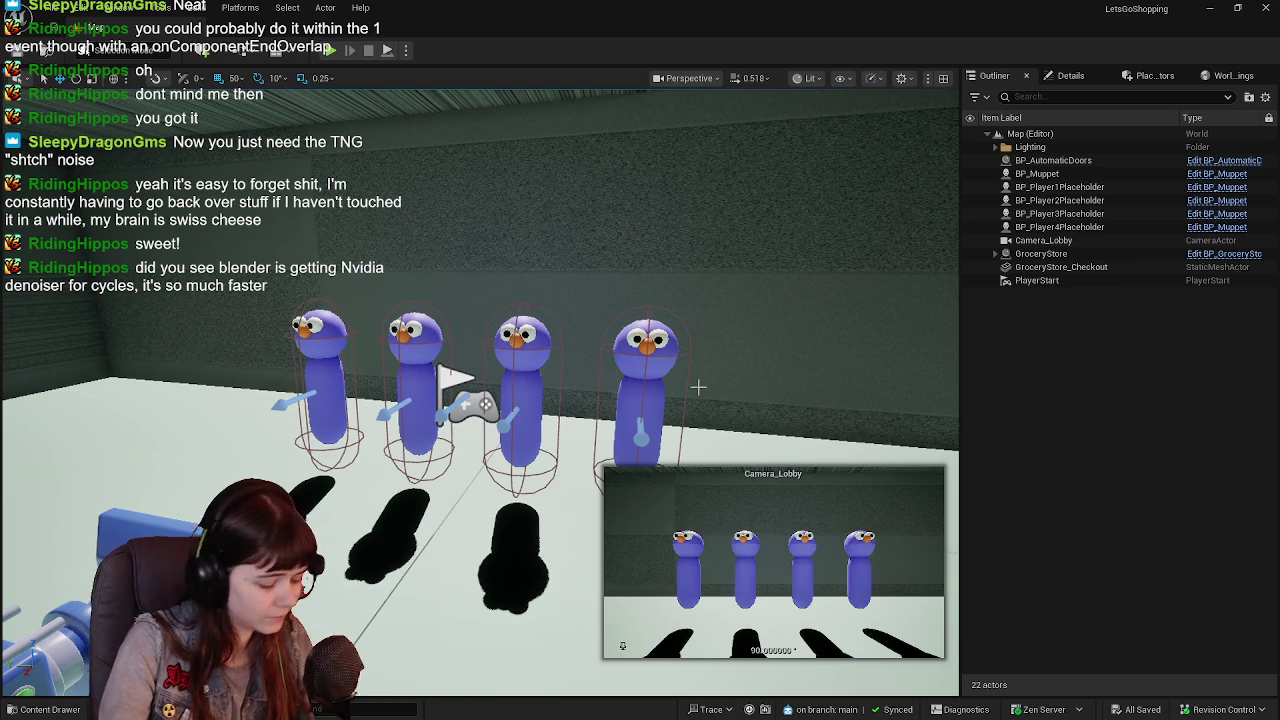
pyautogui.moveTo(644, 404)
pyautogui.mouseDown()
pyautogui.moveTo(545, 380)
pyautogui.moveTo(655, 392)
pyautogui.mouseUp()
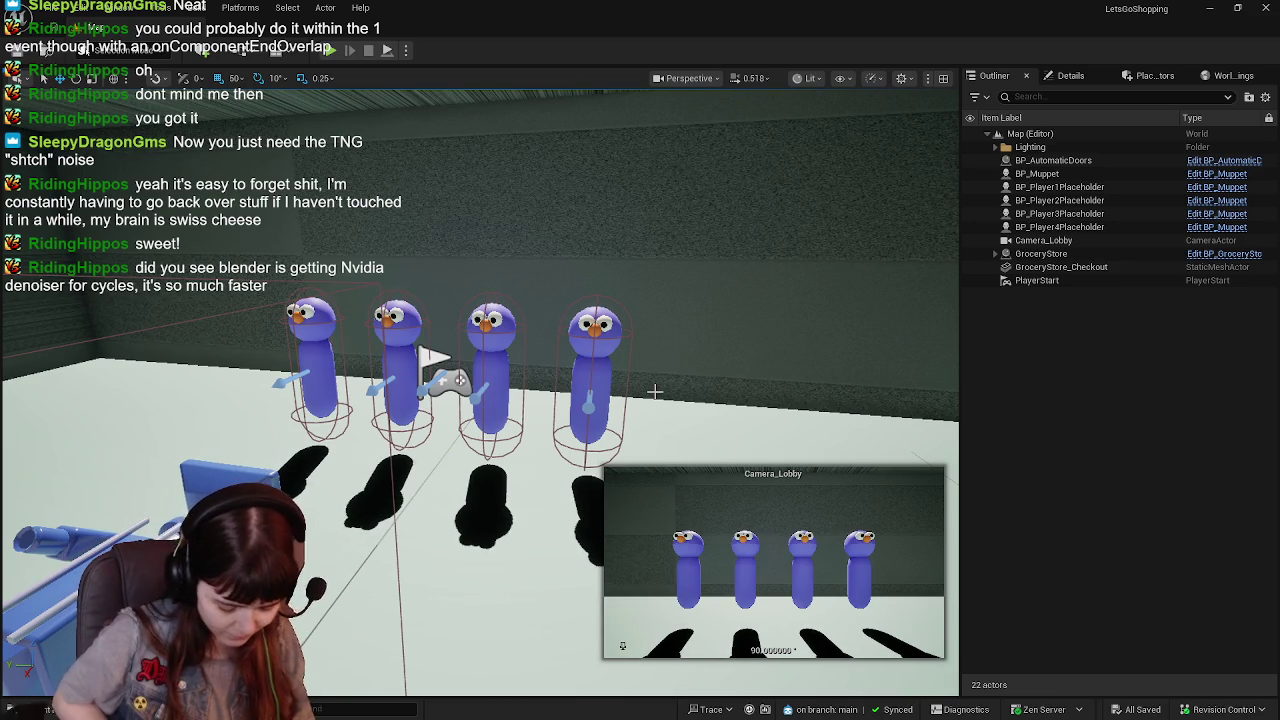
pyautogui.moveTo(646, 377); pyautogui.dragTo(600, 370)
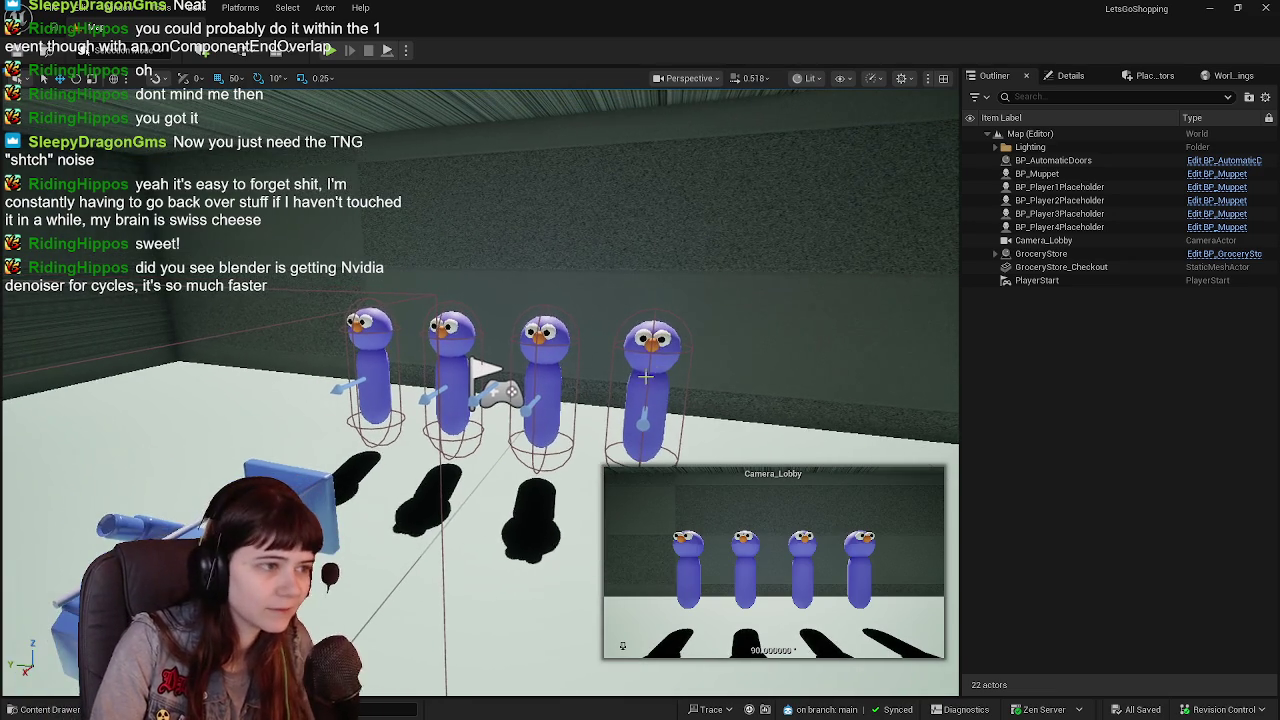
pyautogui.click(1070, 76)
pyautogui.click(995, 76)
pyautogui.moveTo(880, 223)
pyautogui.mouseDown()
pyautogui.moveTo(148, 262)
pyautogui.moveTo(400, 262)
pyautogui.moveTo(435, 480)
pyautogui.moveTo(563, 466)
pyautogui.mouseUp()
# Rotate the counter muppet -90° around Z to face forward and save the level.
pyautogui.press('f')
pyautogui.click(436, 455)
pyautogui.press('e')
pyautogui.hotkey('ctrl', 's')
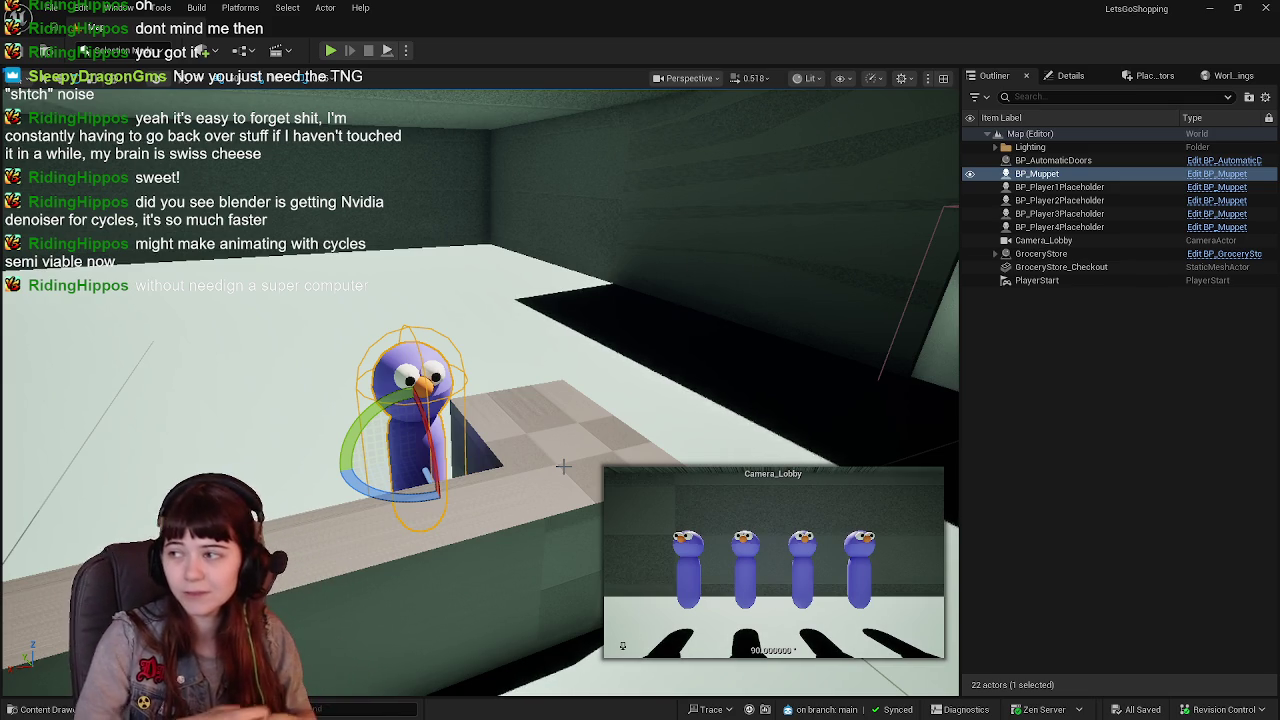
# Switch back to the move gizmo and select the GroceryStore_Checkout counter mesh behind the muppet.
pyautogui.moveTo(563, 466)
pyautogui.mouseDown()
pyautogui.moveTo(563, 505)
pyautogui.moveTo(610, 396)
pyautogui.mouseUp()
pyautogui.press('w')
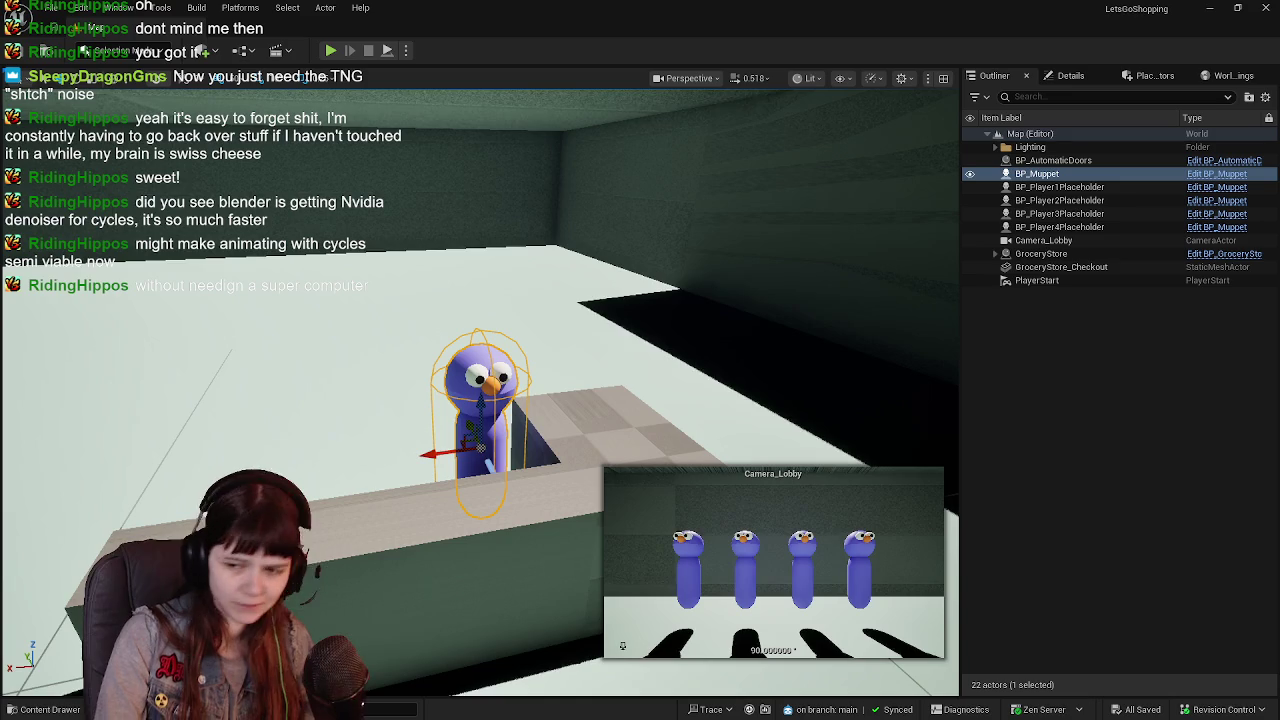
pyautogui.moveTo(486, 463)
pyautogui.mouseDown()
pyautogui.moveTo(468, 446)
pyautogui.moveTo(480, 454)
pyautogui.moveTo(854, 320)
pyautogui.mouseUp()
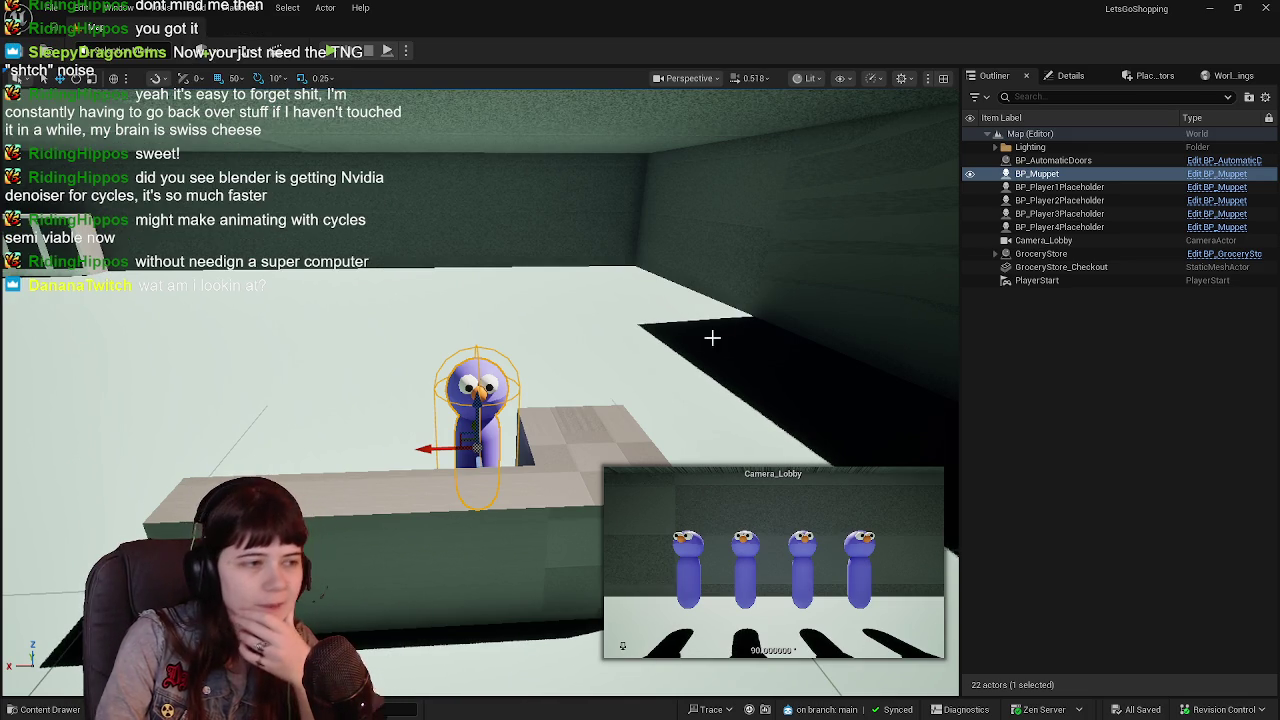
pyautogui.moveTo(623, 350)
pyautogui.mouseDown()
pyautogui.moveTo(645, 330)
pyautogui.moveTo(614, 366)
pyautogui.moveTo(674, 362)
pyautogui.mouseUp()
pyautogui.click(650, 377)
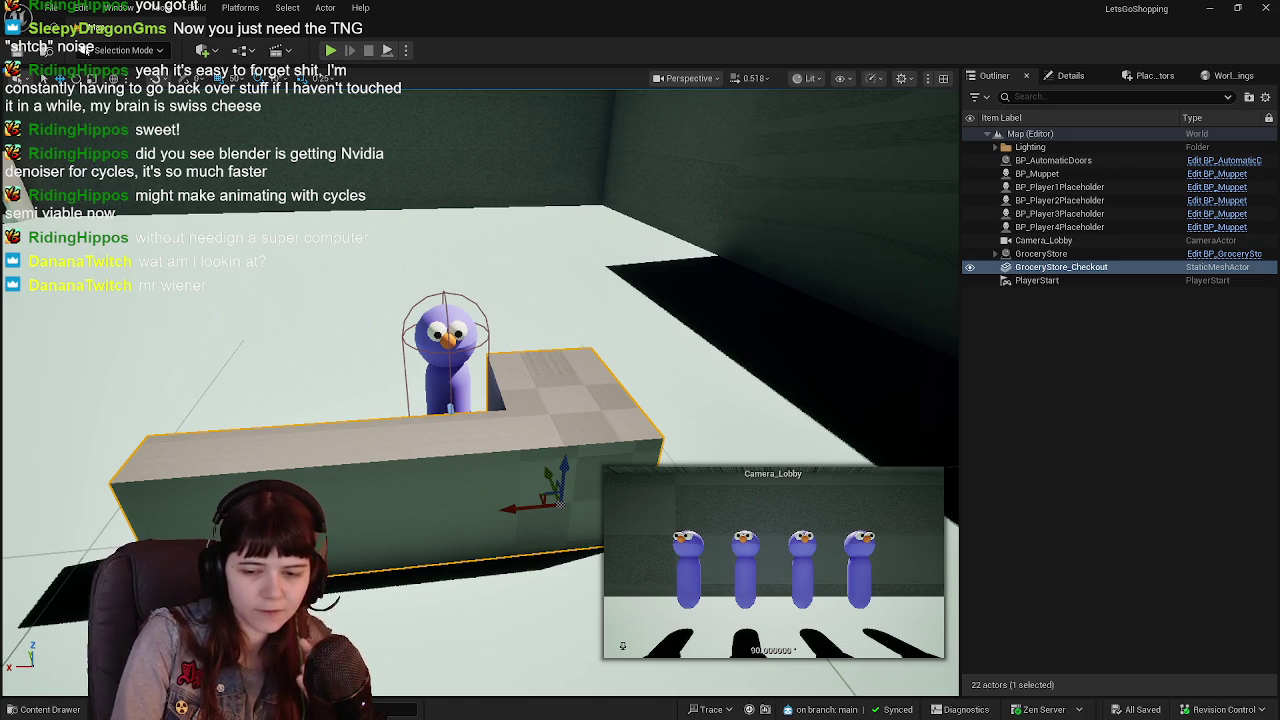
pyautogui.moveTo(609, 376)
pyautogui.mouseDown()
pyautogui.moveTo(600, 350)
pyautogui.moveTo(606, 374)
pyautogui.mouseUp()
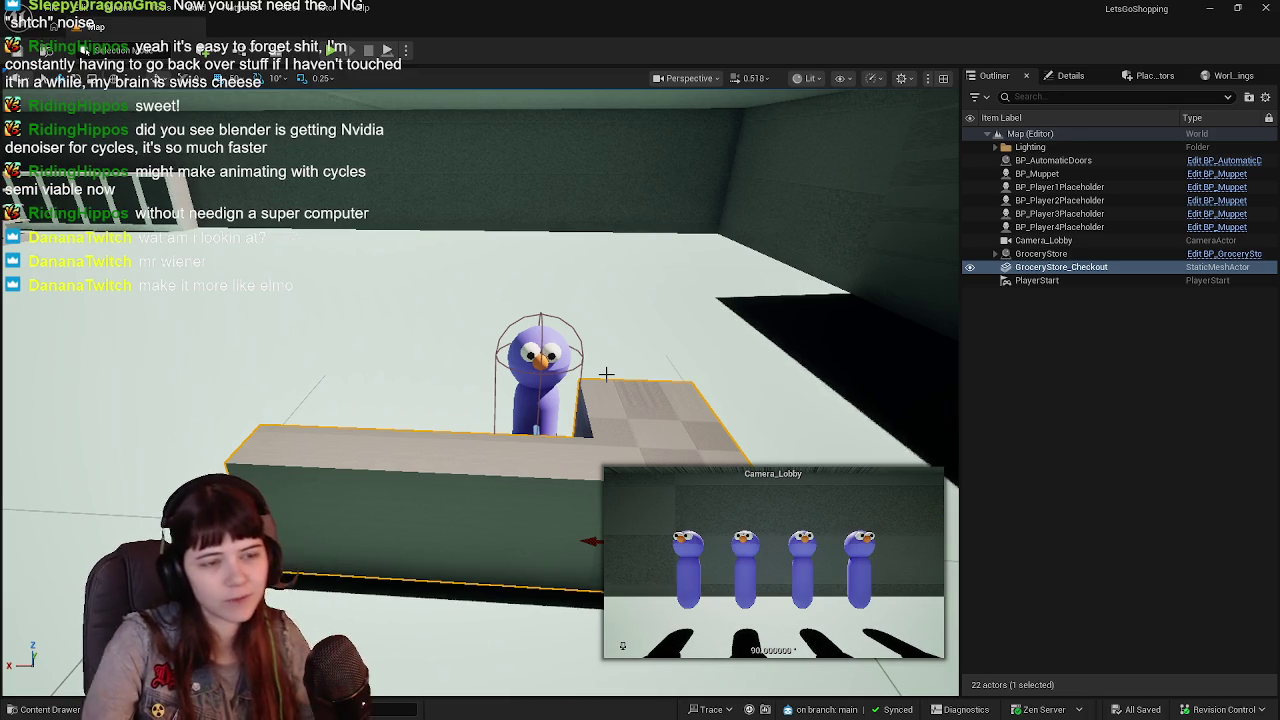
pyautogui.moveTo(601, 373)
pyautogui.mouseDown()
pyautogui.moveTo(620, 350)
pyautogui.moveTo(590, 318)
pyautogui.moveTo(595, 371)
pyautogui.mouseUp()
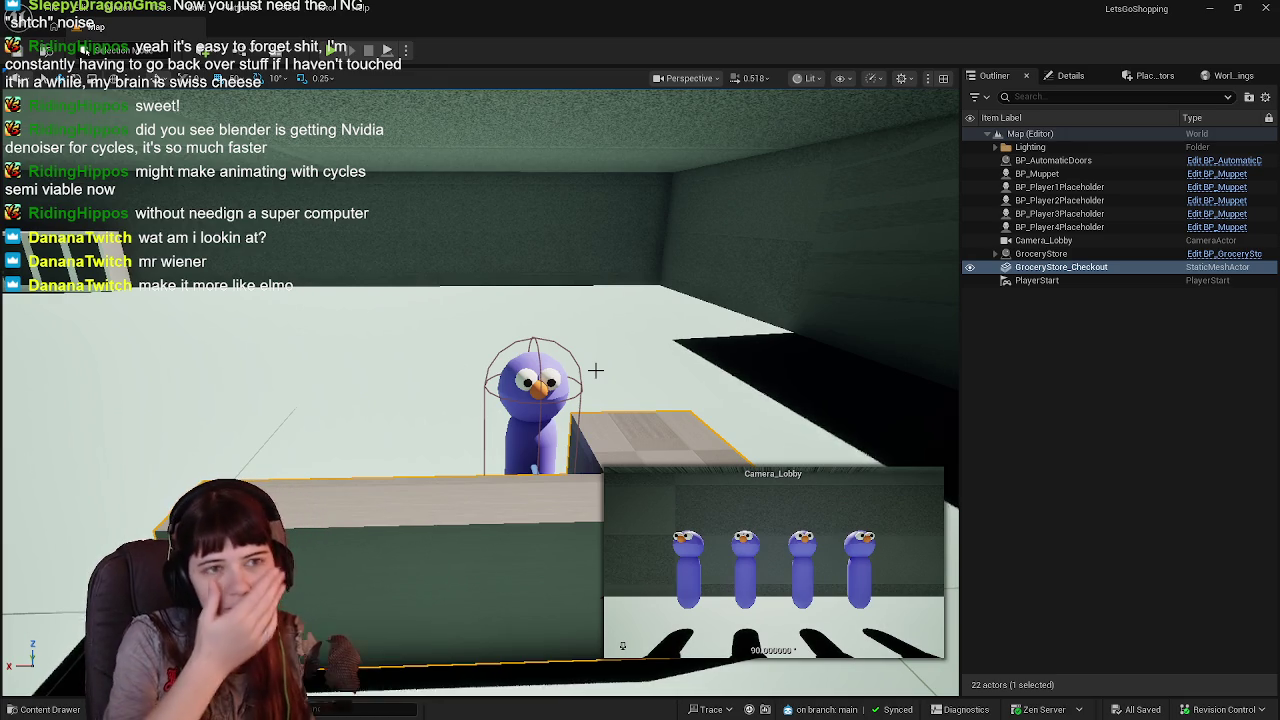
pyautogui.moveTo(568, 384)
pyautogui.mouseDown()
pyautogui.moveTo(528, 384)
pyautogui.moveTo(566, 385)
pyautogui.mouseUp()
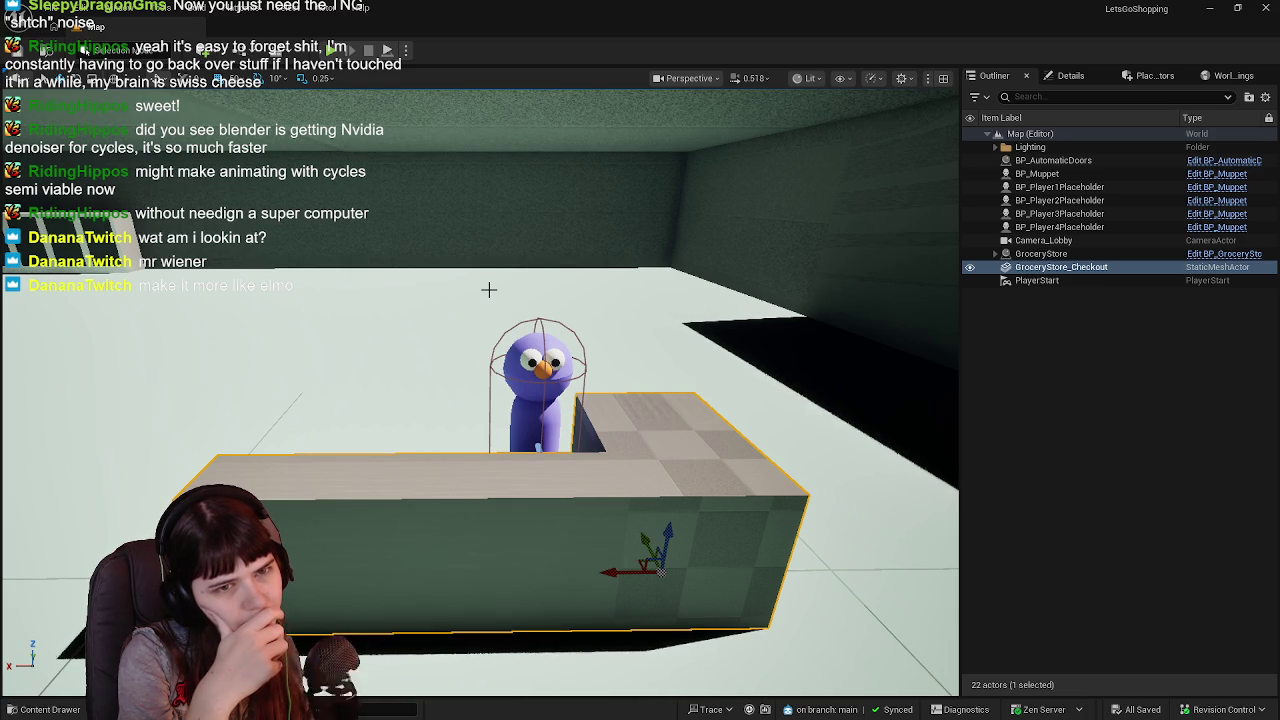
pyautogui.moveTo(381, 265); pyautogui.dragTo(270, 270)
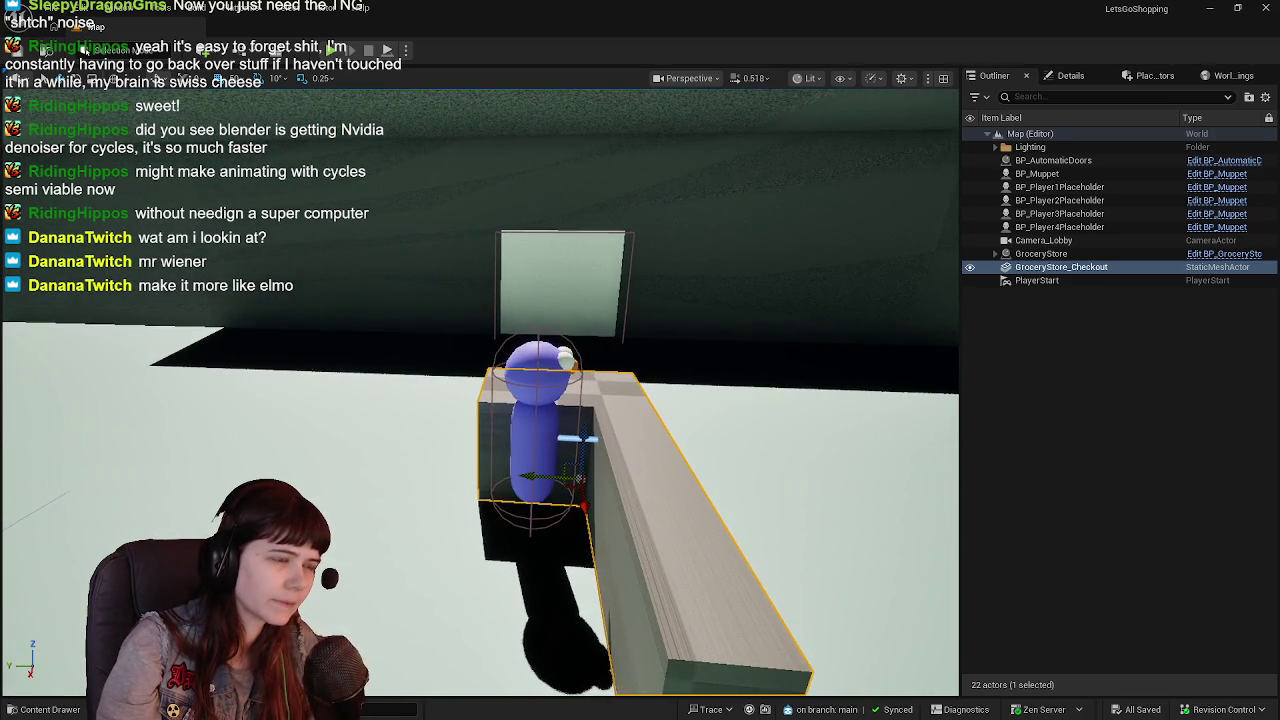
pyautogui.moveTo(429, 386)
pyautogui.mouseDown()
pyautogui.moveTo(320, 390)
pyautogui.moveTo(320, 430)
pyautogui.moveTo(280, 430)
pyautogui.moveTo(652, 420)
pyautogui.mouseUp()
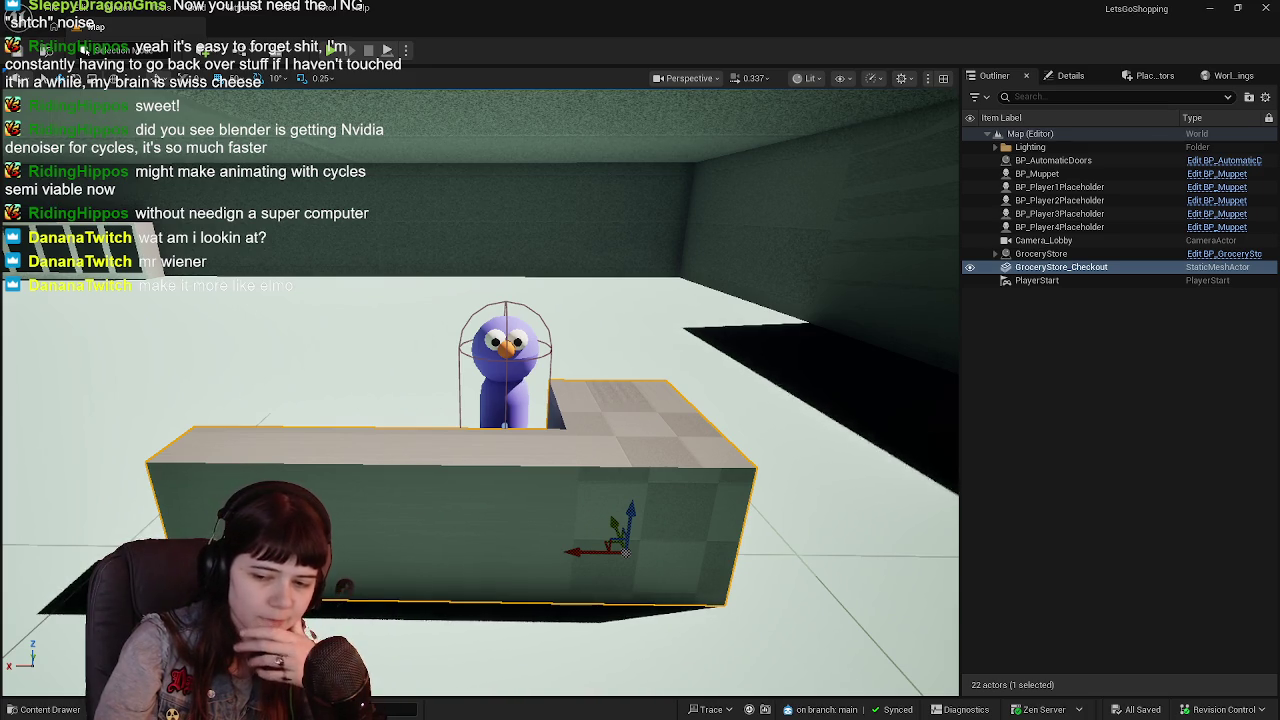
pyautogui.hotkey('alt', 'Tab')
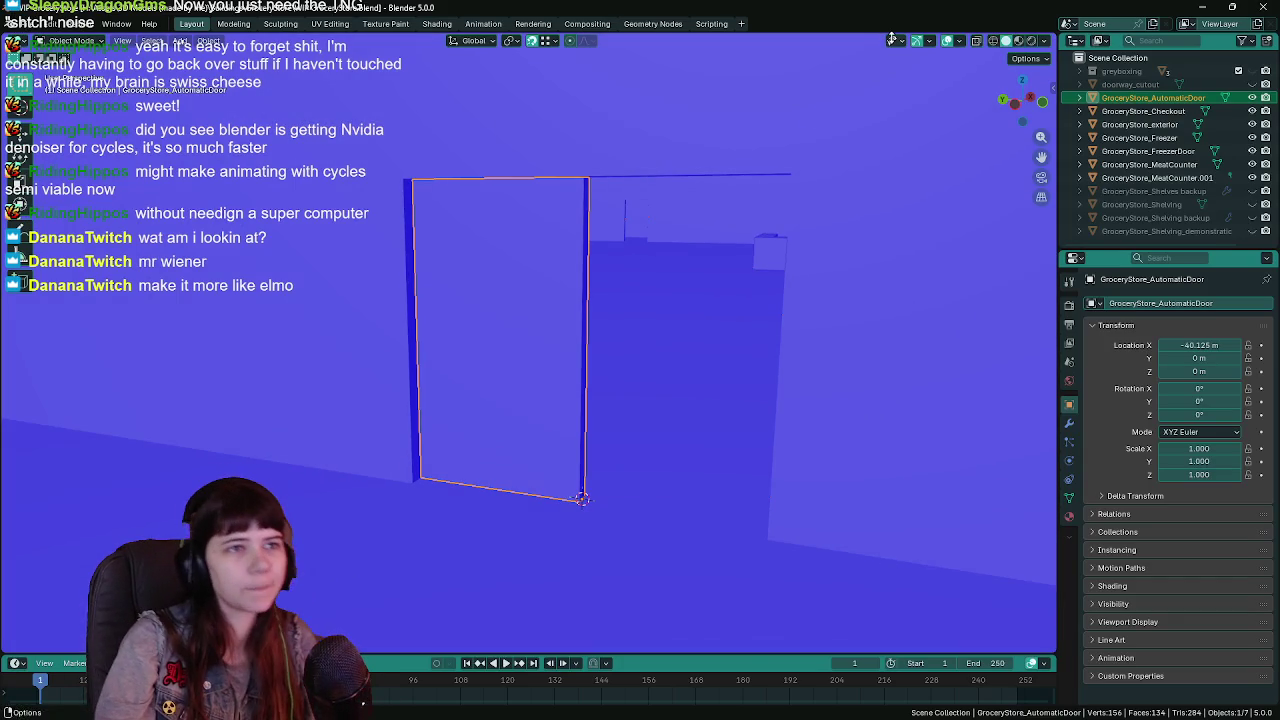
# Turn off Face Orientation, frame the GroceryStore_Checkout counter and enter its Edit Mode.
pyautogui.click(957, 41)
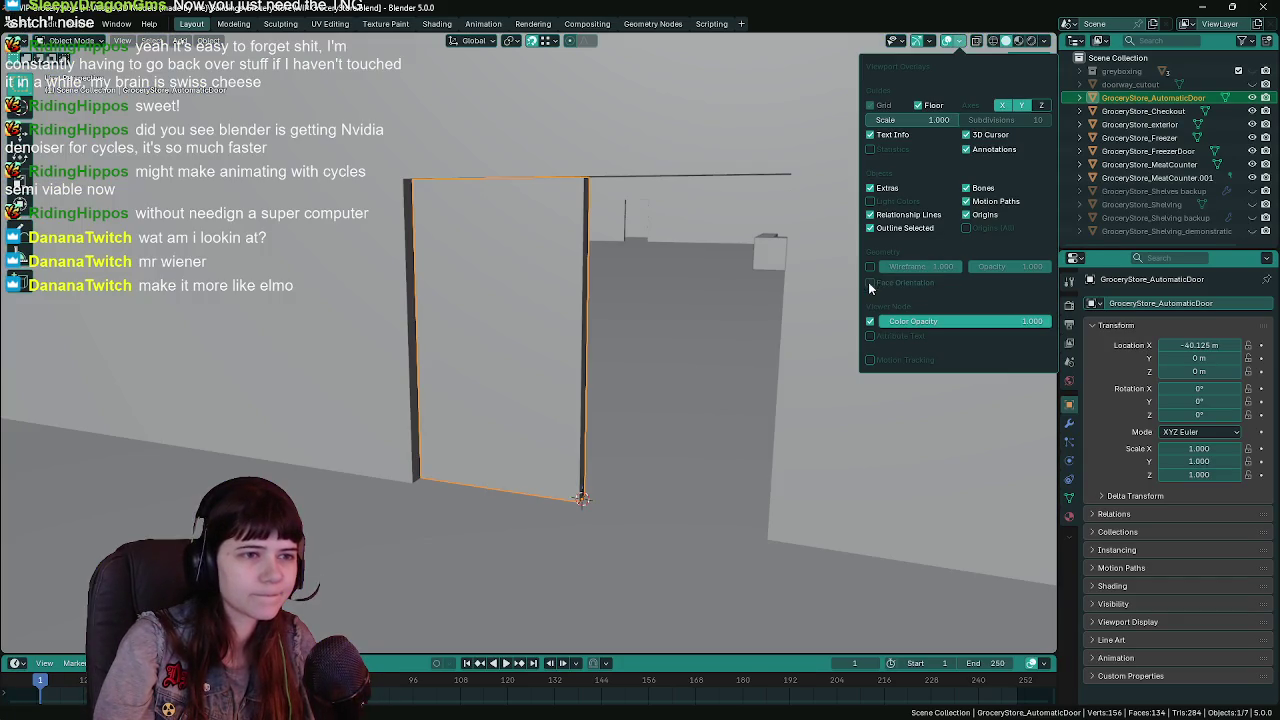
pyautogui.click(870, 282)
pyautogui.click(1143, 111)
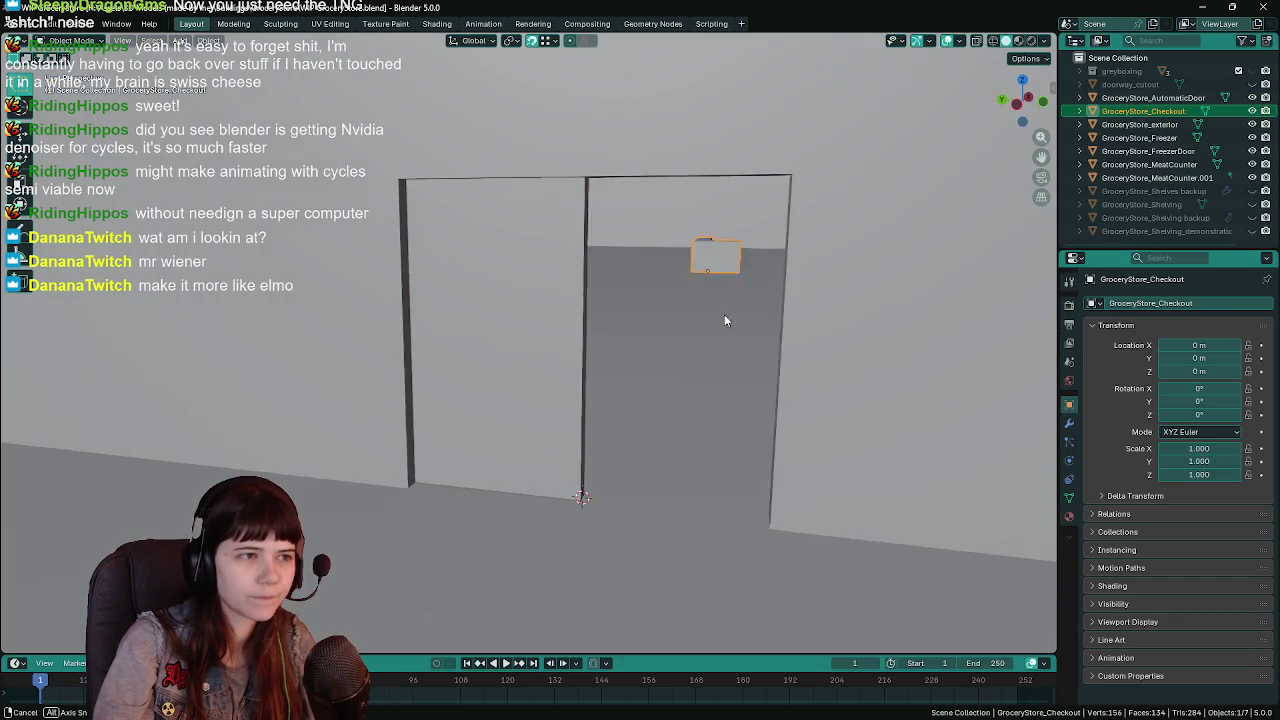
pyautogui.press('KP_Decimal')
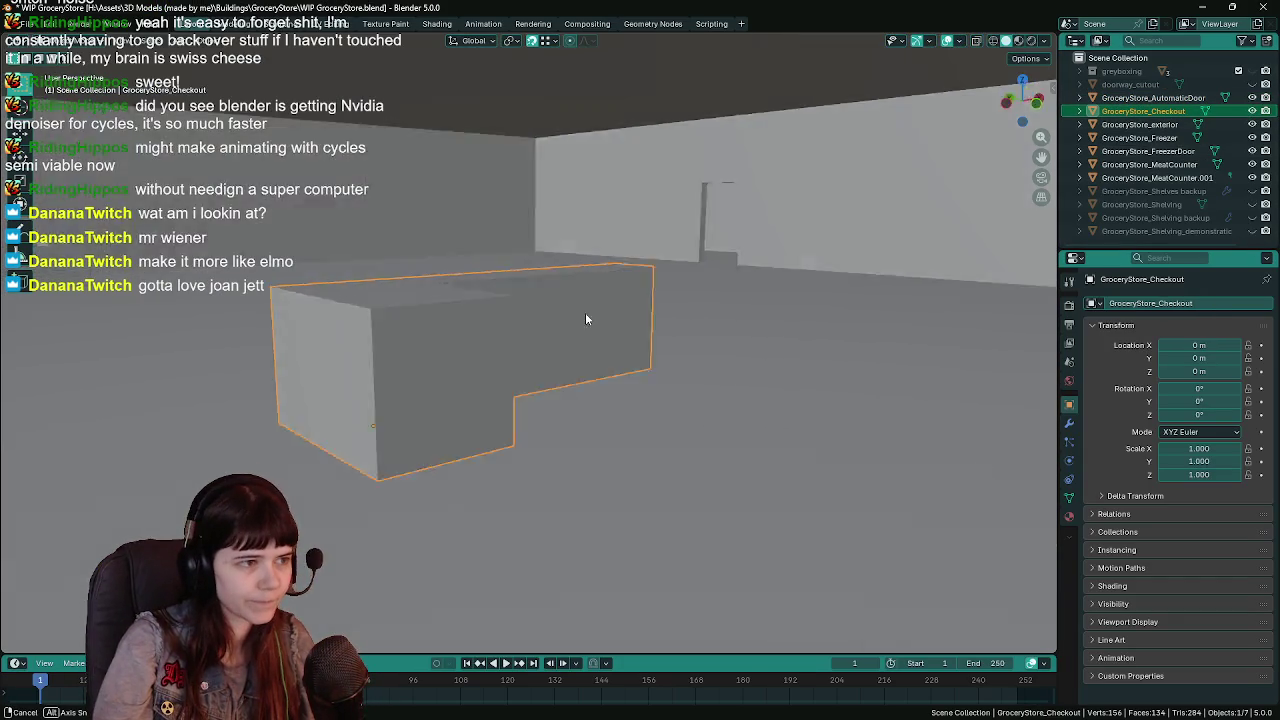
pyautogui.press('Tab')
pyautogui.hotkey('alt', 'z')
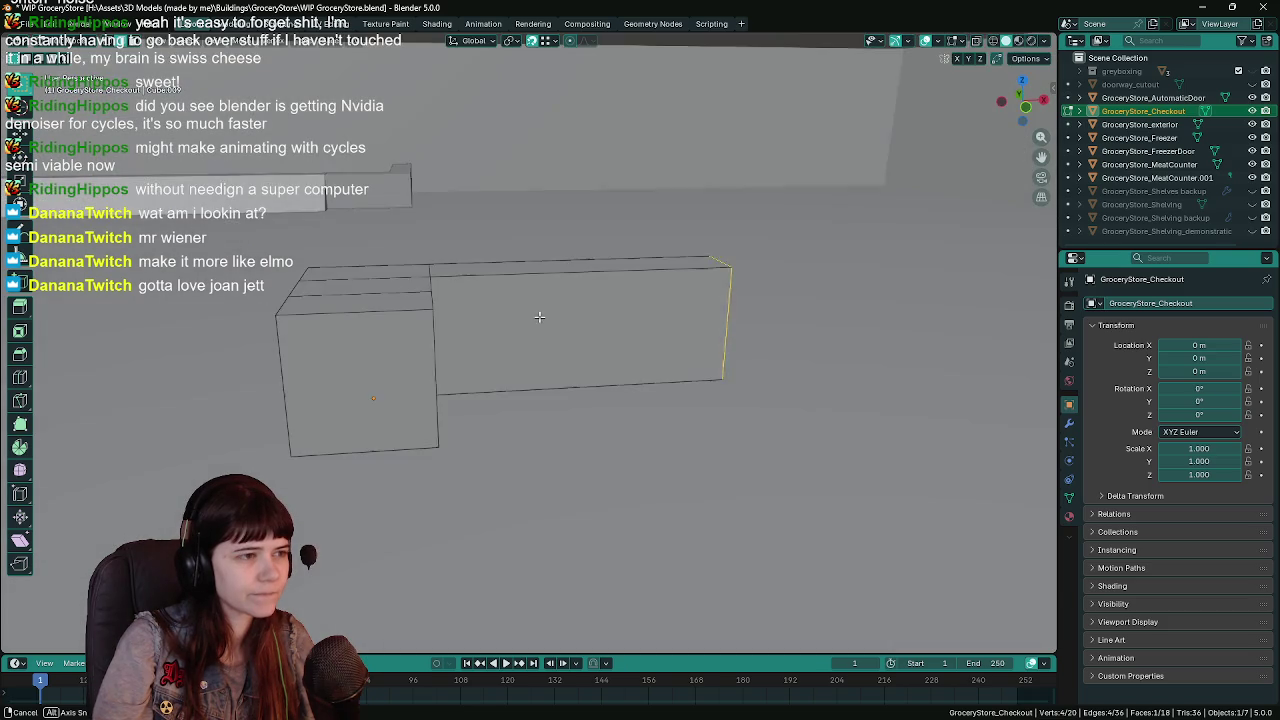
pyautogui.hotkey('alt', 'z')
pyautogui.scroll(3, 540, 356)
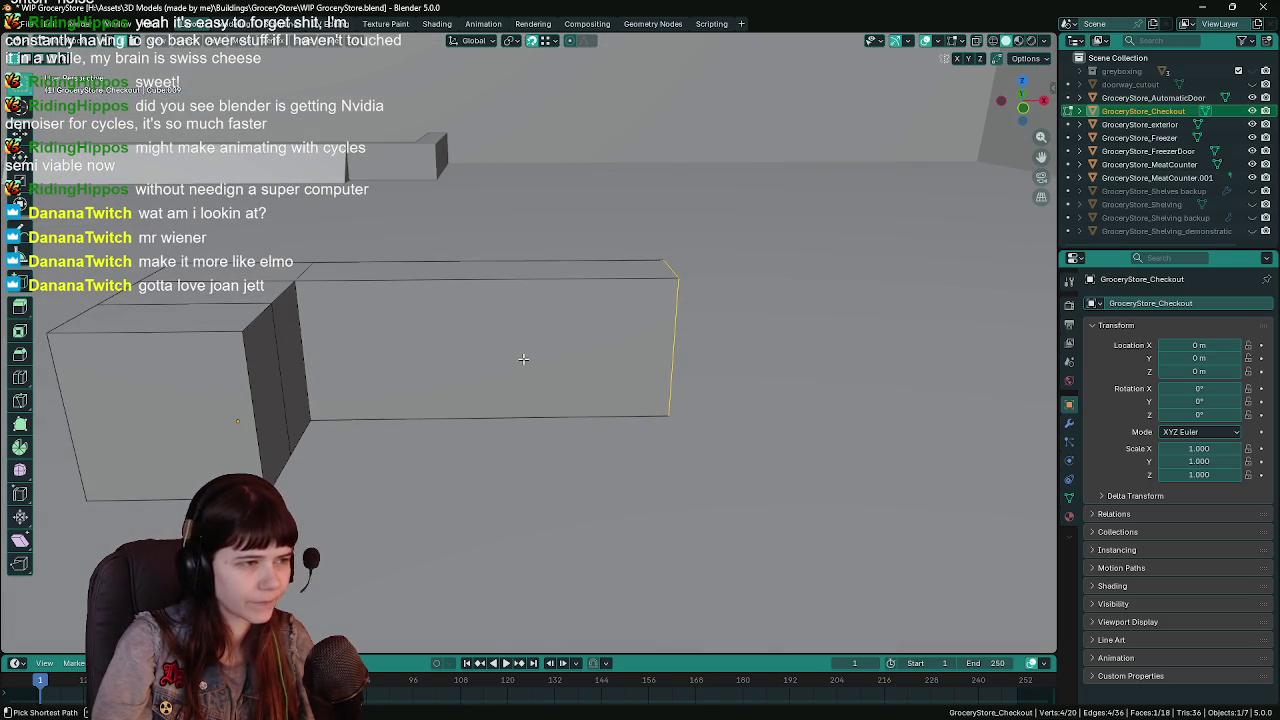
pyautogui.hotkey('ctrl', 's')
# Add a centred vertical edge loop on the front and extrude the right front face along X.
pyautogui.hotkey('ctrl', 'r')
pyautogui.click(483, 282)
pyautogui.rightClick(545, 308)
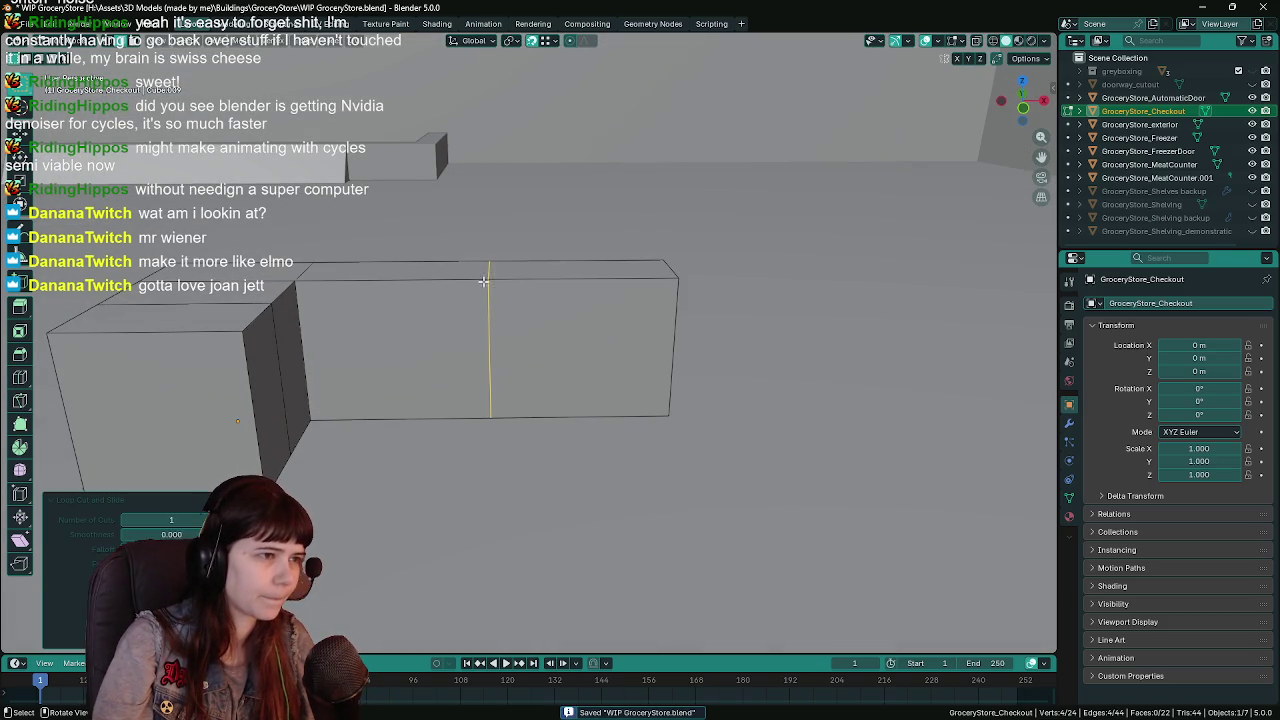
pyautogui.click(575, 315)
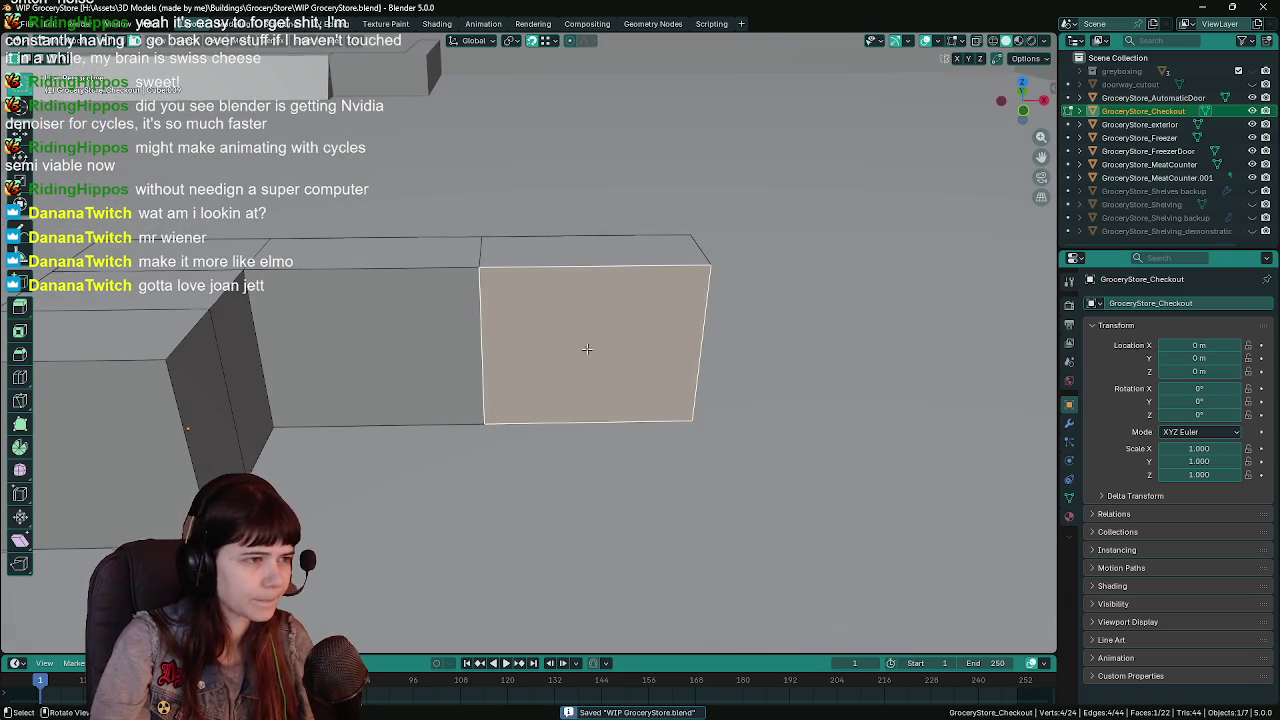
pyautogui.press('e')
pyautogui.press('x')
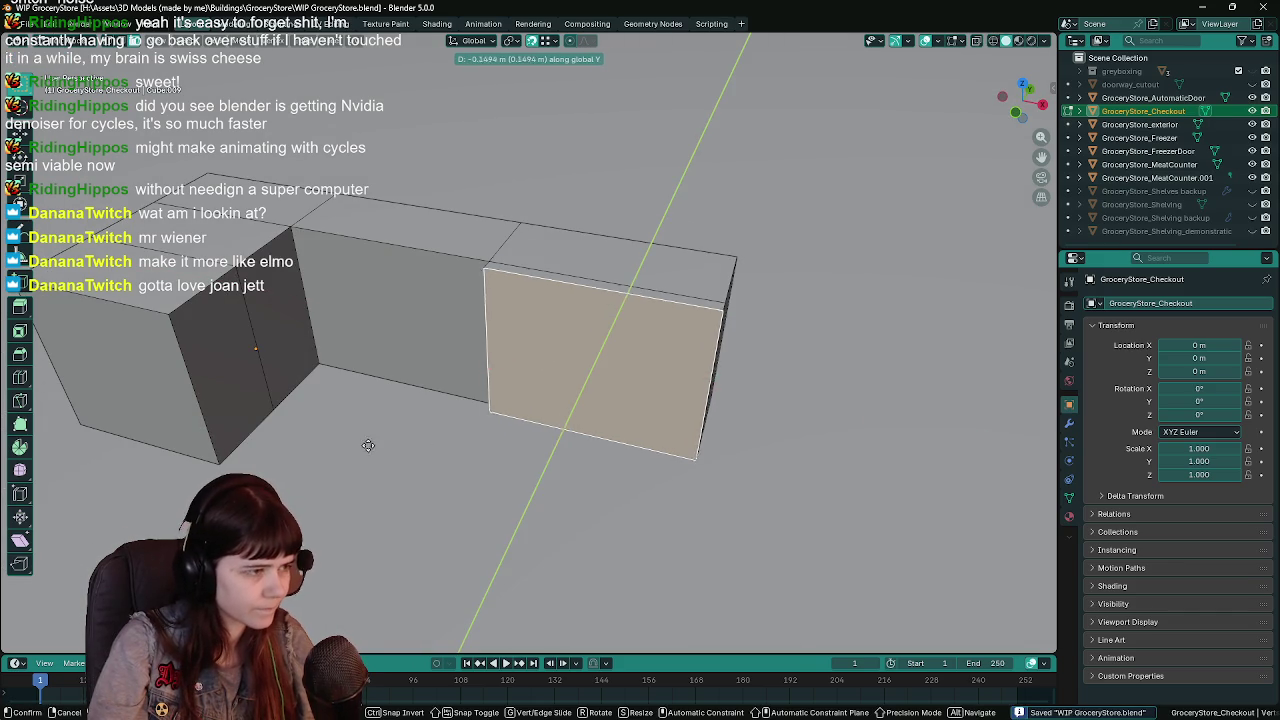
pyautogui.click(405, 445)
pyautogui.hotkey('ctrl', 's')
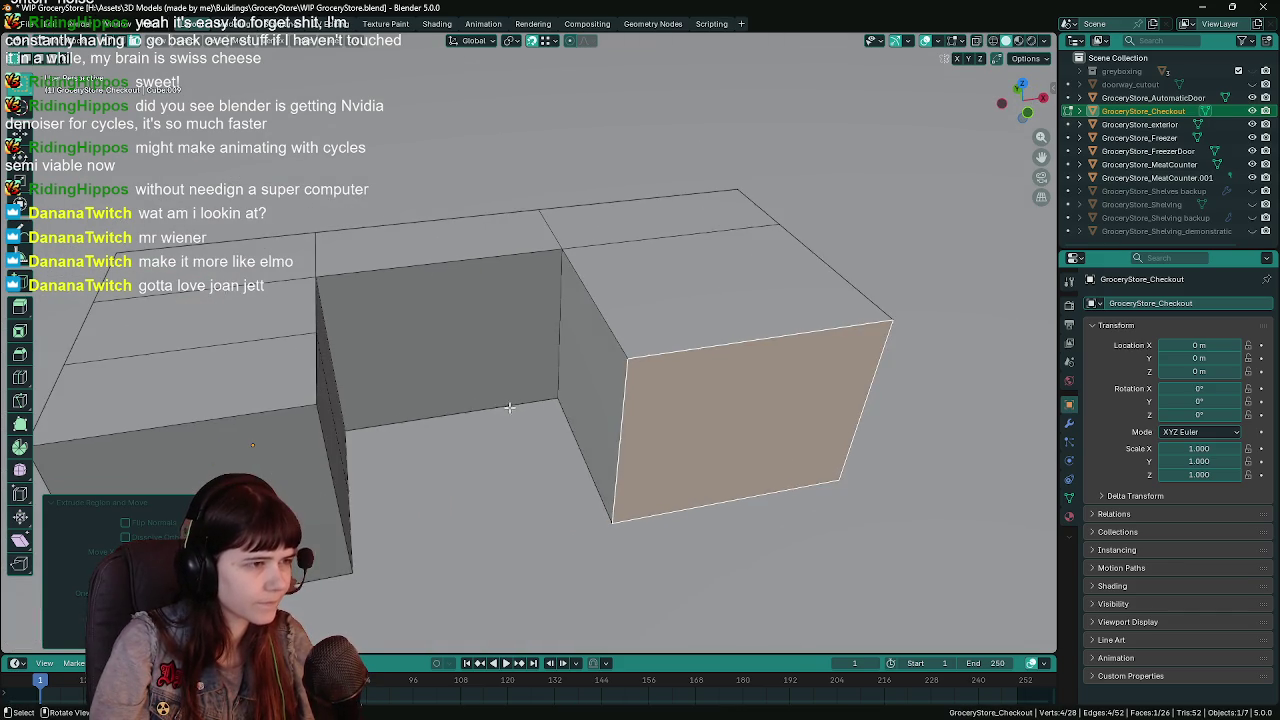
# Raise the left block's top face 1 m along Z, then lift it higher.
pyautogui.click(492, 310)
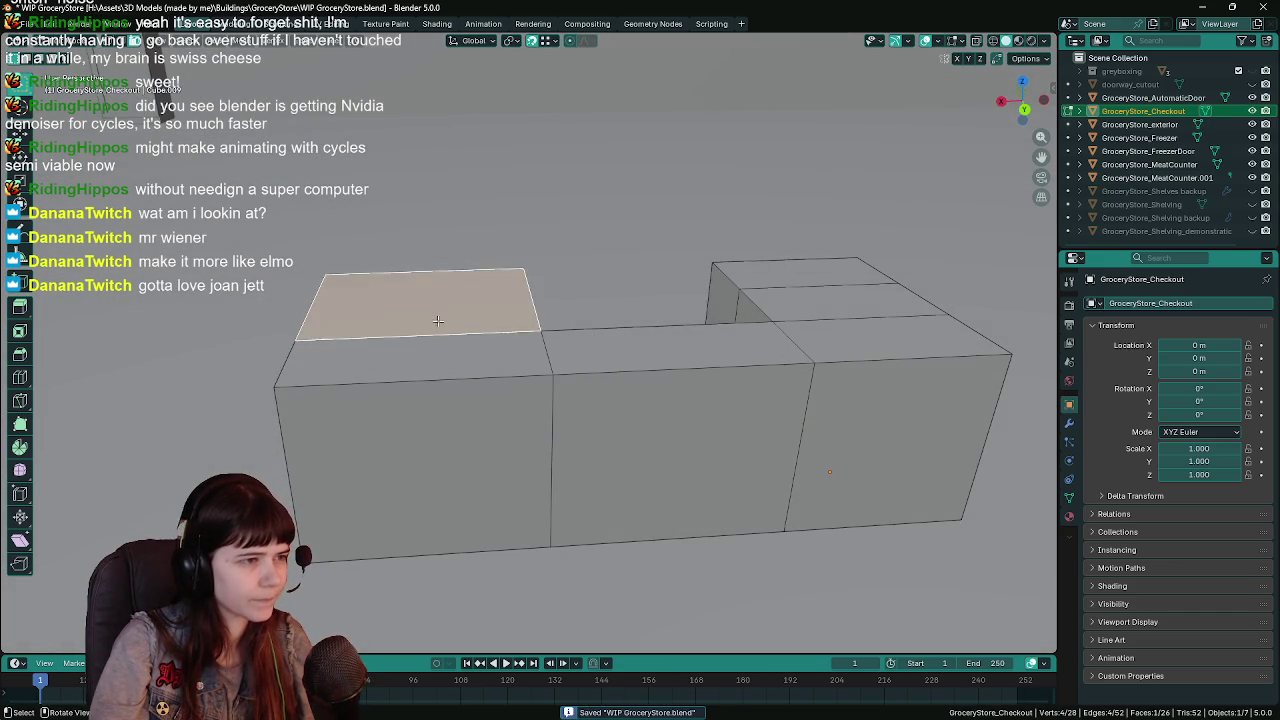
pyautogui.moveTo(701, 404); pyautogui.dragTo(599, 303)
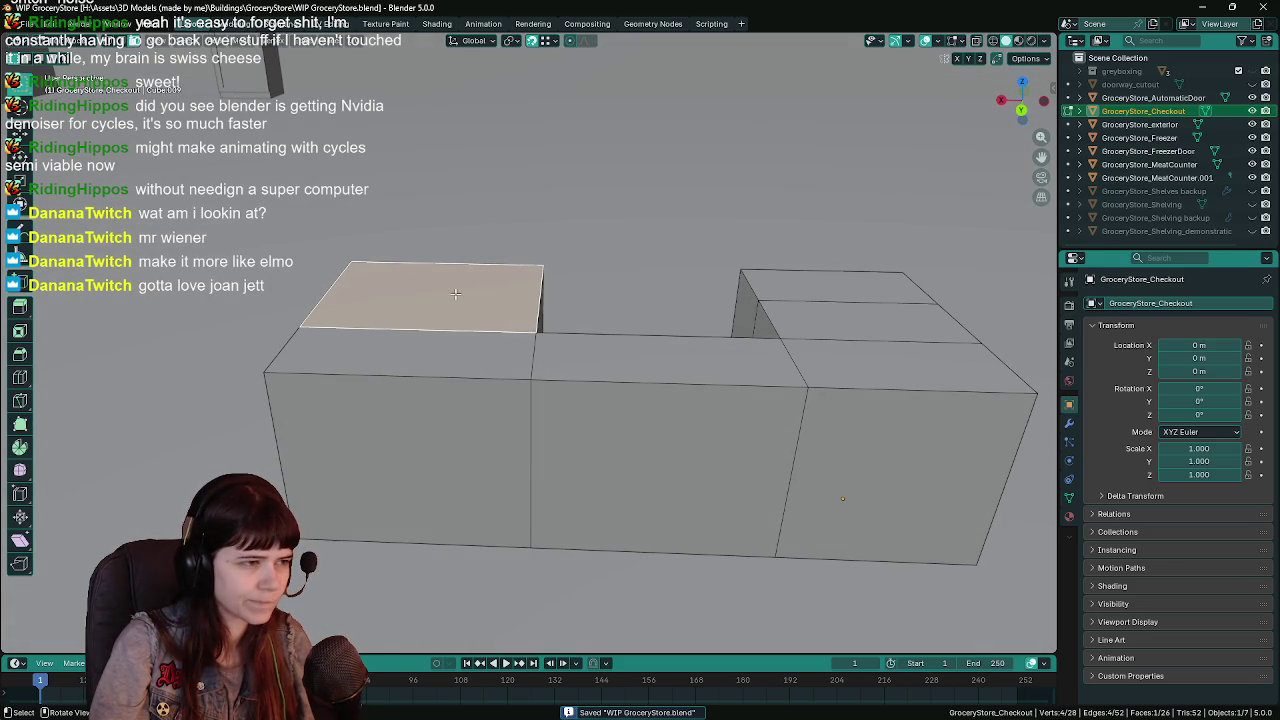
pyautogui.moveTo(619, 278); pyautogui.dragTo(624, 242)
pyautogui.press('g')
pyautogui.press('z')
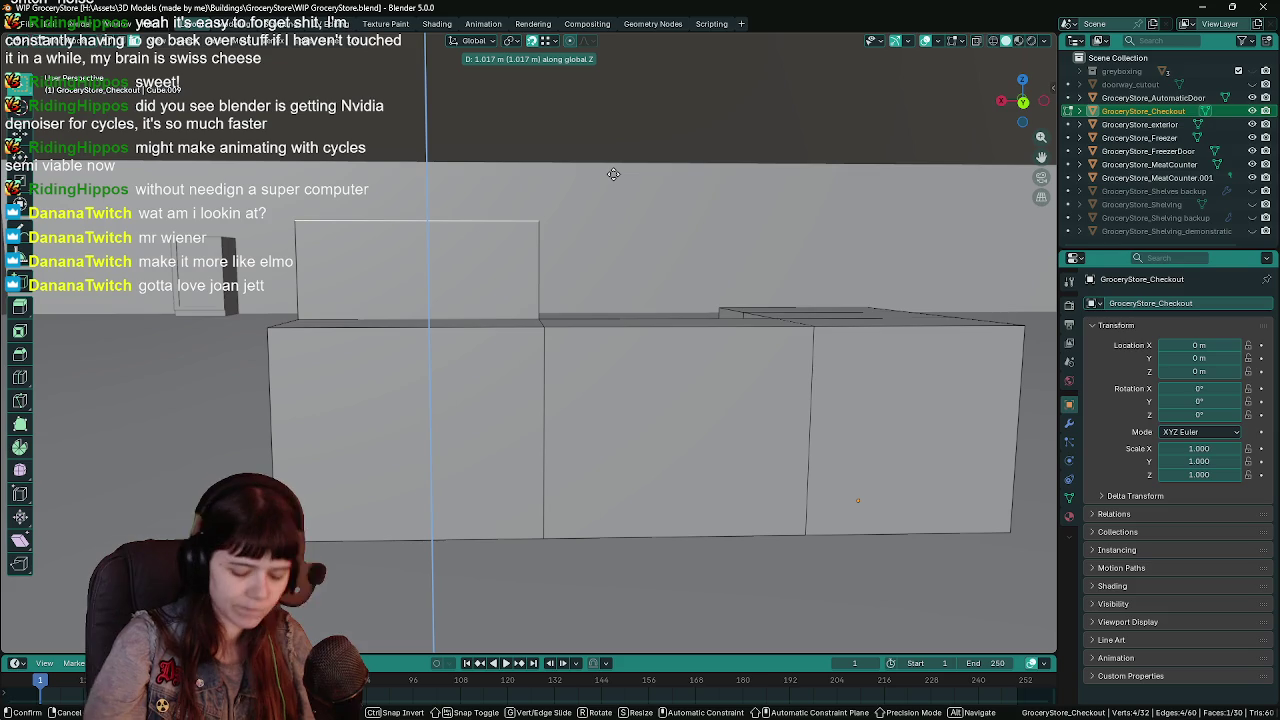
pyautogui.write('2')
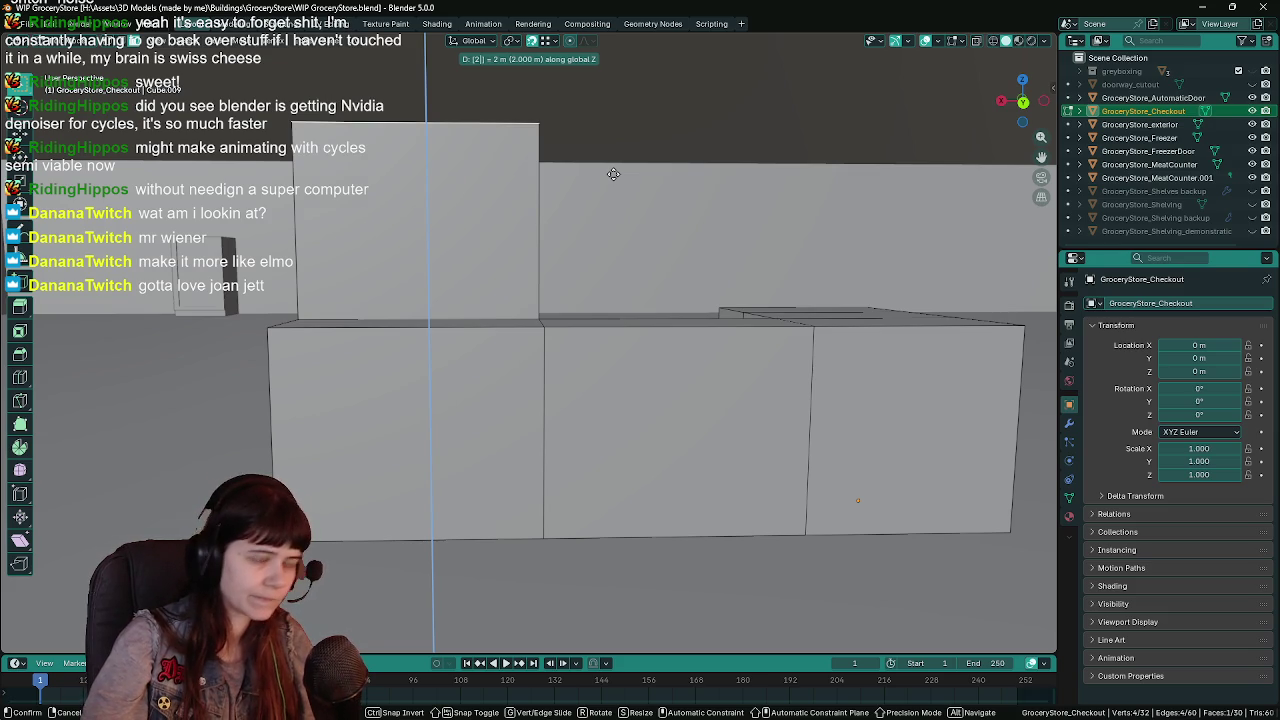
pyautogui.press('BackSpace')
pyautogui.write('1')
pyautogui.press('Return')
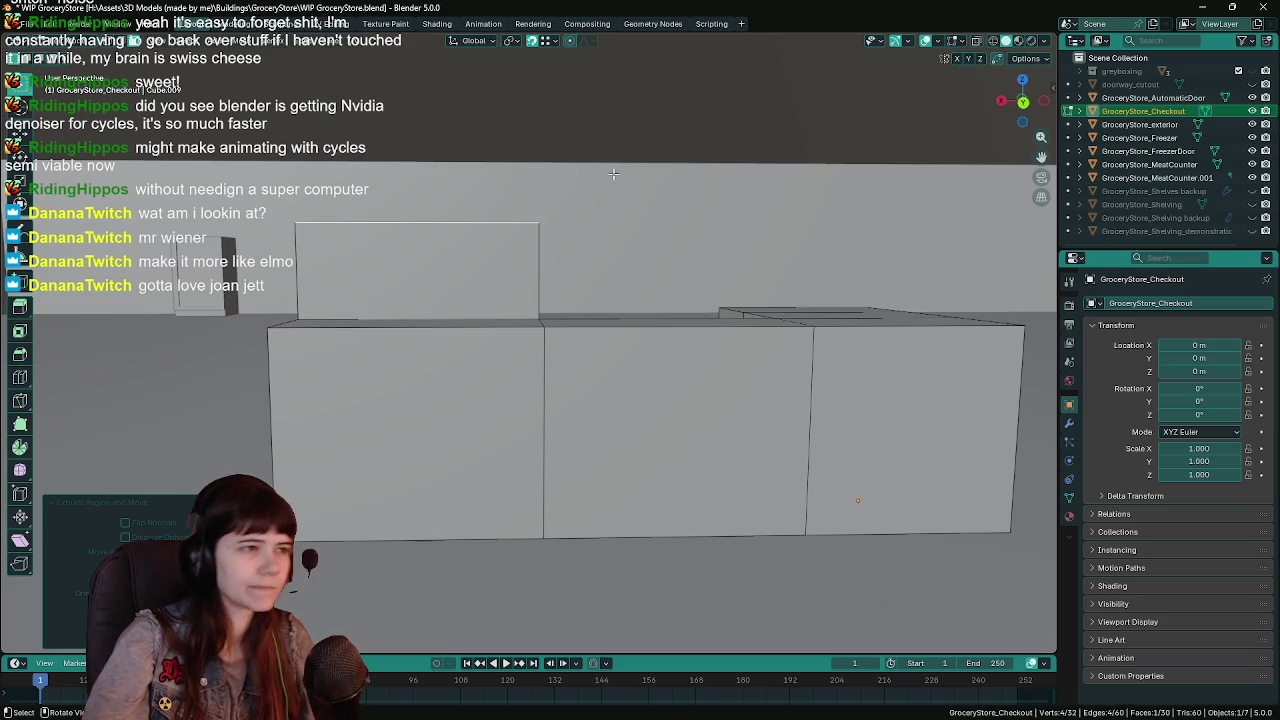
pyautogui.moveTo(569, 179); pyautogui.dragTo(650, 250)
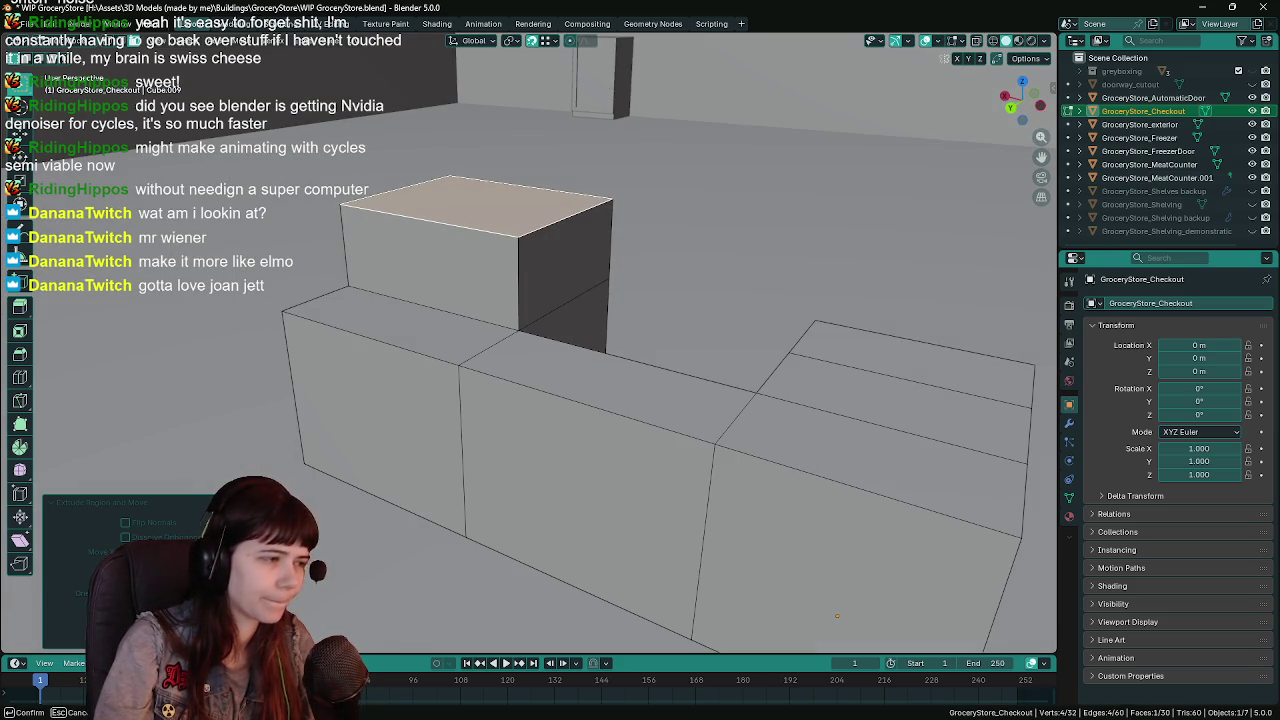
pyautogui.moveTo(170, 577); pyautogui.dragTo(200, 577)
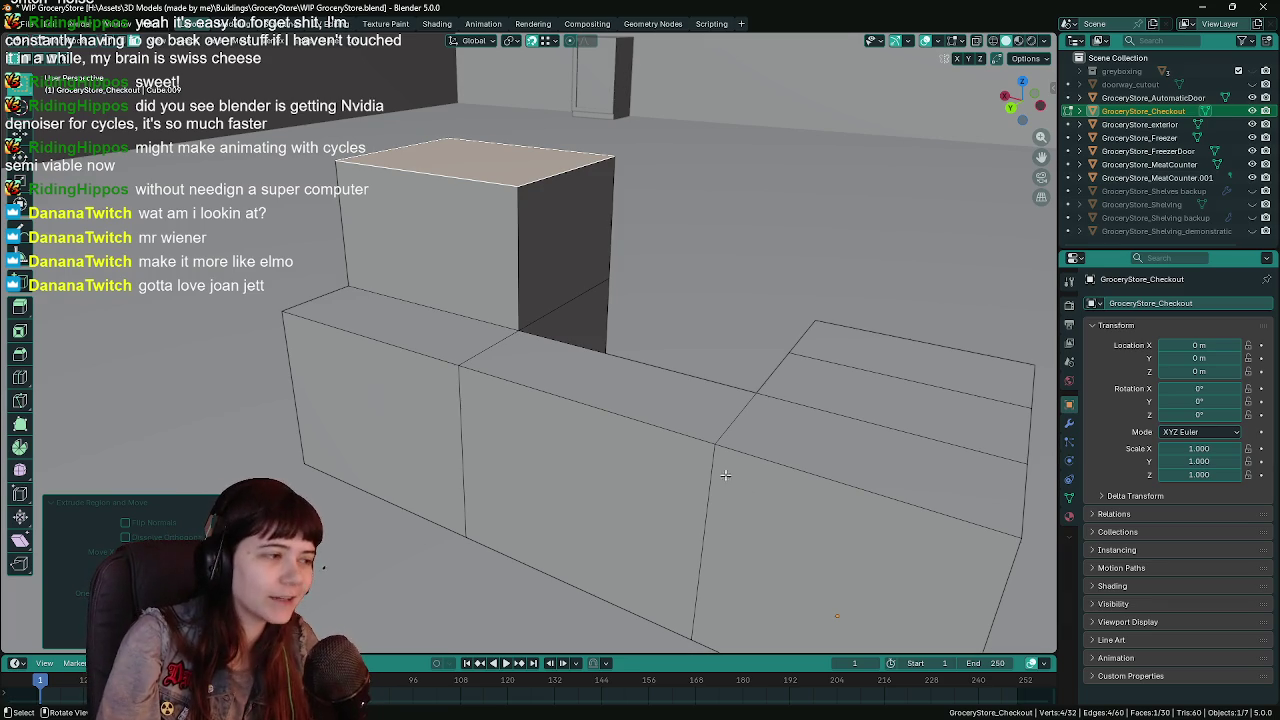
pyautogui.hotkey('ctrl', 's')
# Select the upper and lower boxes' front faces, save, and return to Object Mode.
pyautogui.moveTo(822, 452); pyautogui.dragTo(537, 380)
pyautogui.click(522, 349)
pyautogui.keyDown('shift'); pyautogui.click(516, 464); pyautogui.keyUp('shift')
pyautogui.moveTo(690, 453)
pyautogui.mouseDown()
pyautogui.moveTo(578, 447)
pyautogui.moveTo(657, 375)
pyautogui.mouseUp()
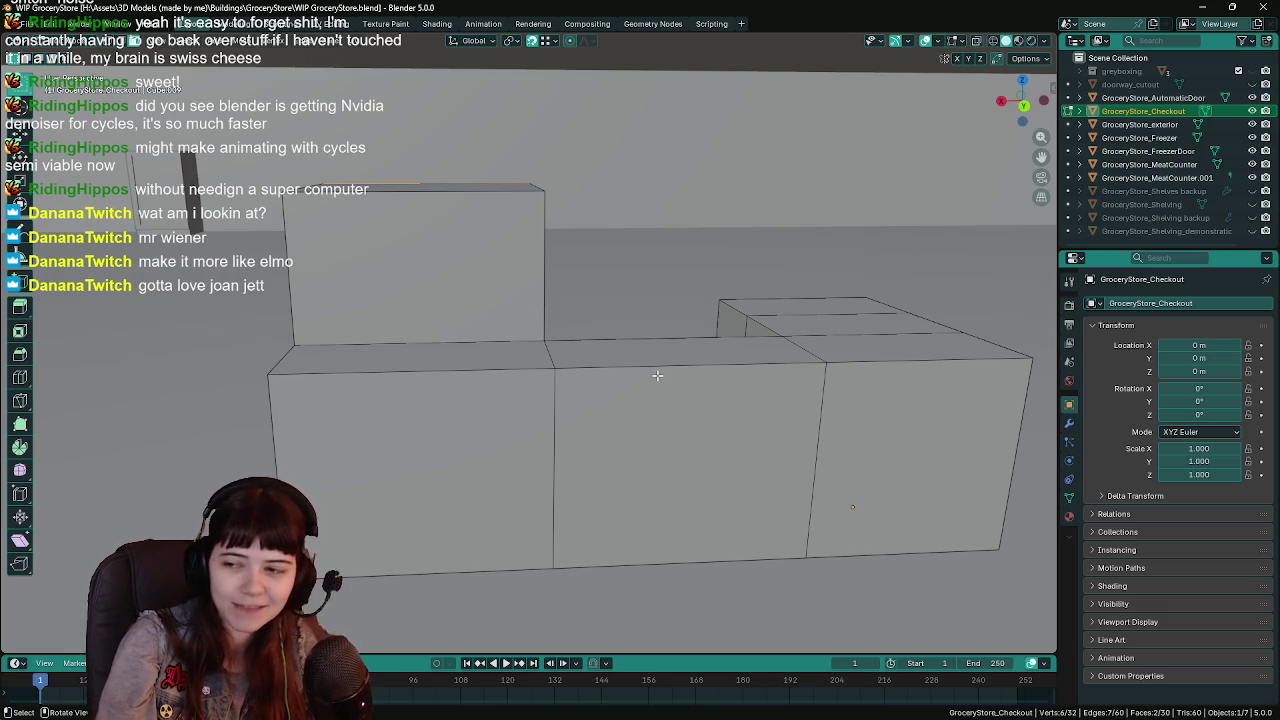
pyautogui.moveTo(657, 375)
pyautogui.mouseDown()
pyautogui.moveTo(671, 369)
pyautogui.moveTo(569, 354)
pyautogui.moveTo(820, 378)
pyautogui.moveTo(603, 386)
pyautogui.moveTo(588, 356)
pyautogui.moveTo(561, 354)
pyautogui.moveTo(586, 334)
pyautogui.mouseUp()
pyautogui.hotkey('ctrl', 's')
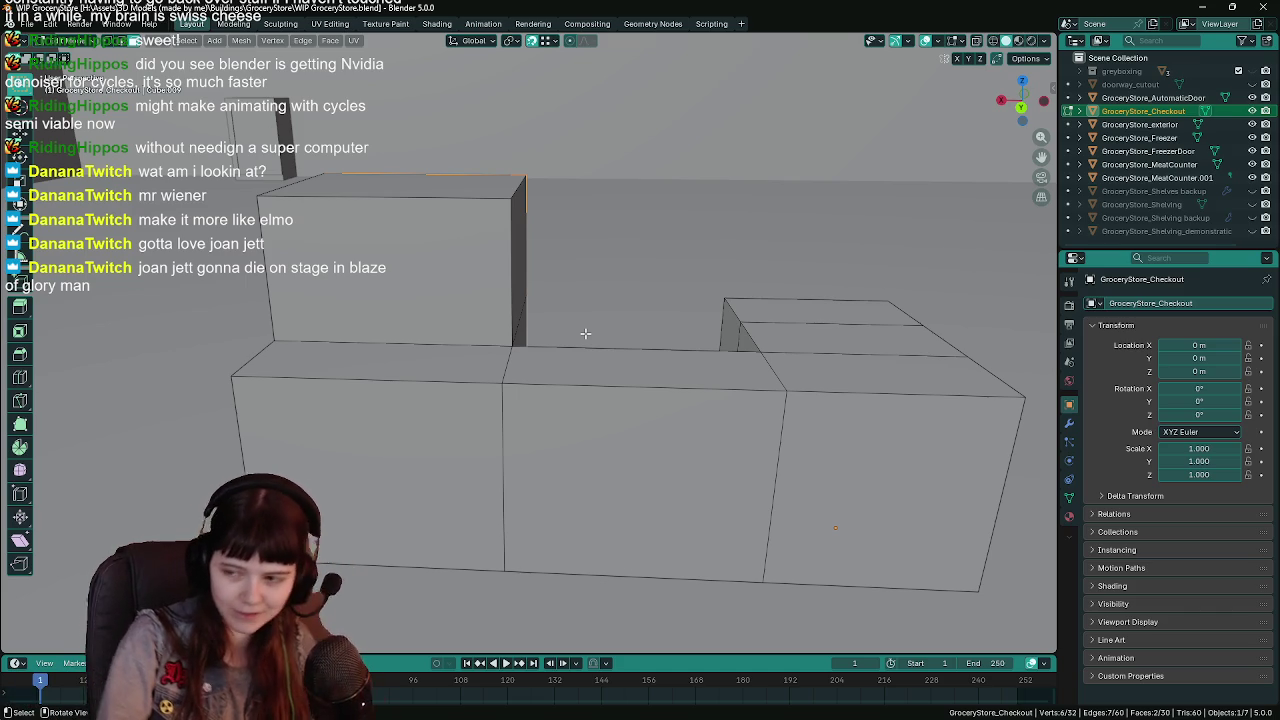
pyautogui.hotkey('ctrl', 's')
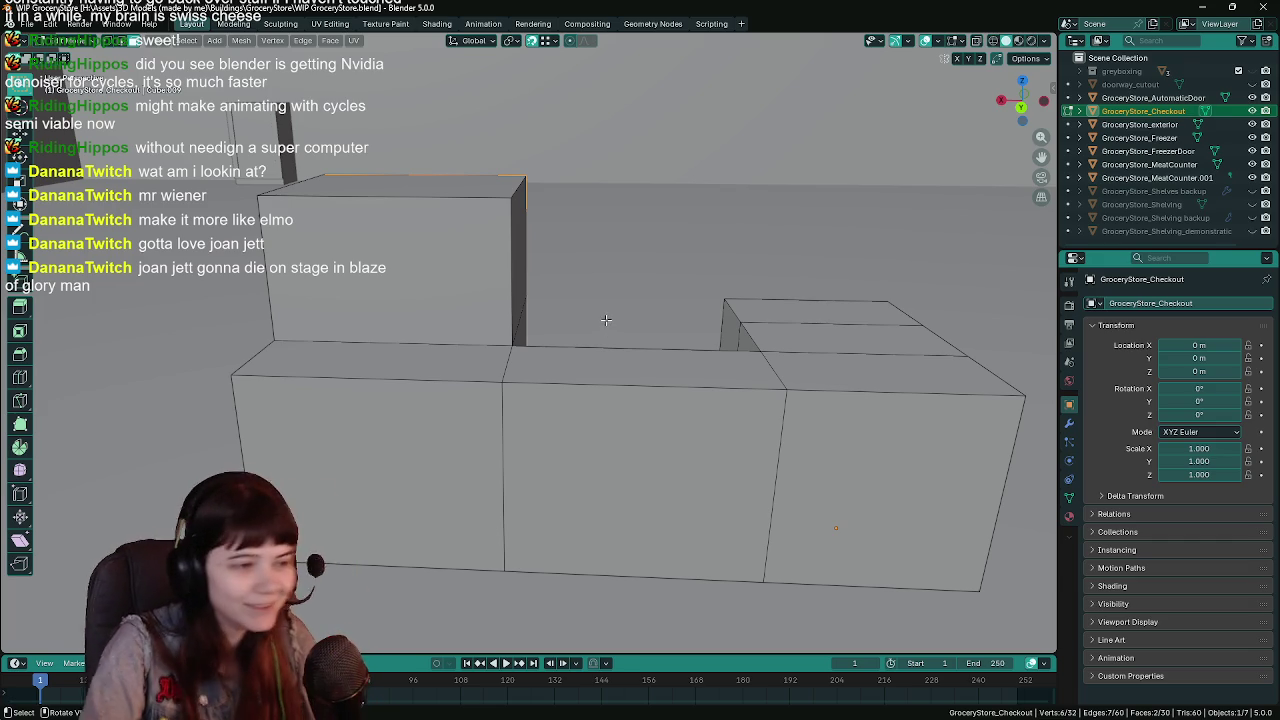
pyautogui.hotkey('ctrl', 's')
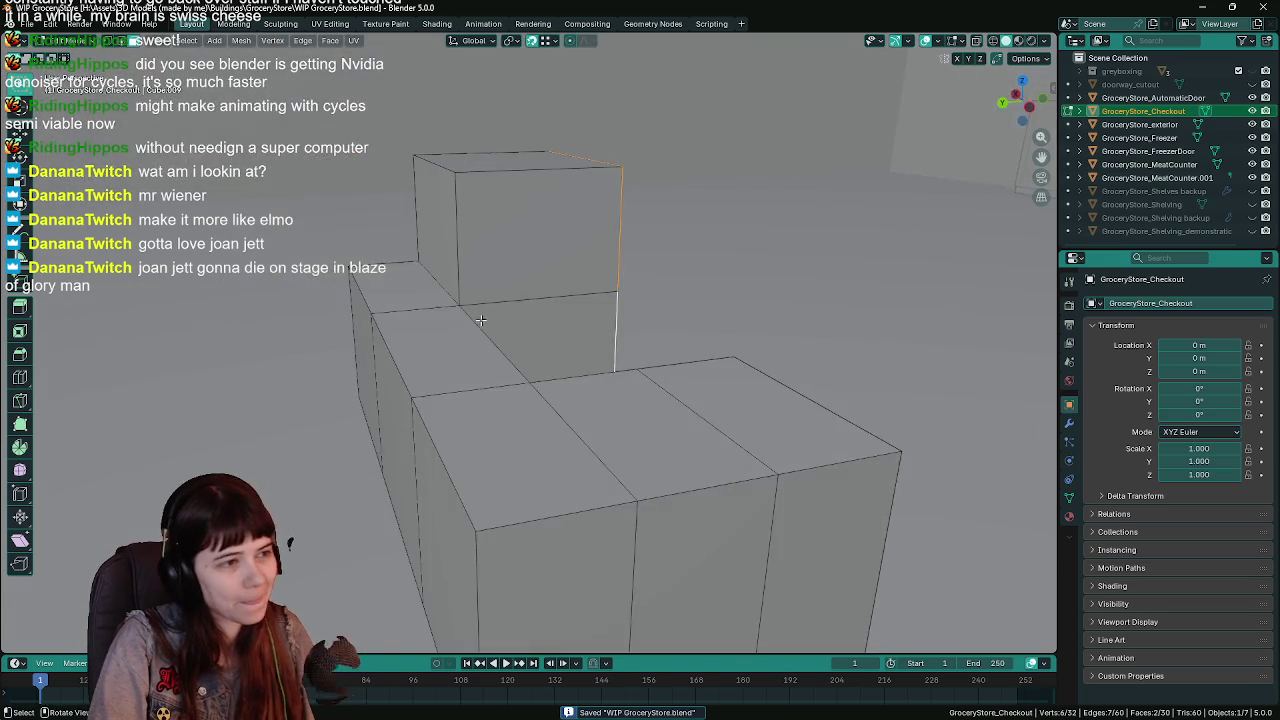
pyautogui.press('Tab')
# Select a face on the counter in Edit Mode and extrude it out along X.
pyautogui.moveTo(575, 385)
pyautogui.mouseDown()
pyautogui.moveTo(517, 363)
pyautogui.moveTo(543, 351)
pyautogui.moveTo(446, 340)
pyautogui.moveTo(537, 313)
pyautogui.mouseUp()
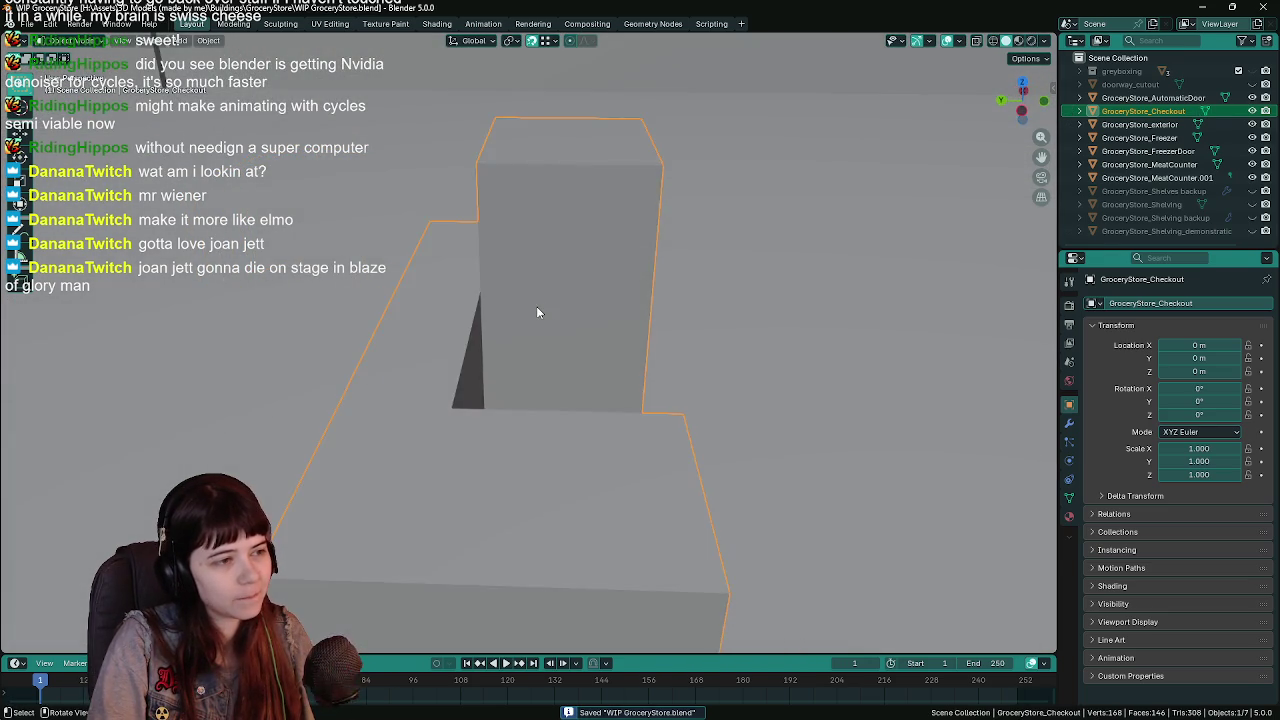
pyautogui.press('Tab')
pyautogui.click(595, 344)
pyautogui.moveTo(600, 354)
pyautogui.mouseDown()
pyautogui.moveTo(543, 369)
pyautogui.moveTo(566, 482)
pyautogui.moveTo(540, 470)
pyautogui.moveTo(512, 376)
pyautogui.moveTo(655, 383)
pyautogui.mouseUp()
pyautogui.hotkey('ctrl', 's')
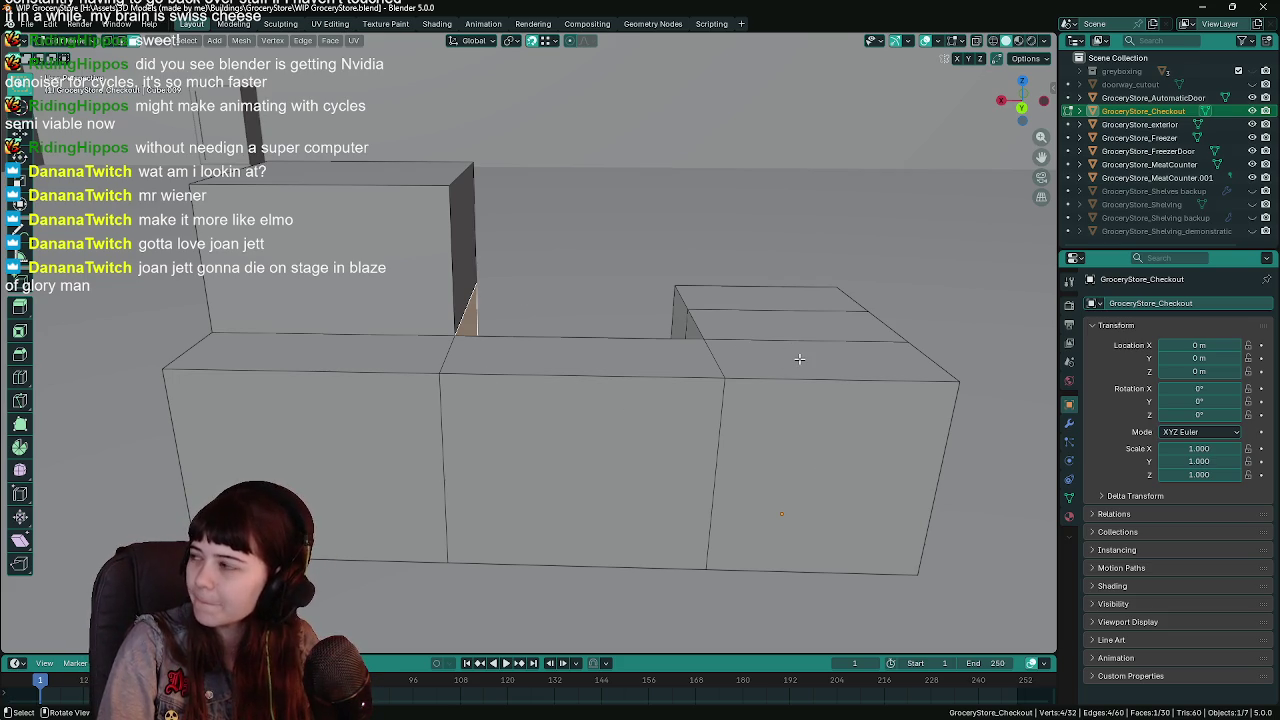
pyautogui.moveTo(799, 355)
pyautogui.mouseDown()
pyautogui.moveTo(514, 377)
pyautogui.moveTo(511, 409)
pyautogui.moveTo(475, 410)
pyautogui.moveTo(527, 414)
pyautogui.moveTo(579, 539)
pyautogui.moveTo(600, 545)
pyautogui.mouseUp()
pyautogui.hotkey('ctrl', 's')
pyautogui.hscroll(2, 527, 414)
pyautogui.press('g')
pyautogui.press('x')
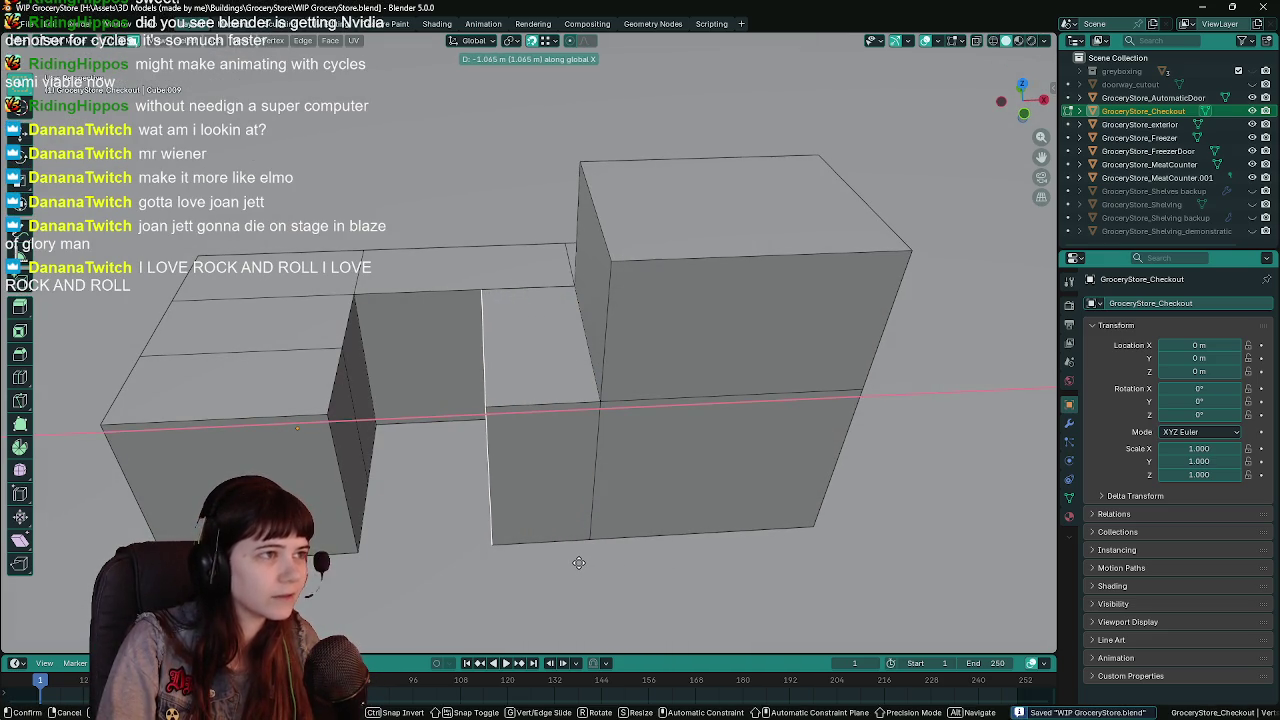
pyautogui.click(579, 563)
# Select the connected right-hand section and move it about 0.3 m right along X.
pyautogui.press('z')
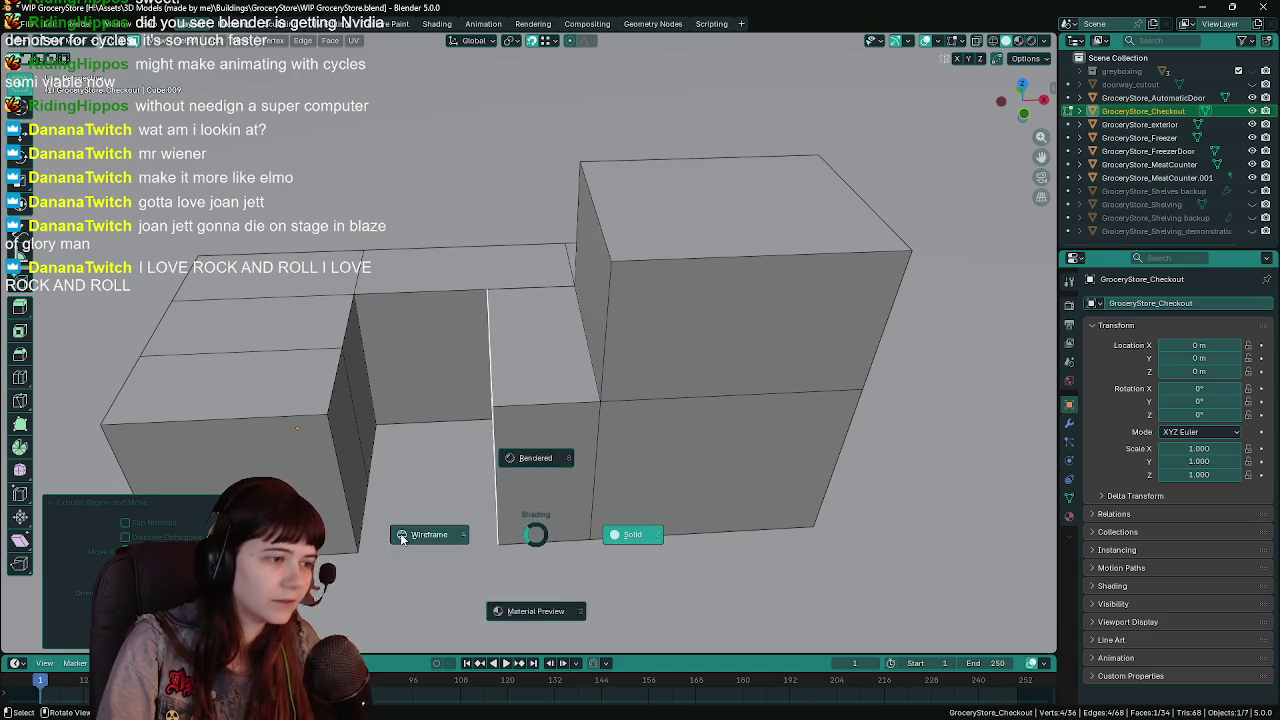
pyautogui.click(507, 333)
pyautogui.press('a')
pyautogui.press('z')
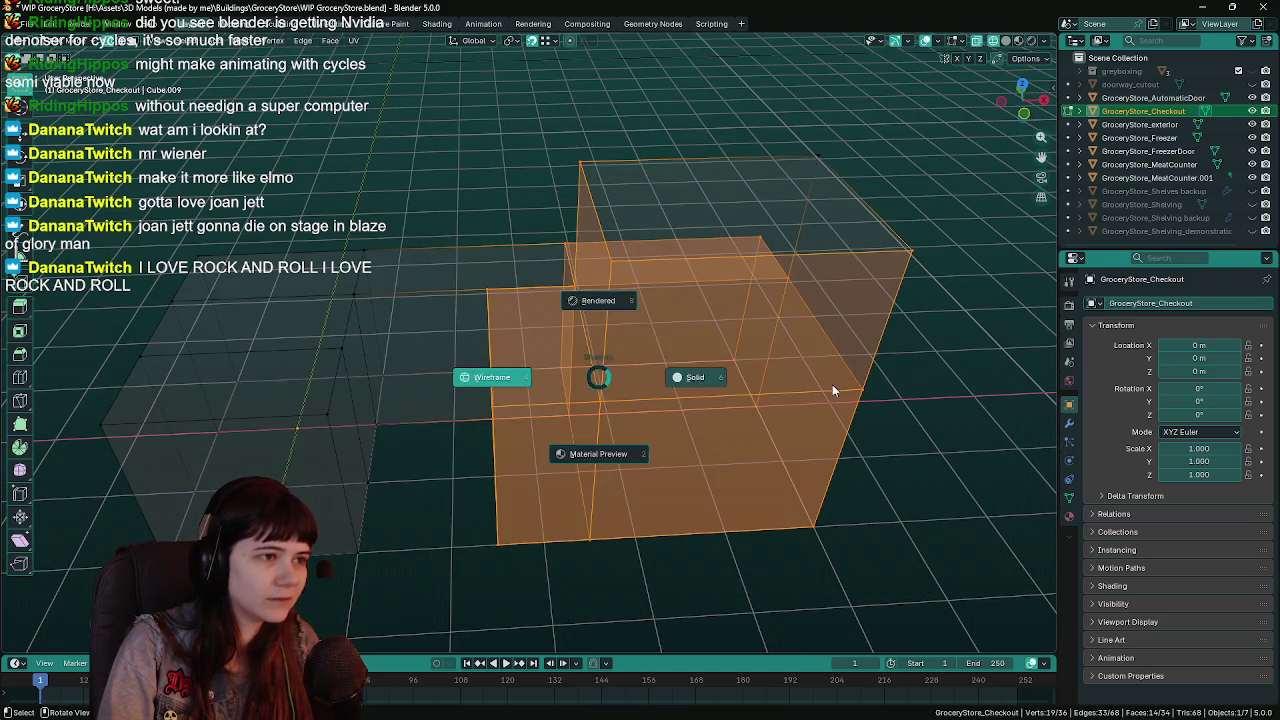
pyautogui.click(826, 219)
pyautogui.moveTo(517, 449)
pyautogui.mouseDown()
pyautogui.moveTo(755, 438)
pyautogui.moveTo(580, 420)
pyautogui.moveTo(634, 429)
pyautogui.moveTo(642, 447)
pyautogui.mouseUp()
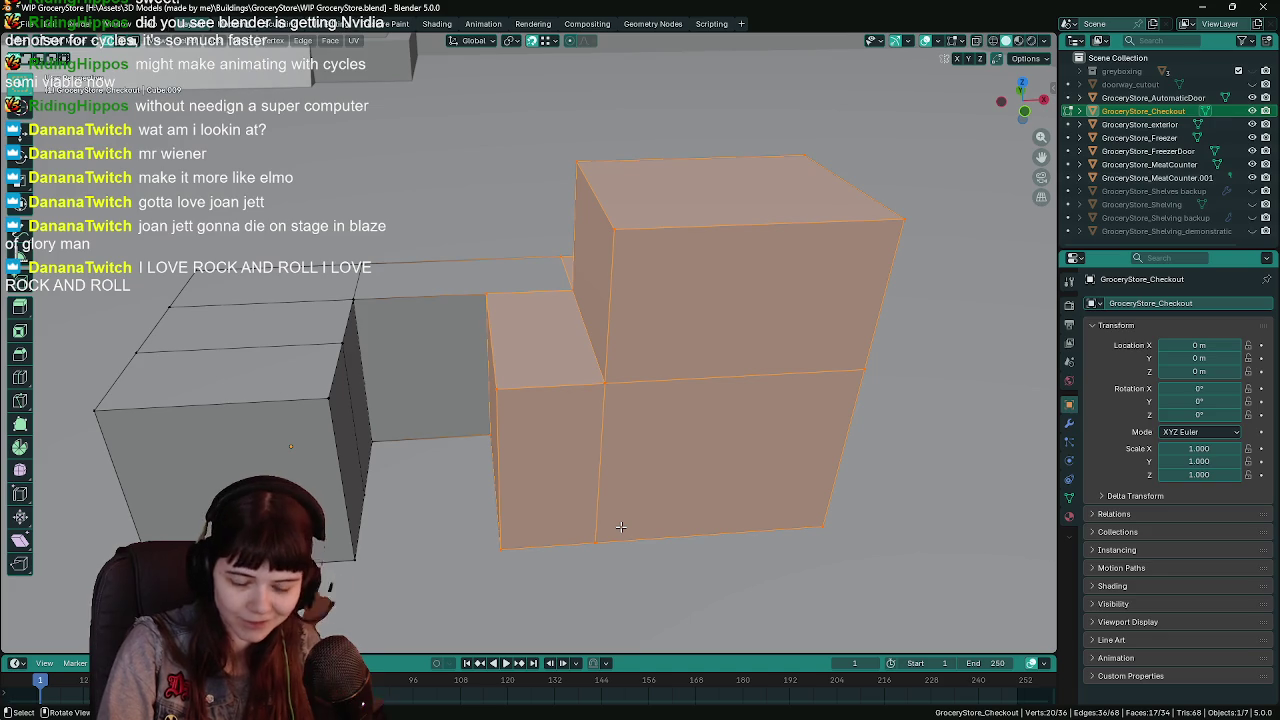
pyautogui.press('g')
pyautogui.press('x')
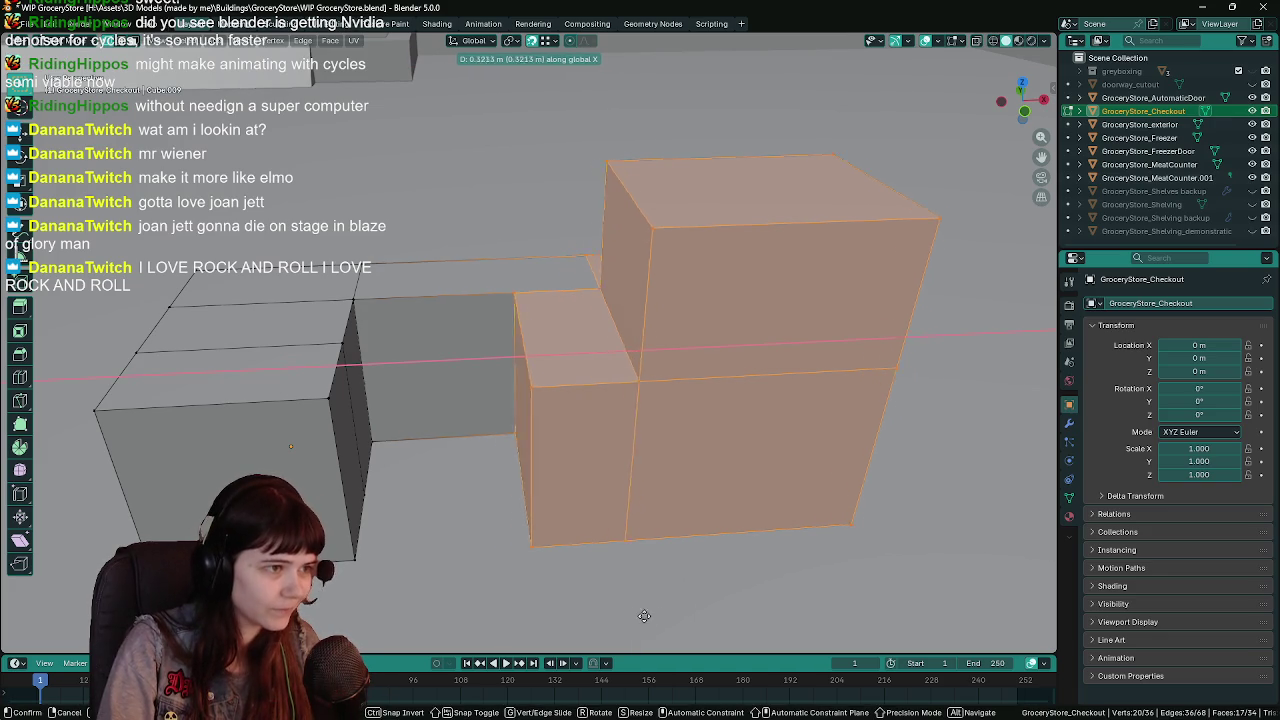
pyautogui.click(679, 619)
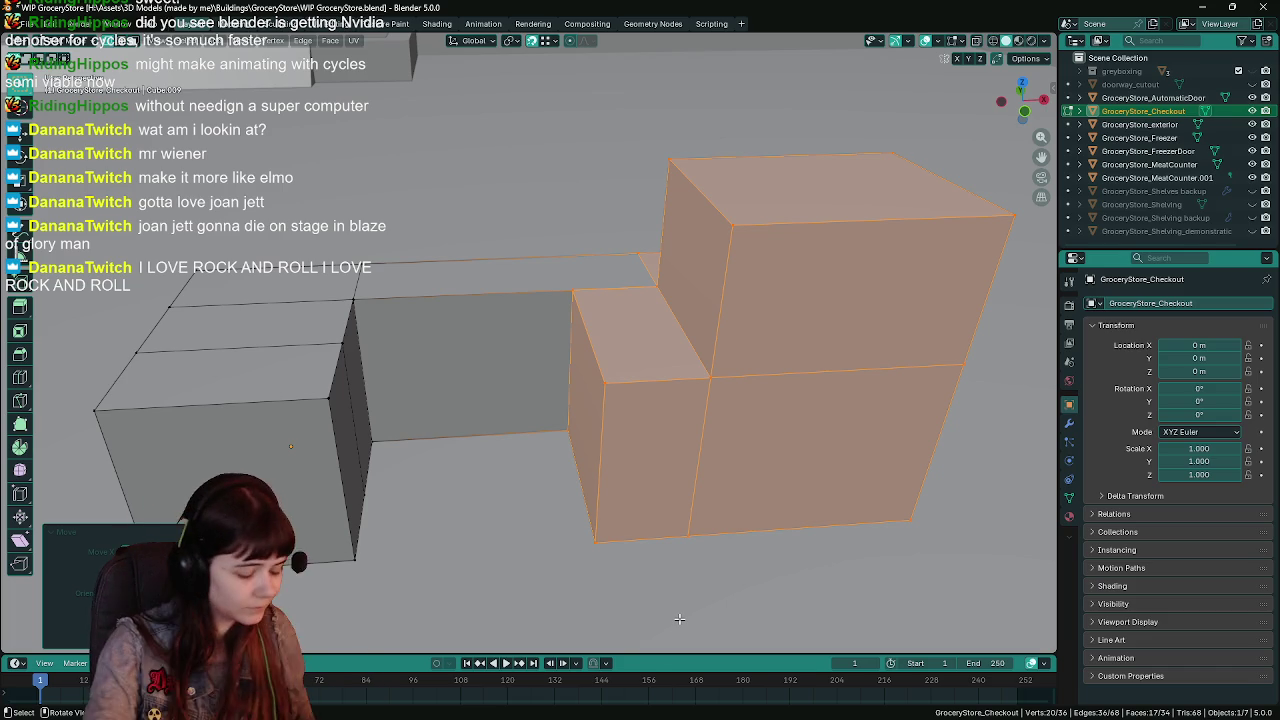
# In wireframe view, box-select the horizontal edges between the blocks for deletion.
pyautogui.click(743, 444)
pyautogui.press('z')
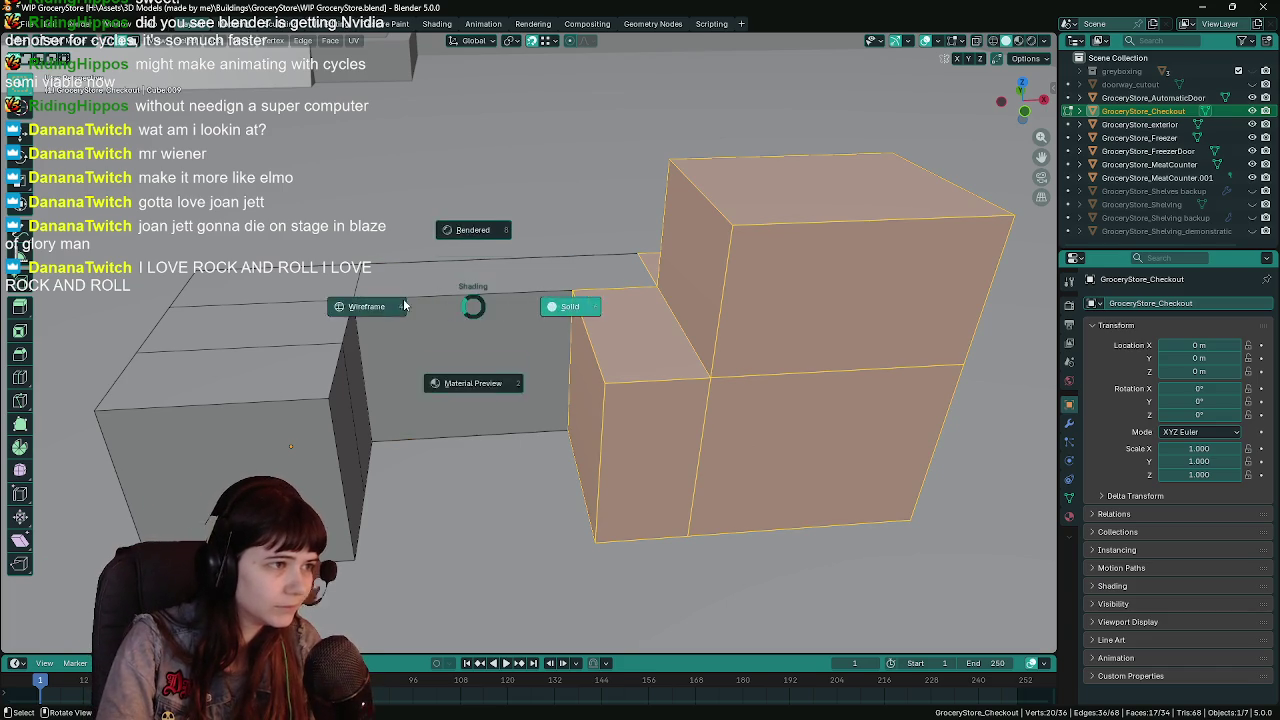
pyautogui.click(387, 297)
pyautogui.moveTo(432, 212); pyautogui.dragTo(486, 472)
pyautogui.rightClick(486, 442)
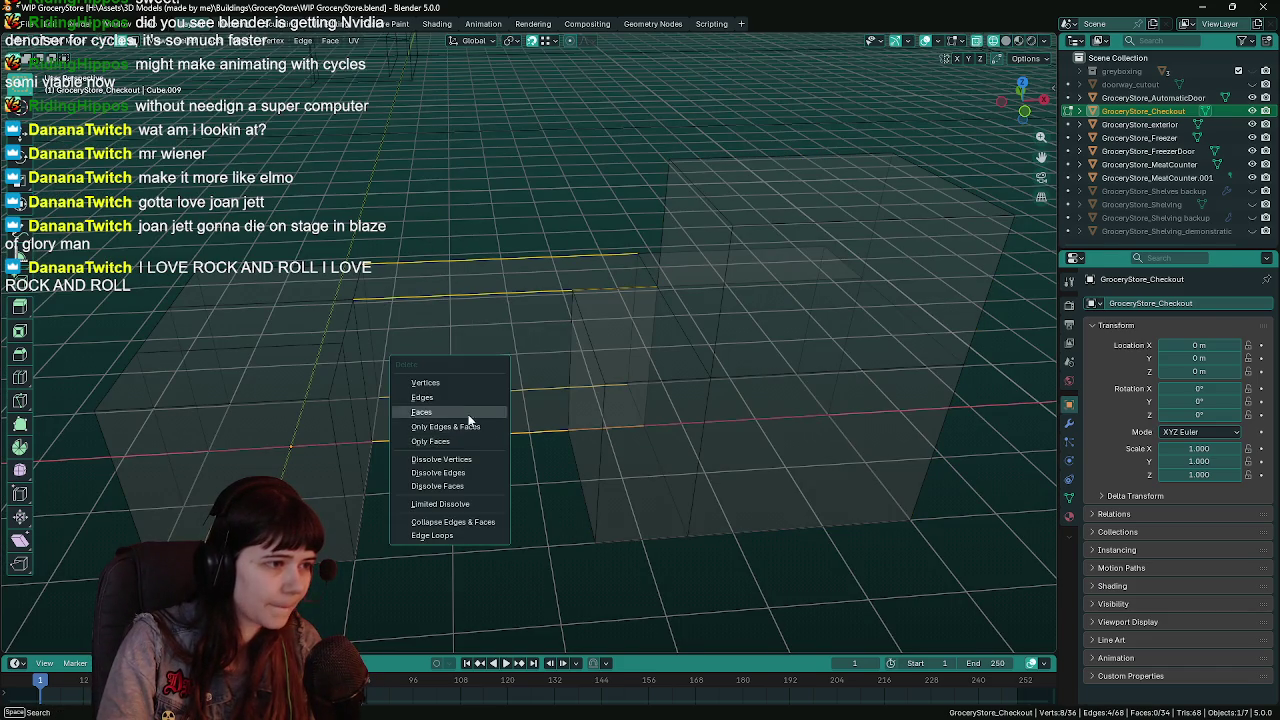
# Delete the overlapping horizontal edges and the left block's inner front face.
pyautogui.click(440, 397)
pyautogui.hotkey('shift', 'z')
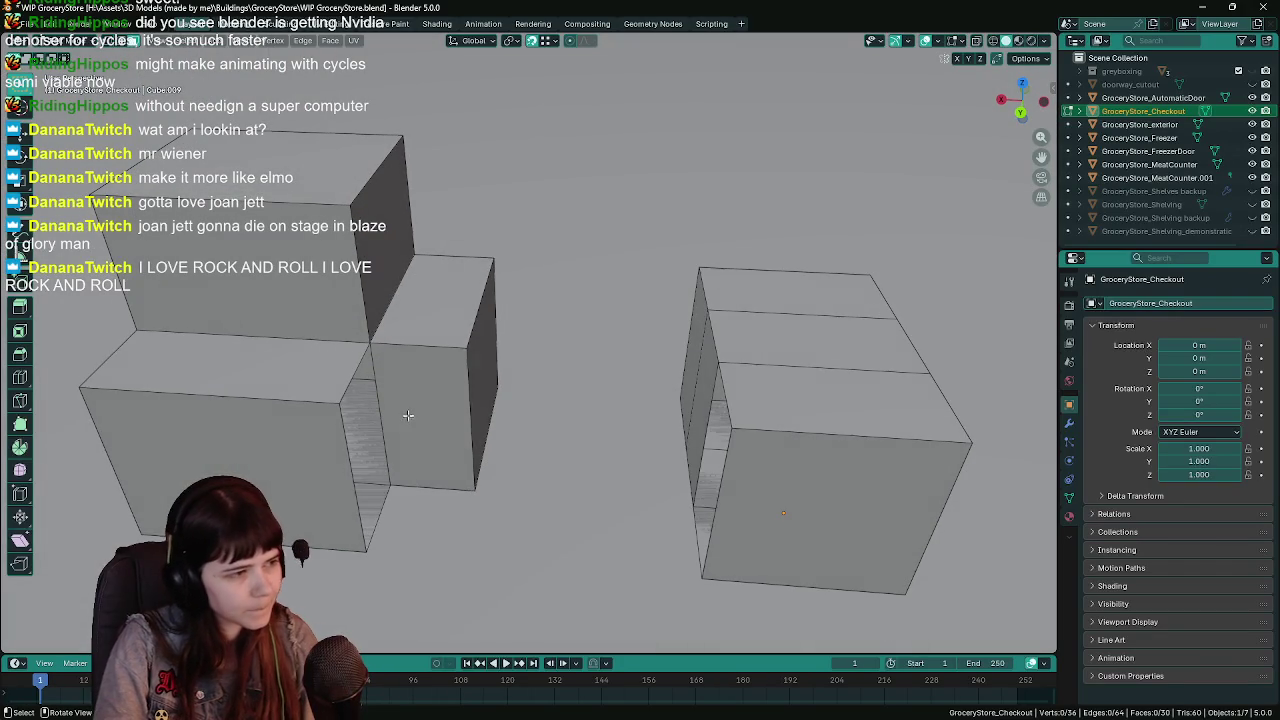
pyautogui.click(422, 469)
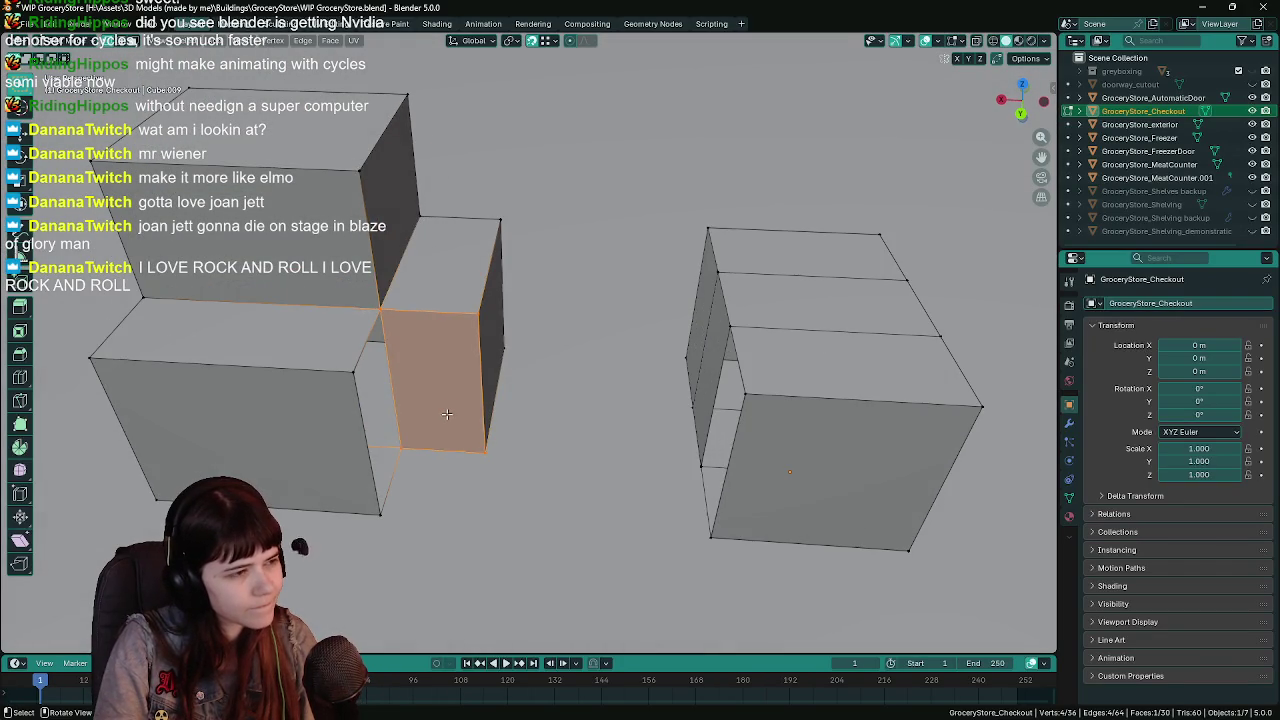
pyautogui.press('3')
pyautogui.press('x')
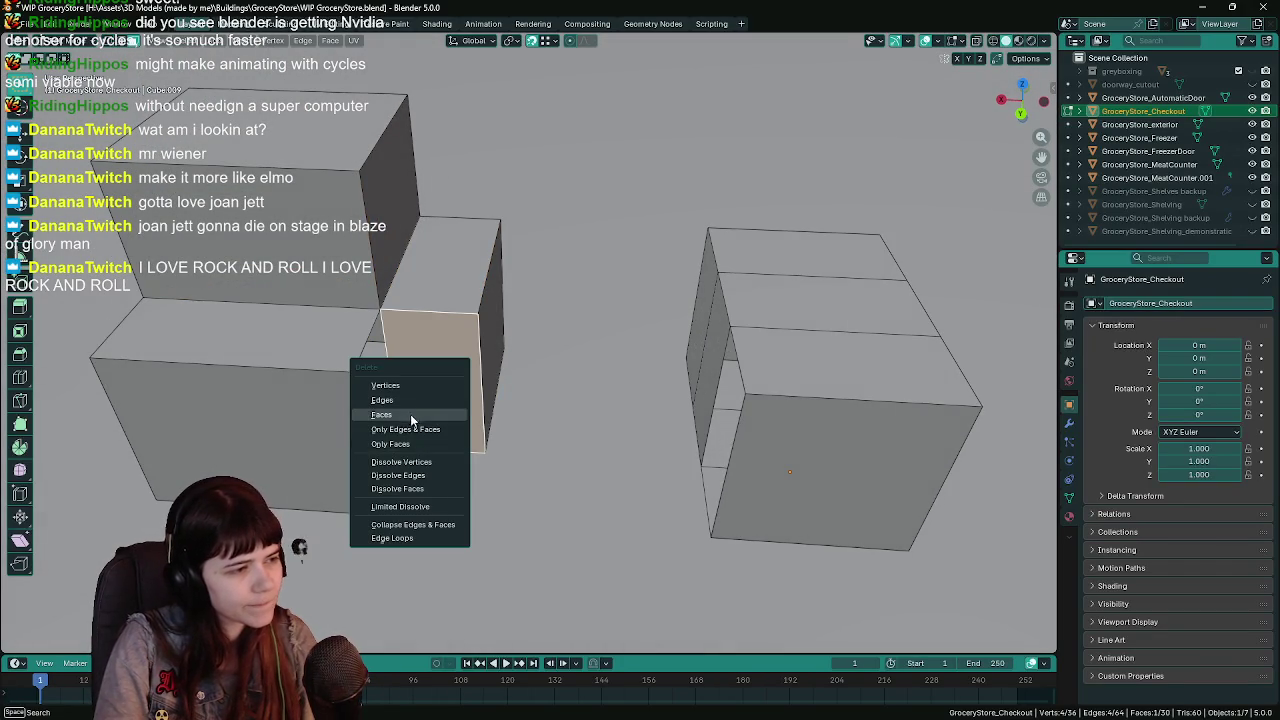
pyautogui.click(421, 413)
# Fill a face bridging the two blocks from the inner corner vertex, and save.
pyautogui.click(378, 318)
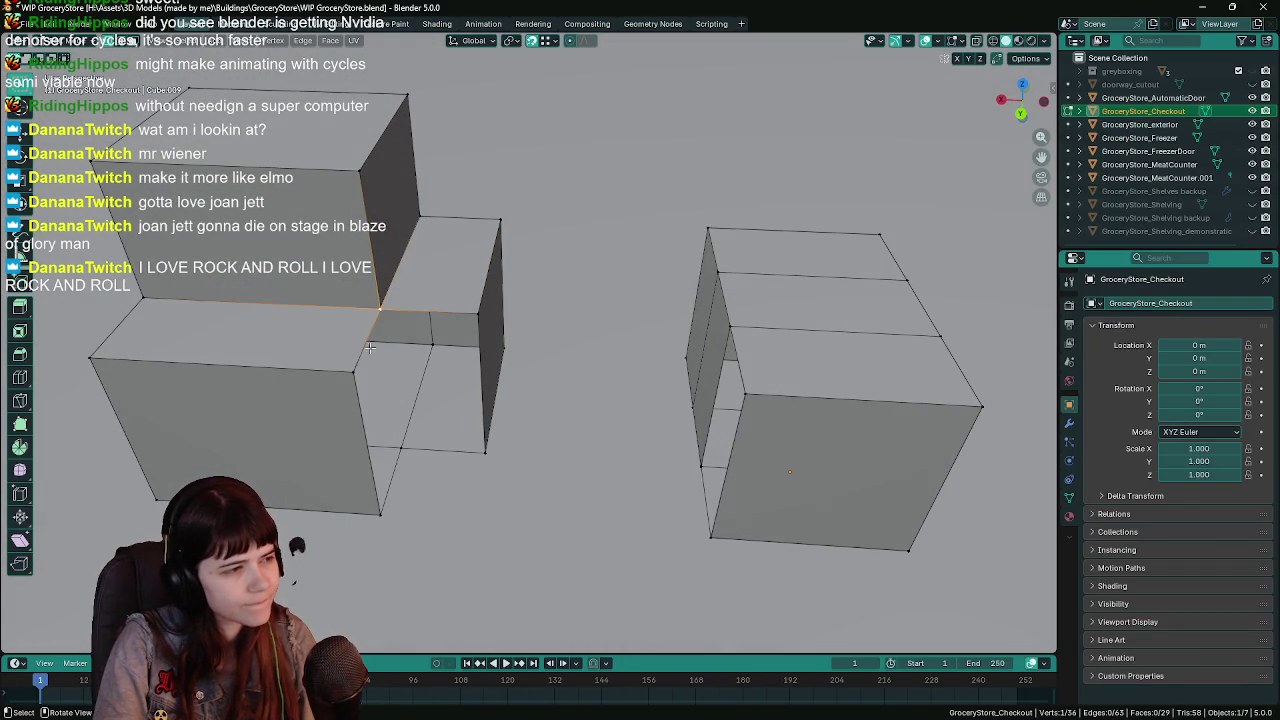
pyautogui.moveTo(405, 363)
pyautogui.mouseDown()
pyautogui.moveTo(418, 440)
pyautogui.moveTo(449, 430)
pyautogui.mouseUp()
pyautogui.moveTo(559, 417)
pyautogui.mouseDown()
pyautogui.moveTo(466, 338)
pyautogui.moveTo(460, 392)
pyautogui.mouseUp()
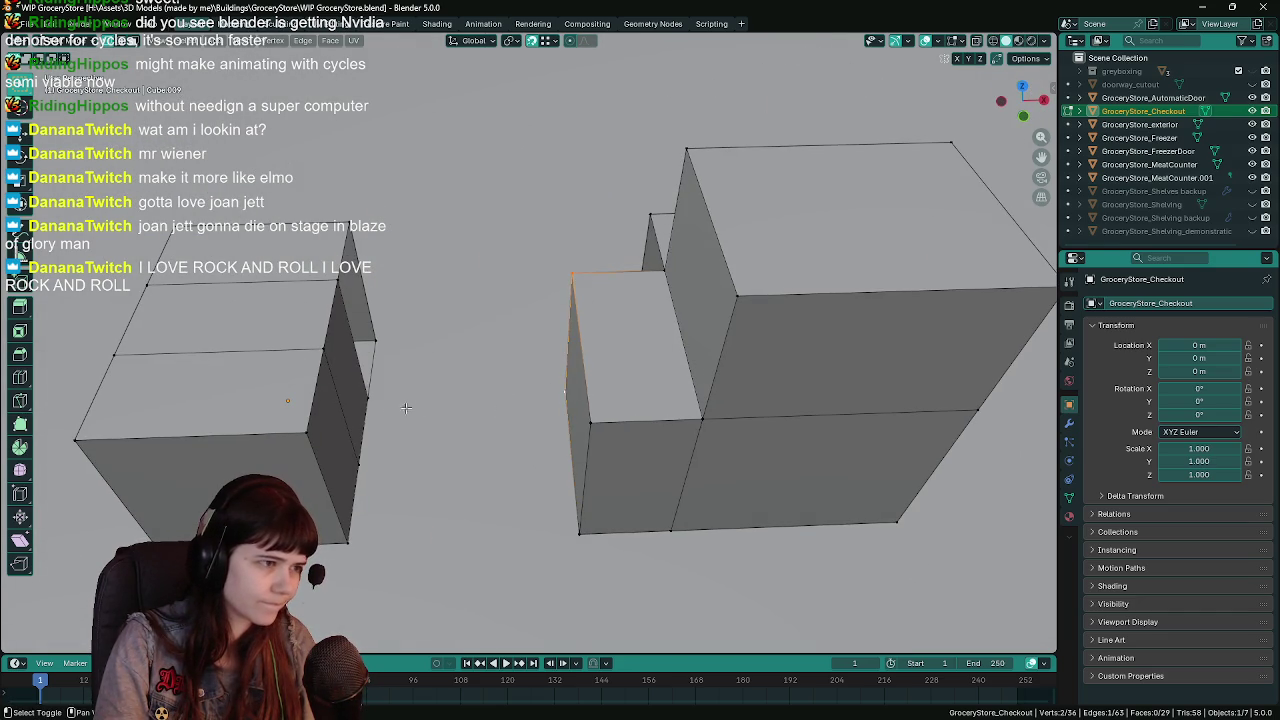
pyautogui.keyDown('shift'); pyautogui.click(350, 300); pyautogui.keyUp('shift')
pyautogui.press('f')
pyautogui.moveTo(354, 300)
pyautogui.mouseDown()
pyautogui.moveTo(609, 301)
pyautogui.moveTo(537, 423)
pyautogui.moveTo(565, 436)
pyautogui.mouseUp()
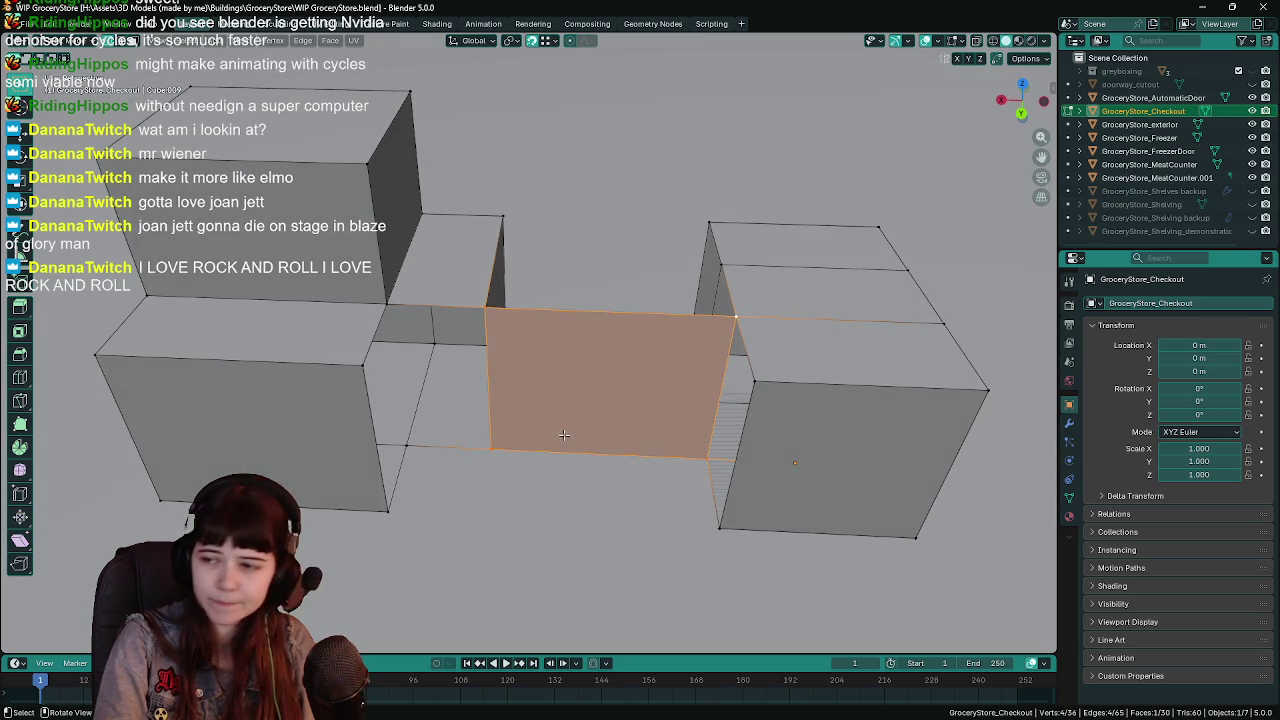
pyautogui.hotkey('ctrl', 's')
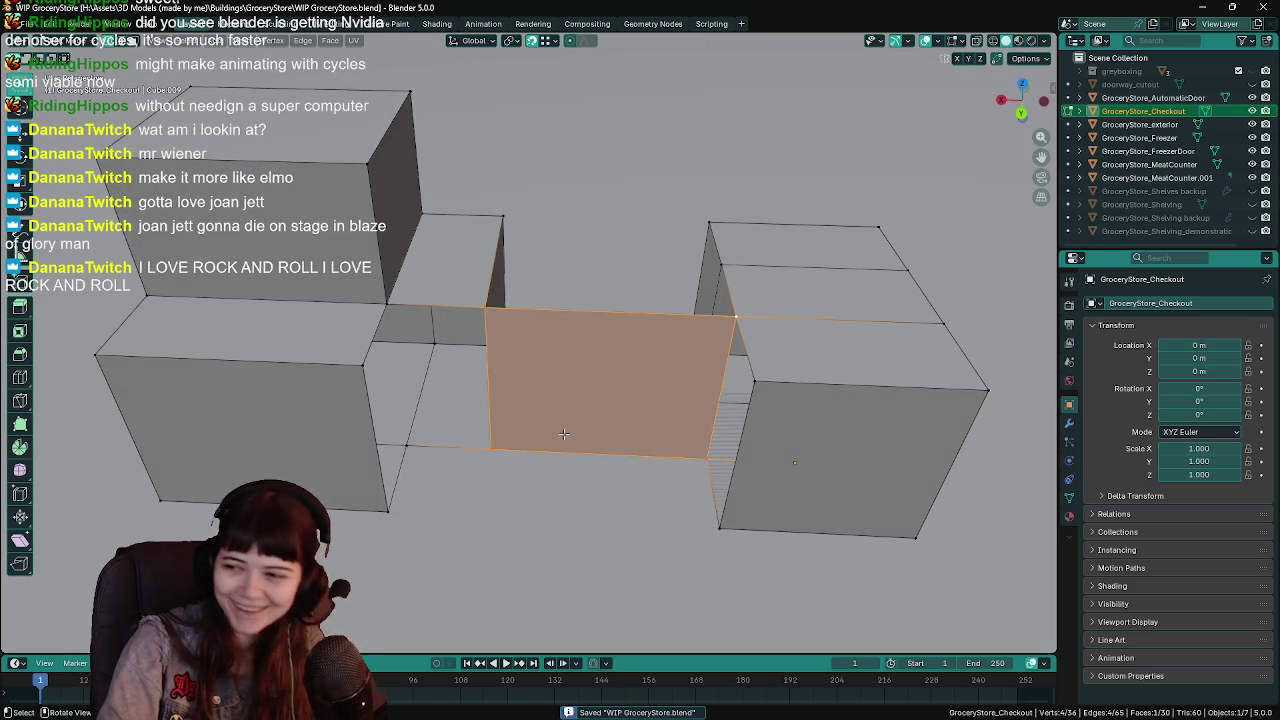
# Delete the faces inside the gap and around the doorway, and save.
pyautogui.click(350, 399)
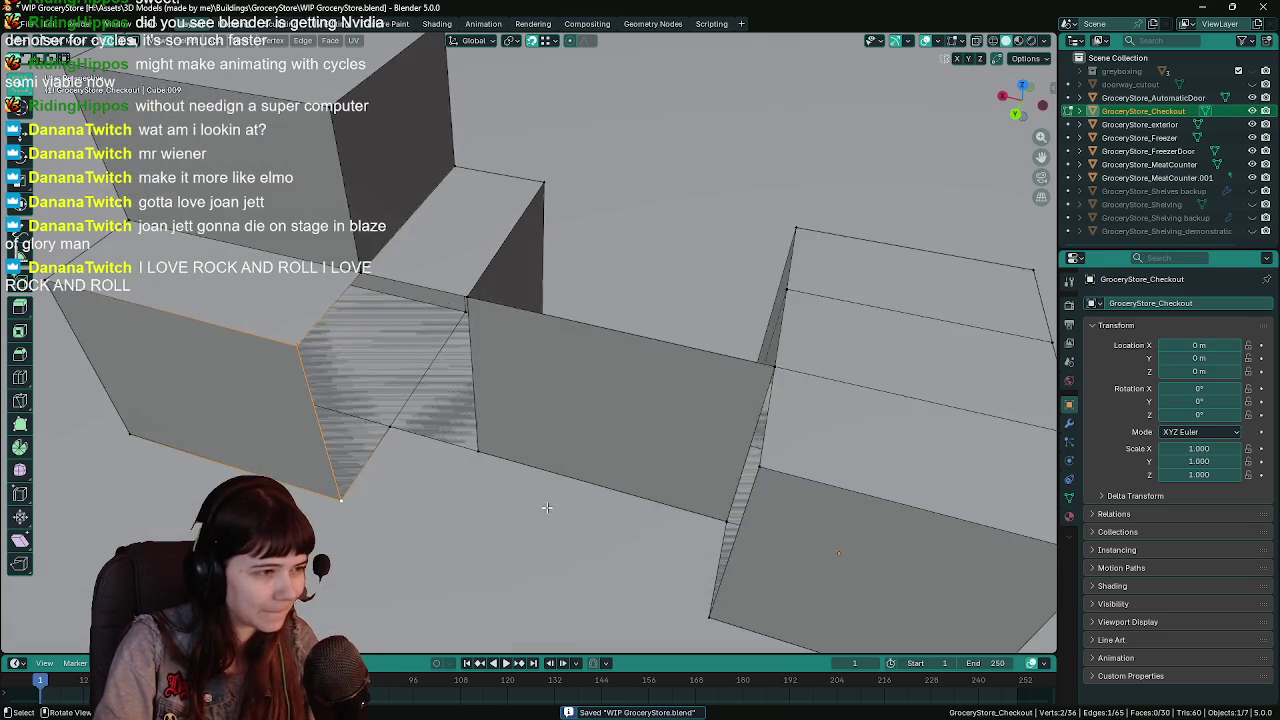
pyautogui.click(367, 357)
pyautogui.keyDown('shift'); pyautogui.click(450, 400); pyautogui.keyUp('shift')
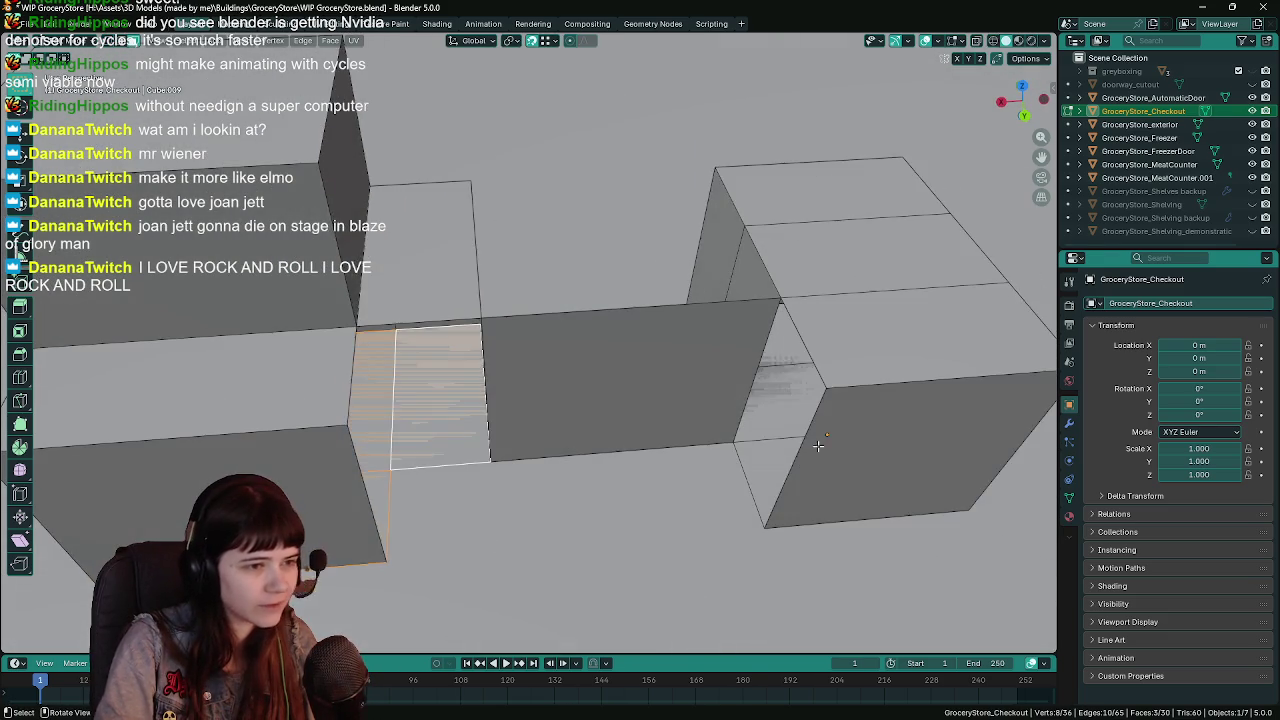
pyautogui.scroll(-3, 697, 378)
pyautogui.keyDown('shift'); pyautogui.click(660, 325); pyautogui.keyUp('shift')
pyautogui.keyDown('shift'); pyautogui.click(650, 412); pyautogui.keyUp('shift')
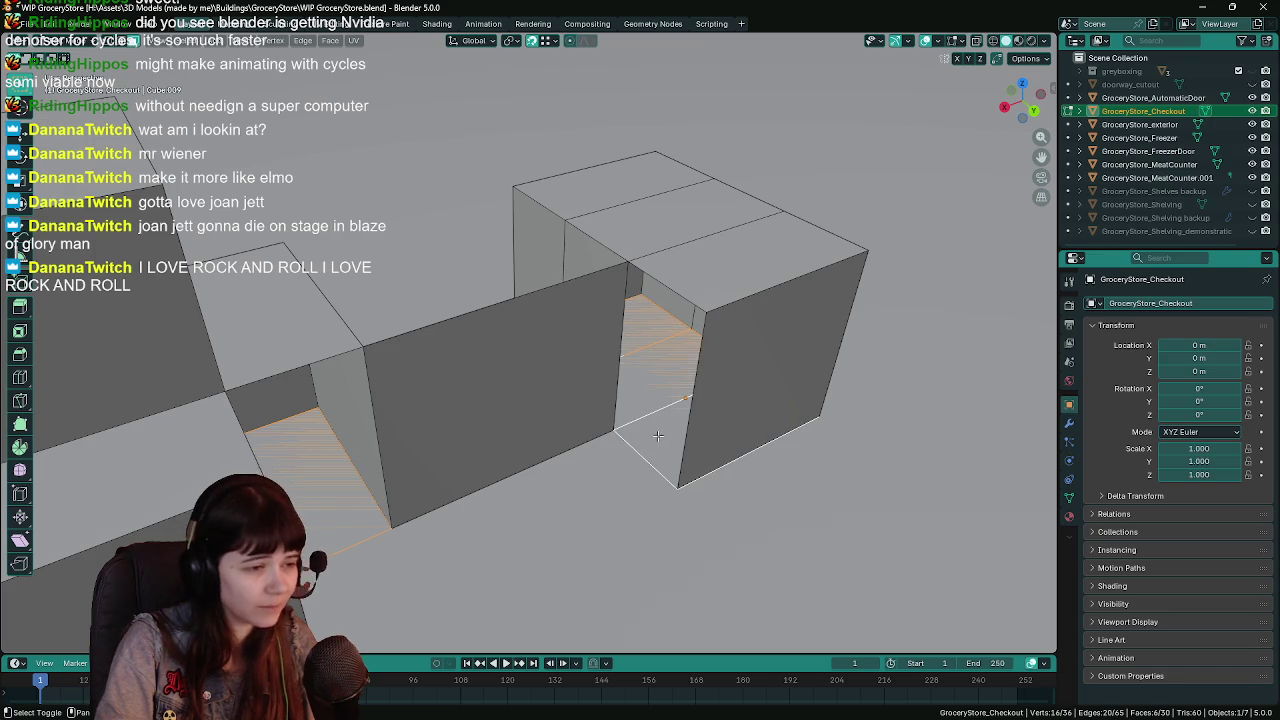
pyautogui.keyDown('shift'); pyautogui.click(720, 450); pyautogui.keyUp('shift')
pyautogui.press('x')
pyautogui.click(574, 406)
pyautogui.scroll(3, 383, 466)
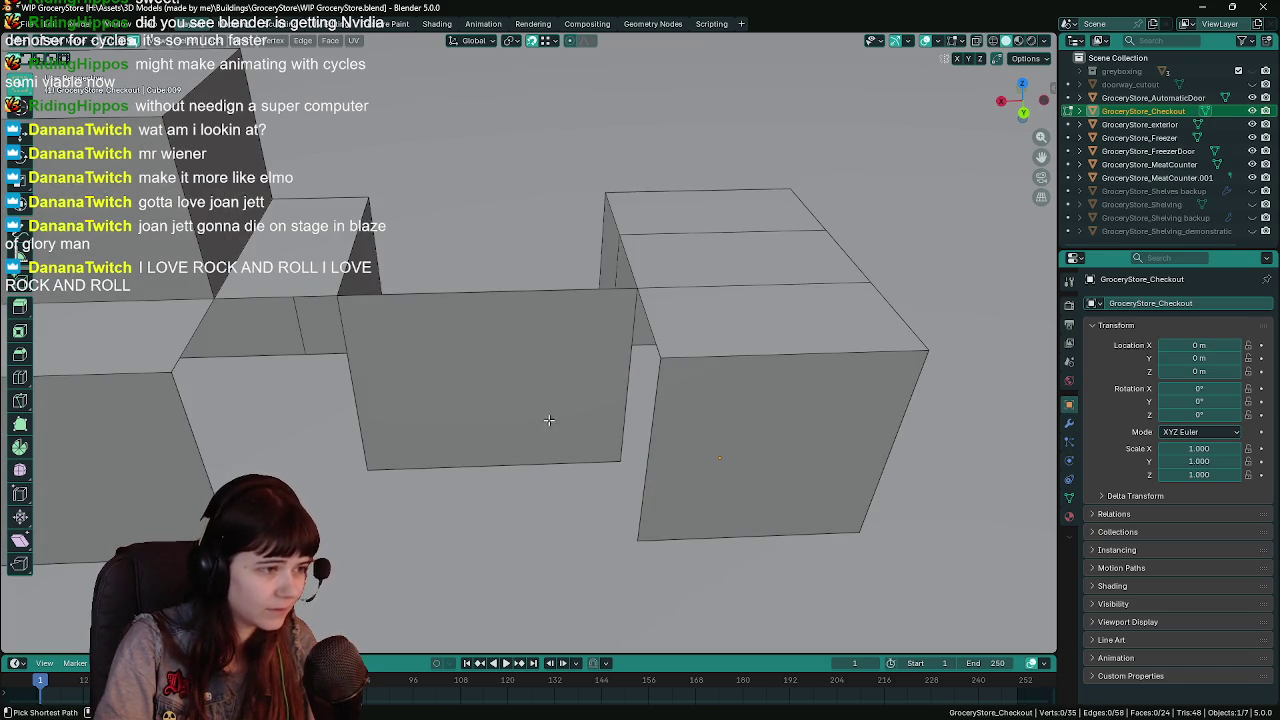
pyautogui.hotkey('ctrl', 's')
# Fill a quad face between four corner vertices of the middle panel, and save.
pyautogui.click(373, 467)
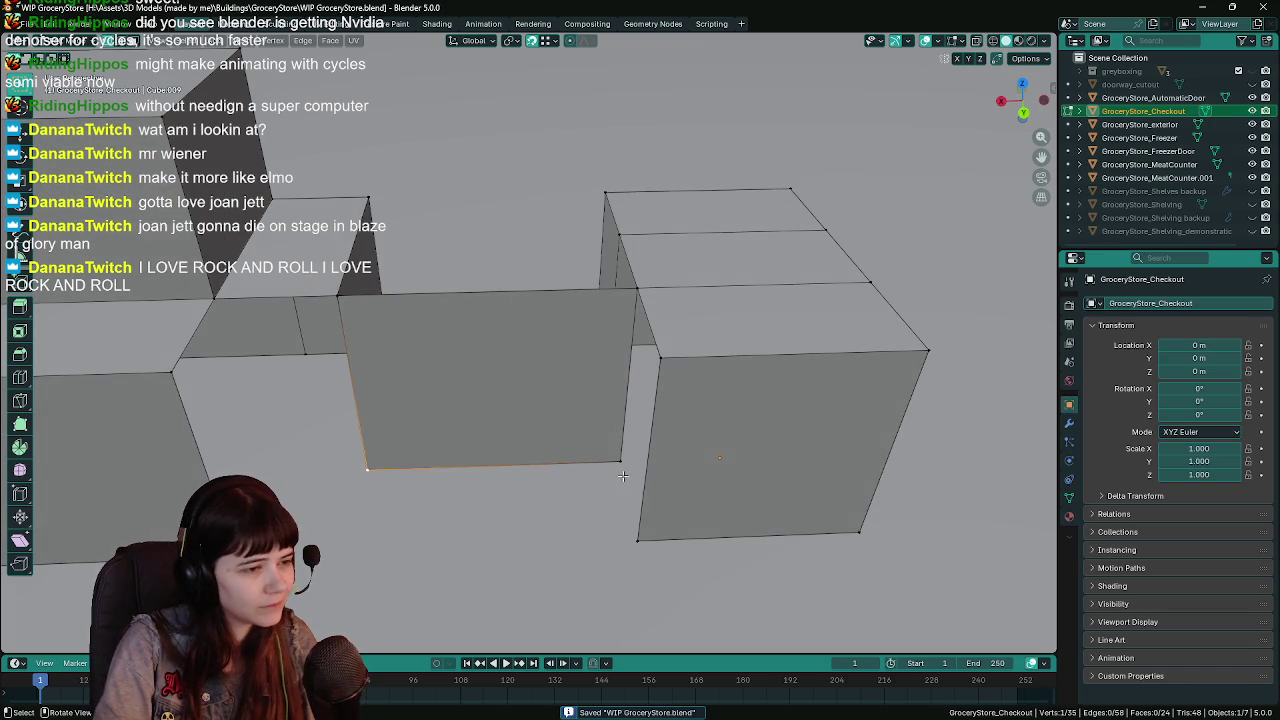
pyautogui.click(638, 538)
pyautogui.keyDown('shift'); pyautogui.click(661, 368); pyautogui.keyUp('shift')
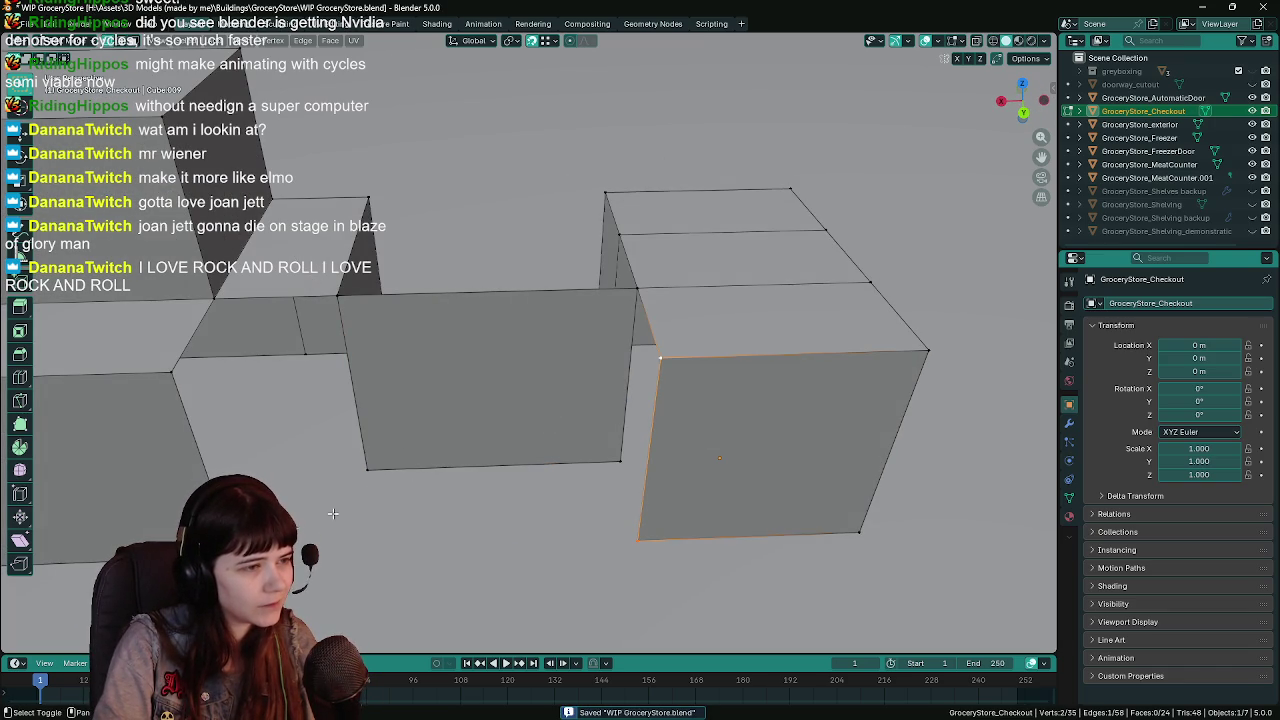
pyautogui.keyDown('shift'); pyautogui.click(169, 375); pyautogui.keyUp('shift')
pyautogui.press('f')
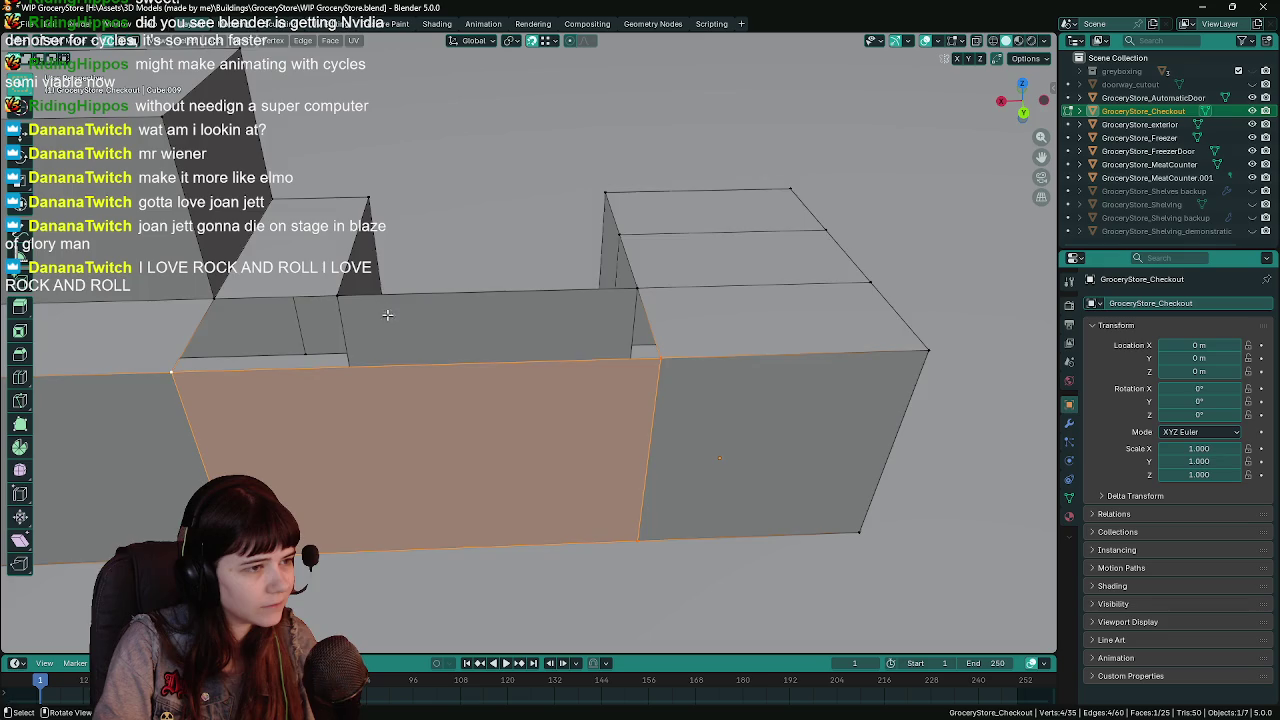
pyautogui.hotkey('ctrl', 's')
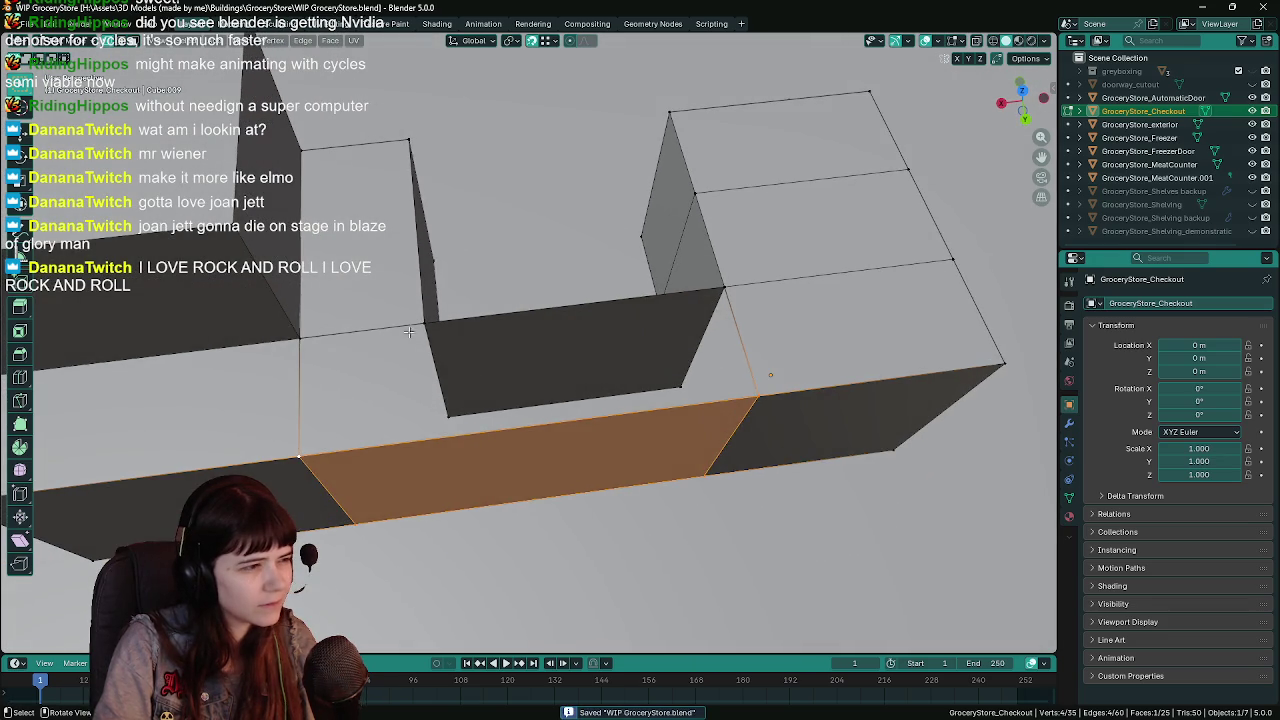
# Try filling a triangle face between three vertices, then undo it.
pyautogui.click(424, 322)
pyautogui.keyDown('shift'); pyautogui.click(300, 336); pyautogui.keyUp('shift')
pyautogui.keyDown('shift'); pyautogui.click(300, 456); pyautogui.keyUp('shift')
pyautogui.press('f')
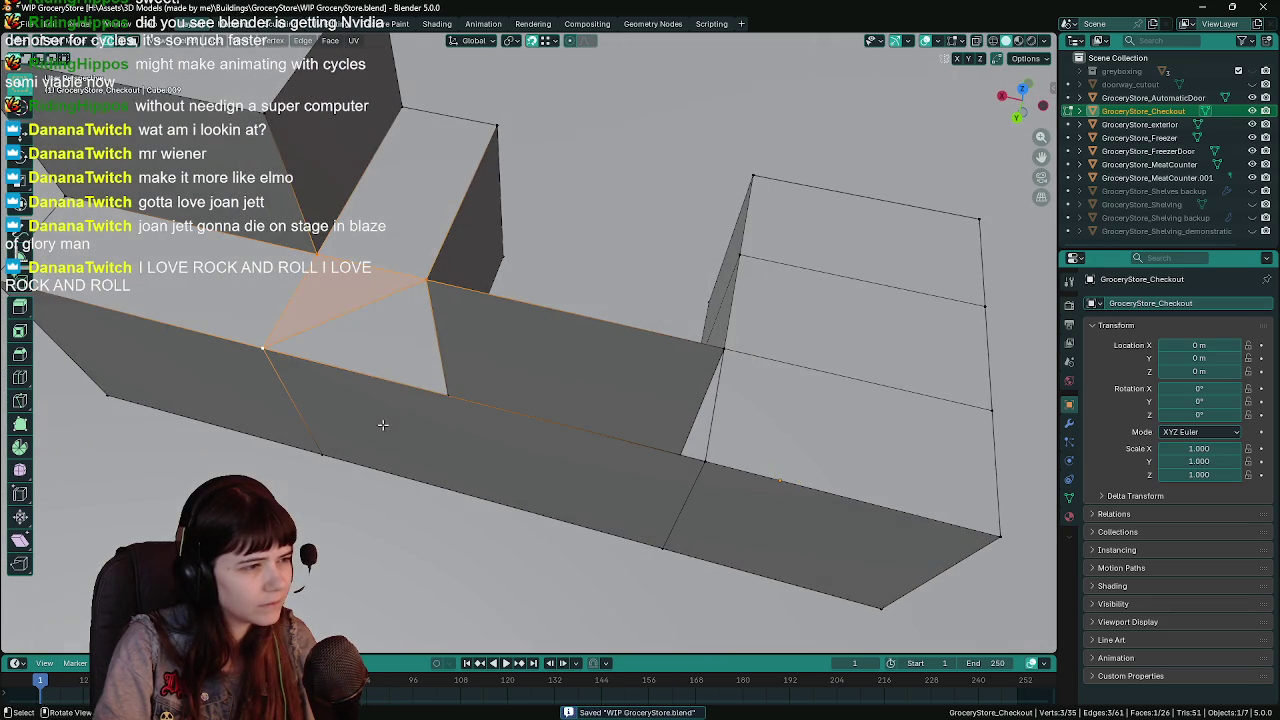
pyautogui.hotkey('ctrl', 'z')
pyautogui.hotkey('ctrl', 'z')
pyautogui.hotkey('ctrl', 'z')
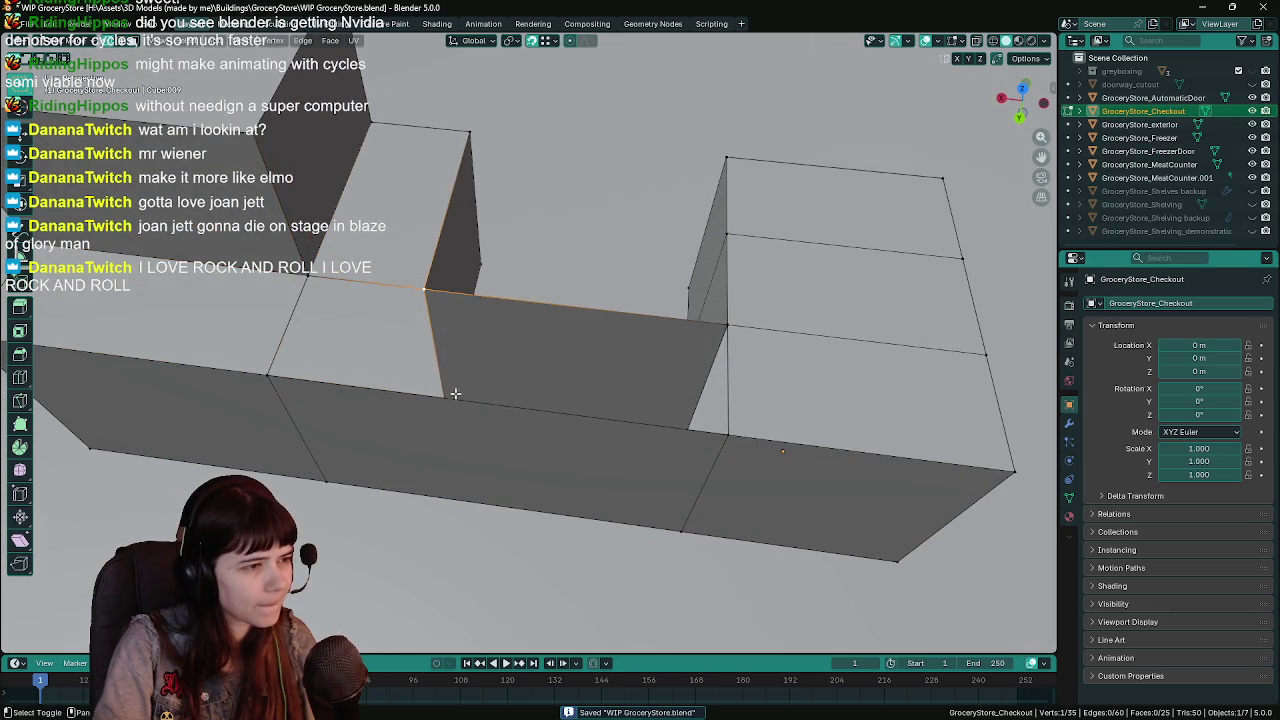
# Realign the vertical edge by moving it along Y, then select the long leftover edge.
pyautogui.moveTo(446, 389); pyautogui.dragTo(398, 402)
pyautogui.keyDown('shift'); pyautogui.click(470, 348); pyautogui.keyUp('shift')
pyautogui.moveTo(470, 350); pyautogui.dragTo(663, 314)
pyautogui.hotkey('ctrl', 's')
pyautogui.press('g')
pyautogui.press('y')
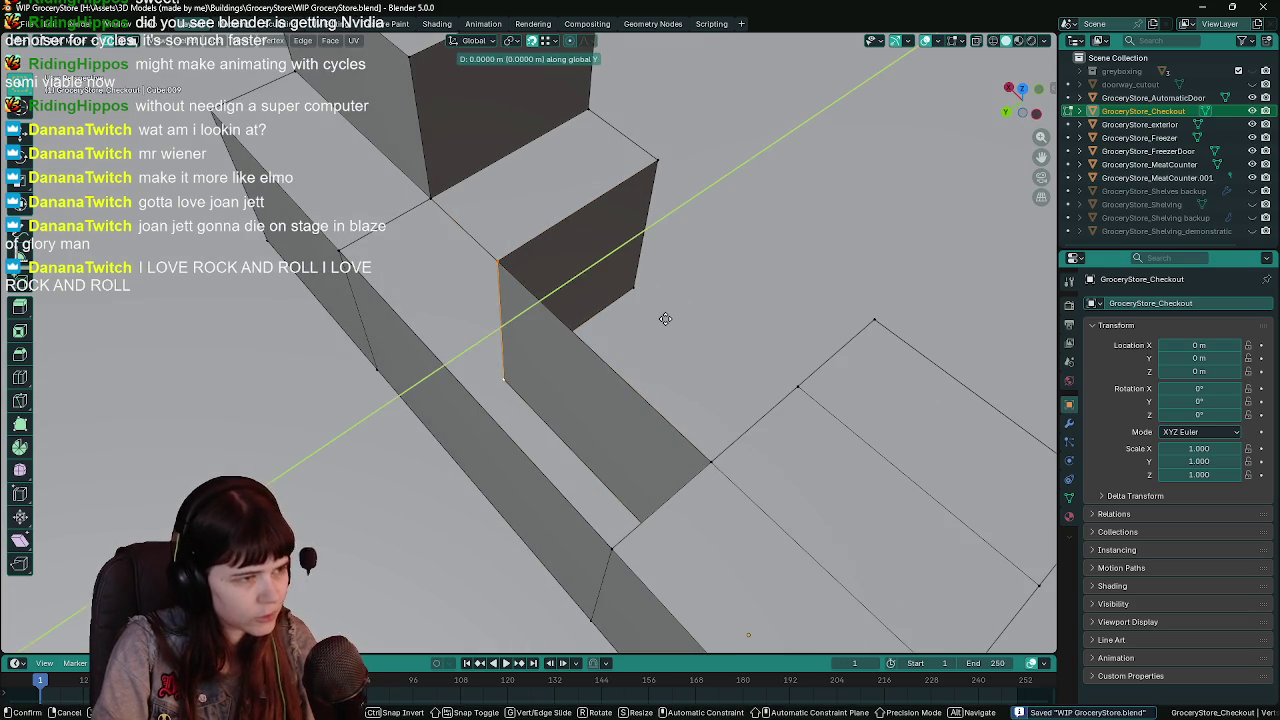
pyautogui.click(373, 364)
pyautogui.moveTo(373, 364); pyautogui.dragTo(520, 386)
pyautogui.click(520, 388)
# Delete the leftover edges and fill a quad face between four corner vertices.
pyautogui.press('x')
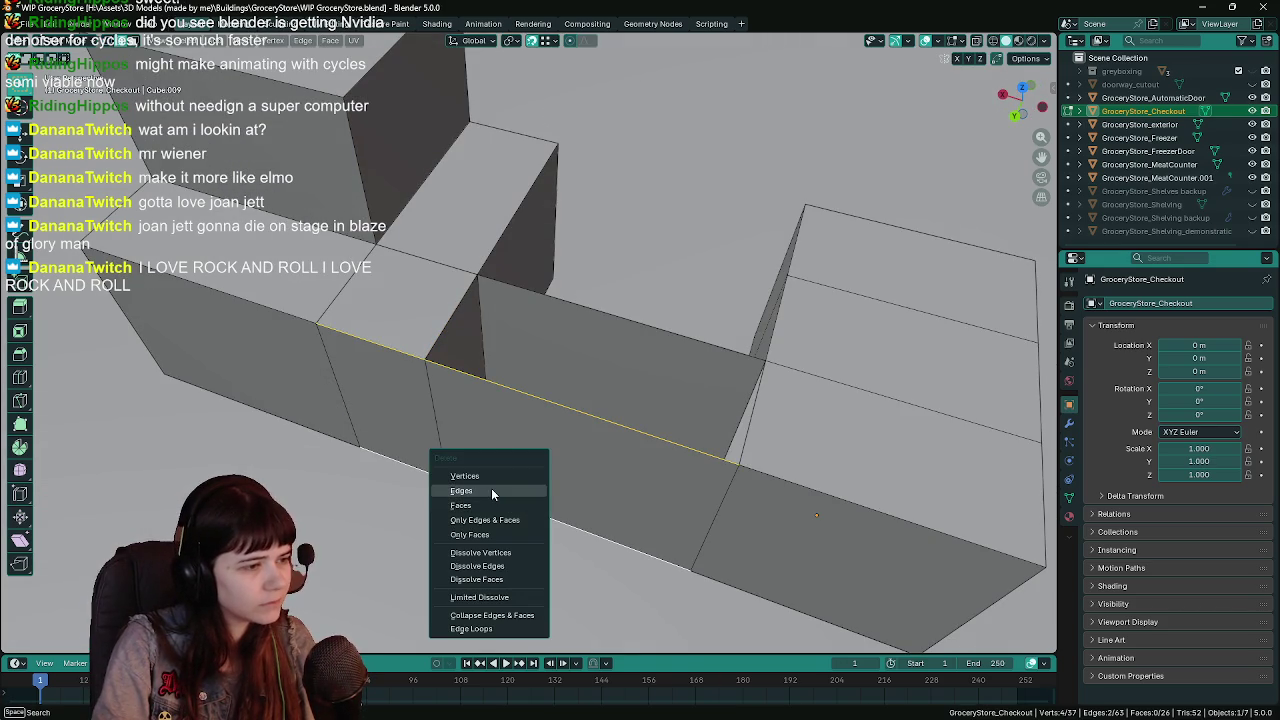
pyautogui.click(491, 490)
pyautogui.moveTo(491, 490); pyautogui.dragTo(330, 380)
pyautogui.click(327, 370)
pyautogui.keyDown('shift'); pyautogui.click(360, 500); pyautogui.keyUp('shift')
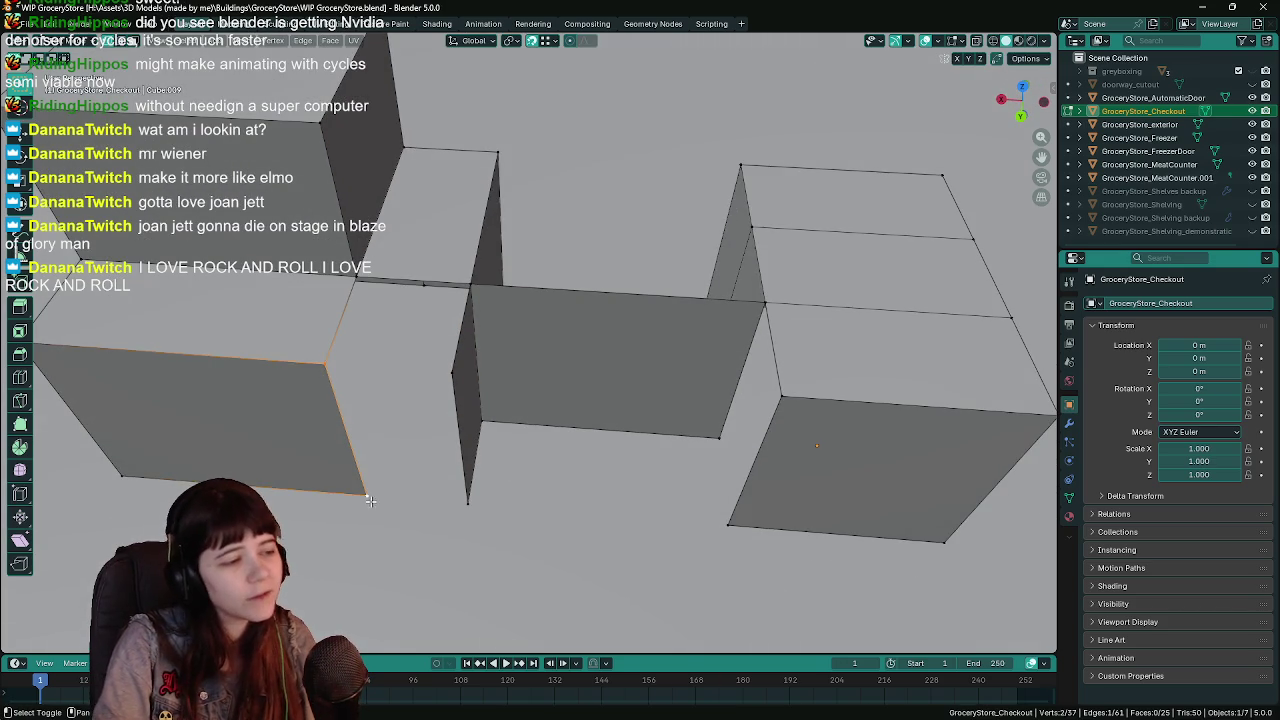
pyautogui.keyDown('shift'); pyautogui.click(467, 500); pyautogui.keyUp('shift')
pyautogui.keyDown('shift'); pyautogui.click(452, 372); pyautogui.keyUp('shift')
pyautogui.press('f')
pyautogui.moveTo(452, 372)
pyautogui.mouseDown()
pyautogui.moveTo(492, 406)
pyautogui.moveTo(450, 400)
pyautogui.moveTo(457, 340)
pyautogui.moveTo(509, 304)
pyautogui.mouseUp()
# Delete the front face and fill a new four-vertex face in its place.
pyautogui.click(456, 339)
pyautogui.press('x')
pyautogui.click(450, 359)
pyautogui.click(356, 273)
pyautogui.keyDown('shift'); pyautogui.click(324, 360); pyautogui.keyUp('shift')
pyautogui.keyDown('shift'); pyautogui.click(446, 375); pyautogui.keyUp('shift')
pyautogui.keyDown('shift'); pyautogui.click(467, 284); pyautogui.keyUp('shift')
pyautogui.press('f')
# Fill a face across the next gap in the back panel.
pyautogui.click(468, 295)
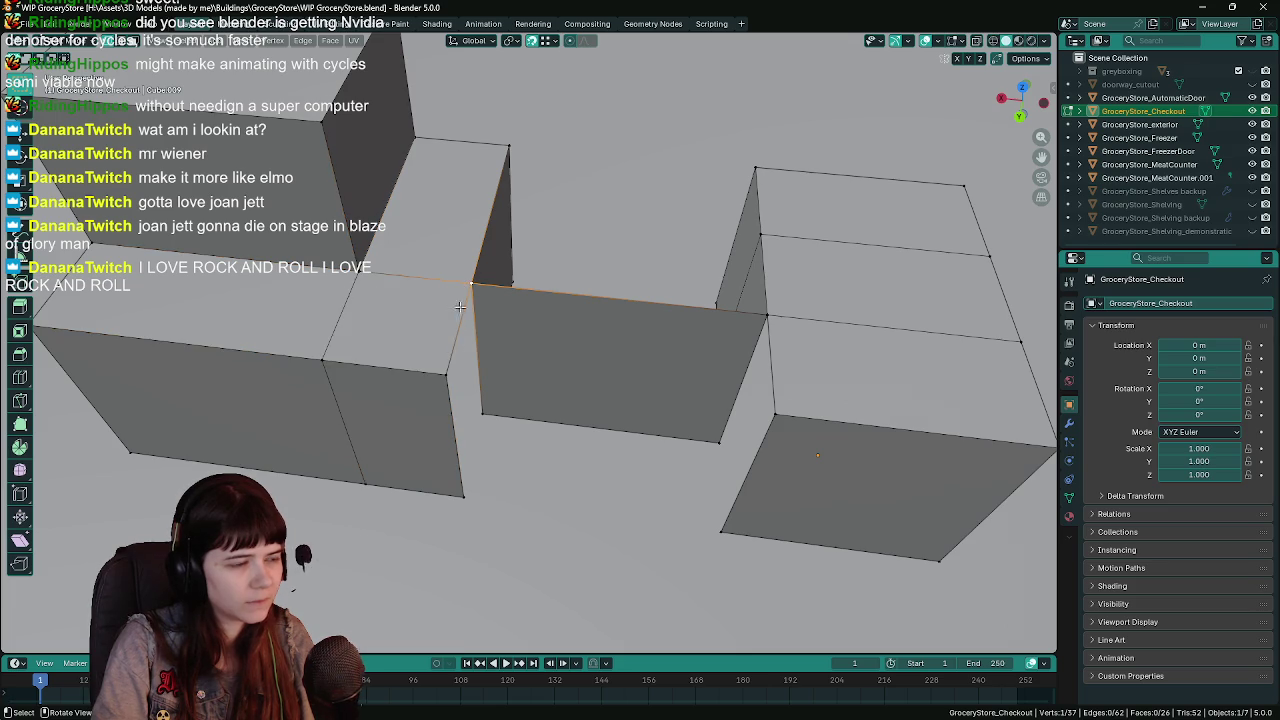
pyautogui.click(446, 375)
pyautogui.keyDown('shift'); pyautogui.click(463, 495); pyautogui.keyUp('shift')
pyautogui.keyDown('shift'); pyautogui.click(727, 507); pyautogui.keyUp('shift')
pyautogui.keyDown('shift'); pyautogui.click(776, 415); pyautogui.keyUp('shift')
pyautogui.press('f')
# Fill the last gap with a face and save the blend file.
pyautogui.click(775, 413)
pyautogui.keyDown('shift'); pyautogui.click(767, 316); pyautogui.keyUp('shift')
pyautogui.keyDown('shift'); pyautogui.click(478, 297); pyautogui.keyUp('shift')
pyautogui.keyDown('shift'); pyautogui.click(442, 363); pyautogui.keyUp('shift')
pyautogui.press('f')
pyautogui.hotkey('ctrl', 's')
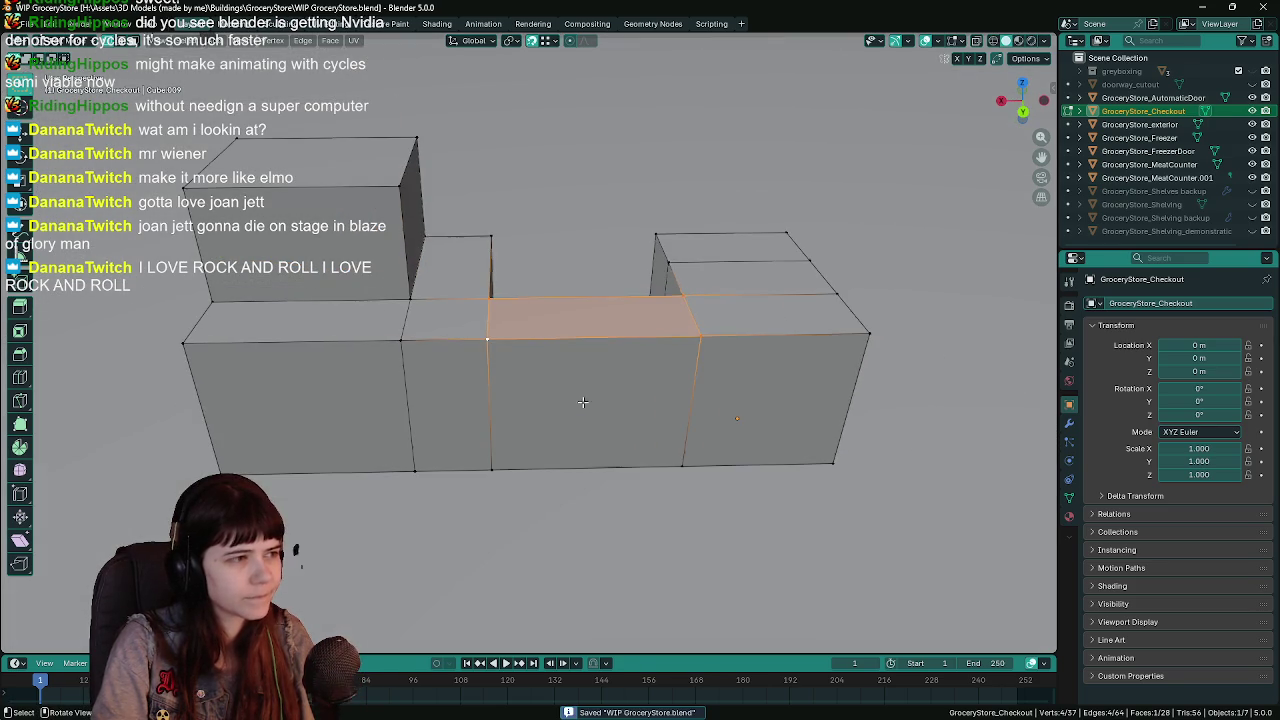
# Return to Object Mode, look over the finished counter, and switch to Unreal Engine.
pyautogui.press('Tab')
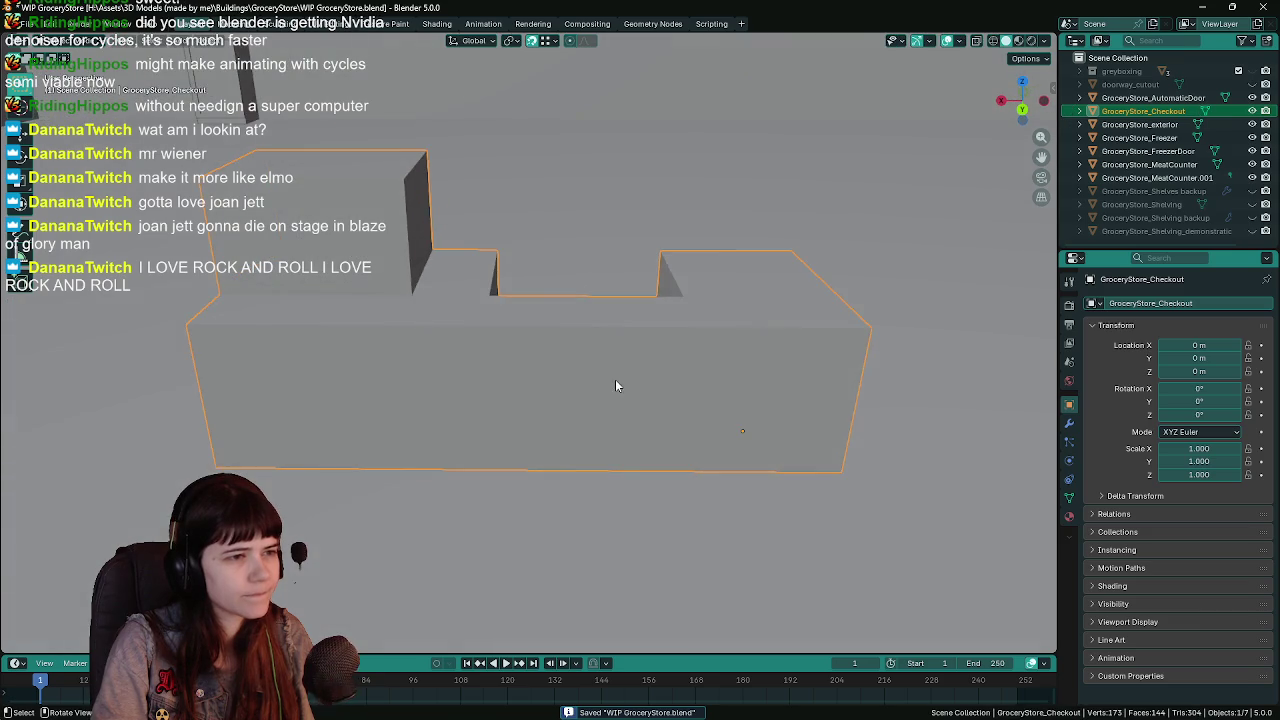
pyautogui.moveTo(614, 379)
pyautogui.mouseDown()
pyautogui.moveTo(571, 360)
pyautogui.moveTo(598, 362)
pyautogui.mouseUp()
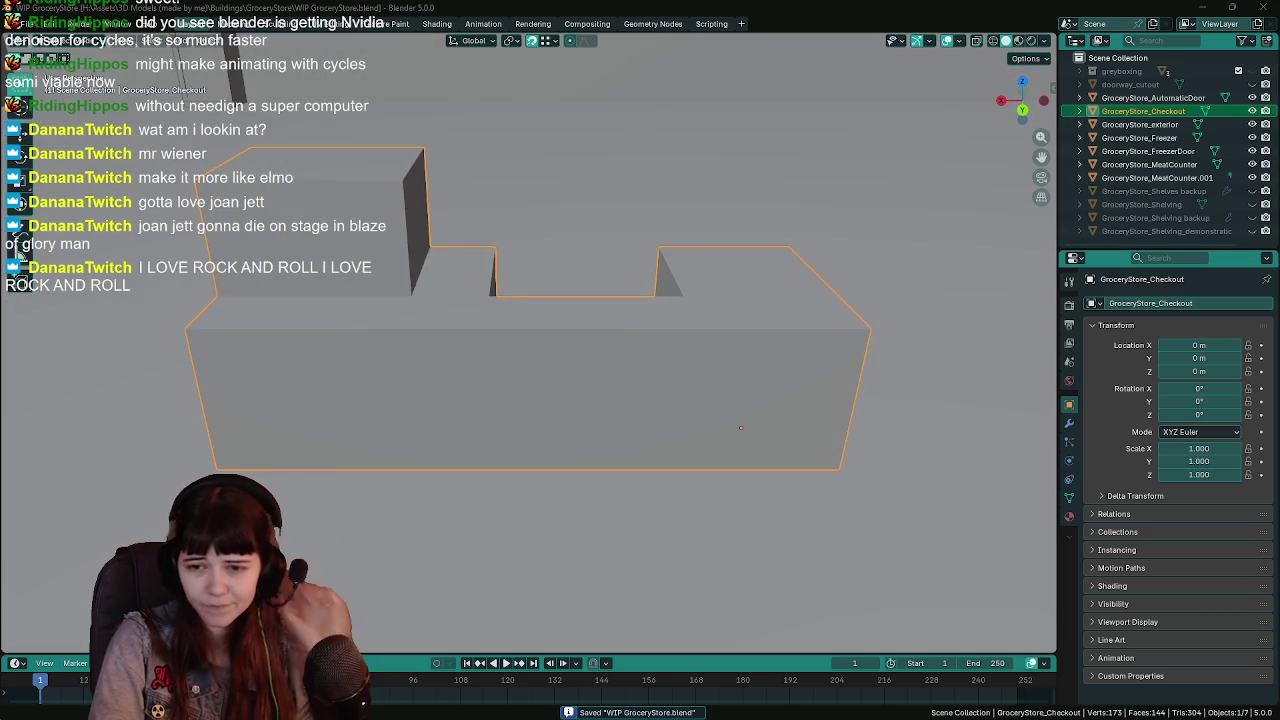
pyautogui.moveTo(576, 474); pyautogui.dragTo(600, 440)
pyautogui.hotkey('alt', 'Tab')
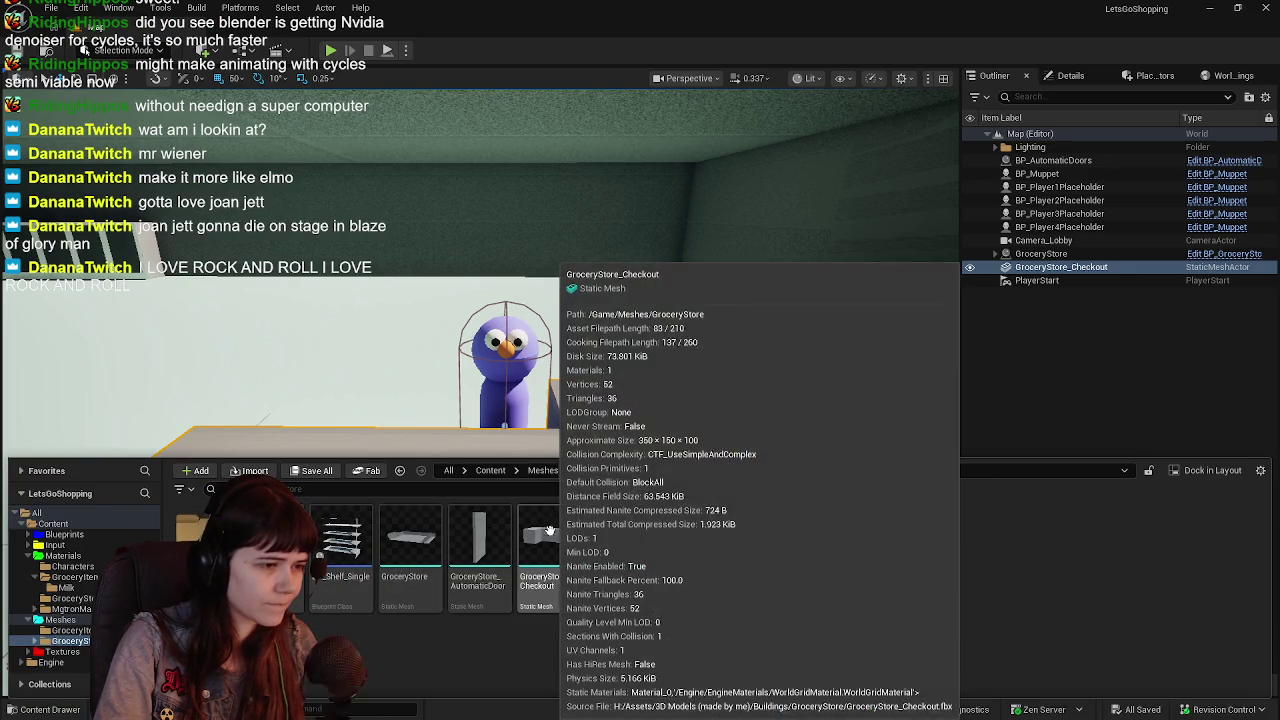
# Reimport the updated GroceryStore_Checkout mesh from the Content Browser.
pyautogui.rightClick(550, 555)
pyautogui.click(630, 294)
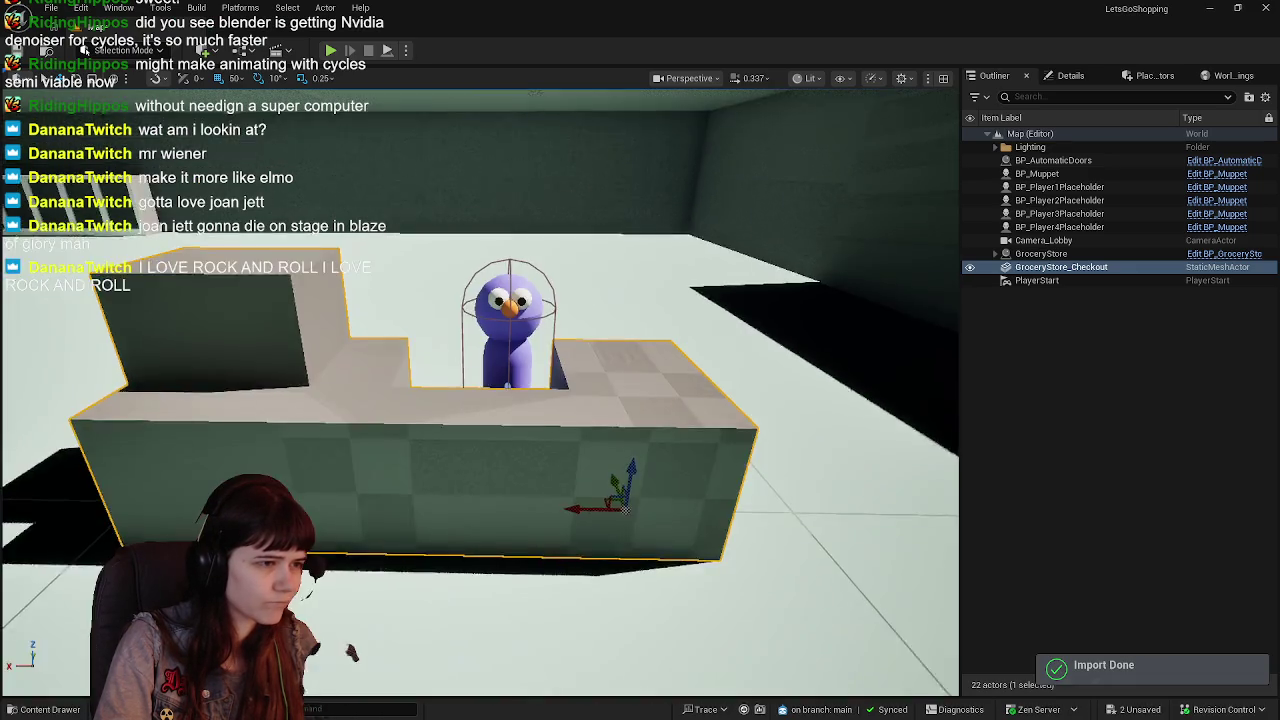
pyautogui.moveTo(352, 652)
pyautogui.mouseDown()
pyautogui.moveTo(490, 393)
pyautogui.moveTo(540, 380)
pyautogui.mouseUp()
# Set grid snap to 10 and move BP_Muppet behind the counter to check the fit.
pyautogui.click(490, 393)
pyautogui.press('f')
pyautogui.press('f')
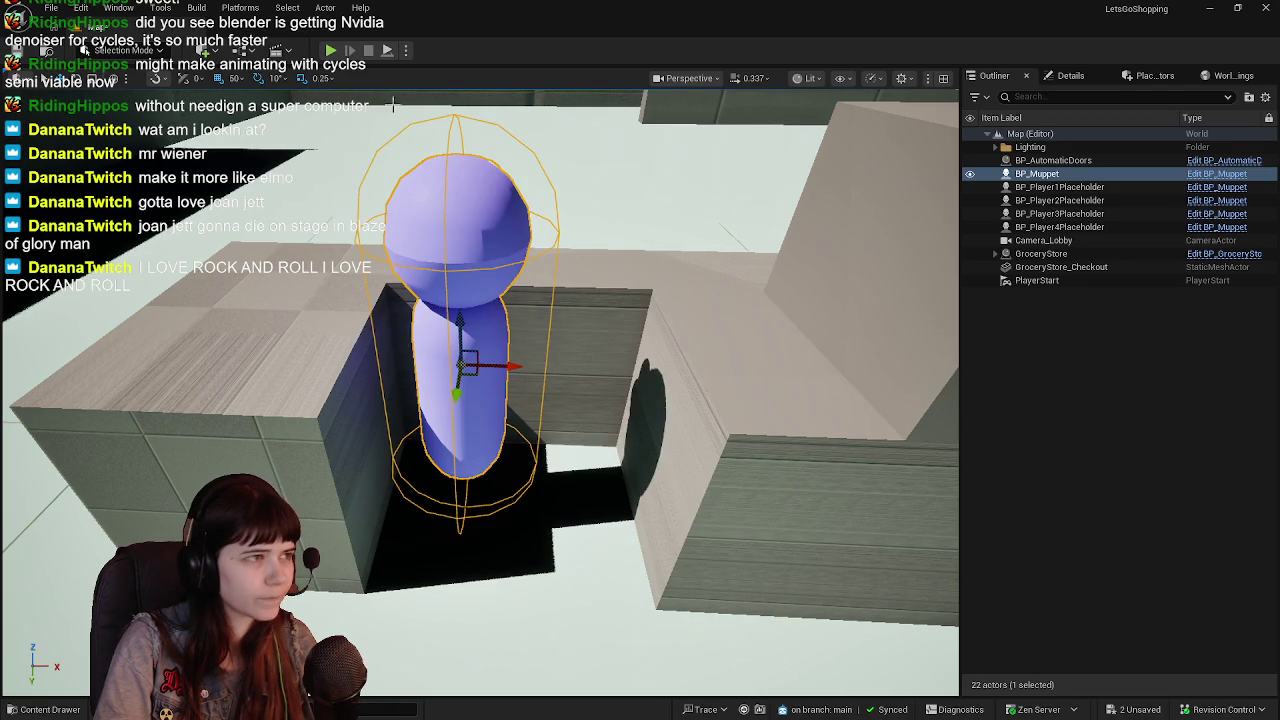
pyautogui.click(232, 78)
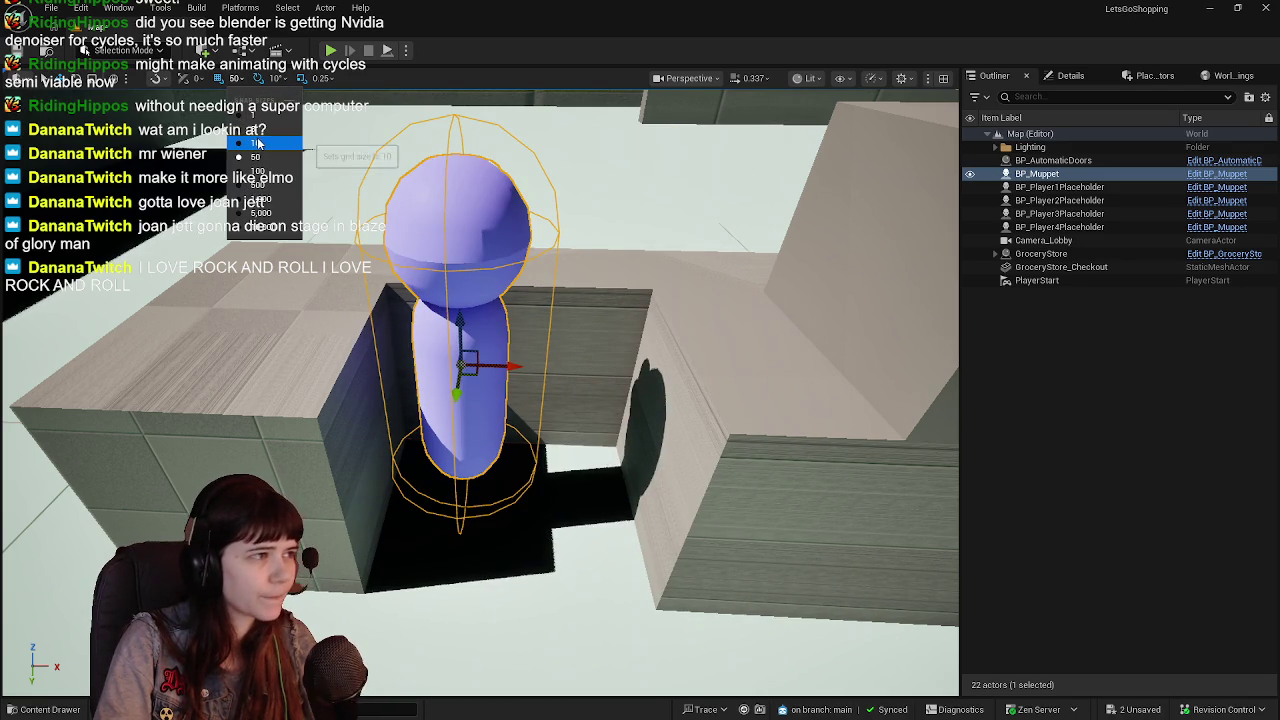
pyautogui.click(258, 142)
pyautogui.moveTo(473, 378)
pyautogui.mouseDown()
pyautogui.moveTo(514, 413)
pyautogui.moveTo(532, 410)
pyautogui.moveTo(603, 140)
pyautogui.moveTo(548, 410)
pyautogui.moveTo(535, 420)
pyautogui.mouseUp()
pyautogui.moveTo(410, 469)
pyautogui.mouseDown()
pyautogui.moveTo(420, 465)
pyautogui.moveTo(410, 469)
pyautogui.mouseUp()
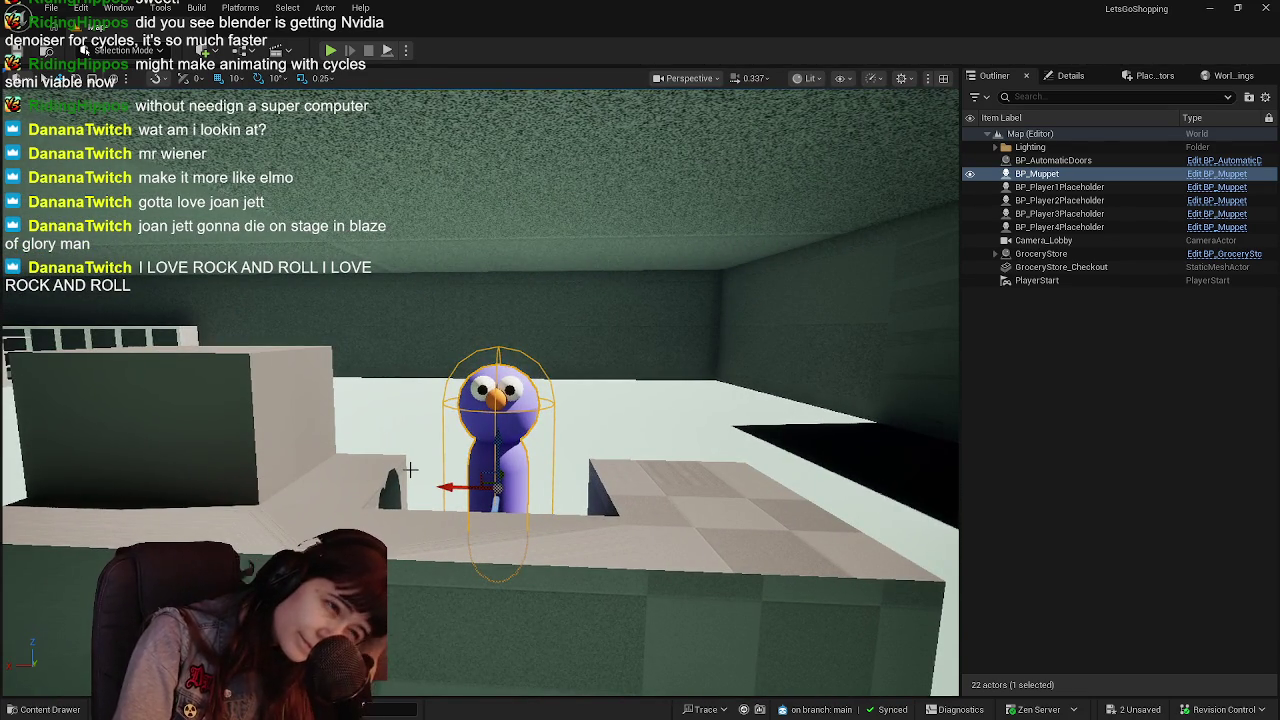
pyautogui.moveTo(567, 451); pyautogui.dragTo(560, 445)
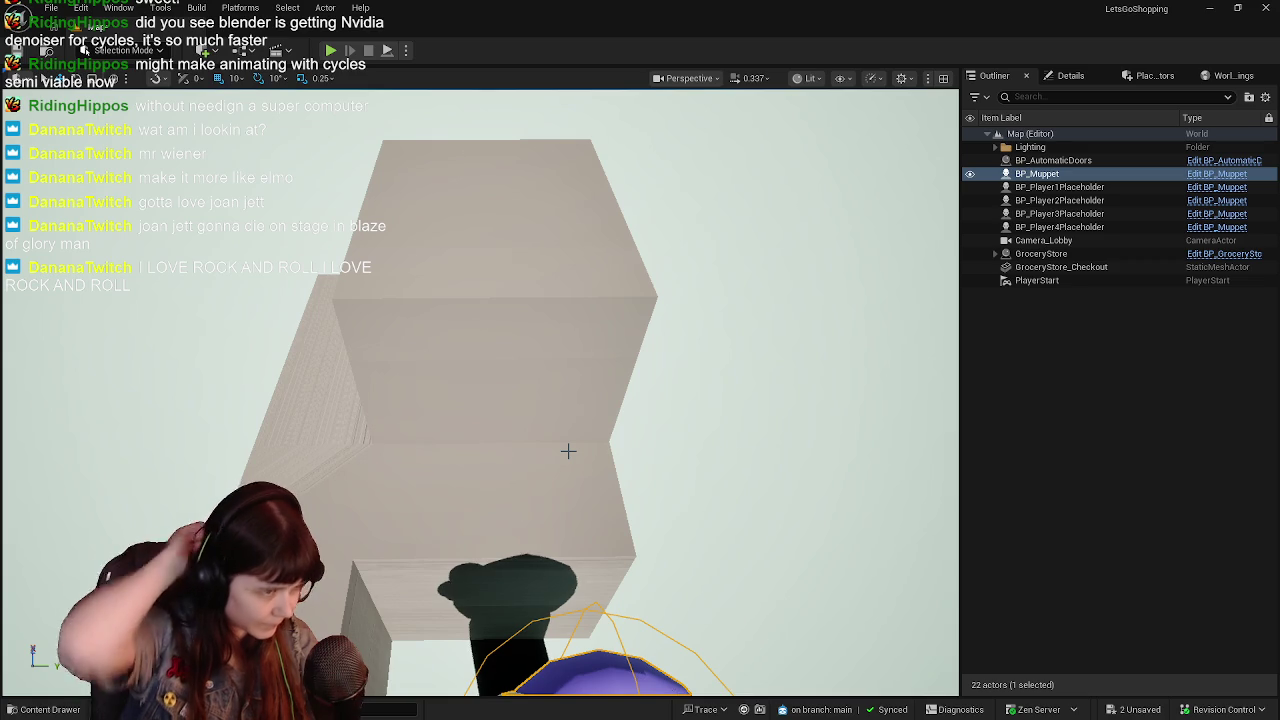
pyautogui.moveTo(437, 437)
pyautogui.mouseDown()
pyautogui.moveTo(449, 243)
pyautogui.moveTo(421, 250)
pyautogui.moveTo(446, 442)
pyautogui.mouseUp()
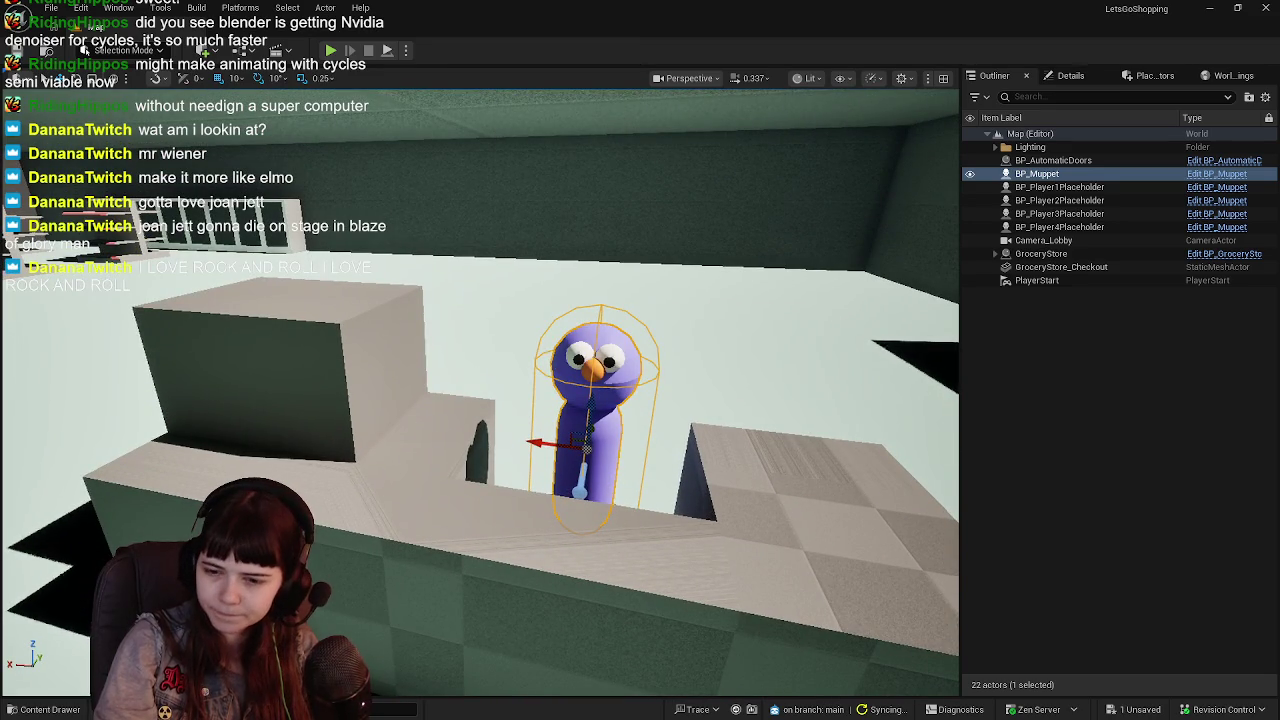
pyautogui.hotkey('alt', 'Tab')
pyautogui.moveTo(635, 406)
pyautogui.mouseDown()
pyautogui.moveTo(484, 344)
pyautogui.moveTo(546, 411)
pyautogui.moveTo(680, 429)
pyautogui.moveTo(455, 398)
pyautogui.moveTo(760, 423)
pyautogui.mouseUp()
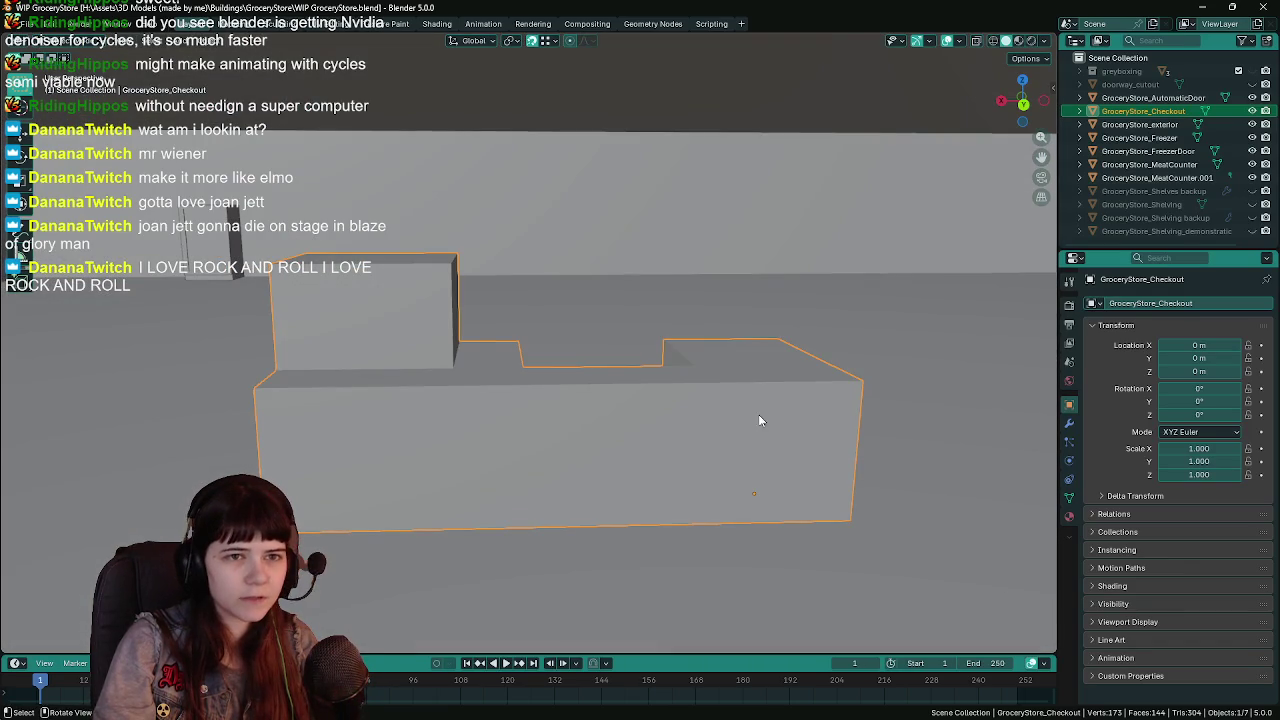
# Unhide Shelves backup, duplicate it, and hide the original.
pyautogui.click(1252, 191)
pyautogui.moveTo(796, 294)
pyautogui.mouseDown()
pyautogui.moveTo(776, 285)
pyautogui.moveTo(845, 353)
pyautogui.mouseUp()
pyautogui.click(776, 290)
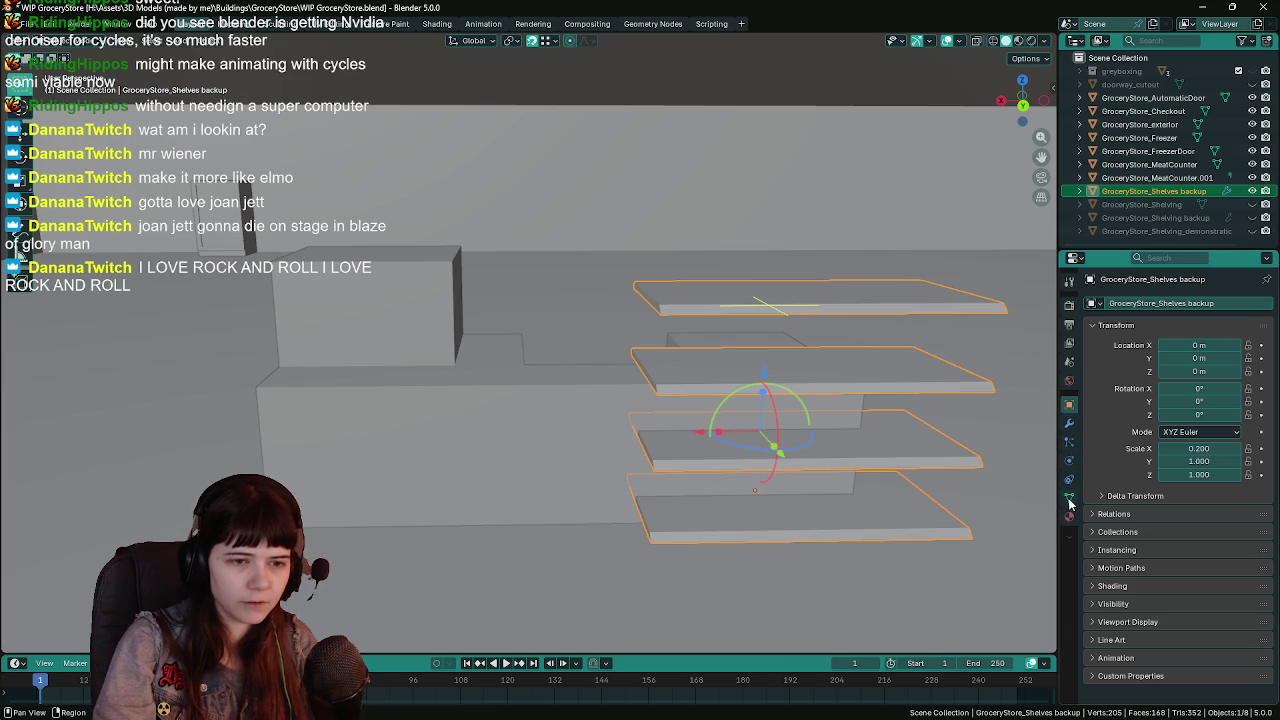
pyautogui.click(1069, 424)
pyautogui.hotkey('shift', 'd')
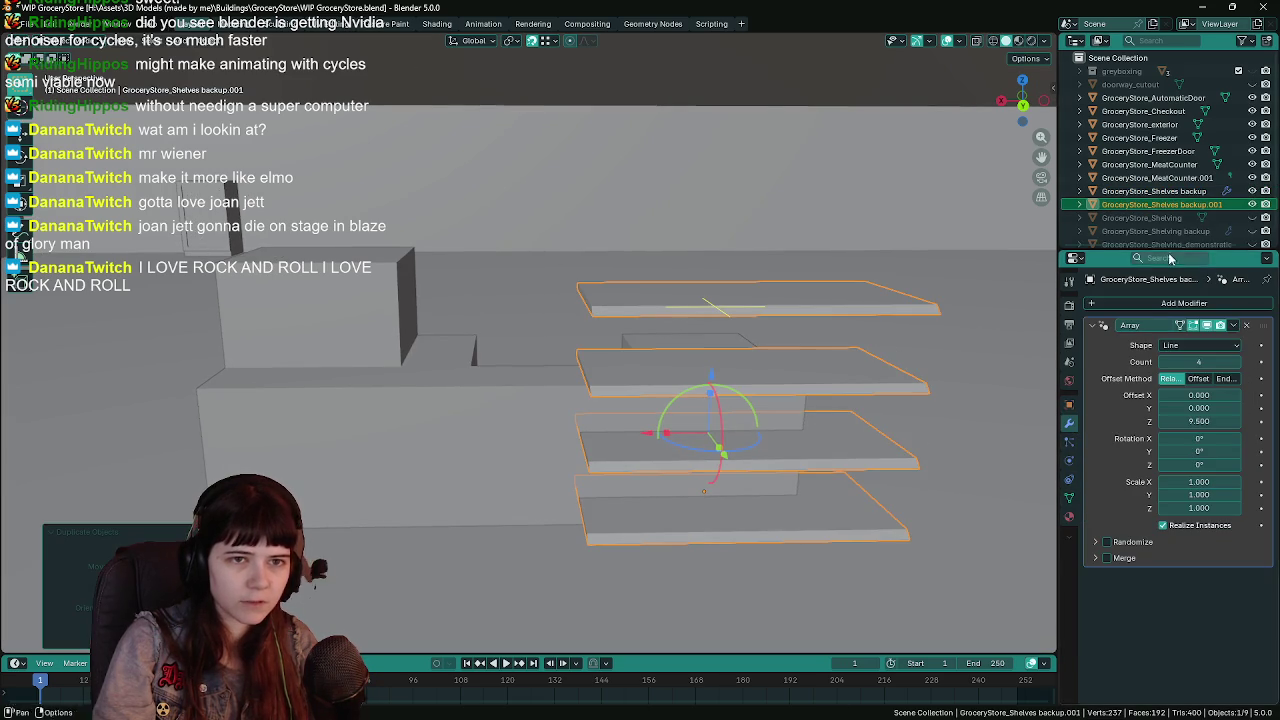
pyautogui.click(1252, 191)
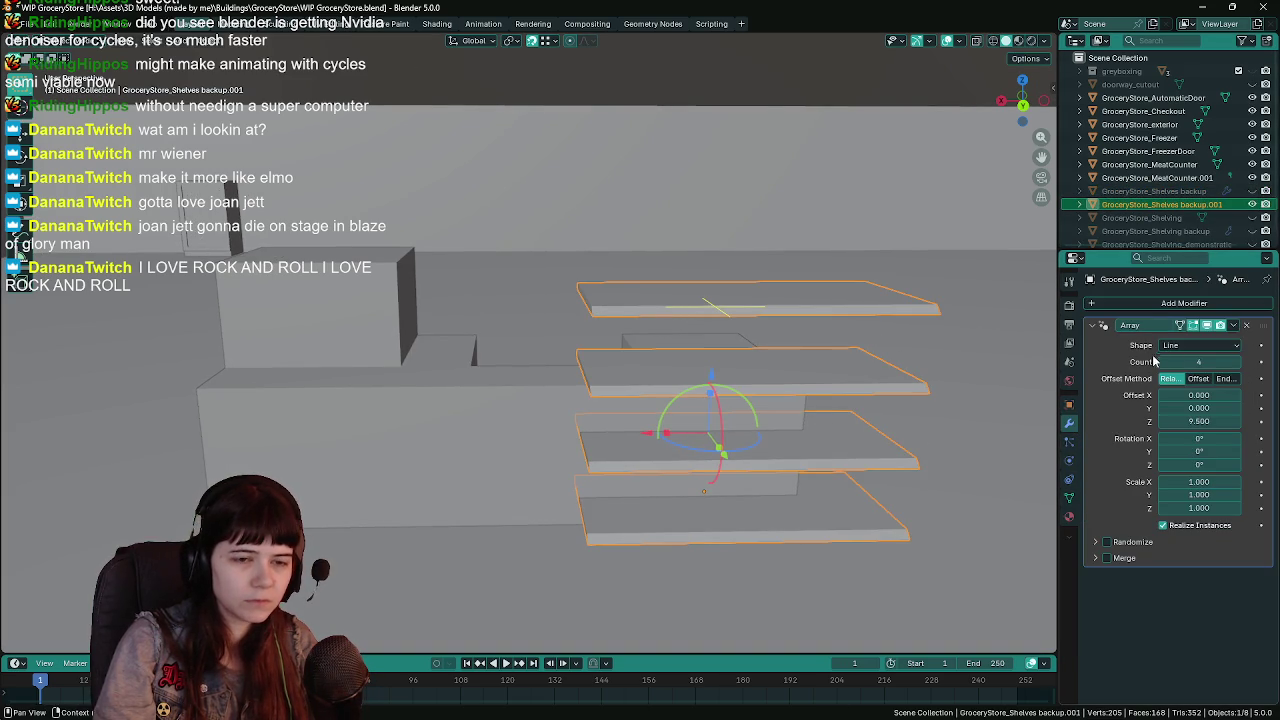
# Rename the duplicate to GroceryStore_CheckoutShelf and save.
pyautogui.doubleClick(1152, 202)
pyautogui.moveTo(1152, 202); pyautogui.dragTo(1230, 206)
pyautogui.write('Check')
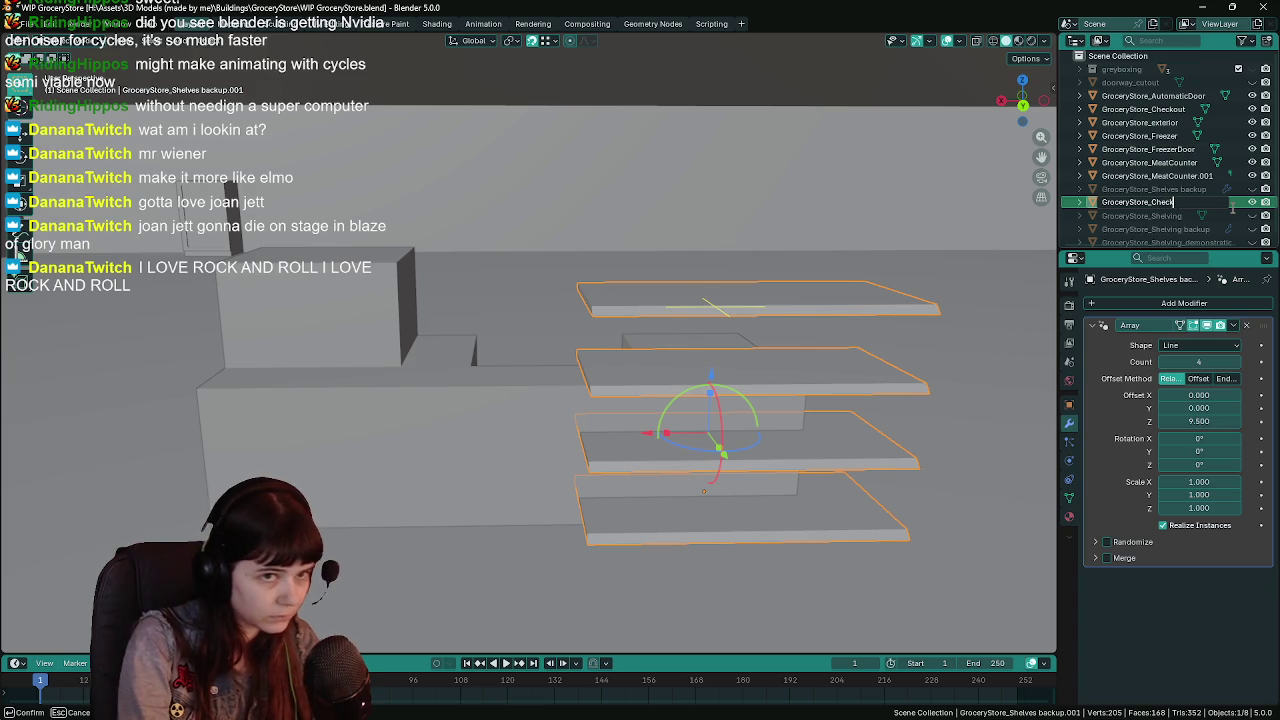
pyautogui.write('outShelf')
pyautogui.press('Return')
pyautogui.hotkey('ctrl', 's')
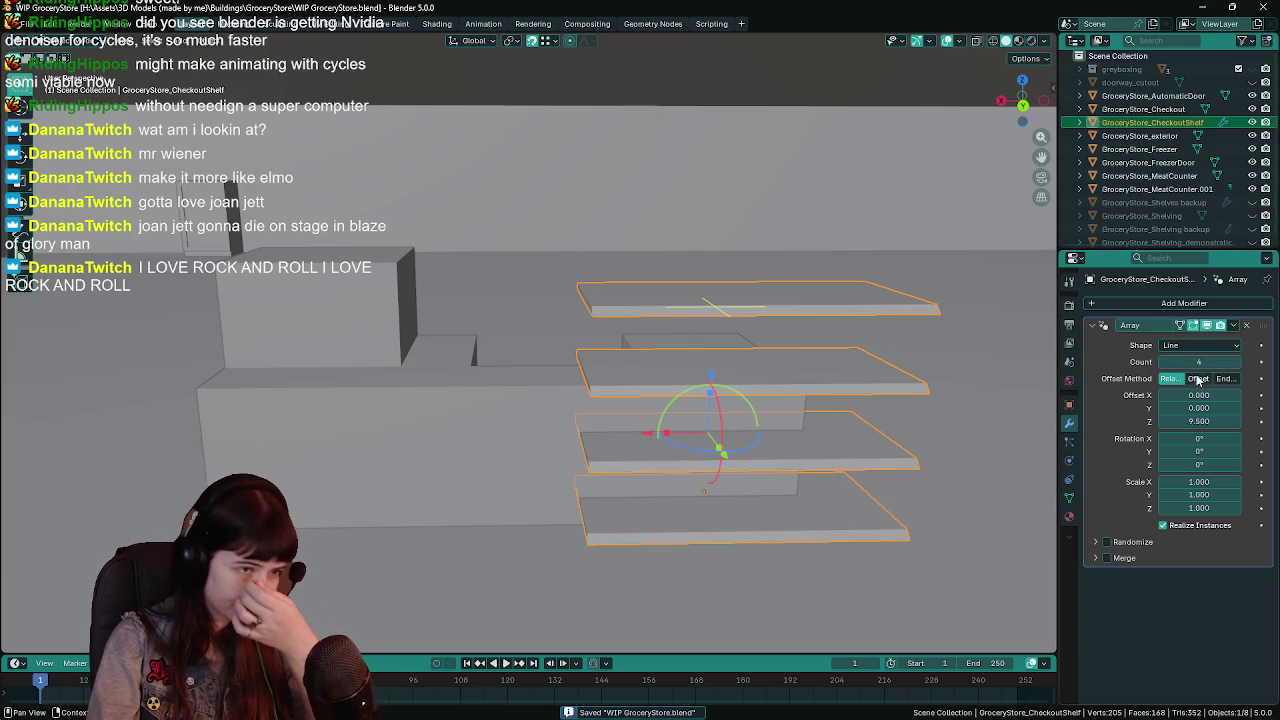
# Set the Array count to 2 and raise the shelves along Z.
pyautogui.click(1164, 362)
pyautogui.click(1164, 362)
pyautogui.moveTo(800, 420)
pyautogui.mouseDown()
pyautogui.moveTo(710, 426)
pyautogui.moveTo(635, 468)
pyautogui.mouseUp()
pyautogui.press('g')
pyautogui.press('z')
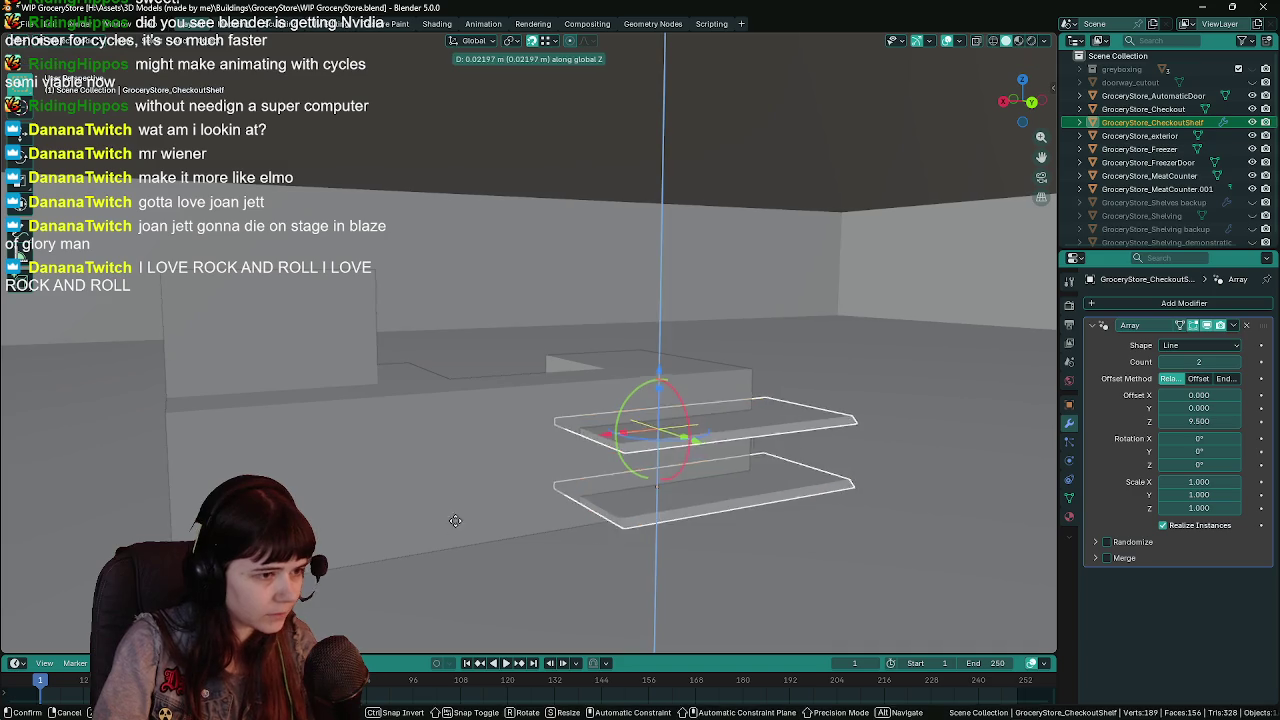
pyautogui.click(375, 386)
pyautogui.press('g')
pyautogui.press('z')
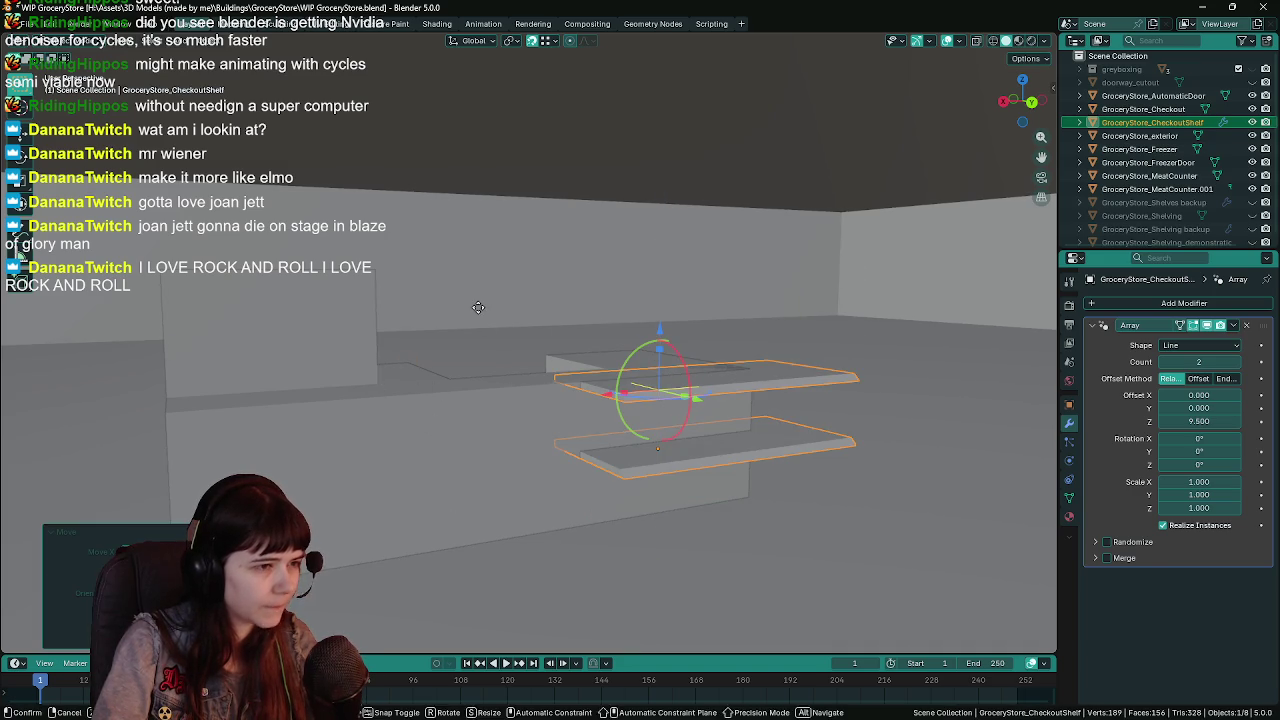
pyautogui.press('z')
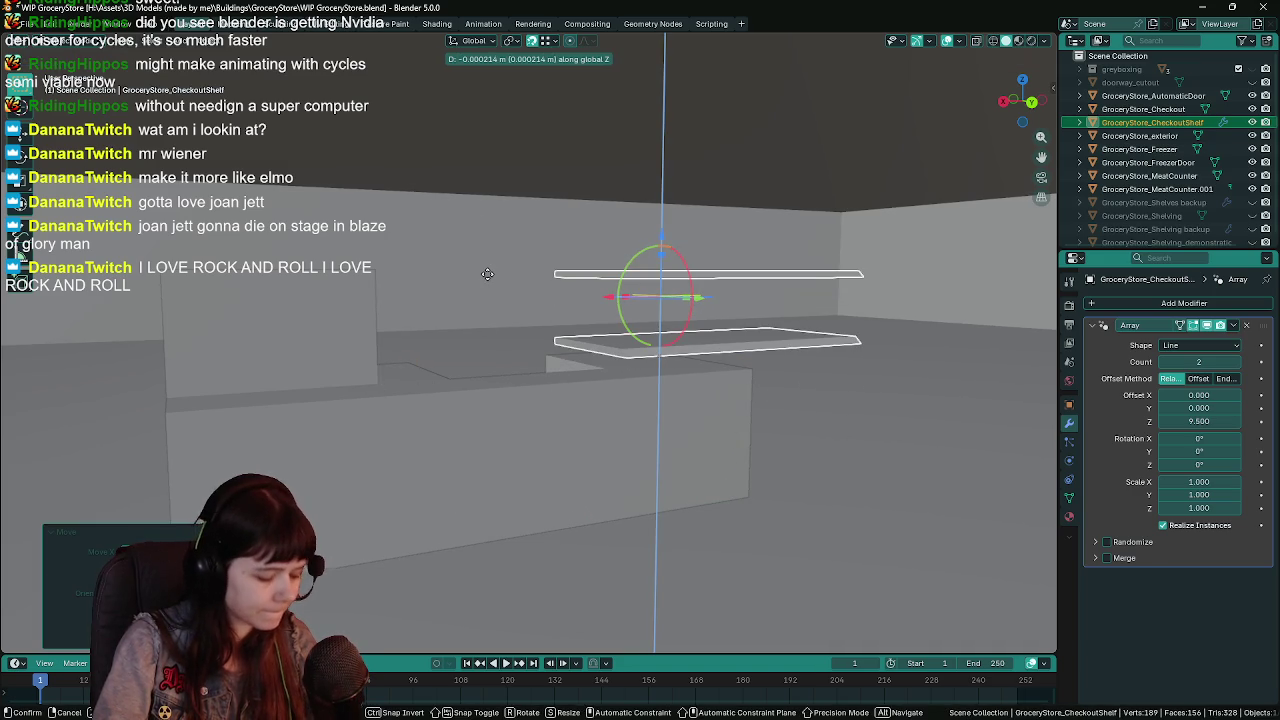
pyautogui.click(551, 346)
# Slide the shelves along X onto the counter and view them from the side in Edit Mode.
pyautogui.moveTo(489, 454)
pyautogui.mouseDown()
pyautogui.moveTo(609, 420)
pyautogui.moveTo(508, 419)
pyautogui.moveTo(452, 378)
pyautogui.moveTo(575, 324)
pyautogui.moveTo(630, 248)
pyautogui.mouseUp()
pyautogui.press('g')
pyautogui.press('x')
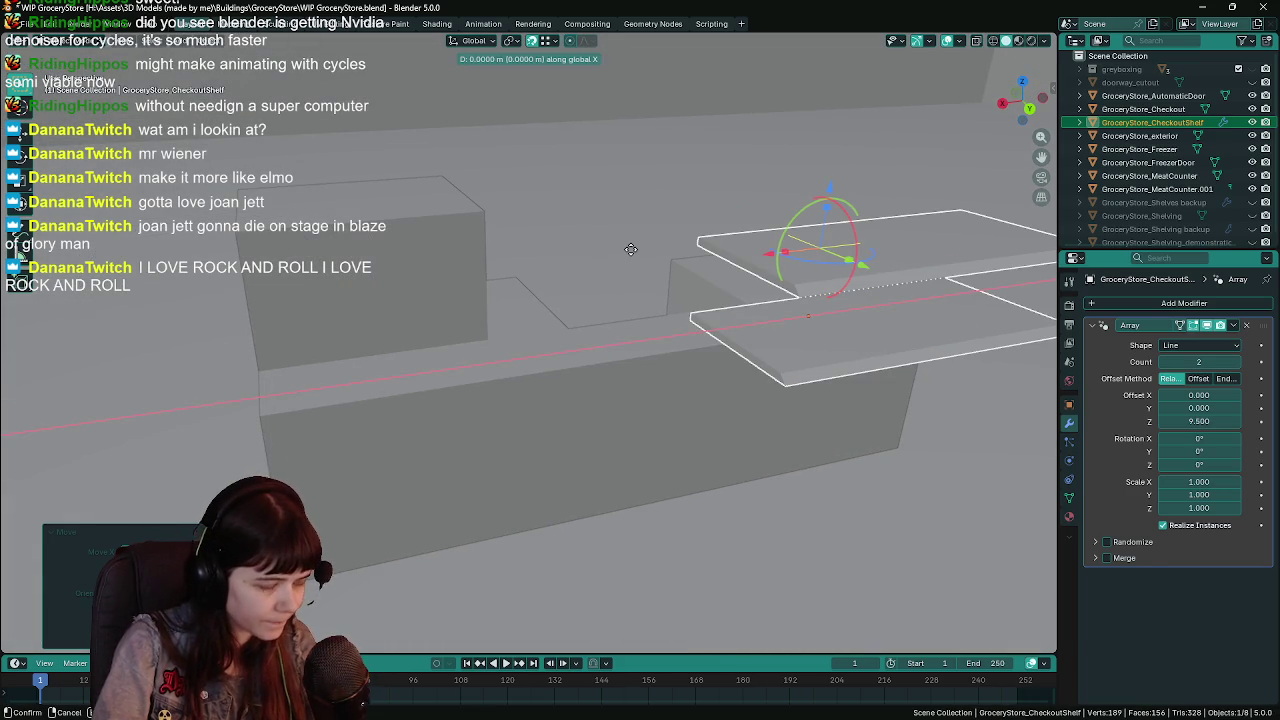
pyautogui.click(263, 381)
pyautogui.moveTo(263, 381)
pyautogui.mouseDown()
pyautogui.moveTo(173, 370)
pyautogui.moveTo(515, 347)
pyautogui.mouseUp()
pyautogui.press('Tab')
pyautogui.press('`')
pyautogui.click(590, 300)
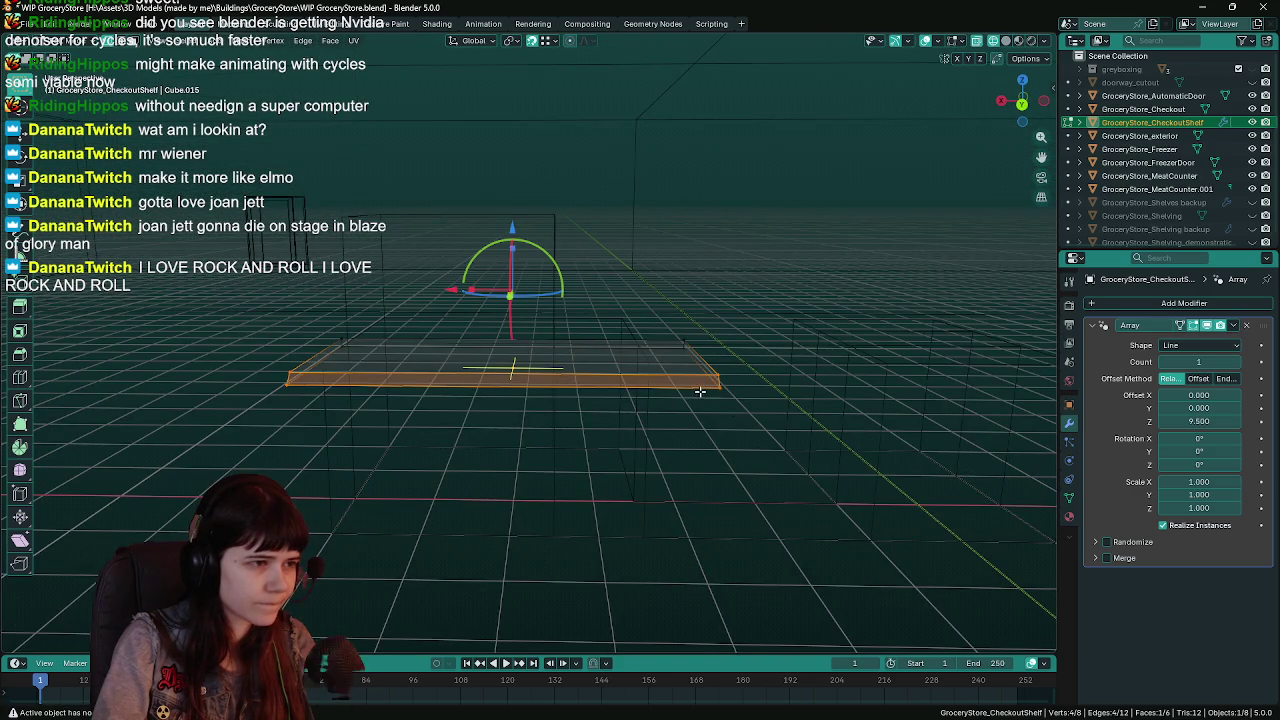
# Restore the Array count to 2 and slide the shelf face along X.
pyautogui.press('Tab')
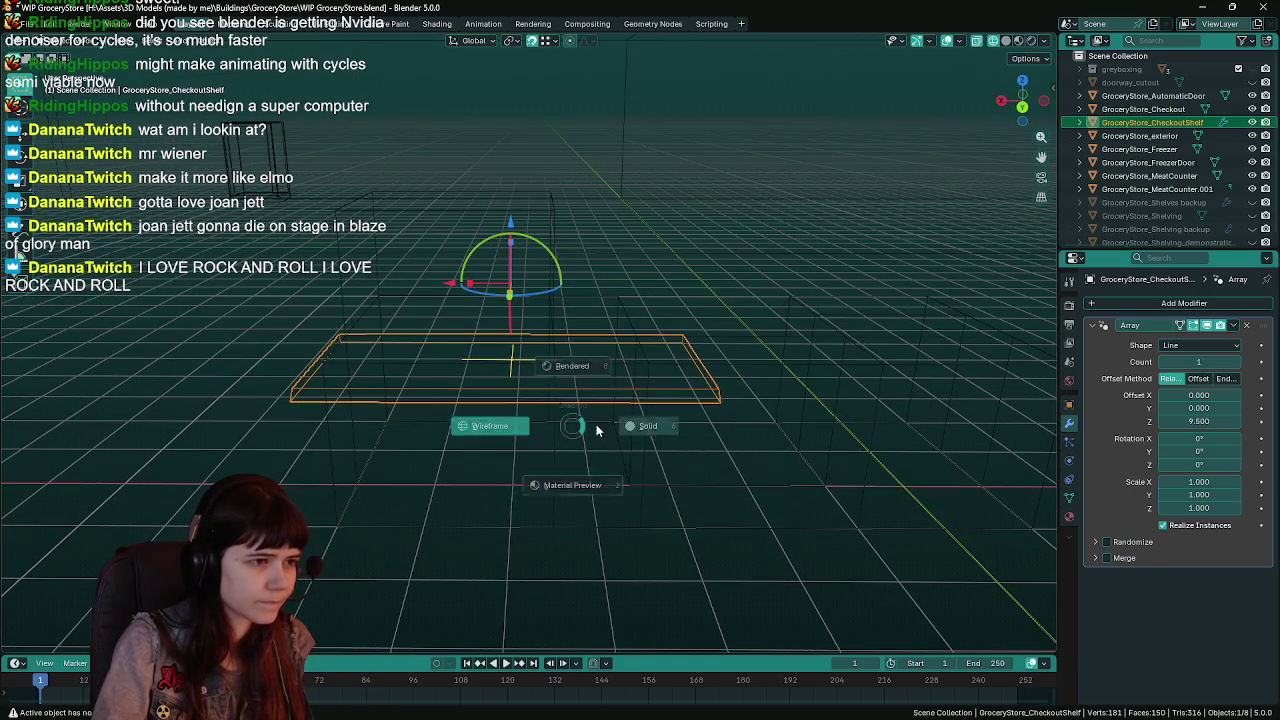
pyautogui.click(652, 422)
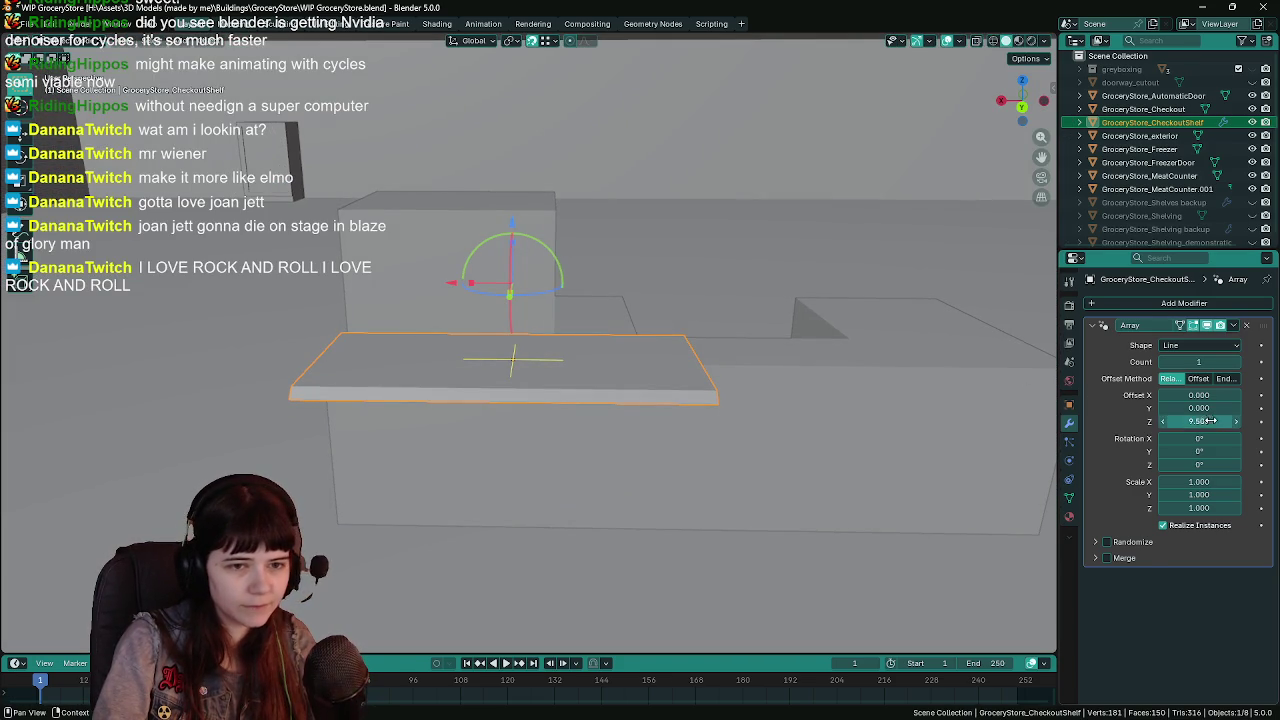
pyautogui.click(1235, 362)
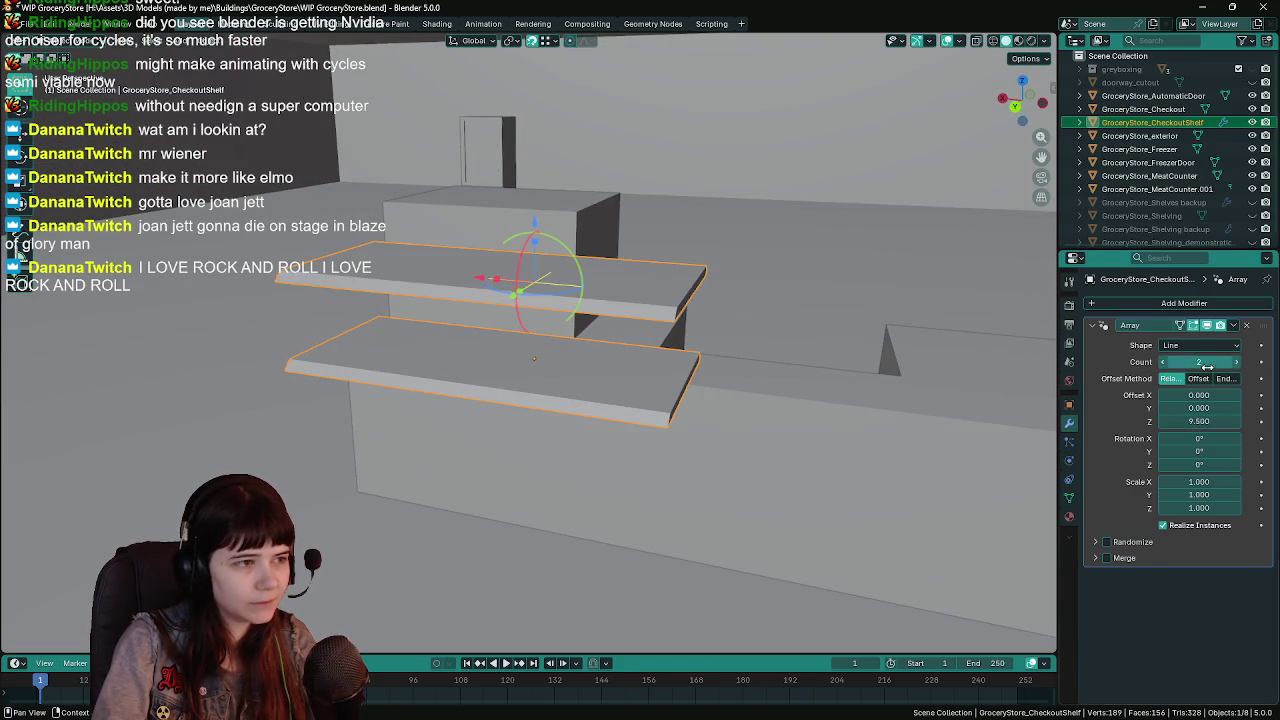
pyautogui.press('Tab')
pyautogui.hotkey('shift', 'z')
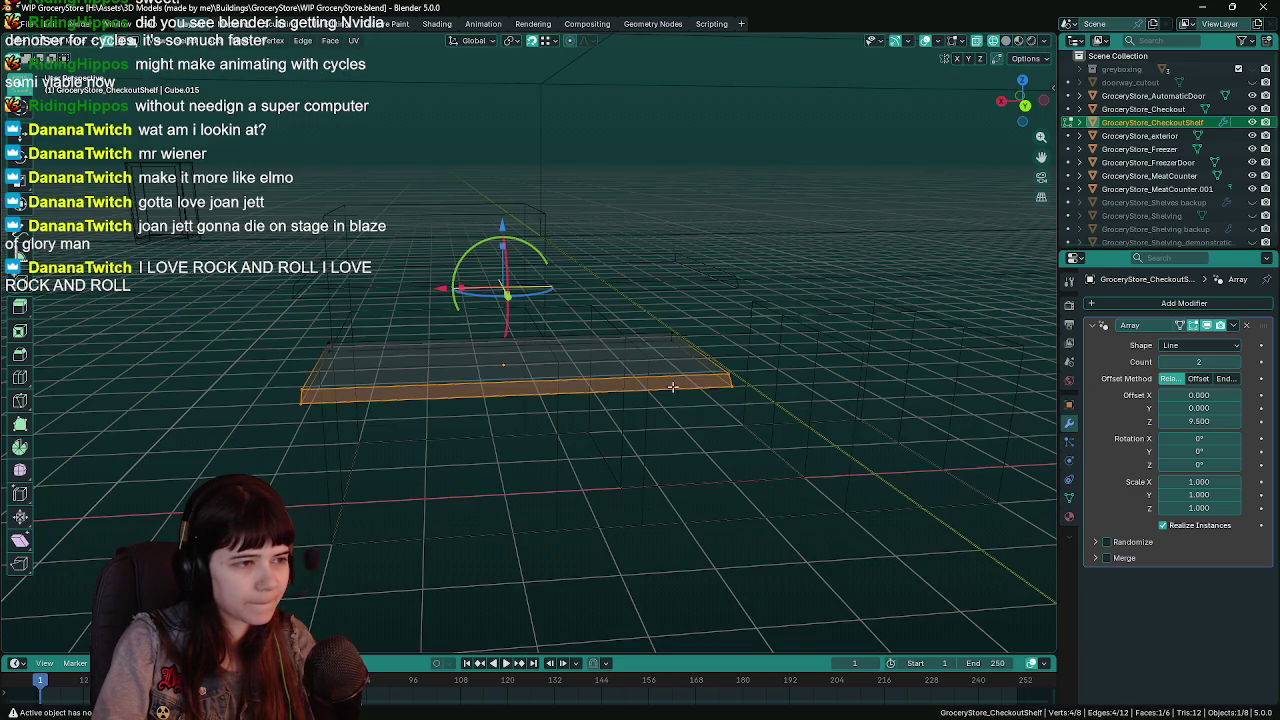
pyautogui.hotkey('shift', 'z')
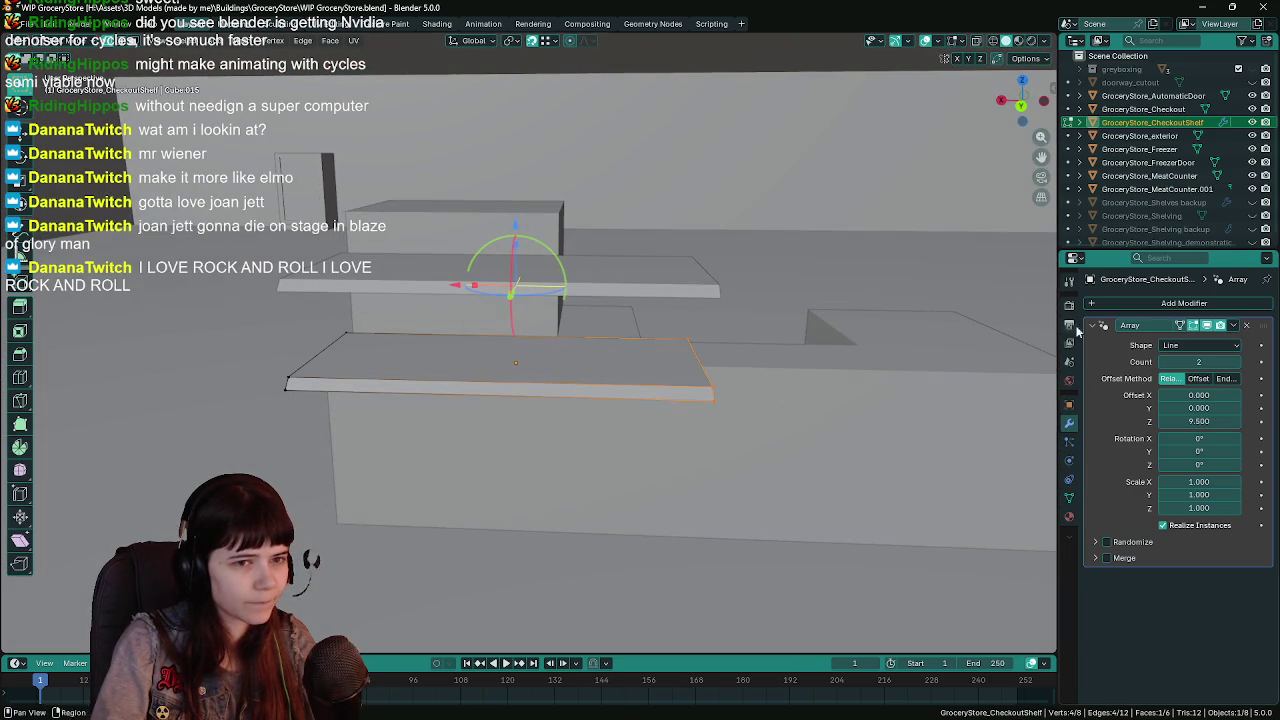
pyautogui.press('g')
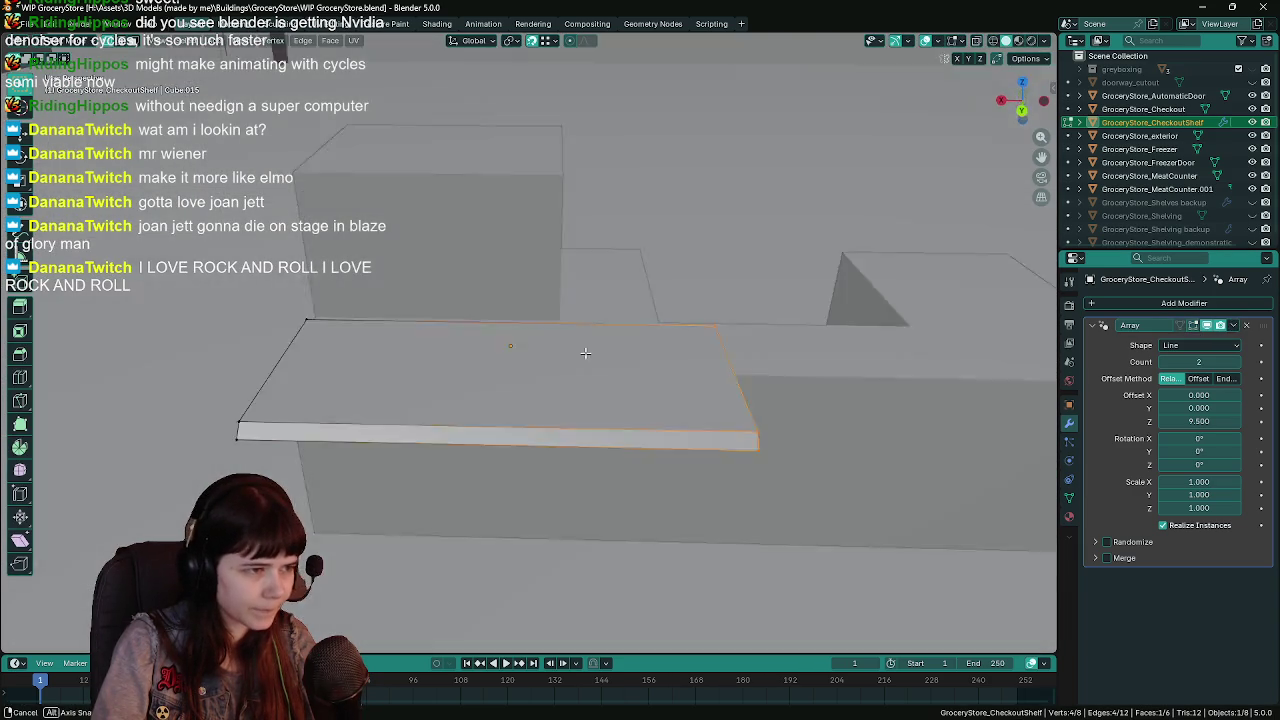
pyautogui.press('g')
pyautogui.press('x')
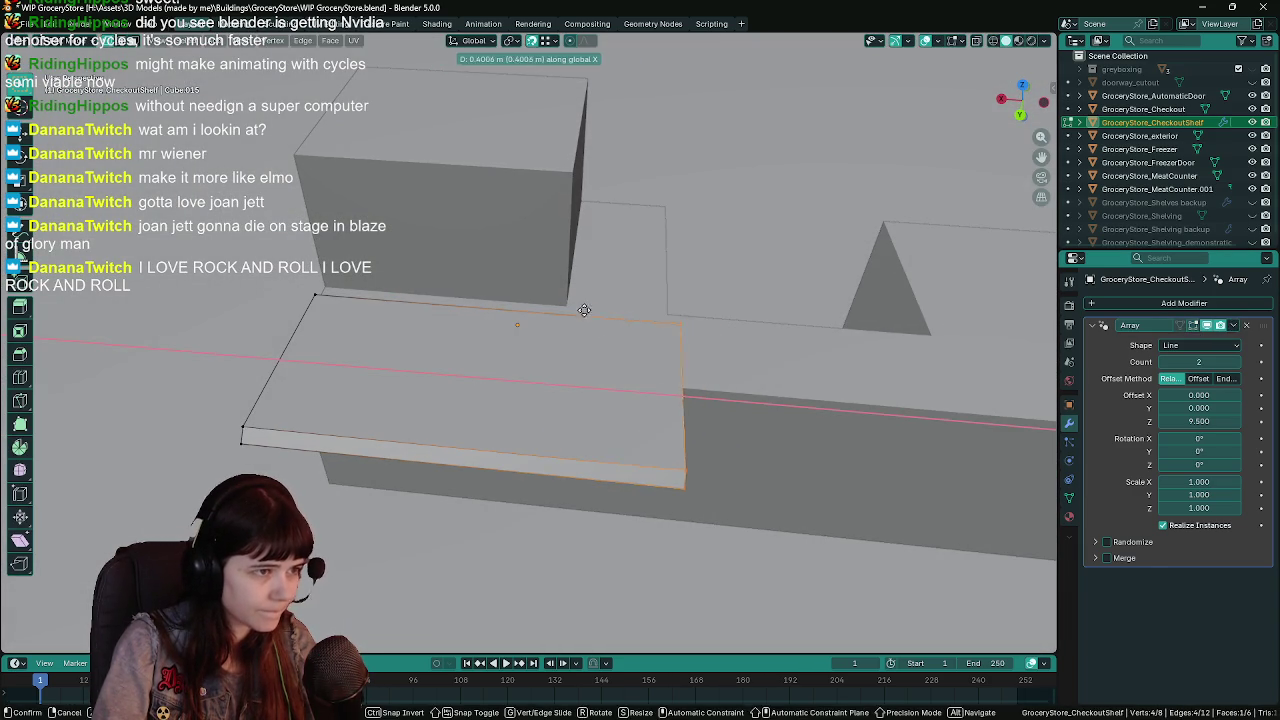
pyautogui.click(589, 312)
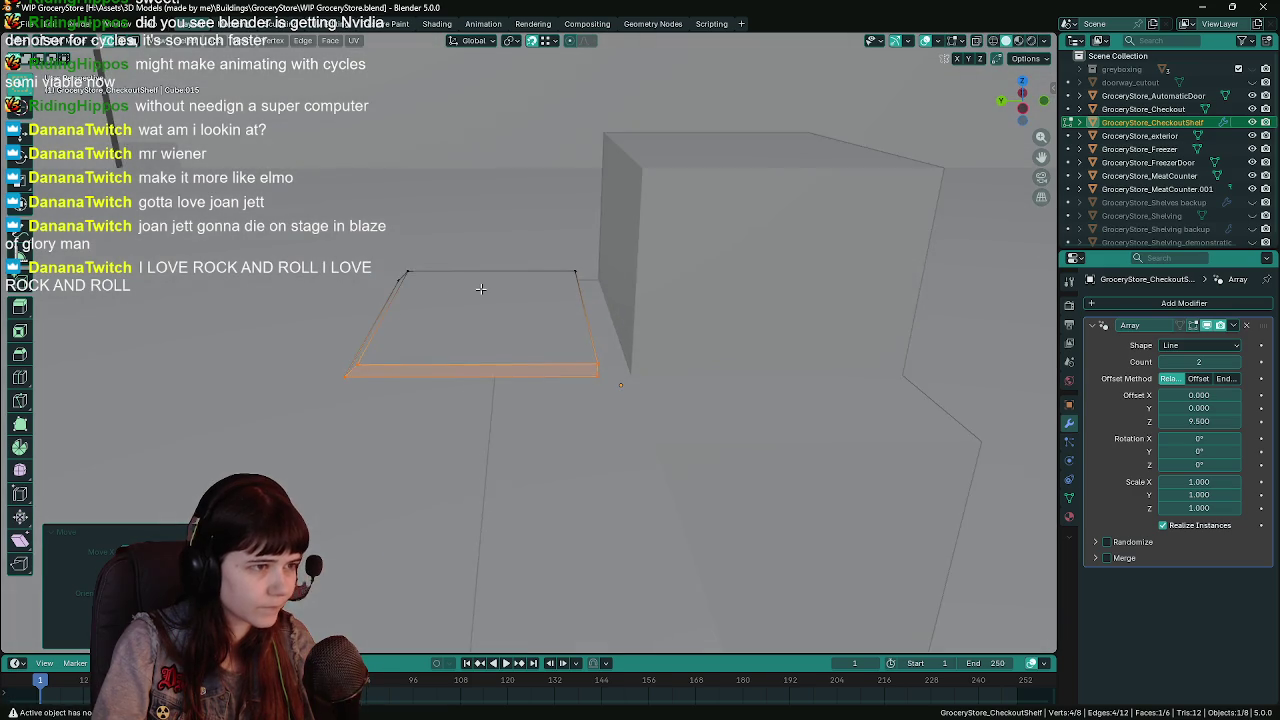
pyautogui.press('g')
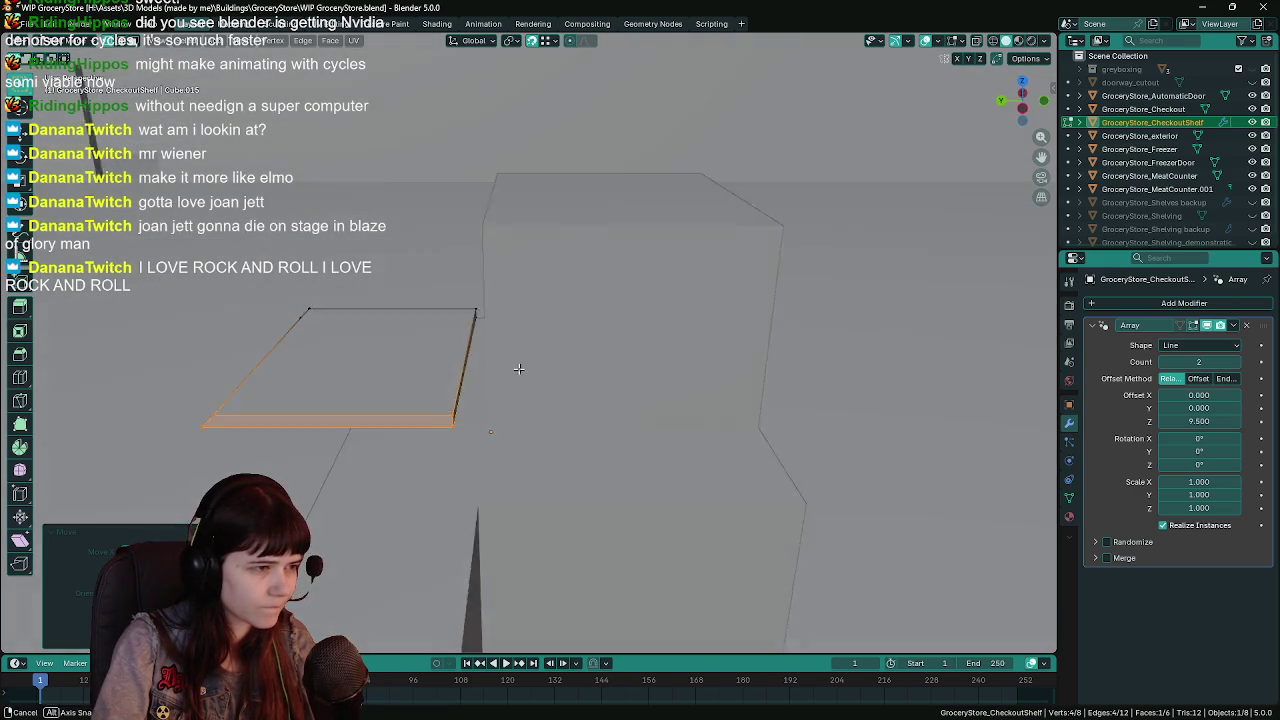
# Move the shelf object along Y into the counter box, then select GroceryStore_Checkout.
pyautogui.press('Tab')
pyautogui.press('g')
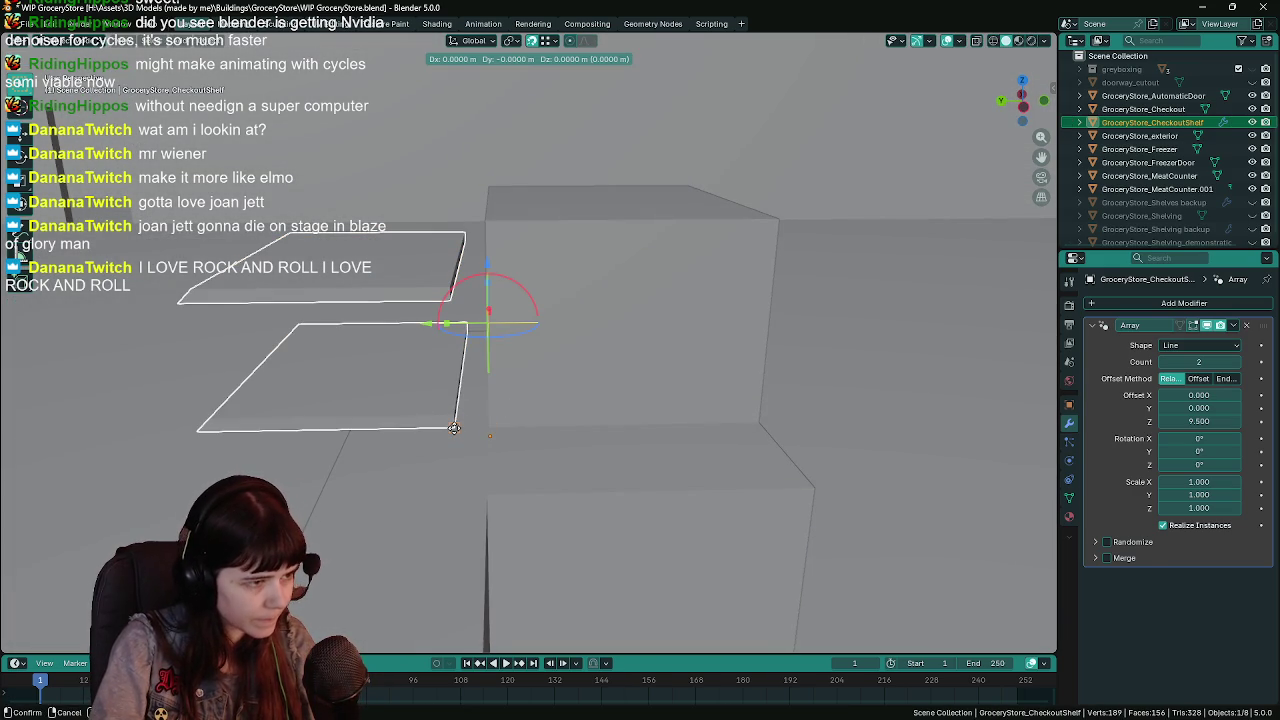
pyautogui.press('y')
pyautogui.click(723, 423)
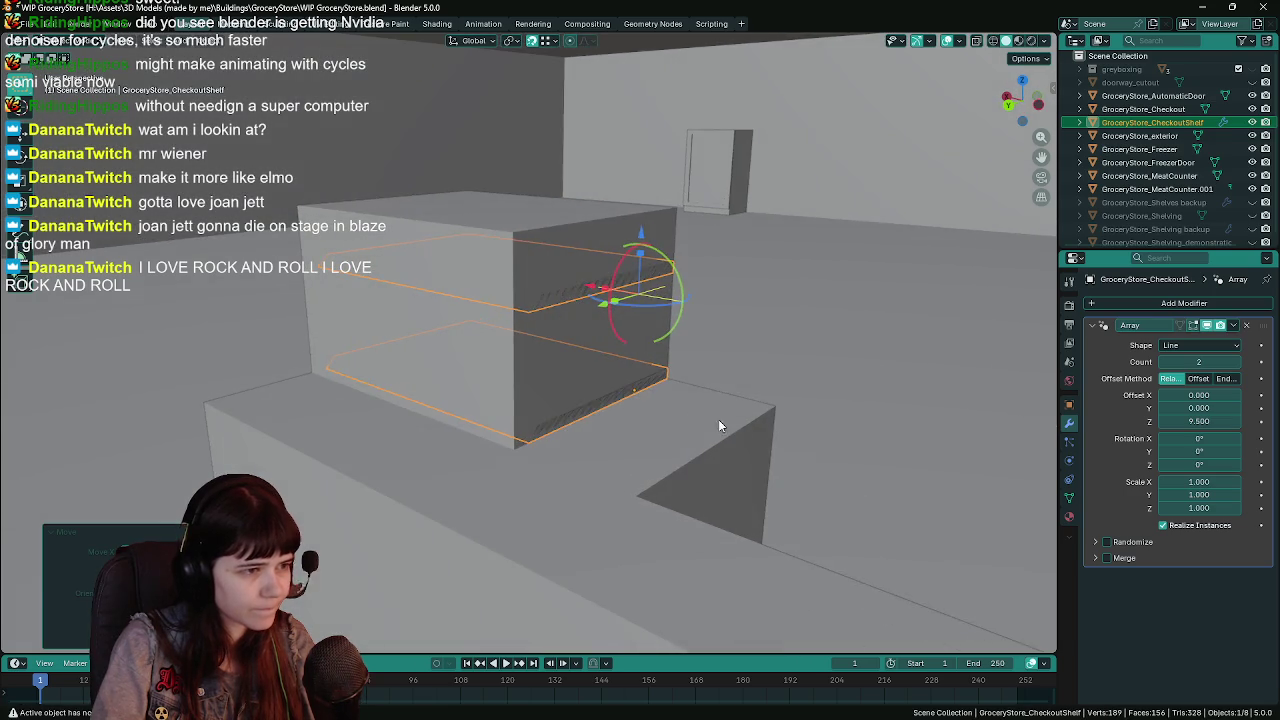
pyautogui.click(544, 390)
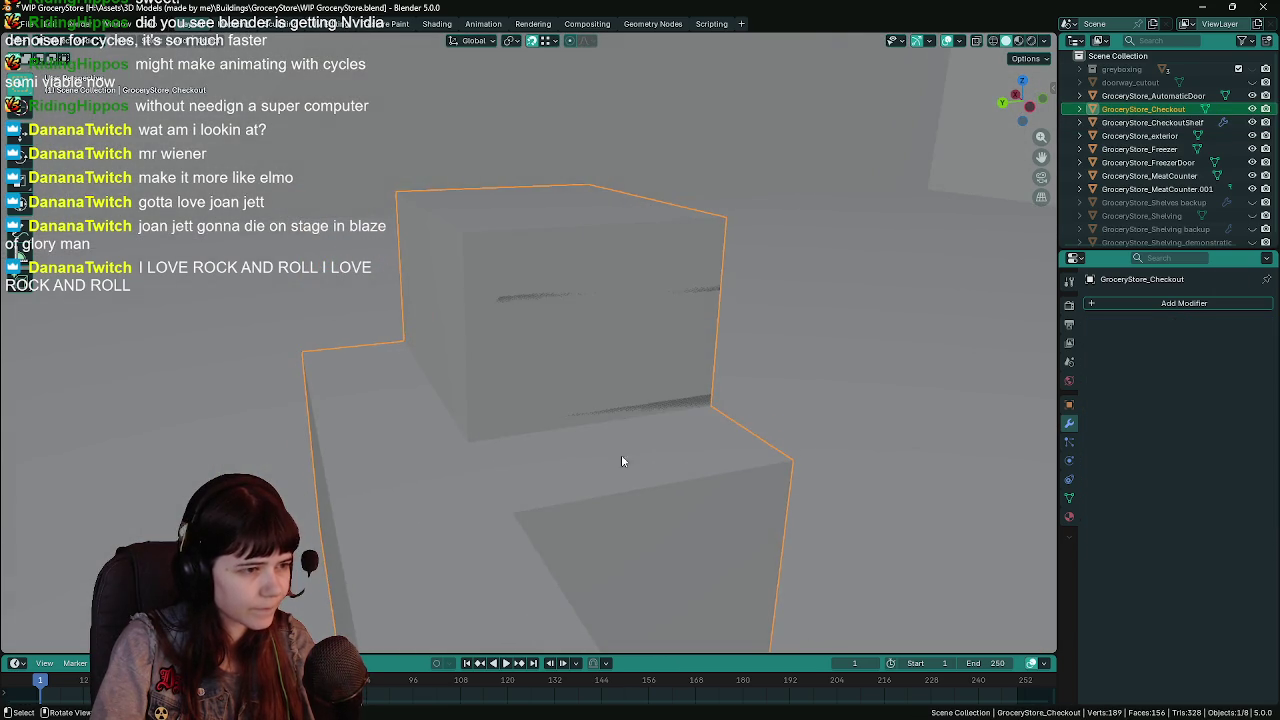
# Nudge the checkout shelf object along the Y axis.
pyautogui.press('Tab')
pyautogui.press('Tab')
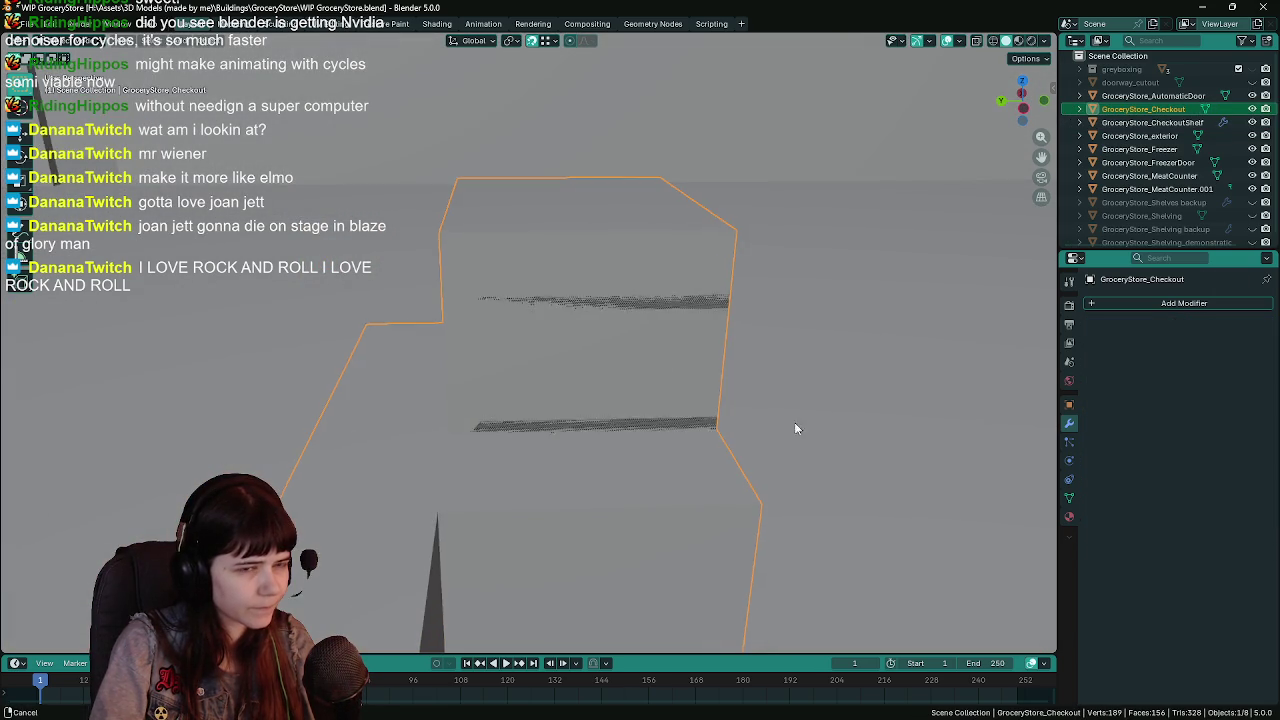
pyautogui.click(1178, 122)
pyautogui.moveTo(589, 441); pyautogui.dragTo(517, 454)
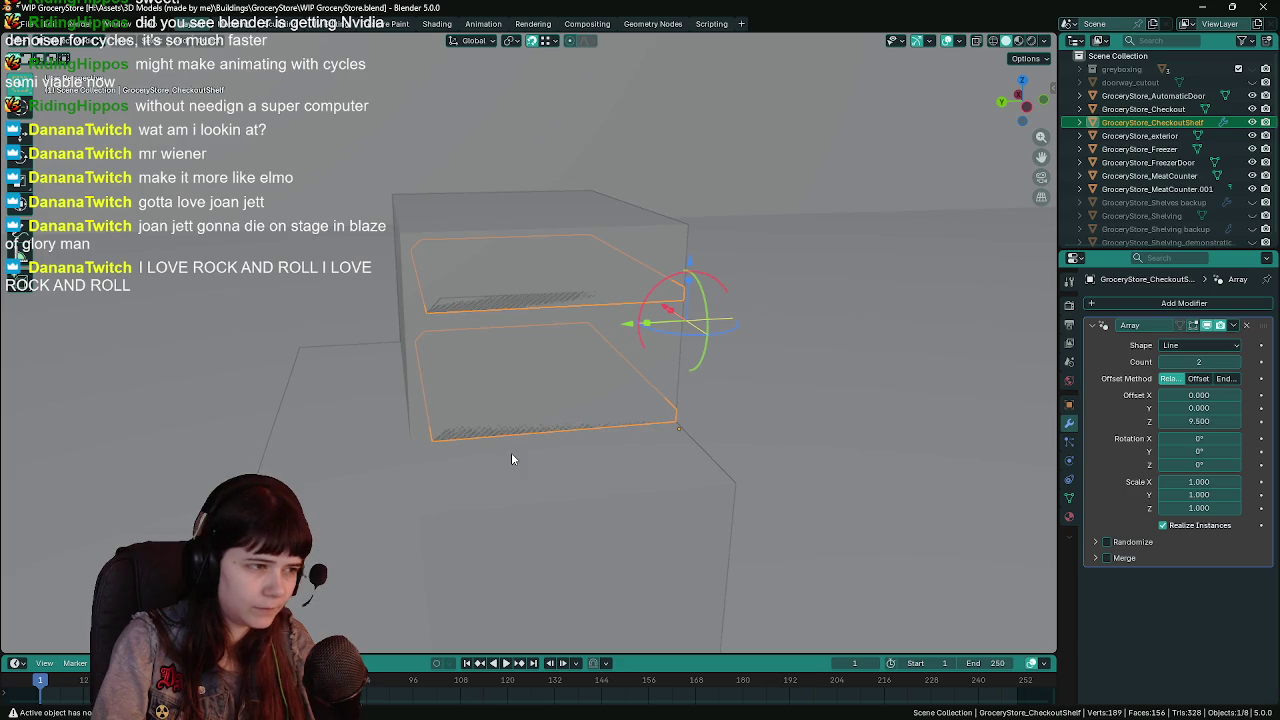
pyautogui.press('g')
pyautogui.press('y')
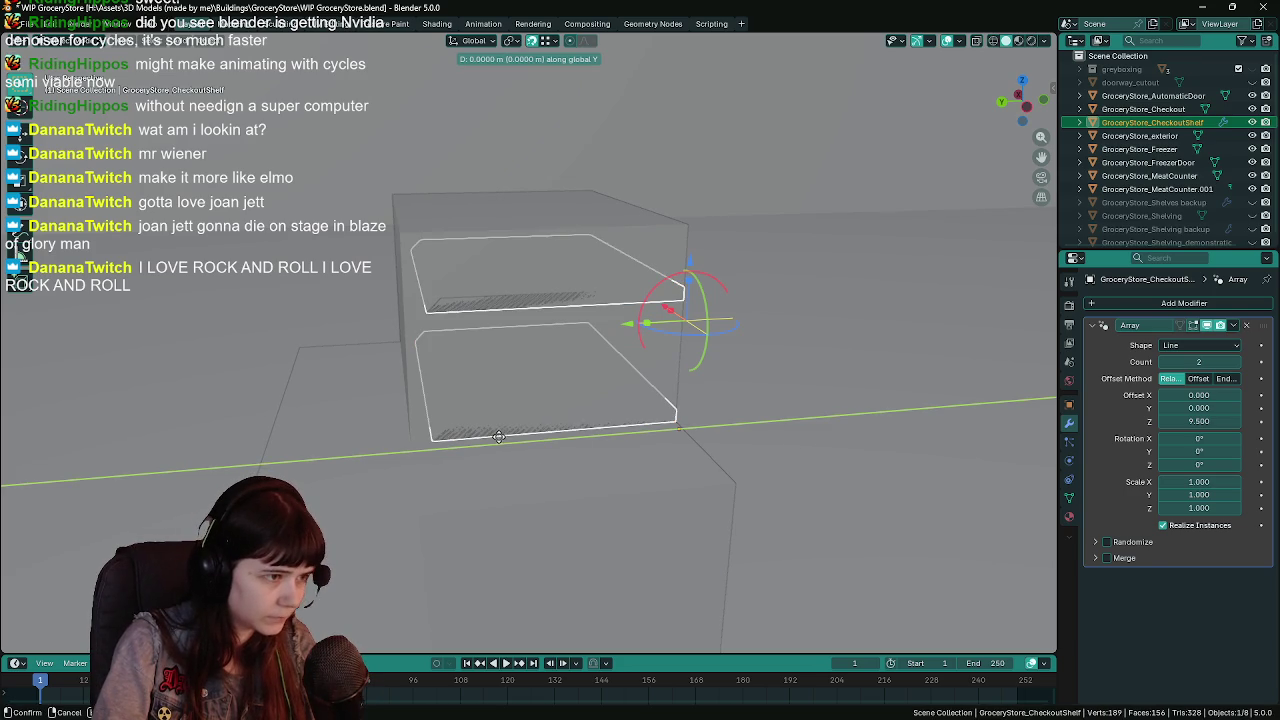
pyautogui.click(427, 444)
# Enter Edit Mode on the checkout counter with X-ray on to reach its hidden faces.
pyautogui.moveTo(427, 444)
pyautogui.mouseDown()
pyautogui.moveTo(631, 432)
pyautogui.moveTo(542, 384)
pyautogui.moveTo(554, 404)
pyautogui.mouseUp()
pyautogui.click(534, 380)
pyautogui.press('Tab')
pyautogui.hotkey('alt', 'z')
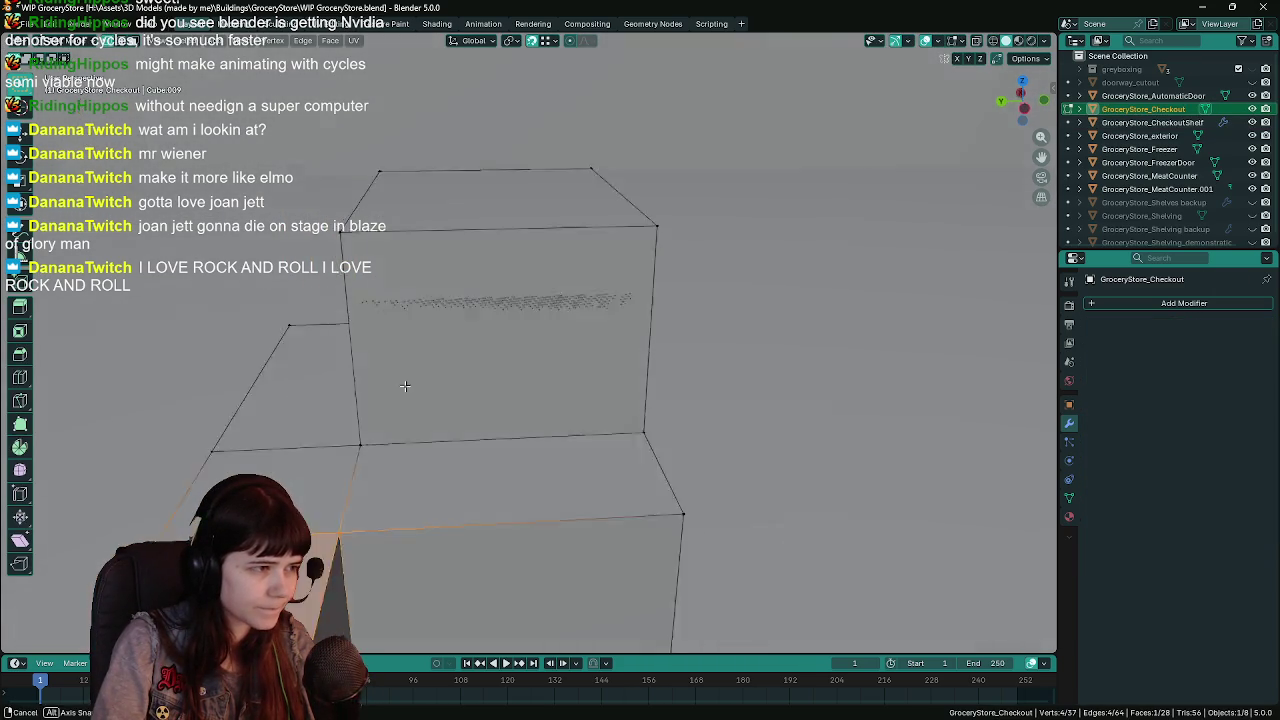
pyautogui.hotkey('alt', 'z')
pyautogui.moveTo(422, 367); pyautogui.dragTo(717, 417)
pyautogui.hotkey('alt', 'z')
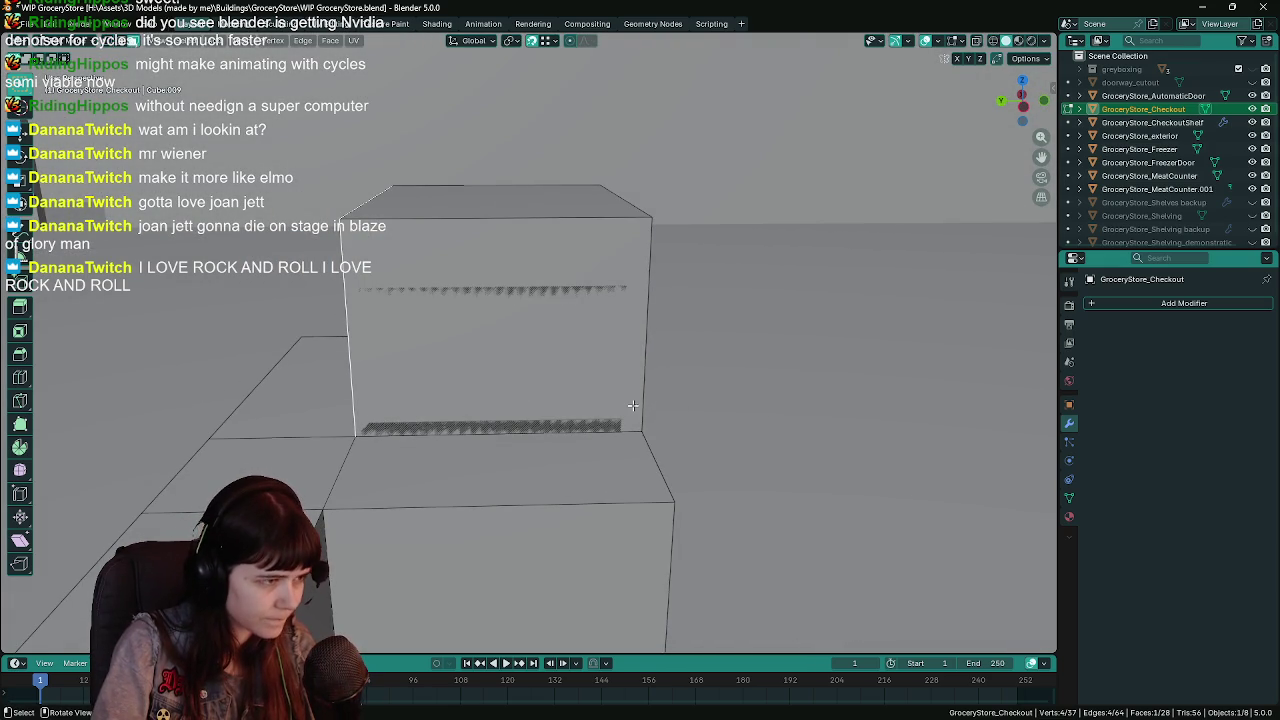
pyautogui.hotkey('alt', 'z')
pyautogui.hotkey('alt', 'z')
# Extrude Manifold a counter face up 2 m into a back panel wall, then save.
pyautogui.press('F3')
pyautogui.write('e')
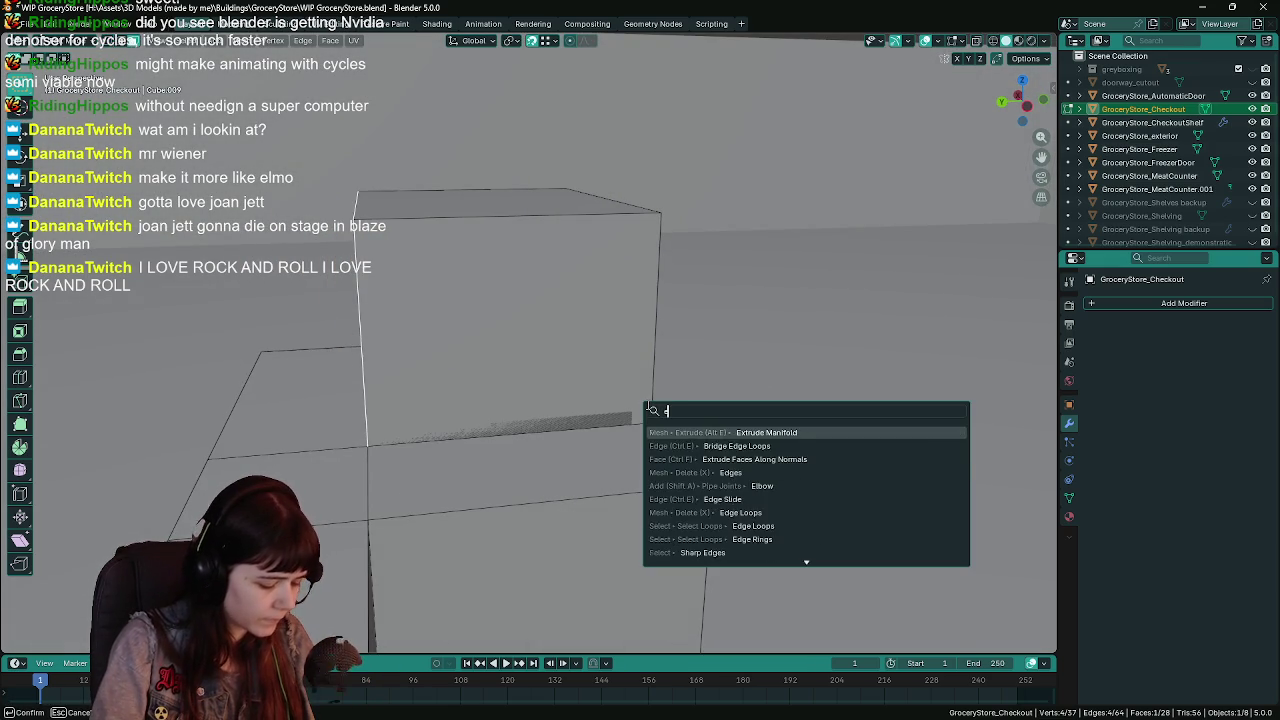
pyautogui.write('xtrude m')
pyautogui.press('Return')
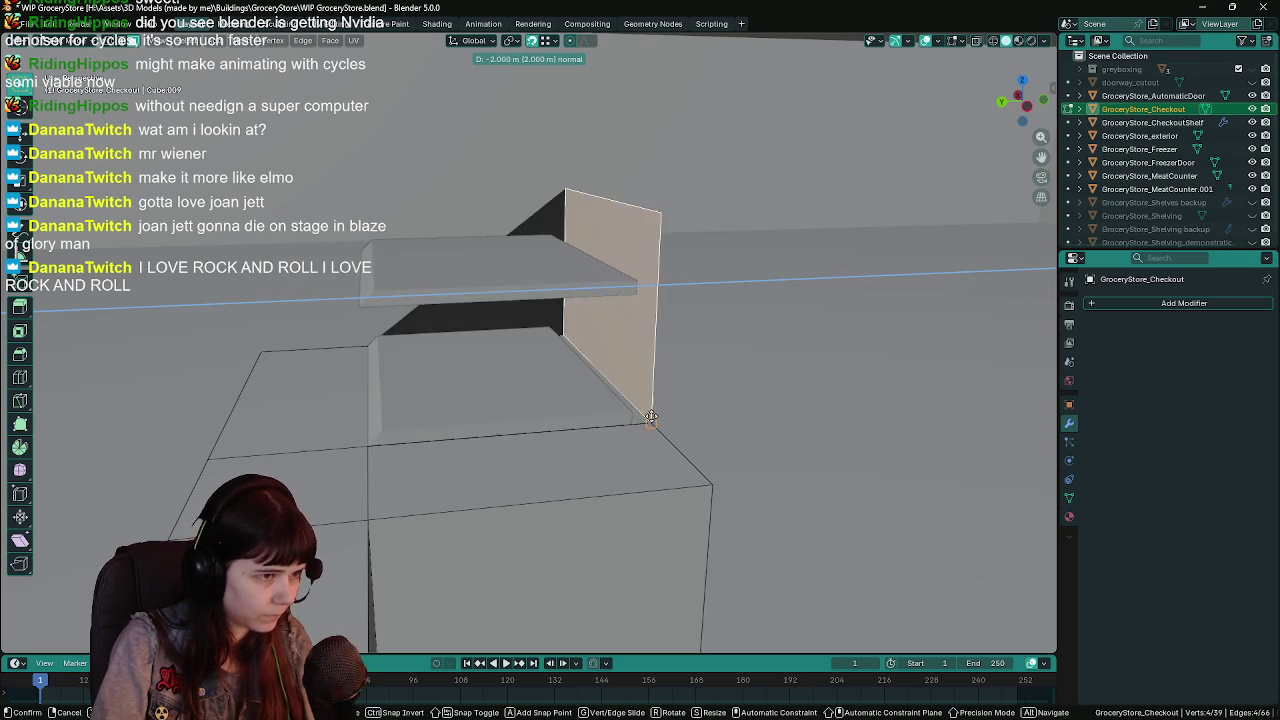
pyautogui.click(632, 416)
pyautogui.press('Tab')
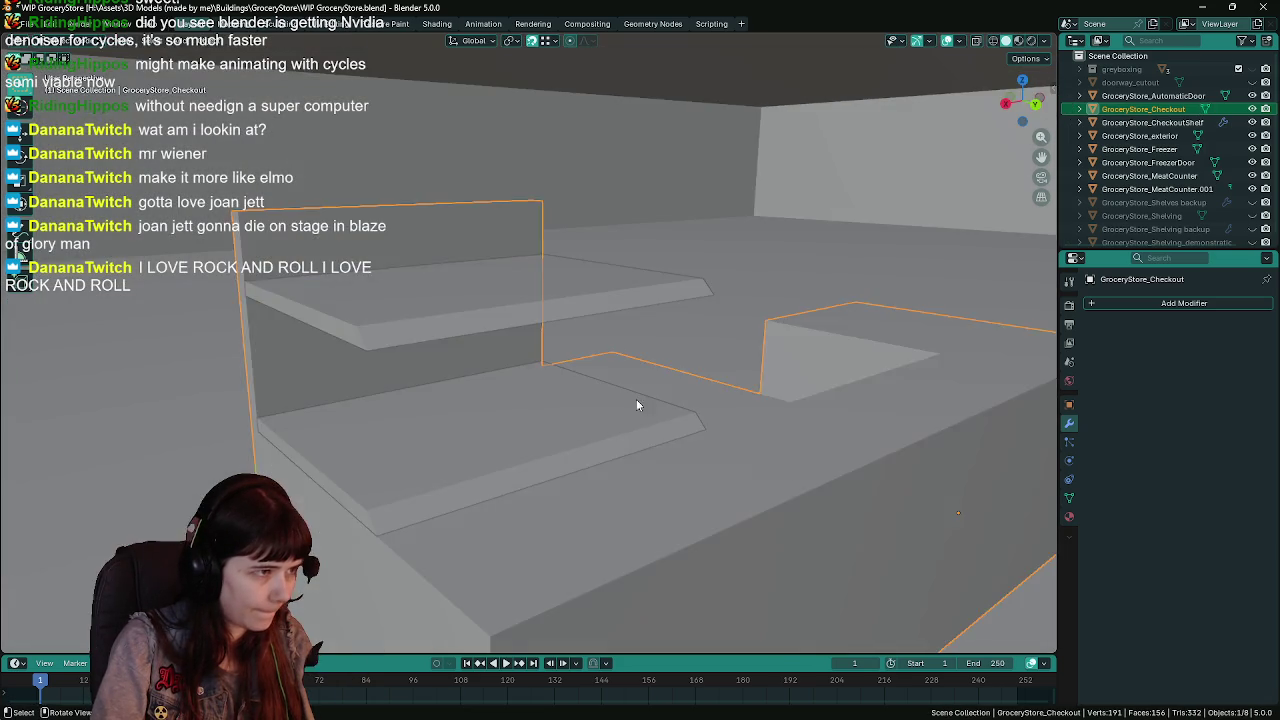
pyautogui.hotkey('ctrl', 's')
pyautogui.press('KP_Divide')
pyautogui.click(775, 337)
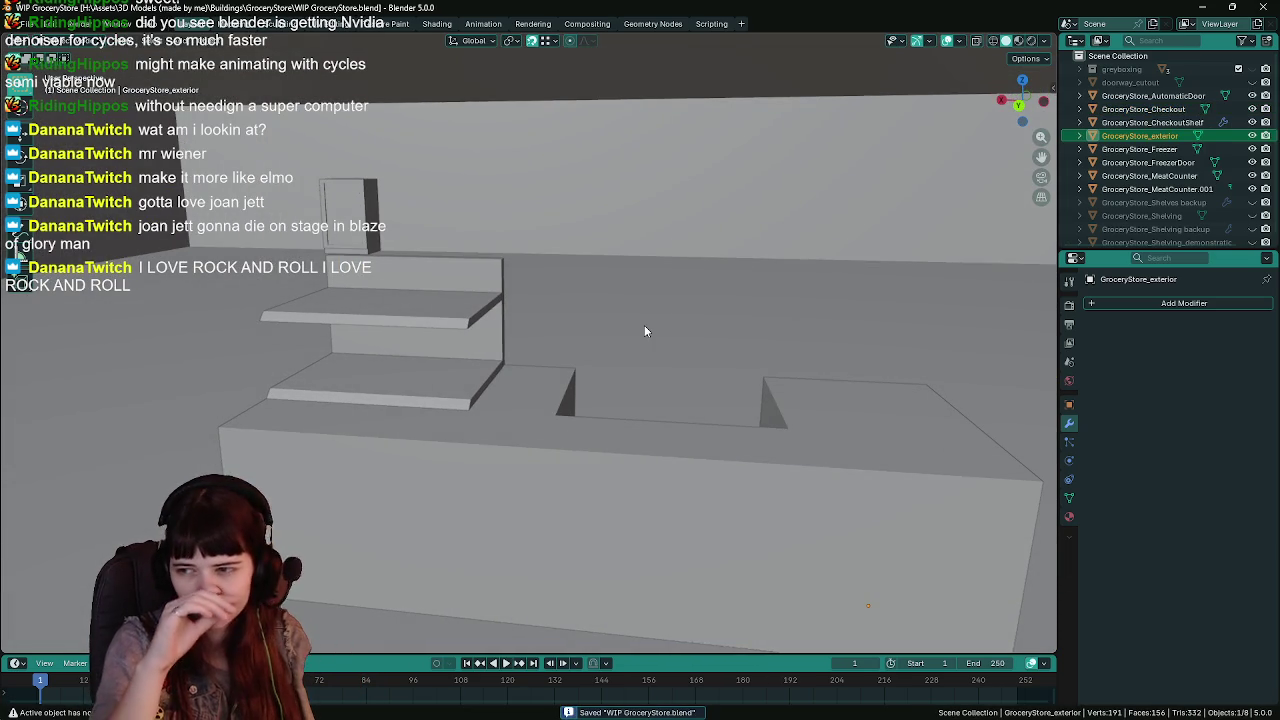
# View the shelved counter within the whole store, save, and move the reference sketch window up.
pyautogui.moveTo(644, 325)
pyautogui.mouseDown()
pyautogui.moveTo(472, 326)
pyautogui.moveTo(501, 343)
pyautogui.moveTo(563, 329)
pyautogui.moveTo(594, 420)
pyautogui.moveTo(526, 426)
pyautogui.moveTo(686, 449)
pyautogui.moveTo(712, 434)
pyautogui.moveTo(649, 358)
pyautogui.moveTo(671, 378)
pyautogui.mouseUp()
pyautogui.click(560, 410)
pyautogui.click(649, 358)
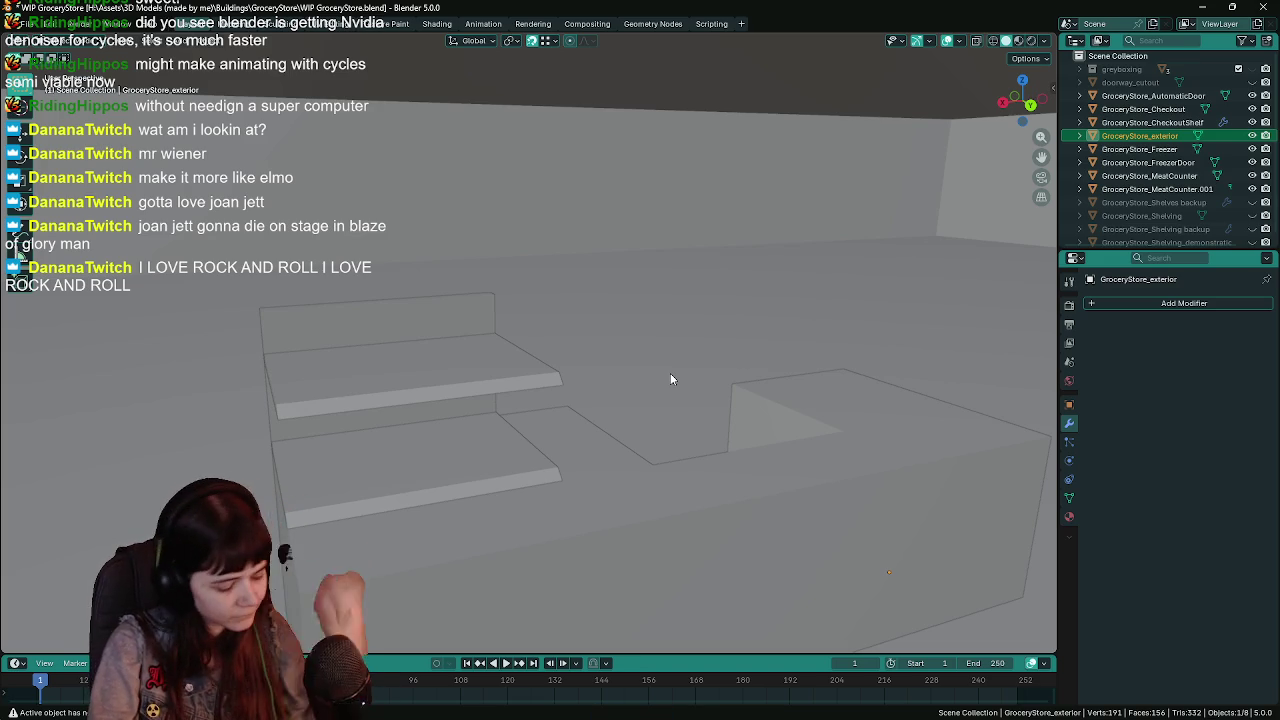
pyautogui.moveTo(600, 377)
pyautogui.mouseDown()
pyautogui.moveTo(614, 343)
pyautogui.moveTo(551, 349)
pyautogui.mouseUp()
pyautogui.hotkey('ctrl', 's')
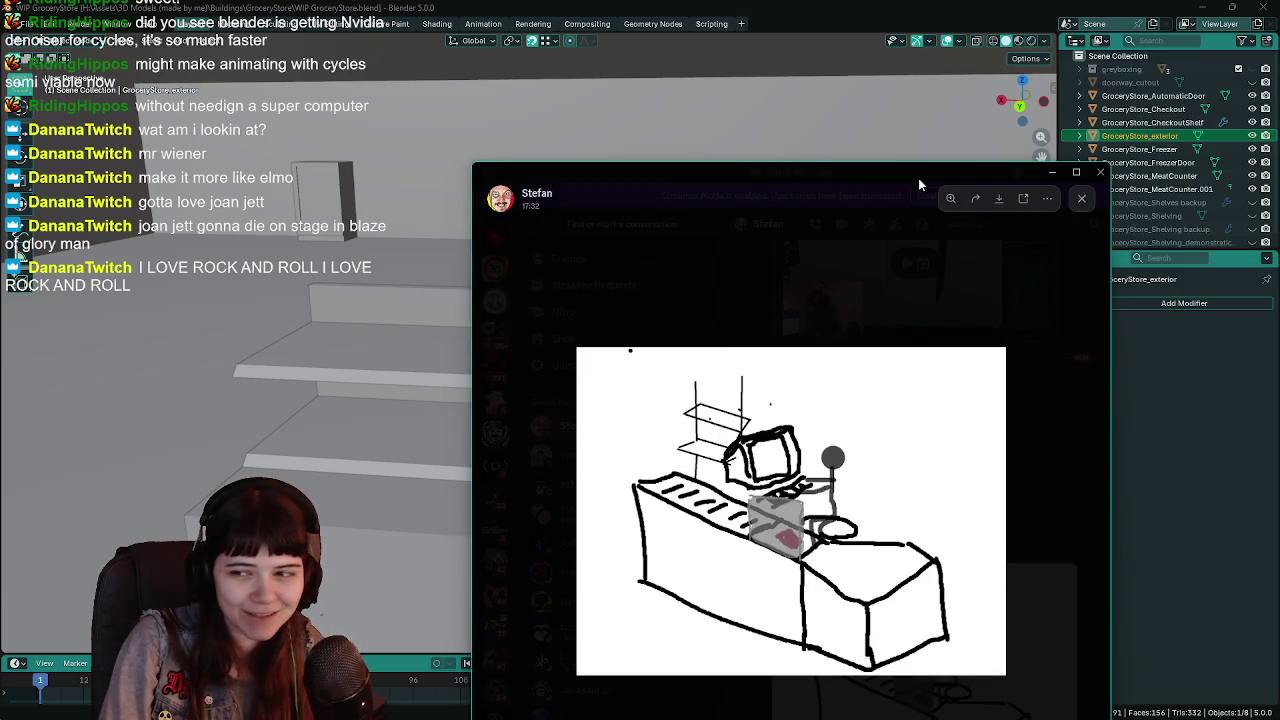
pyautogui.moveTo(918, 178)
pyautogui.mouseDown()
pyautogui.moveTo(735, 40)
pyautogui.moveTo(719, 12)
pyautogui.moveTo(731, 3)
pyautogui.moveTo(790, 40)
pyautogui.mouseUp()
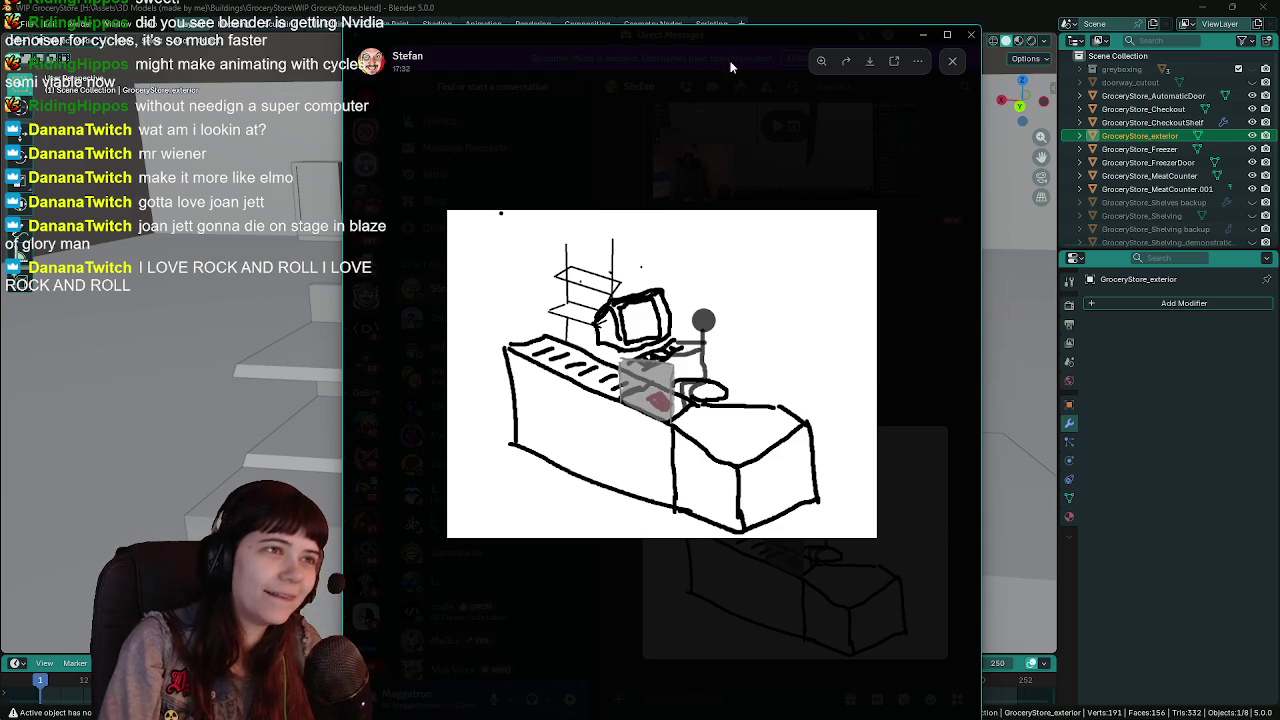
# Leave the Discord sketch viewer and return to the Blender store scene.
pyautogui.hotkey('alt', 'Tab')
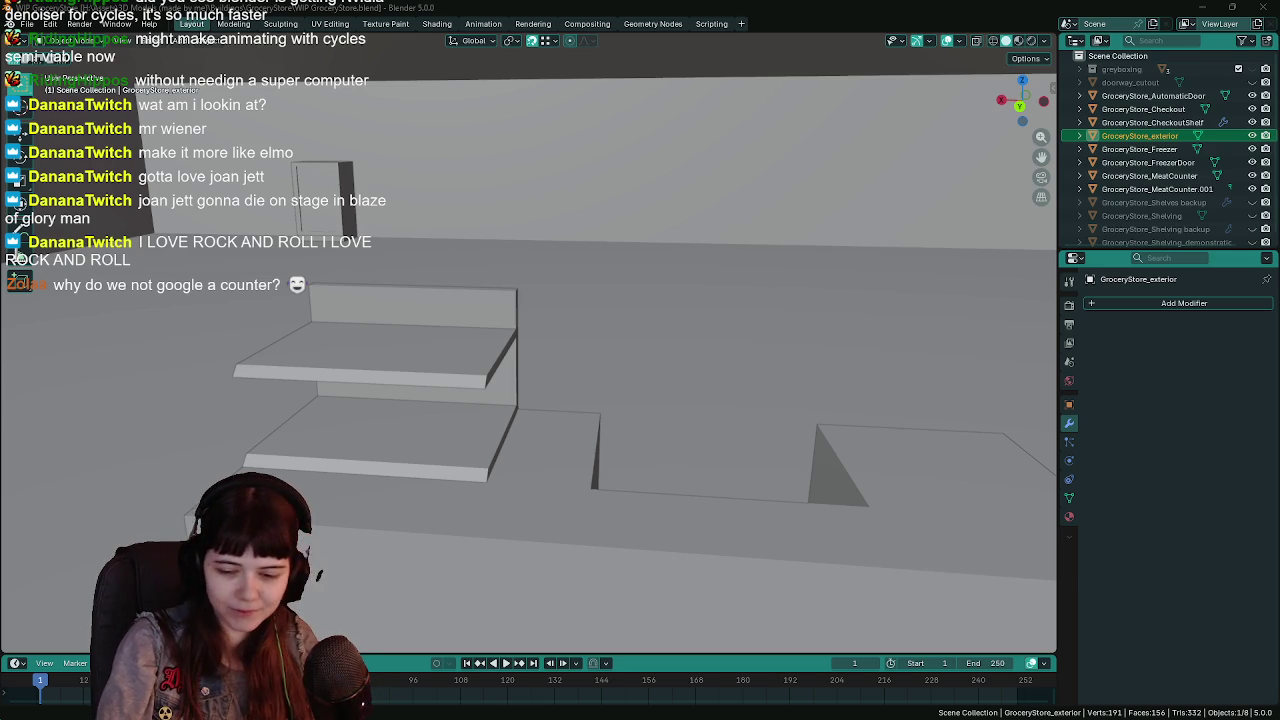
# Enter Edit Mode on the checkout counter and select the back panel's top edge.
pyautogui.hotkey('ctrl', 'a')
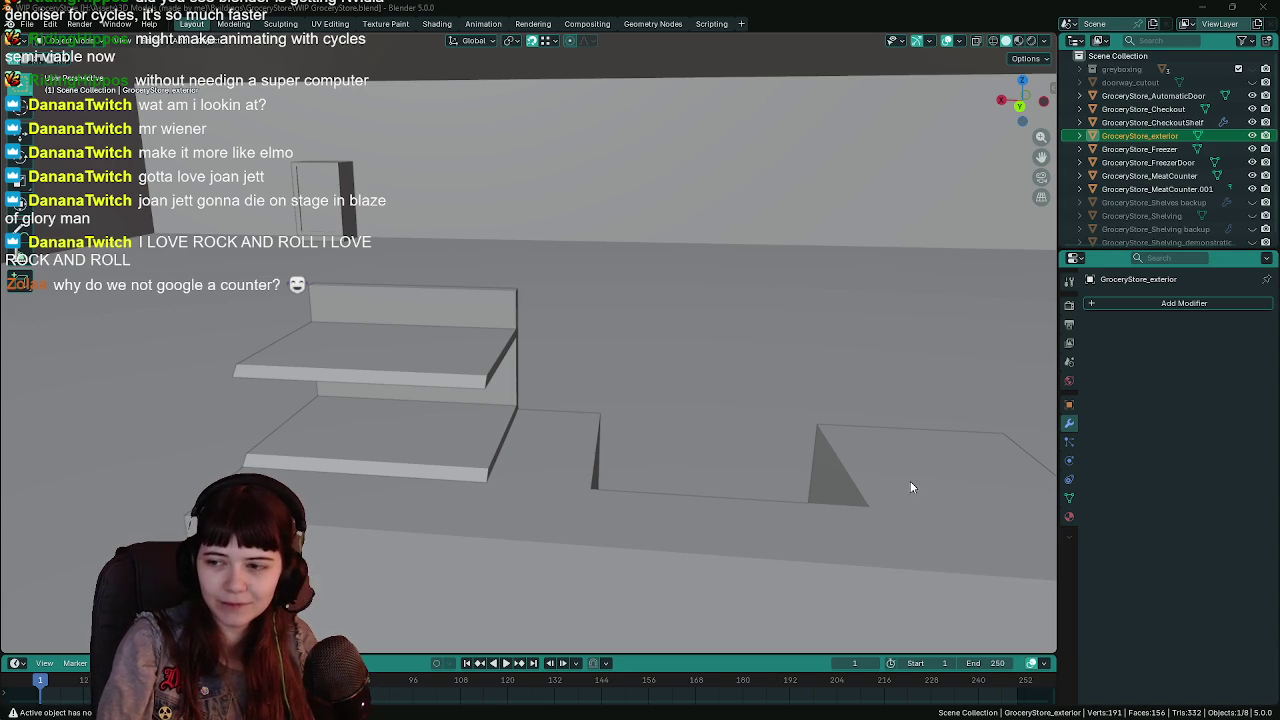
pyautogui.press('Tab')
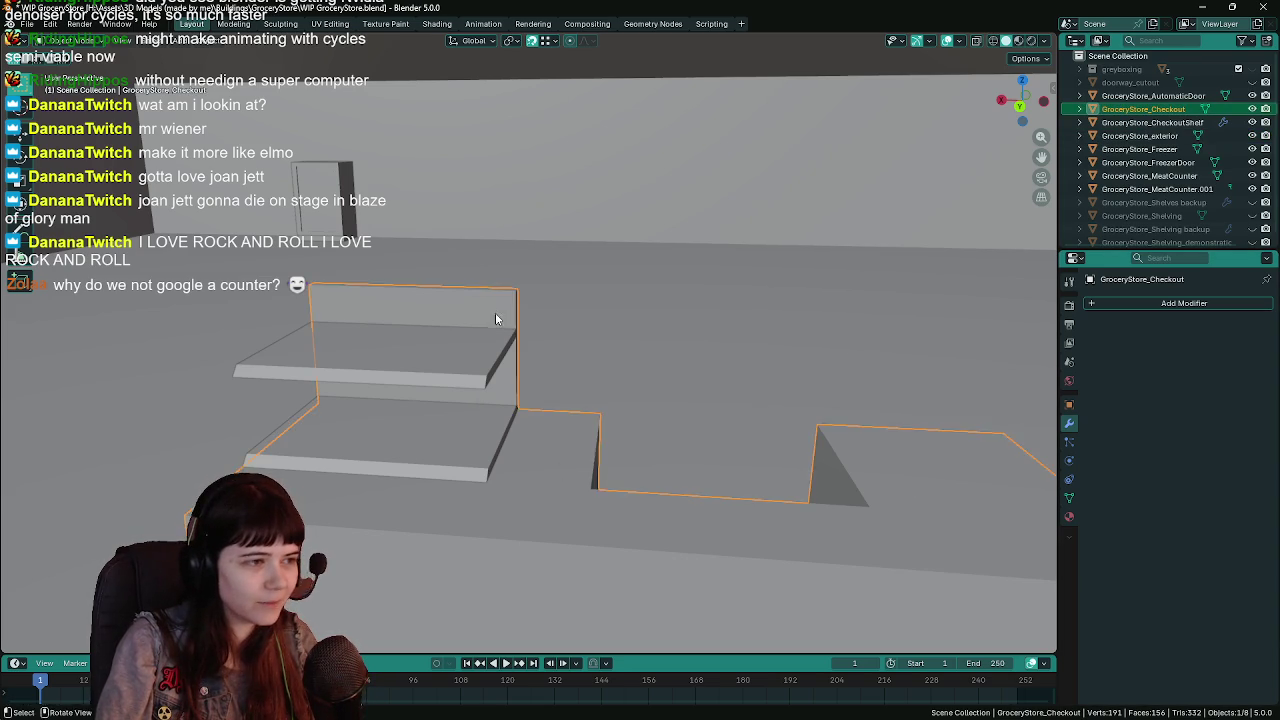
pyautogui.hotkey('alt', 'q')
pyautogui.moveTo(539, 368)
pyautogui.mouseDown()
pyautogui.moveTo(585, 333)
pyautogui.moveTo(657, 377)
pyautogui.moveTo(685, 368)
pyautogui.mouseUp()
pyautogui.click(595, 322)
pyautogui.hotkey('ctrl', 's')
# Trial-lower the back panel's top edge along Z, then undo to keep full height and save.
pyautogui.press('g')
pyautogui.press('z')
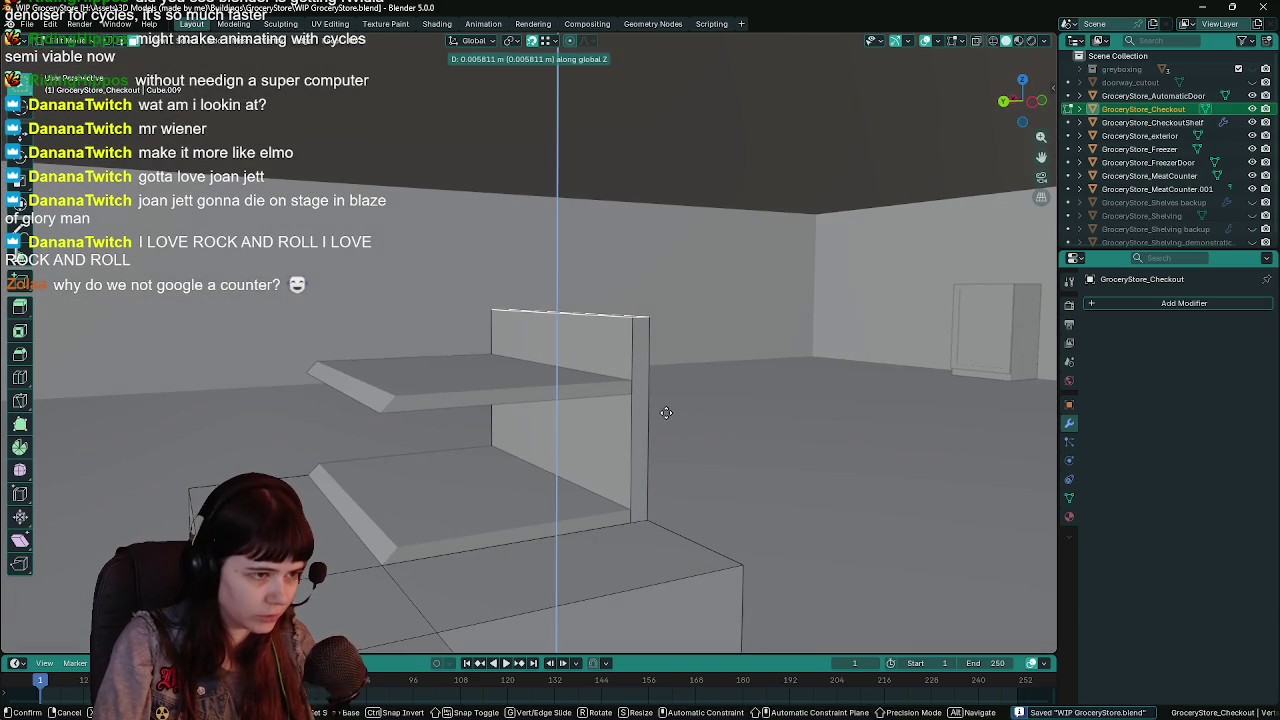
pyautogui.click(668, 420)
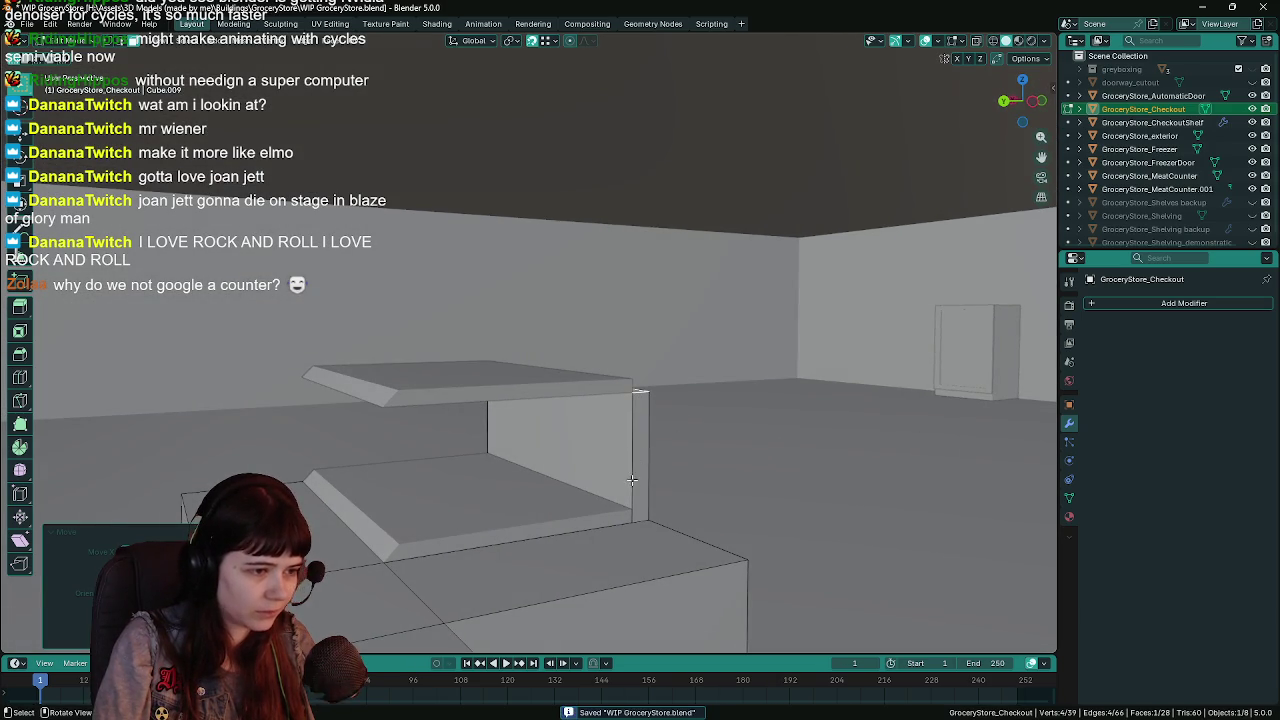
pyautogui.press('g')
pyautogui.press('z')
pyautogui.click(633, 512)
pyautogui.moveTo(633, 512); pyautogui.dragTo(725, 483)
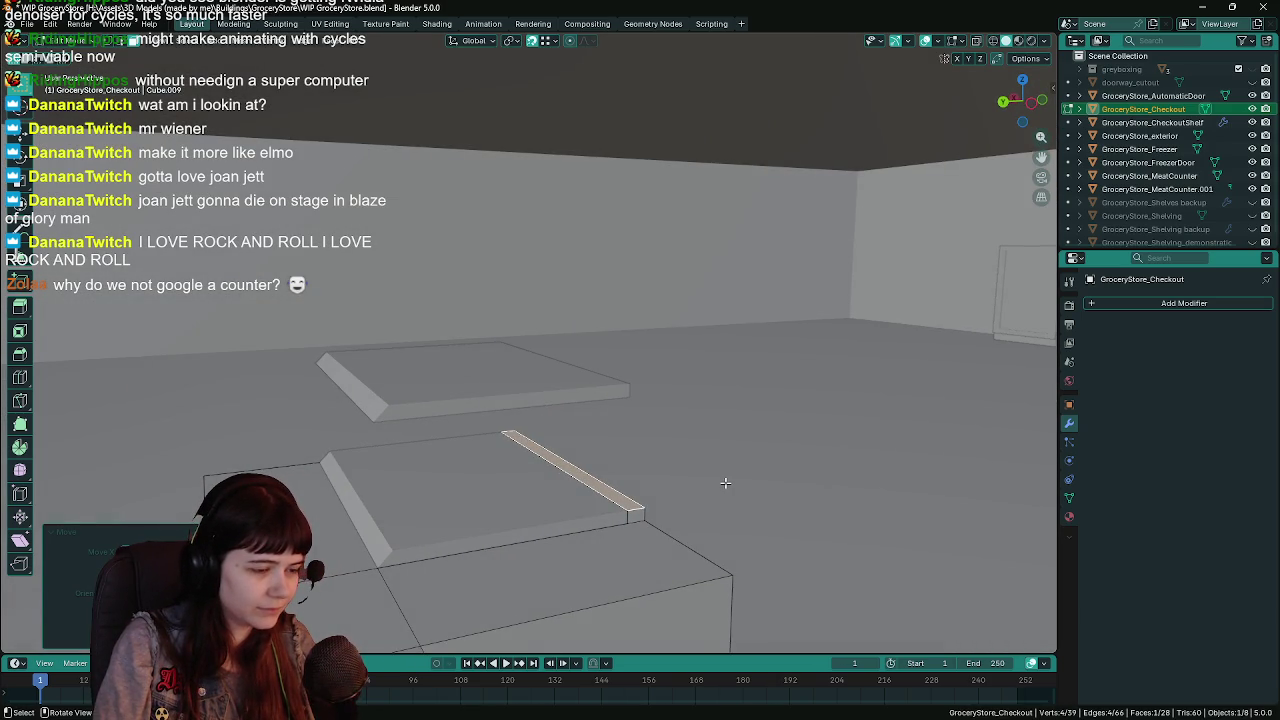
pyautogui.hotkey('ctrl', 'z')
pyautogui.hotkey('ctrl', 'z')
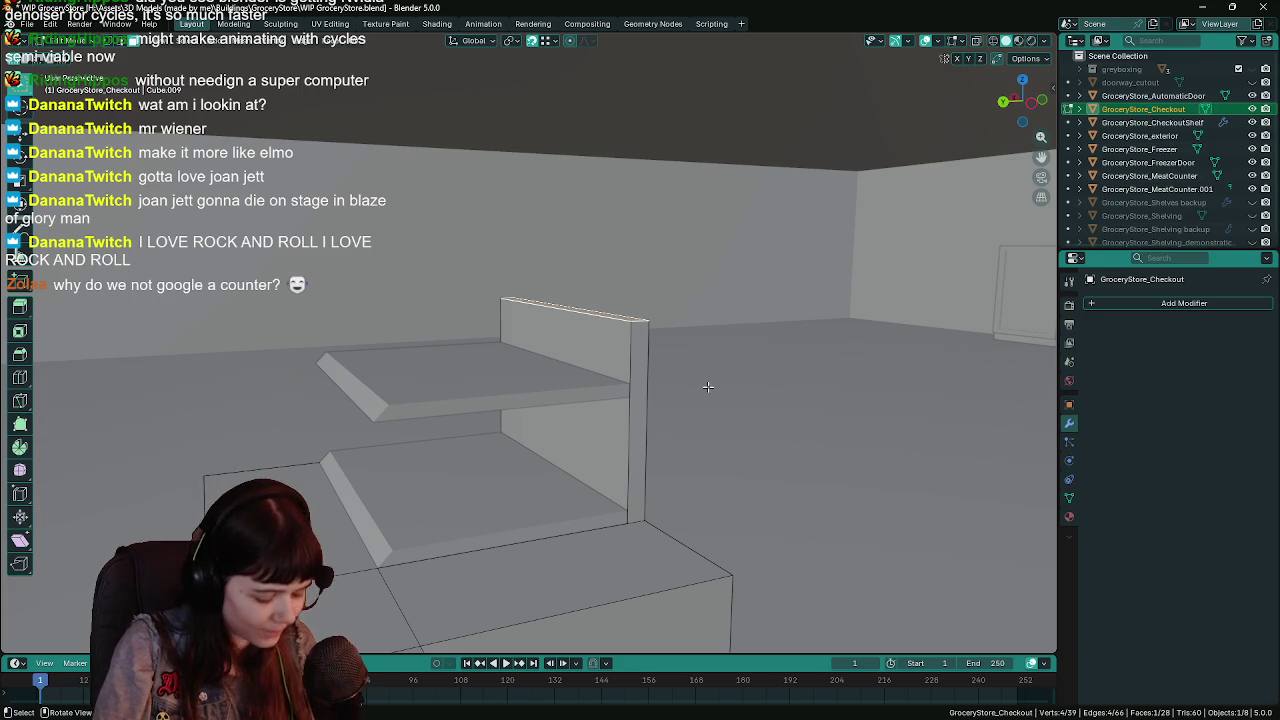
pyautogui.hotkey('ctrl', 's')
pyautogui.moveTo(703, 386); pyautogui.dragTo(761, 417)
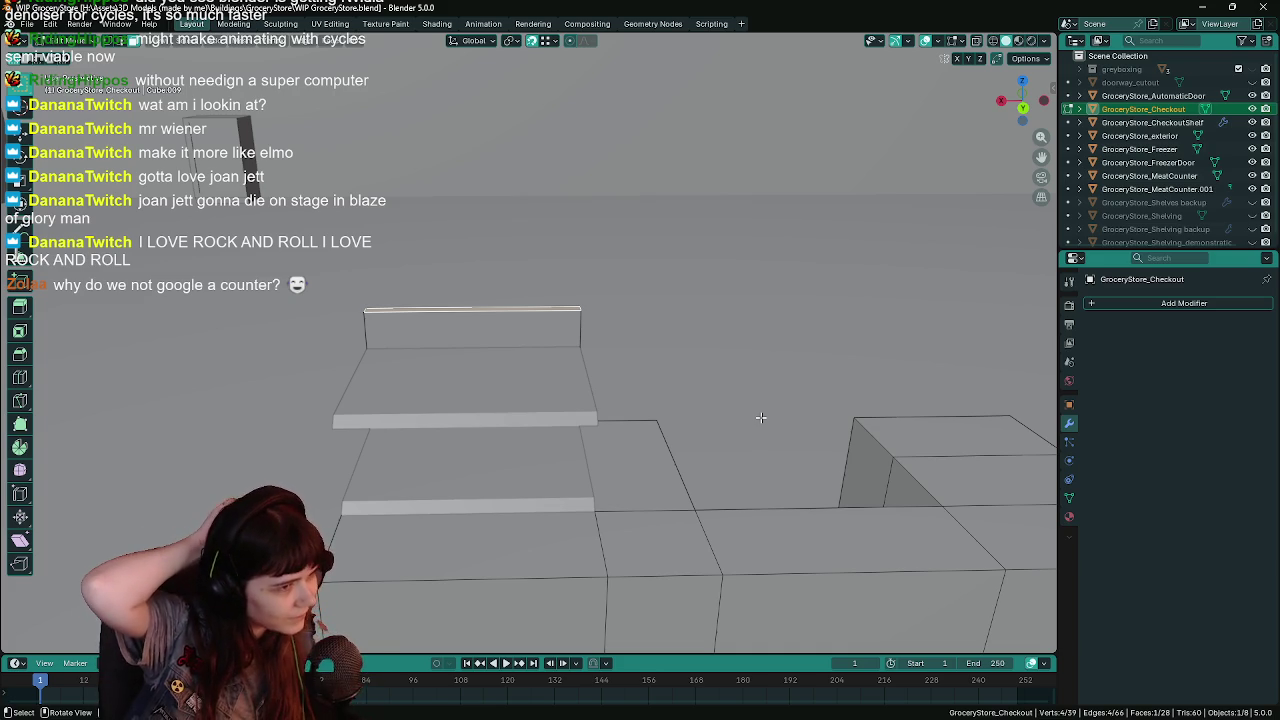
# Orbit, pan and zoom around the back wall and shelves, saving along the way.
pyautogui.moveTo(752, 397)
pyautogui.mouseDown()
pyautogui.moveTo(603, 374)
pyautogui.moveTo(615, 344)
pyautogui.mouseUp()
pyautogui.hotkey('ctrl', 's')
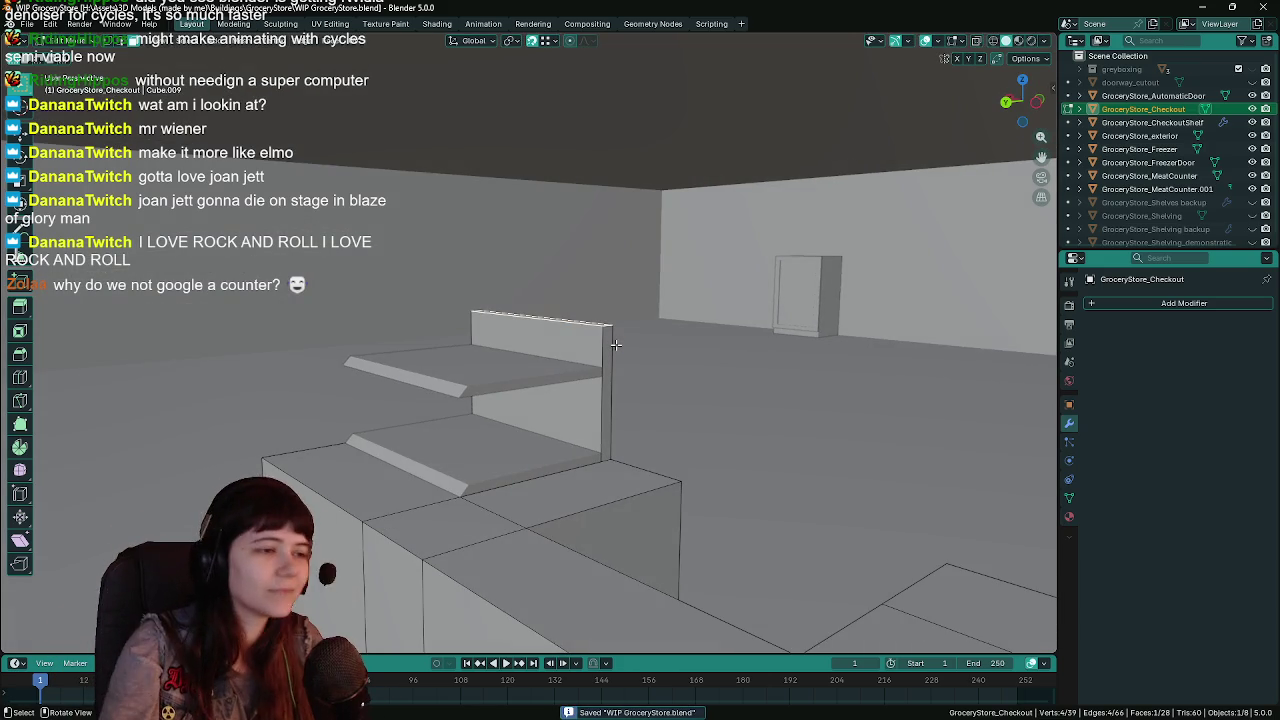
pyautogui.moveTo(672, 382)
pyautogui.mouseDown()
pyautogui.moveTo(770, 378)
pyautogui.moveTo(651, 377)
pyautogui.mouseUp()
pyautogui.scroll(-2, 745, 365)
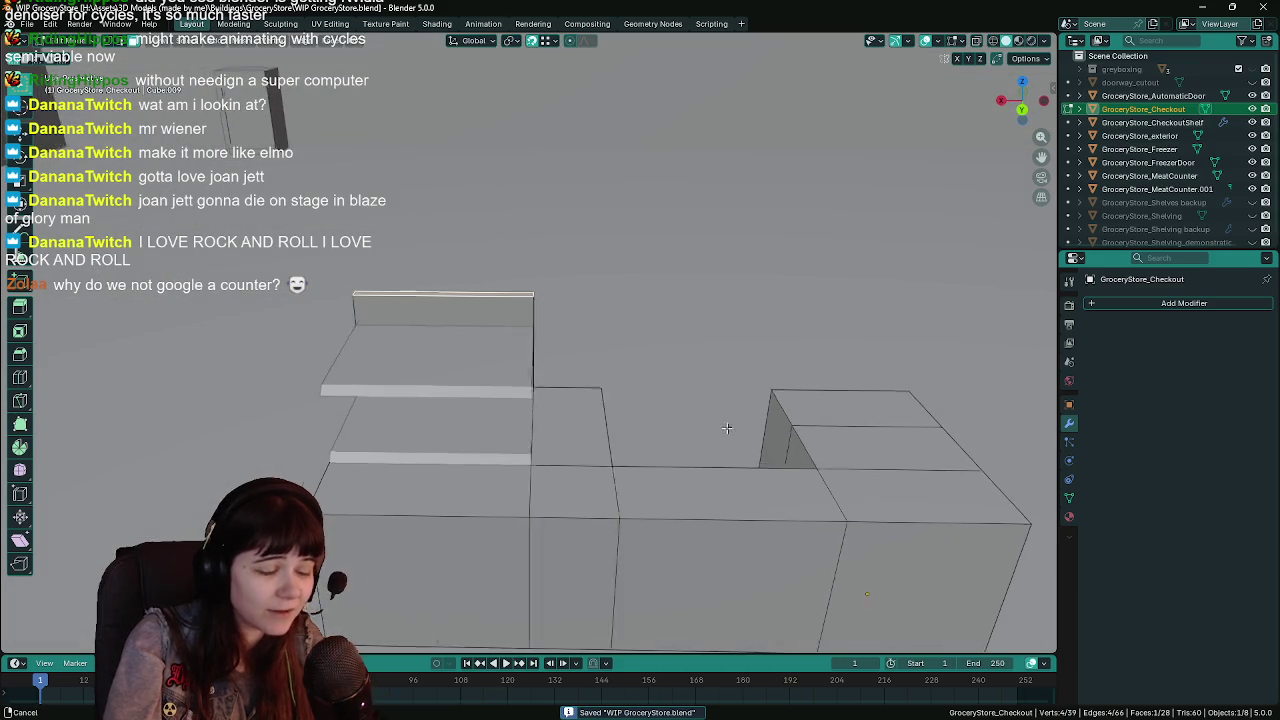
pyautogui.scroll(1, 481, 428)
pyautogui.moveTo(612, 440)
pyautogui.mouseDown()
pyautogui.moveTo(607, 493)
pyautogui.moveTo(636, 462)
pyautogui.moveTo(780, 465)
pyautogui.moveTo(822, 380)
pyautogui.mouseUp()
pyautogui.scroll(-3, 549, 457)
pyautogui.scroll(2, 818, 467)
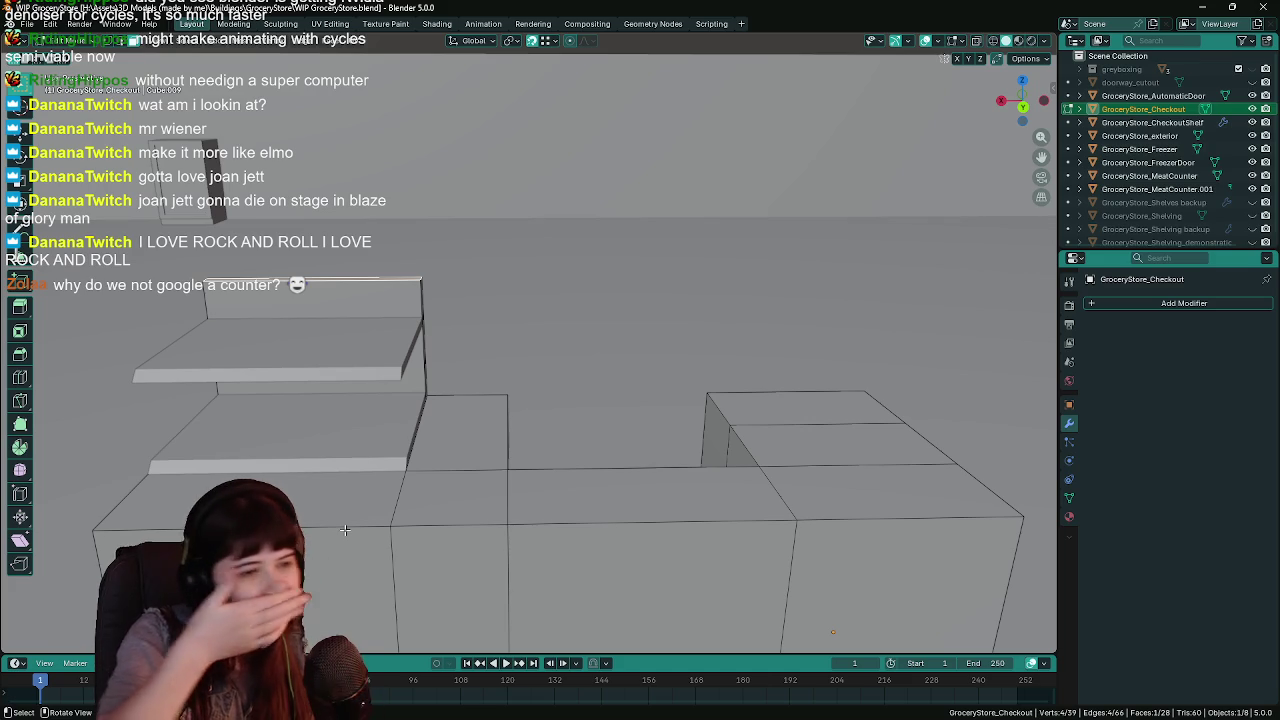
pyautogui.hotkey('ctrl', 's')
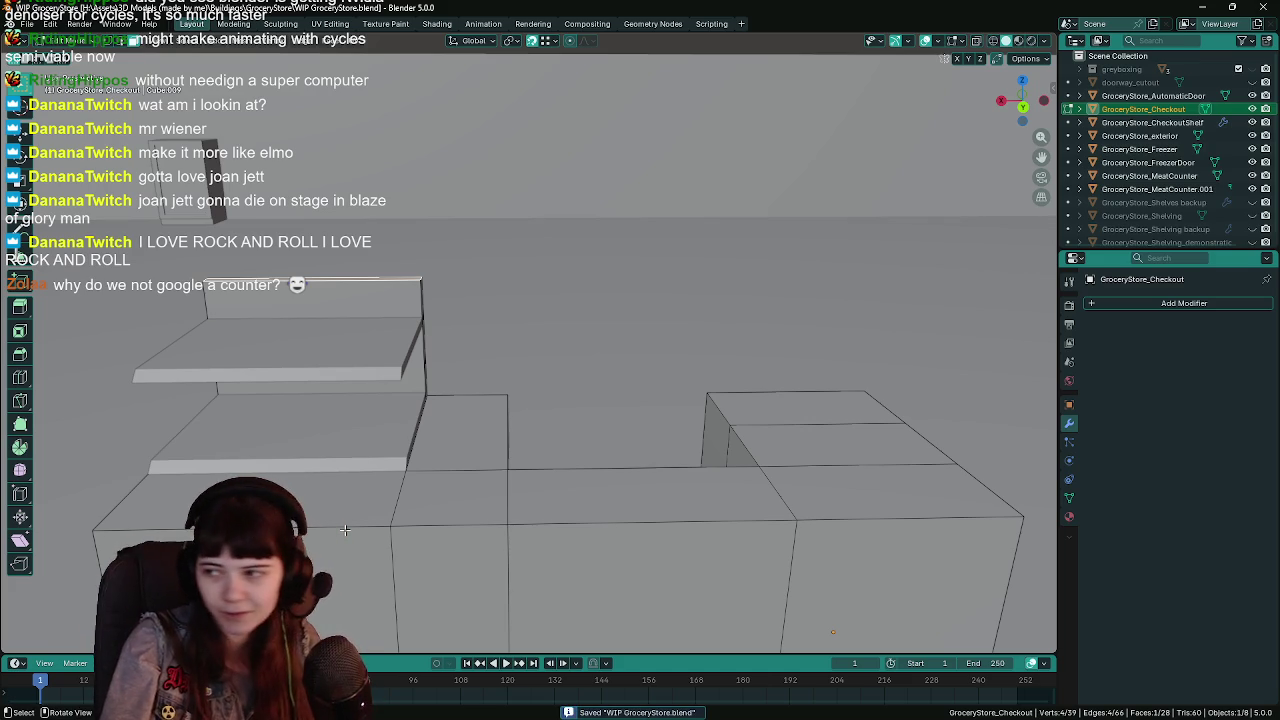
pyautogui.moveTo(344, 530)
pyautogui.mouseDown()
pyautogui.moveTo(809, 460)
pyautogui.moveTo(660, 403)
pyautogui.moveTo(664, 384)
pyautogui.moveTo(698, 381)
pyautogui.mouseUp()
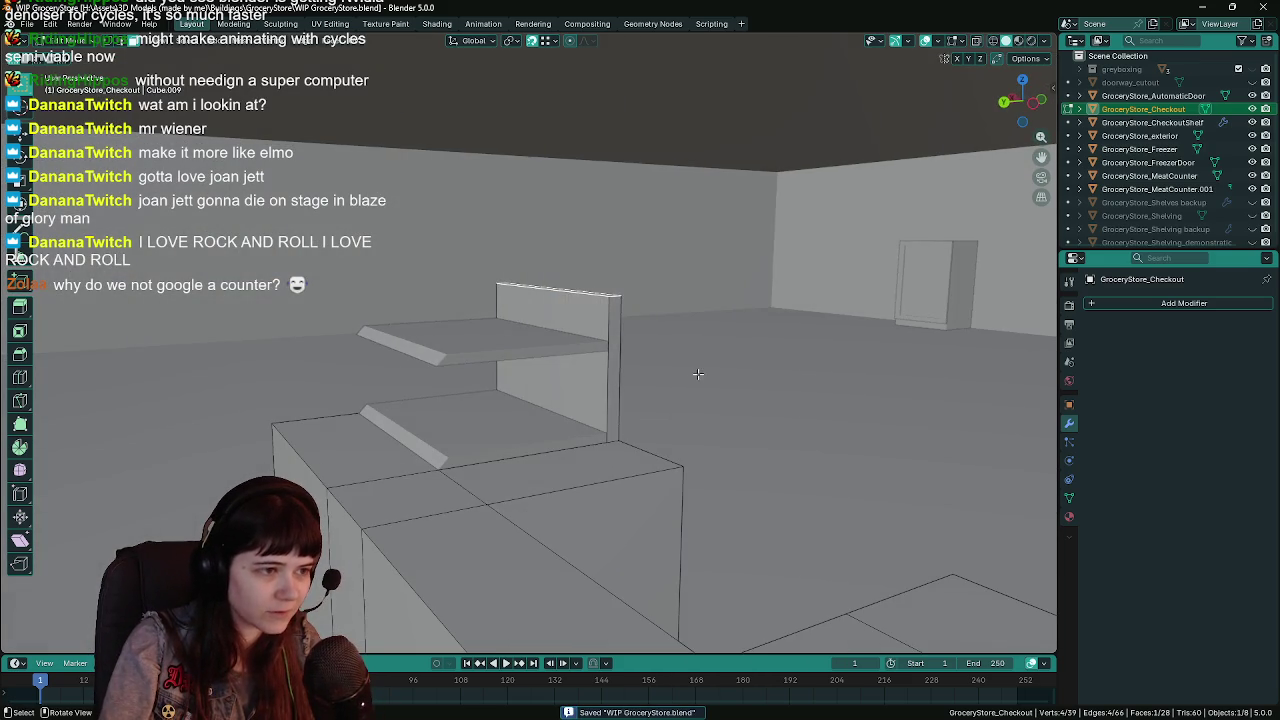
# Try vertical and free moves of the back panel, undoing each attempt.
pyautogui.press('g')
pyautogui.press('z')
pyautogui.click(619, 441)
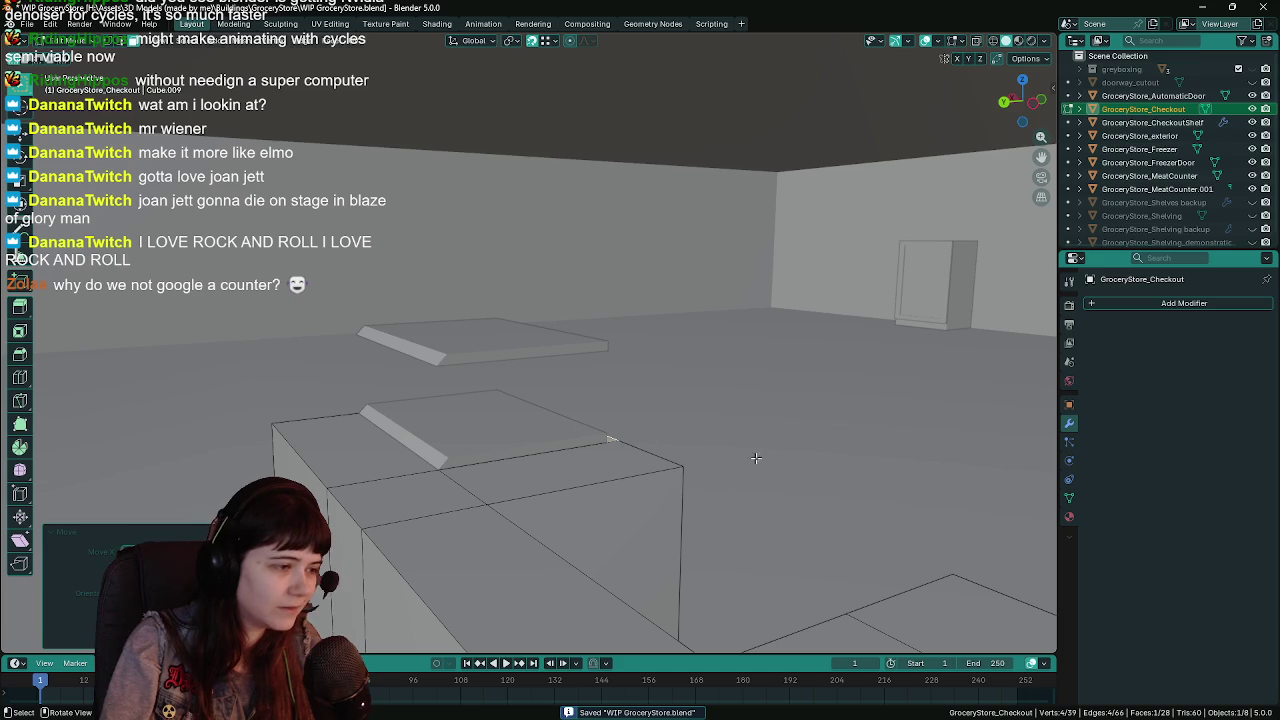
pyautogui.hotkey('ctrl', 'z')
pyautogui.press('g')
pyautogui.click(612, 340)
pyautogui.moveTo(675, 398); pyautogui.dragTo(654, 393)
pyautogui.click(622, 360)
pyautogui.press('g')
pyautogui.press('z')
pyautogui.click(603, 353)
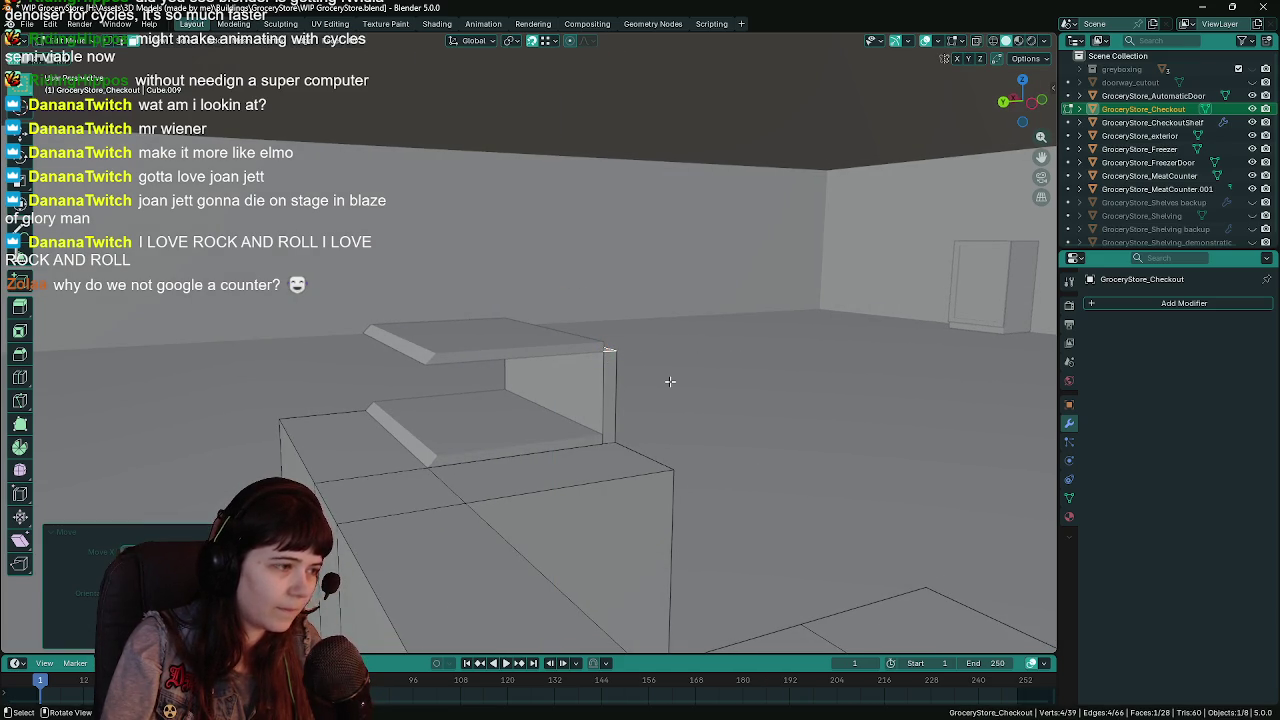
pyautogui.moveTo(670, 381); pyautogui.dragTo(669, 383)
pyautogui.hotkey('ctrl', 'z')
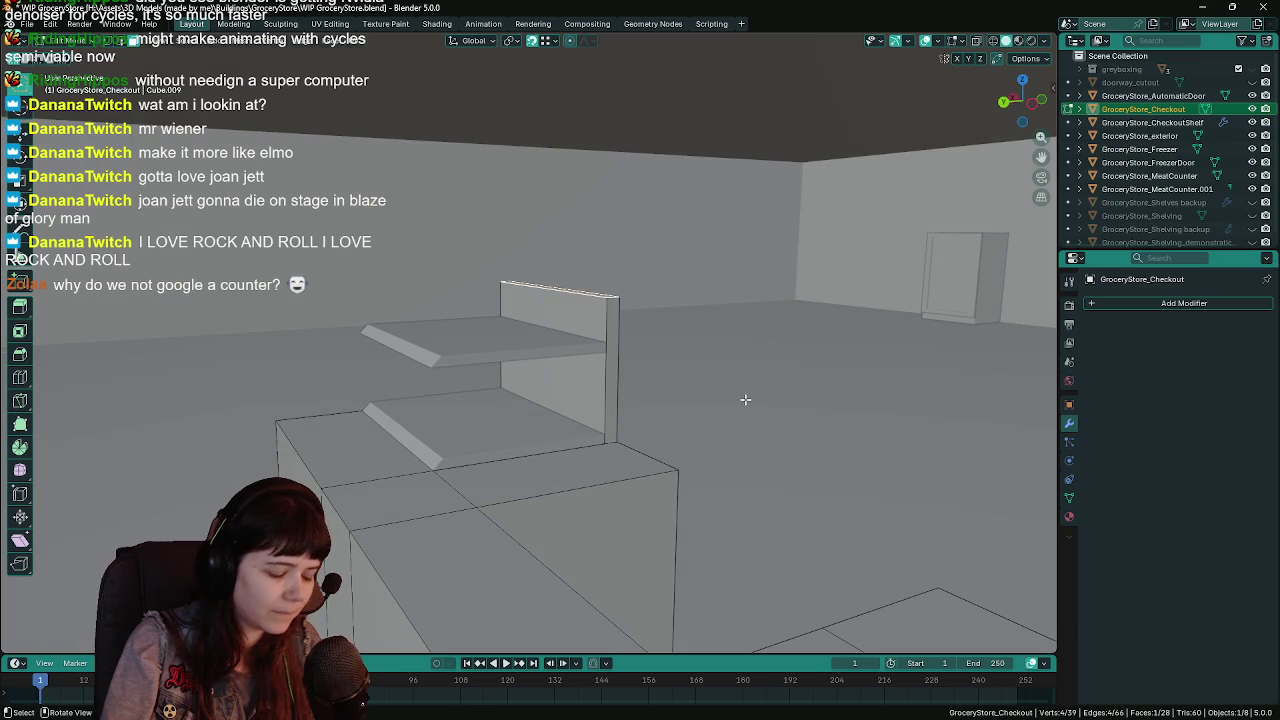
# Lower the back panel along Z, then cancel a further vertical move.
pyautogui.press('g')
pyautogui.press('z')
pyautogui.click(721, 456)
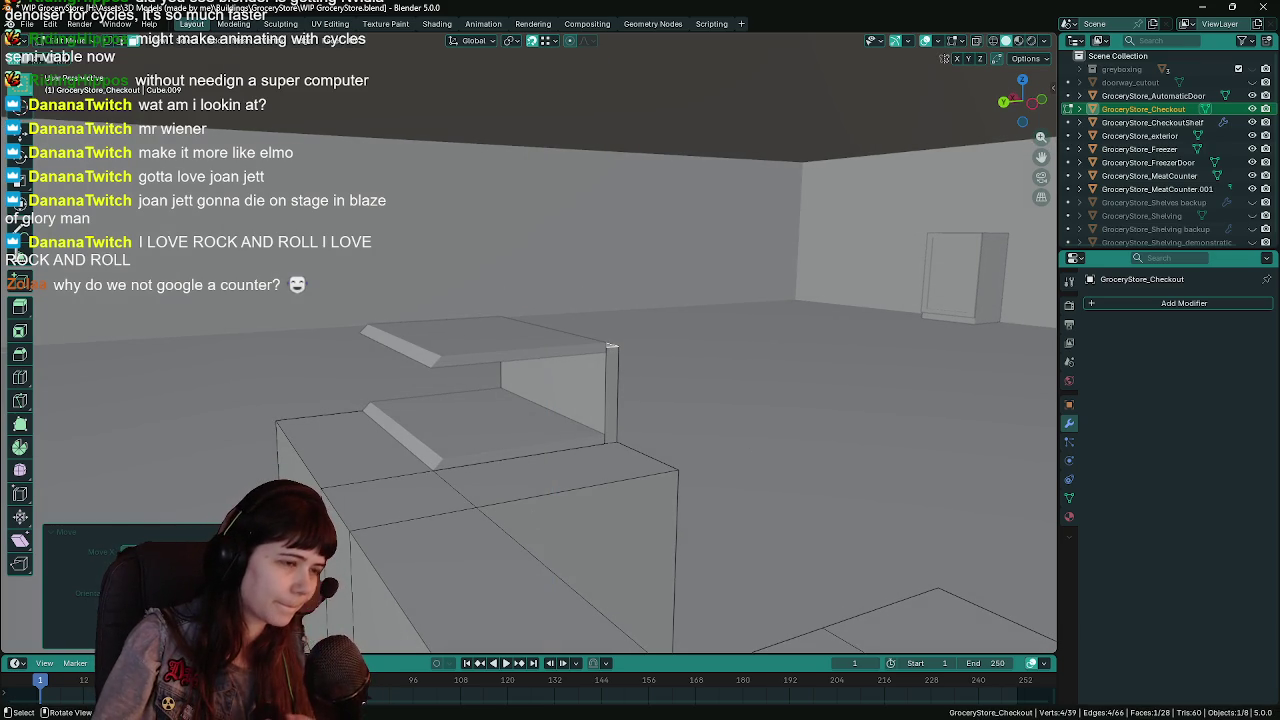
pyautogui.moveTo(612, 346); pyautogui.dragTo(677, 388)
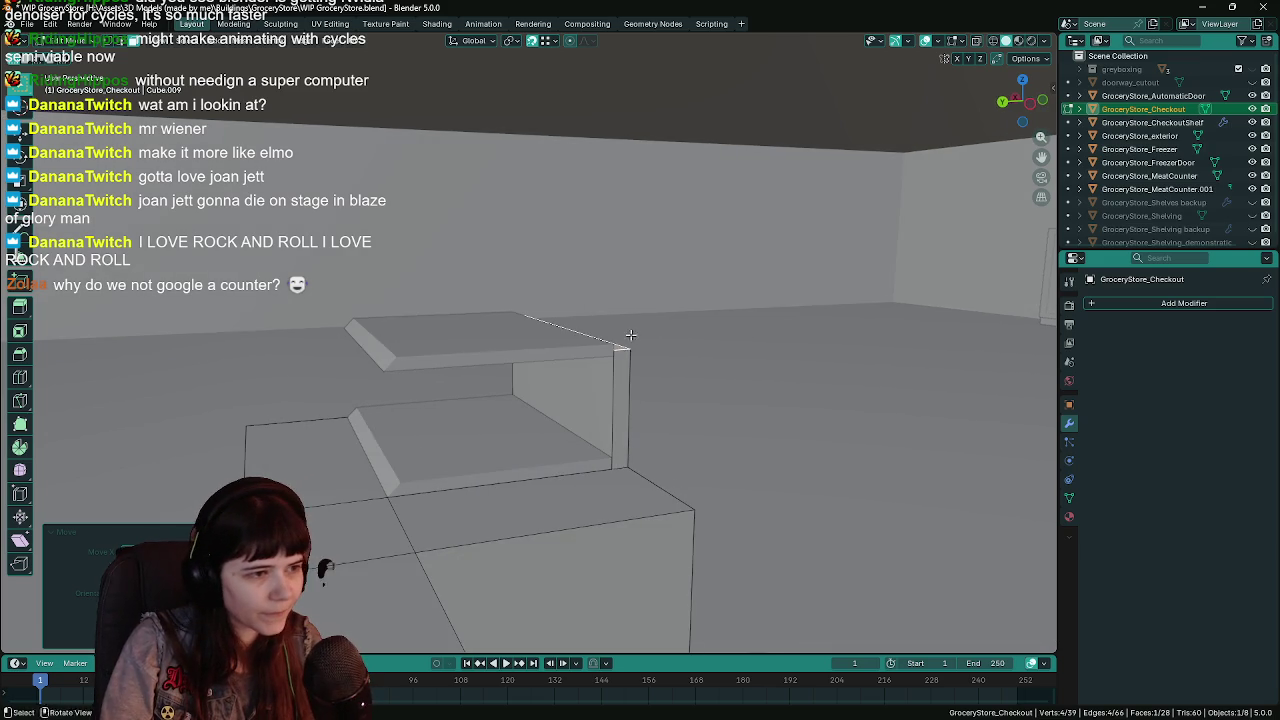
pyautogui.press('g')
pyautogui.press('z')
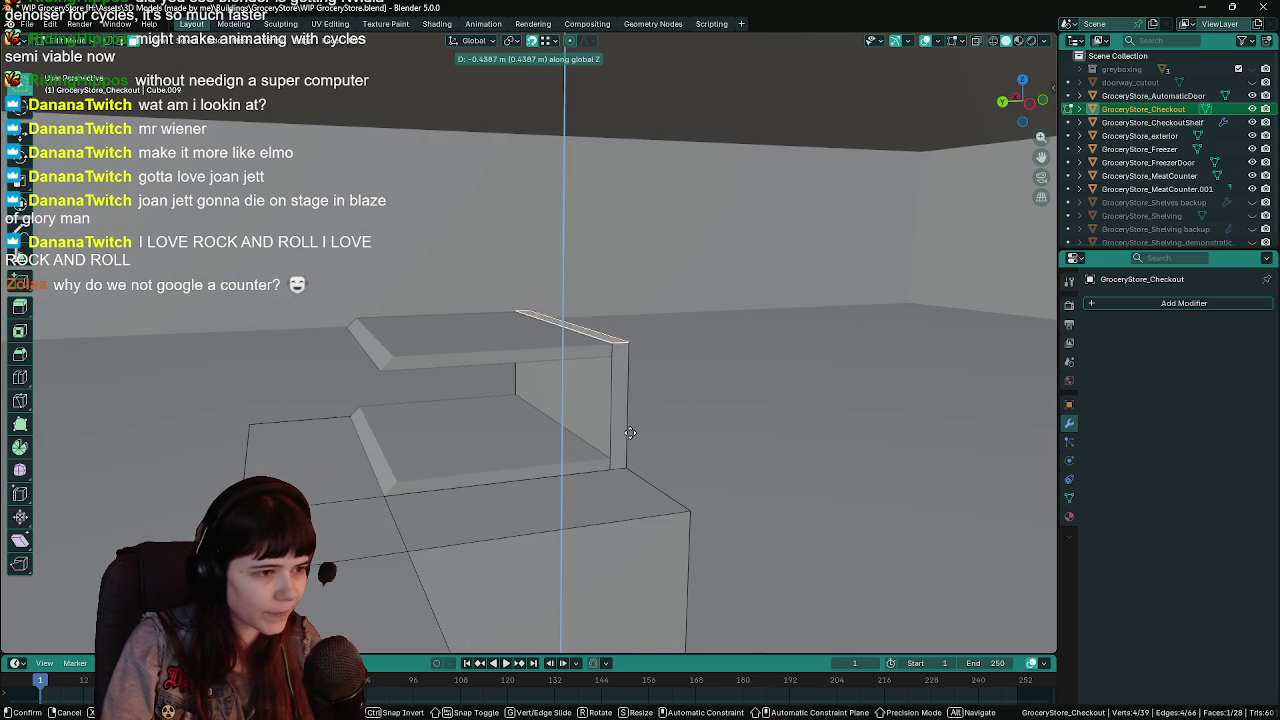
pyautogui.rightClick(705, 399)
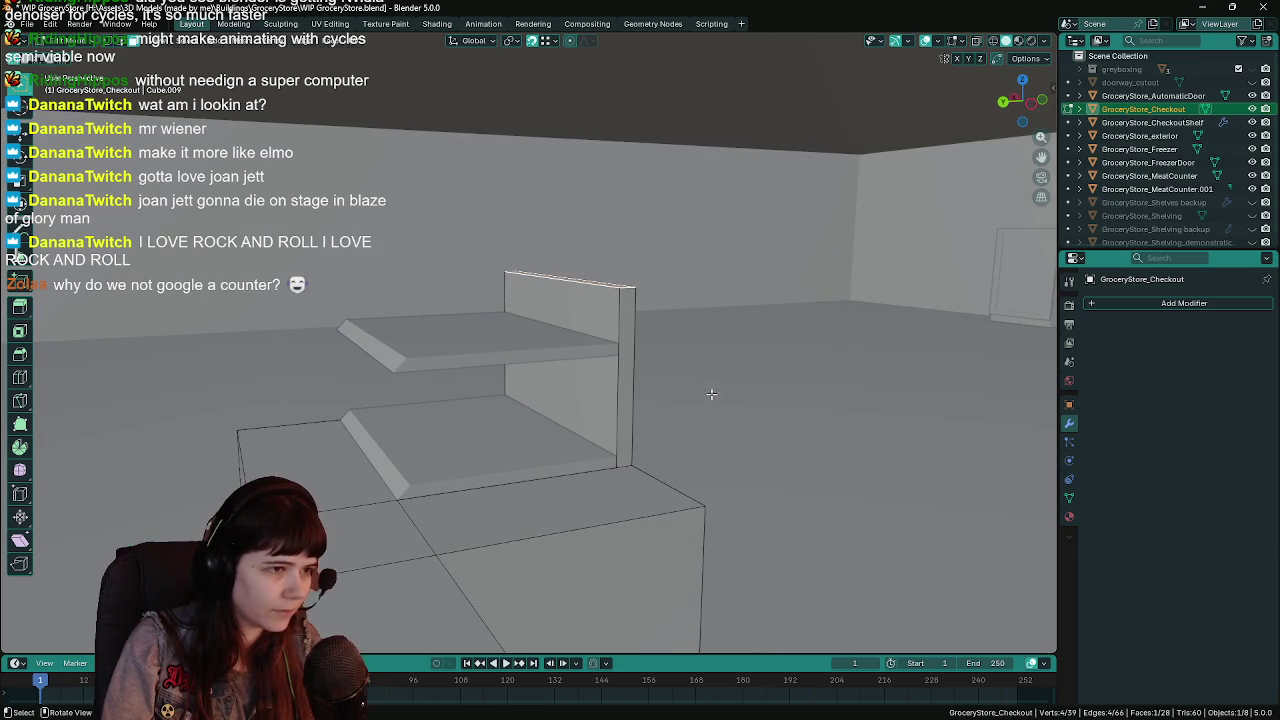
# Raise the panel's top edge 0.2 m with gz0.2 and save.
pyautogui.write('gz')
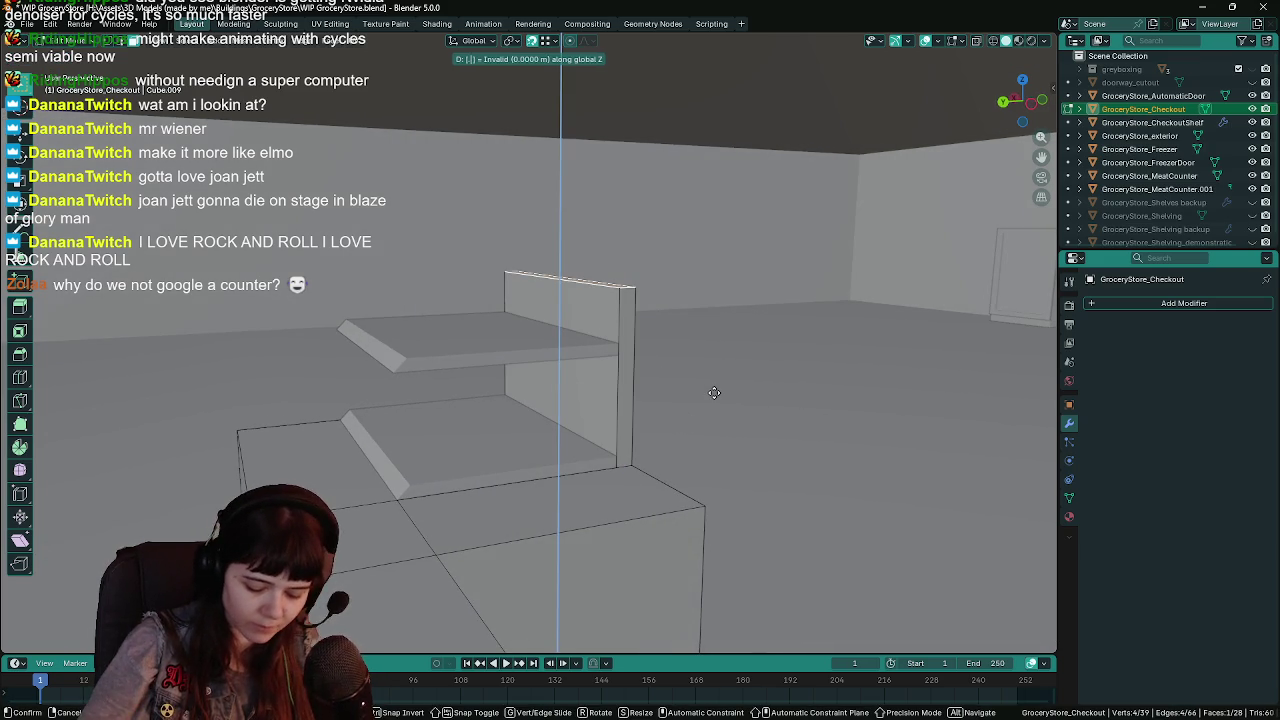
pyautogui.write('0.2')
pyautogui.press('Return')
pyautogui.press('Tab')
pyautogui.moveTo(705, 391)
pyautogui.mouseDown()
pyautogui.moveTo(714, 363)
pyautogui.moveTo(563, 352)
pyautogui.moveTo(728, 367)
pyautogui.moveTo(543, 393)
pyautogui.moveTo(506, 380)
pyautogui.moveTo(775, 418)
pyautogui.moveTo(641, 441)
pyautogui.moveTo(774, 440)
pyautogui.moveTo(707, 448)
pyautogui.moveTo(726, 448)
pyautogui.moveTo(474, 415)
pyautogui.moveTo(516, 420)
pyautogui.mouseUp()
pyautogui.click(561, 345)
pyautogui.hotkey('ctrl', 's')
# Slide the CheckoutShelf's end edge inward along X in Edit Mode.
pyautogui.click(775, 418)
pyautogui.click(516, 420)
pyautogui.scroll(1, 522, 418)
pyautogui.hotkey('ctrl', 's')
pyautogui.press('Tab')
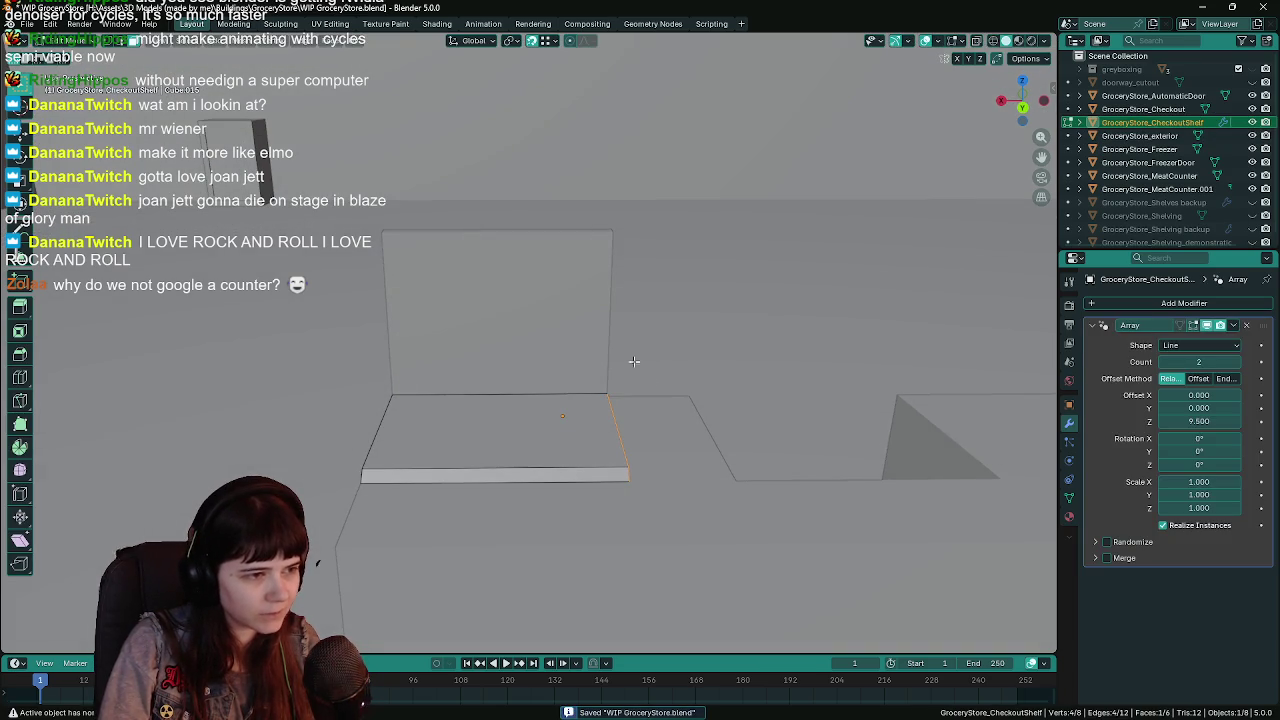
pyautogui.press('g')
pyautogui.press('x')
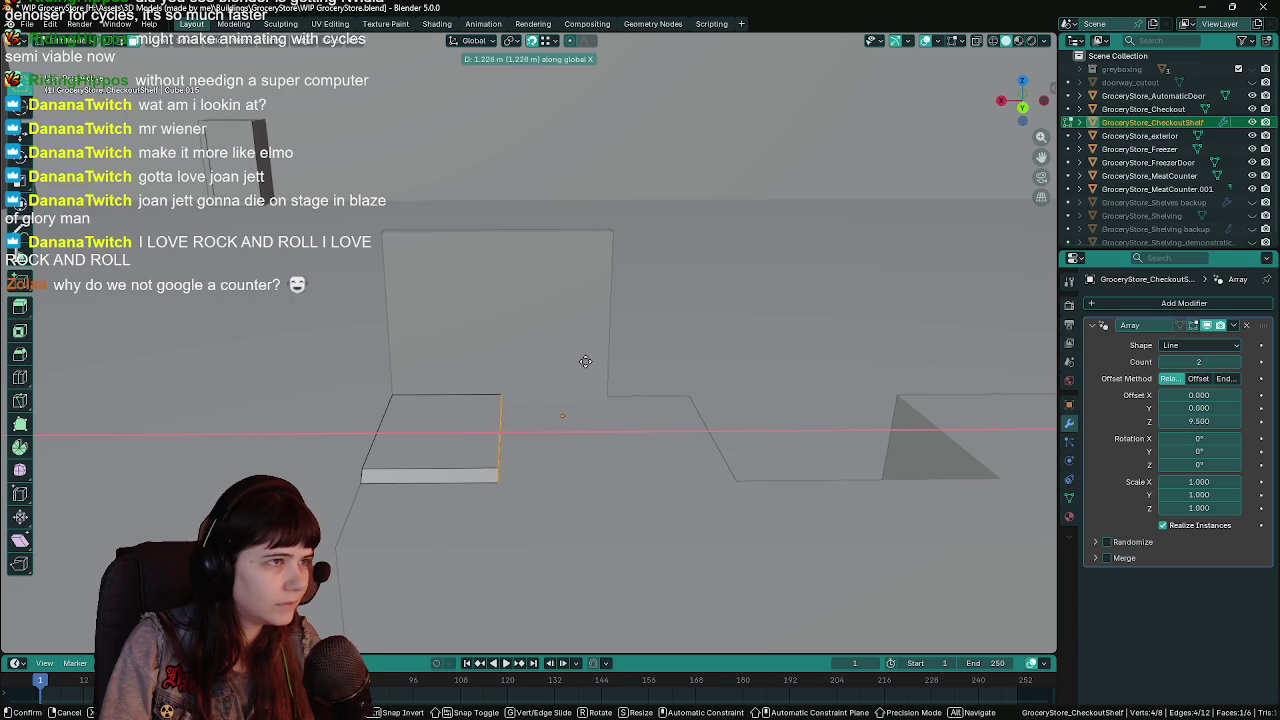
pyautogui.click(647, 363)
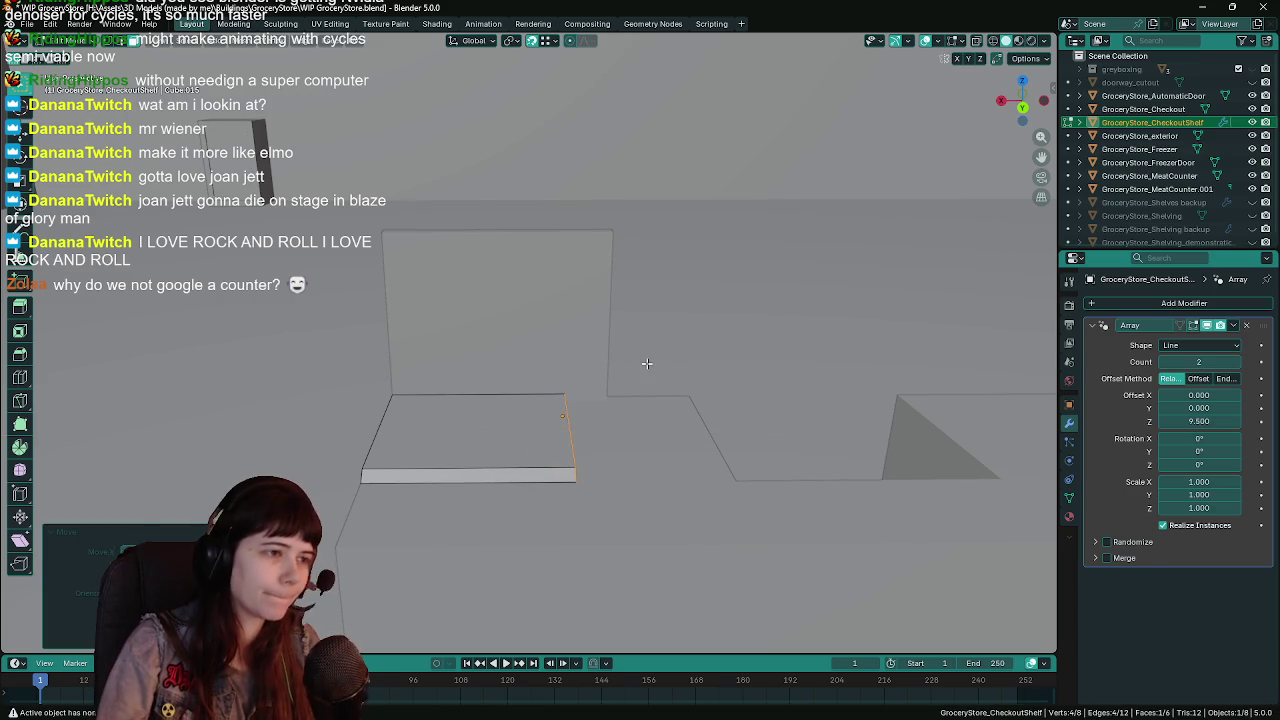
pyautogui.press('Tab')
pyautogui.click(594, 318)
pyautogui.press('Tab')
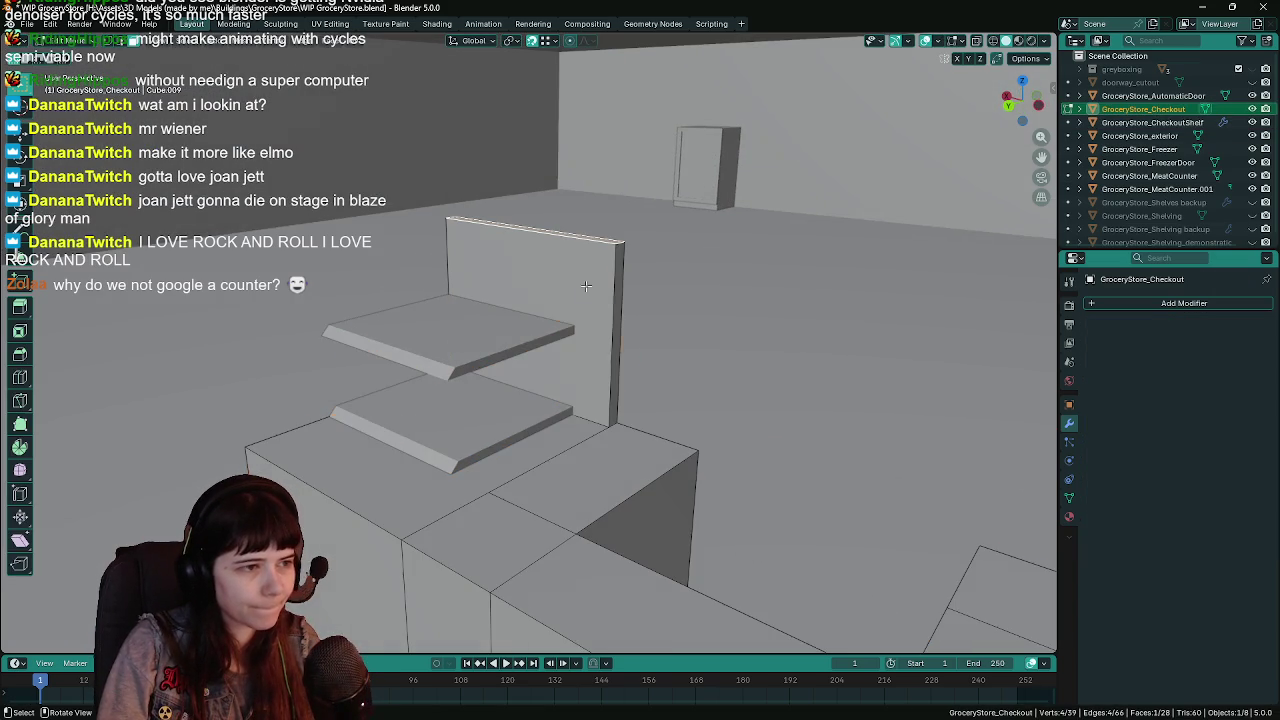
# Select the back panel's side edges using front, side and back orthographic views with X-ray.
pyautogui.hotkey('alt', 'a')
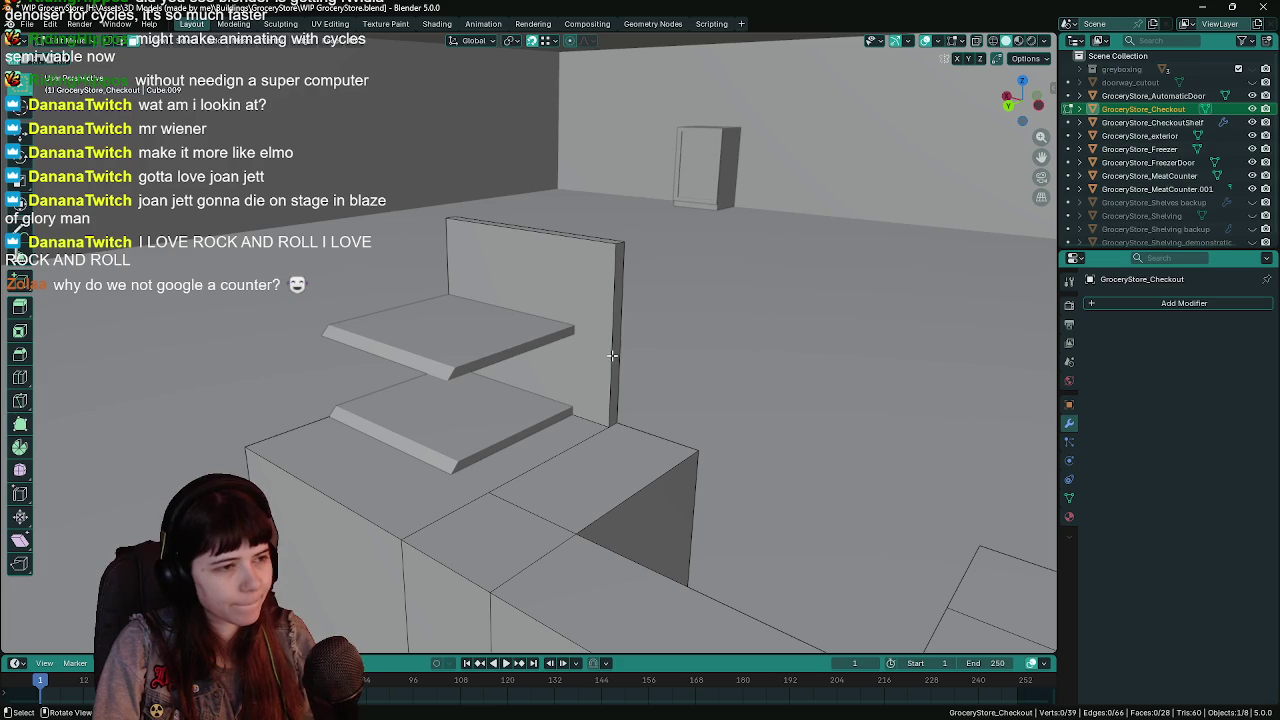
pyautogui.click(615, 360)
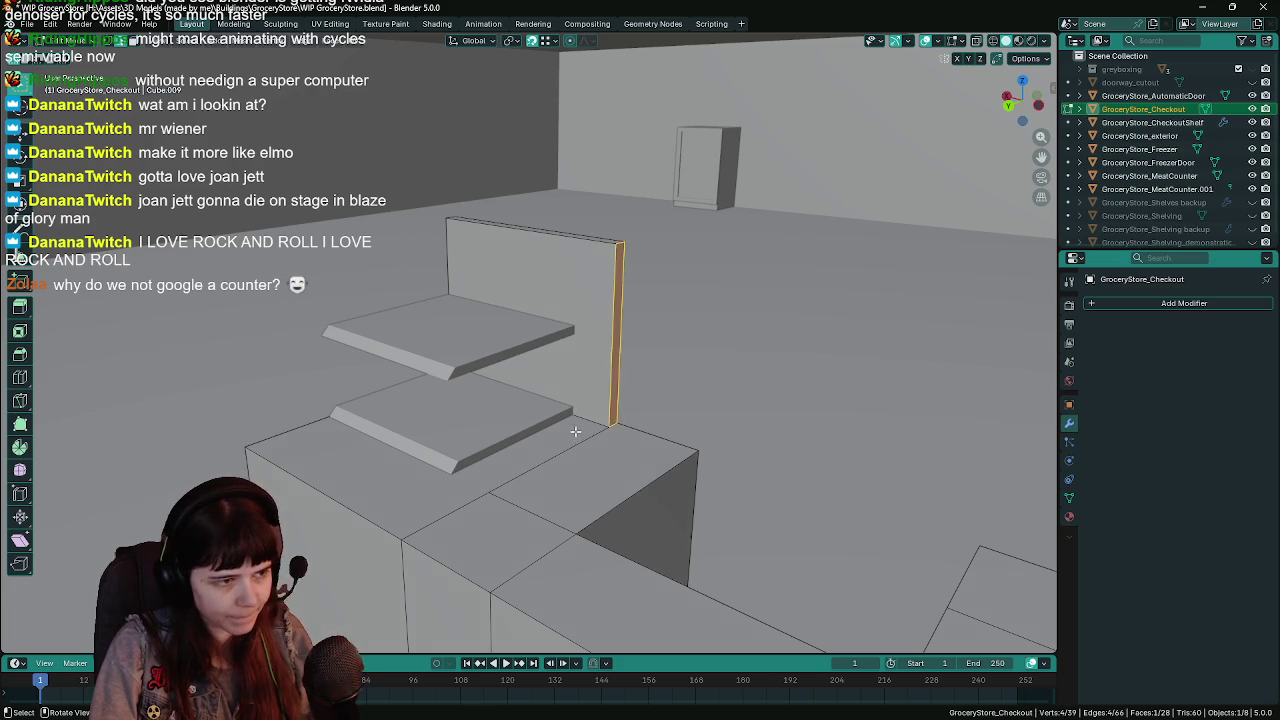
pyautogui.press('KP_1')
pyautogui.hotkey('alt', 'z')
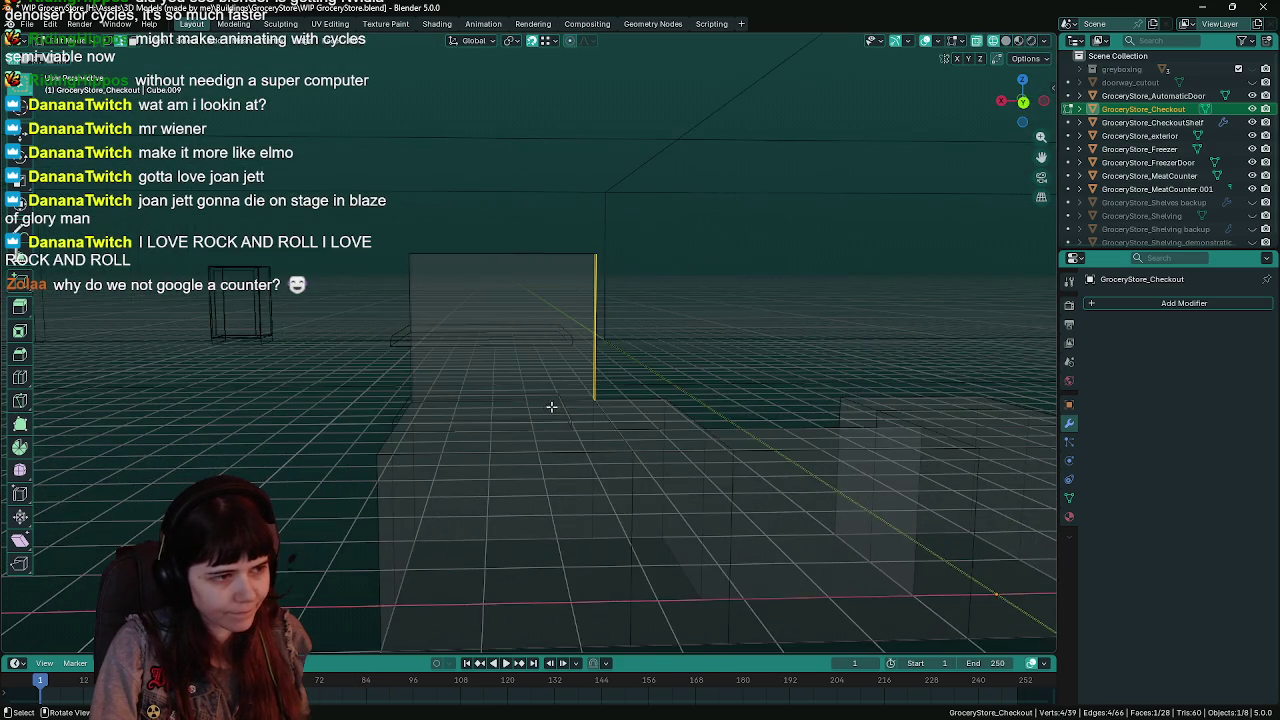
pyautogui.press('ctrl+KP_3')
pyautogui.press('KP_1')
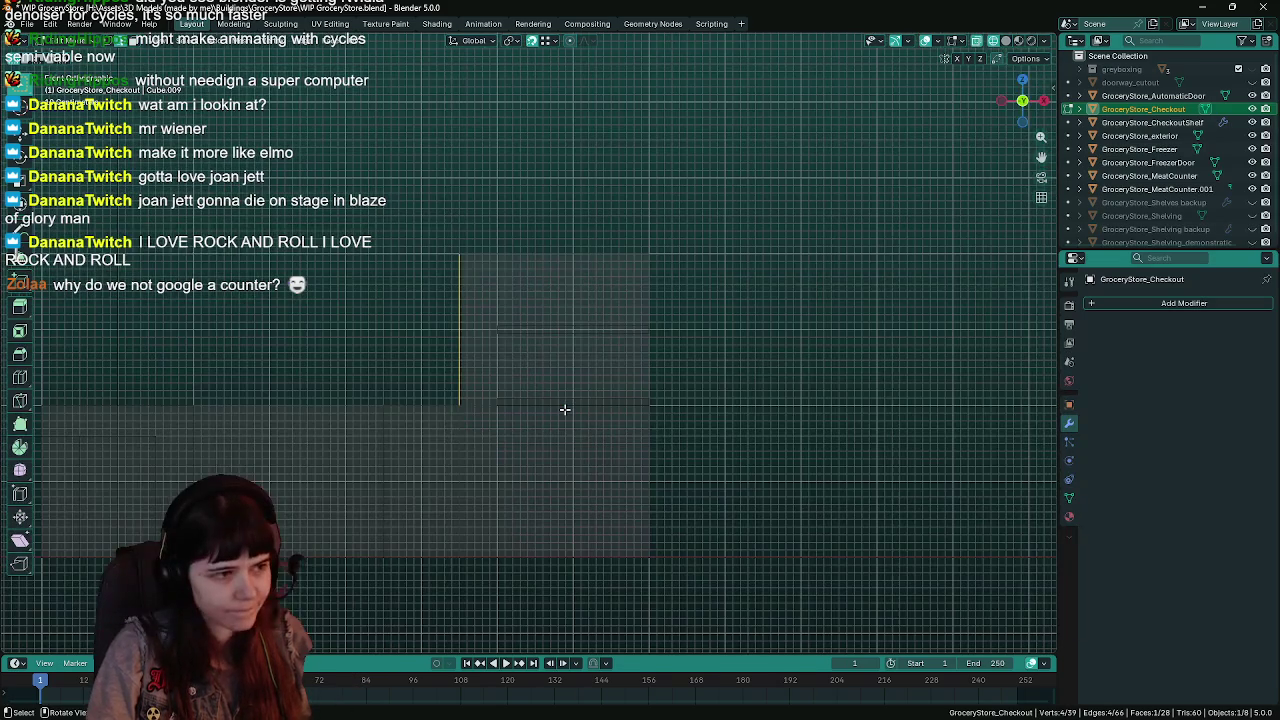
pyautogui.press('ctrl+KP_1')
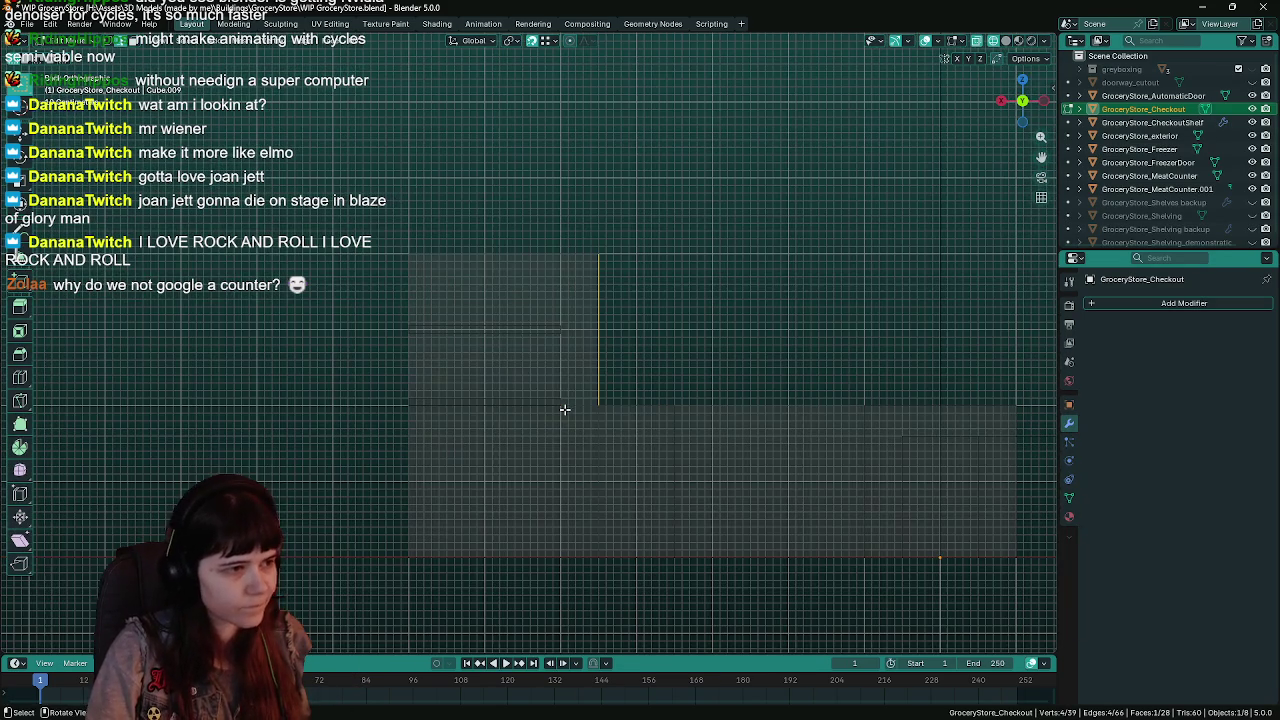
pyautogui.keyDown('shift'); pyautogui.click(585, 337); pyautogui.keyUp('shift')
pyautogui.moveTo(629, 566)
pyautogui.mouseDown()
pyautogui.moveTo(603, 457)
pyautogui.moveTo(778, 485)
pyautogui.mouseUp()
pyautogui.scroll(5, 778, 485)
pyautogui.hotkey('alt', 'z')
pyautogui.moveTo(760, 420)
pyautogui.mouseDown()
pyautogui.moveTo(679, 269)
pyautogui.moveTo(660, 320)
pyautogui.mouseUp()
# Move the panel's side edges along X to line up with the shelf ends, then save.
pyautogui.press('g')
pyautogui.press('x')
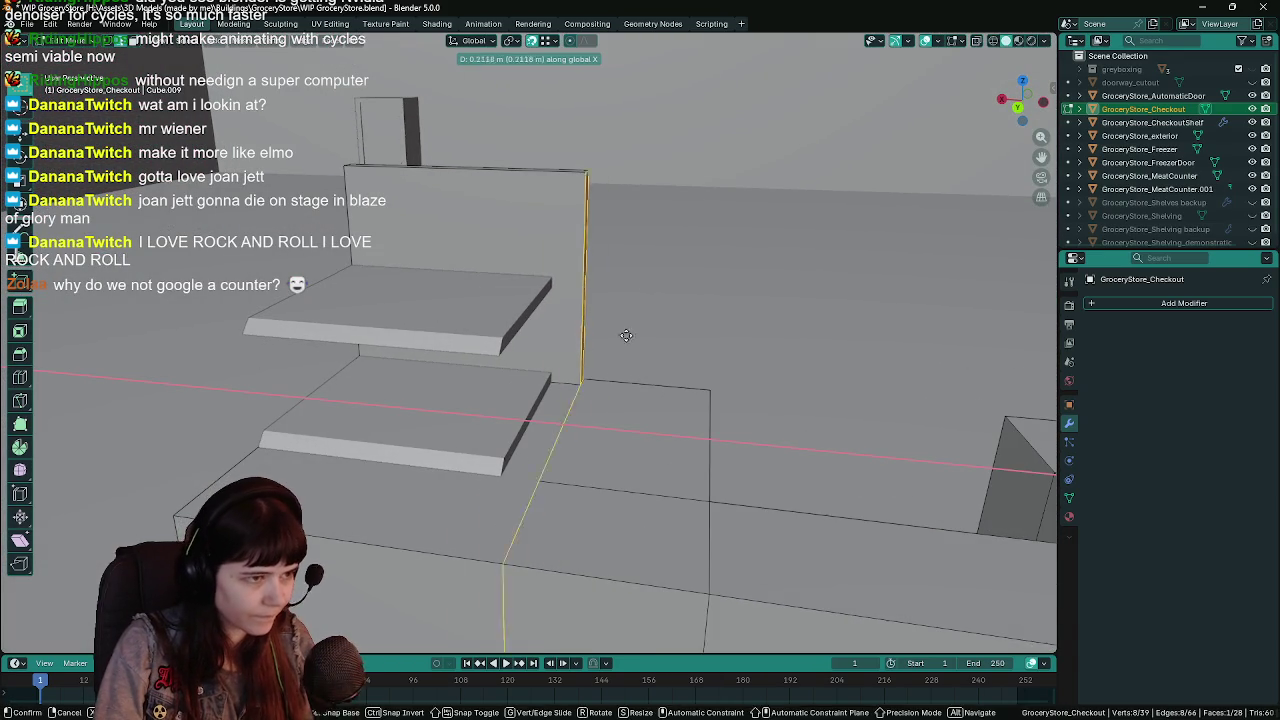
pyautogui.click(555, 372)
pyautogui.hotkey('ctrl', 's')
pyautogui.moveTo(632, 378); pyautogui.dragTo(645, 332)
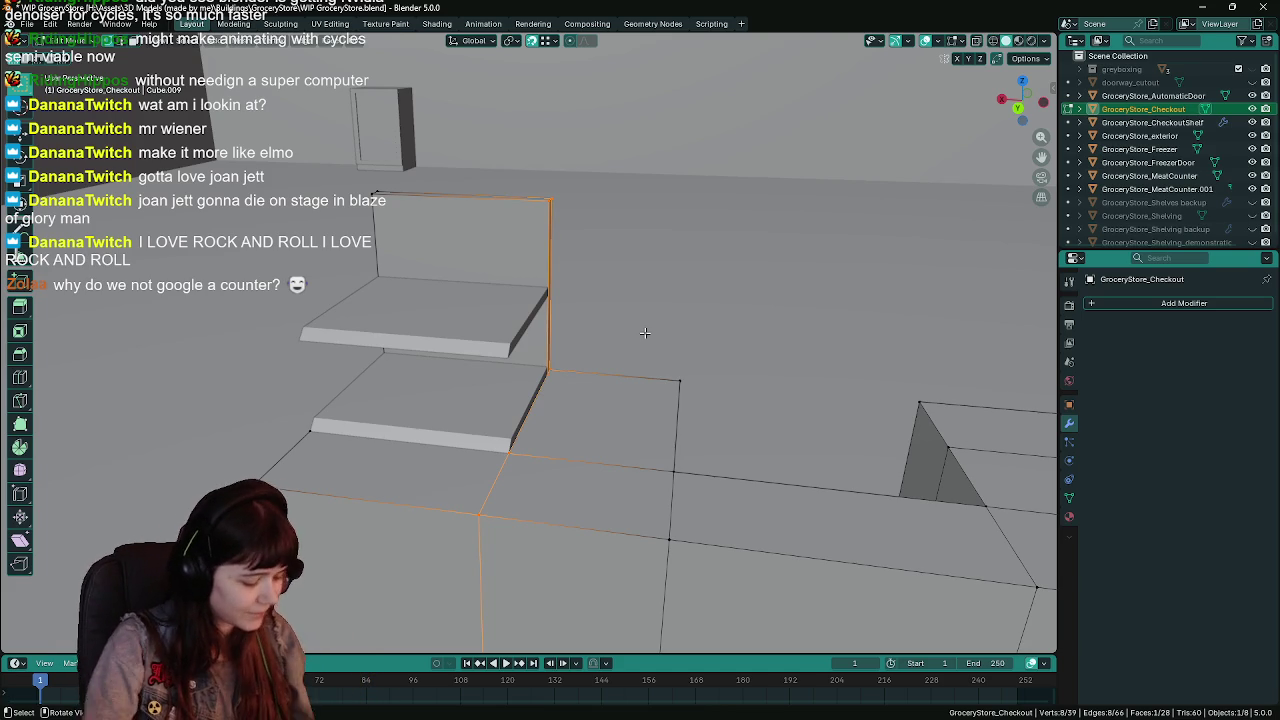
pyautogui.hotkey('ctrl', 's')
pyautogui.moveTo(645, 332)
pyautogui.mouseDown()
pyautogui.moveTo(634, 337)
pyautogui.moveTo(731, 343)
pyautogui.mouseUp()
pyautogui.hotkey('alt', 'a')
pyautogui.press('Tab')
pyautogui.moveTo(740, 391)
pyautogui.mouseDown()
pyautogui.moveTo(668, 372)
pyautogui.moveTo(724, 355)
pyautogui.moveTo(693, 342)
pyautogui.moveTo(725, 390)
pyautogui.mouseUp()
pyautogui.click(711, 331)
pyautogui.click(870, 423)
pyautogui.moveTo(870, 423)
pyautogui.mouseDown()
pyautogui.moveTo(746, 402)
pyautogui.moveTo(624, 428)
pyautogui.mouseUp()
# Pull the counter's end face back -0.7 m along X and return to Object Mode.
pyautogui.press('Tab')
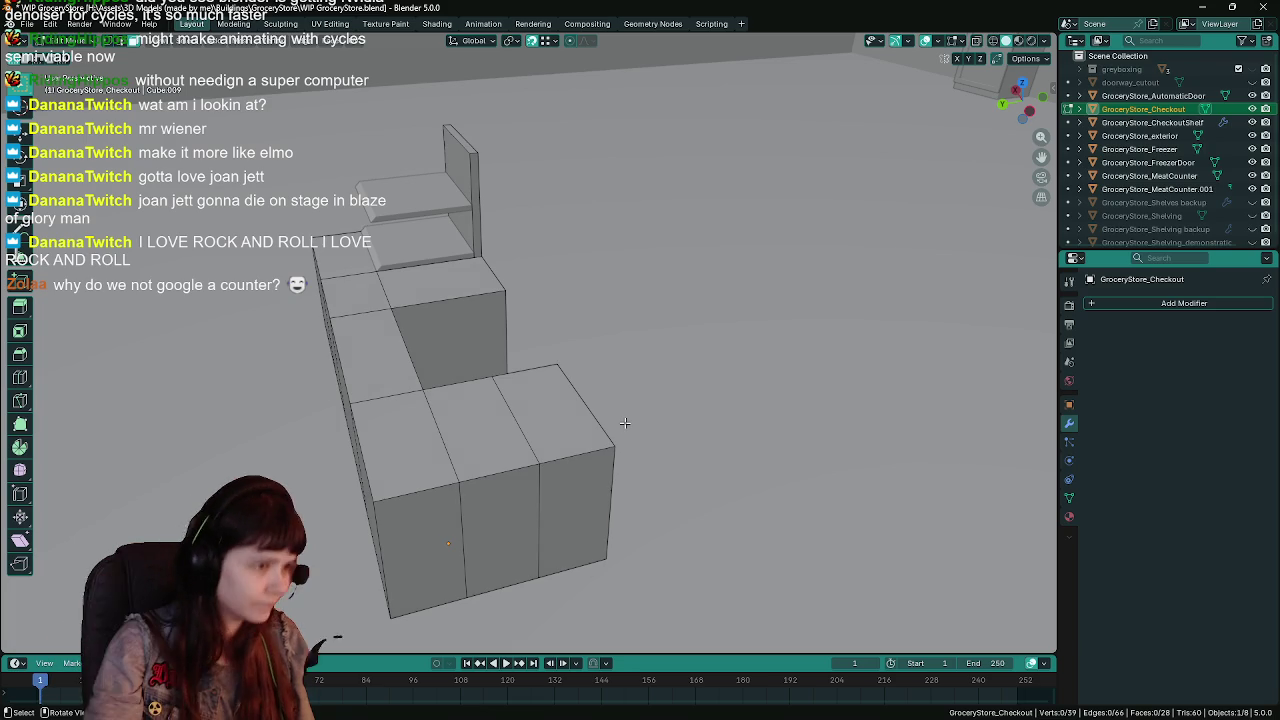
pyautogui.click(507, 494)
pyautogui.moveTo(507, 494)
pyautogui.mouseDown()
pyautogui.moveTo(591, 434)
pyautogui.moveTo(798, 498)
pyautogui.mouseUp()
pyautogui.hotkey('ctrl', 's')
pyautogui.press('g')
pyautogui.press('y')
pyautogui.press('x')
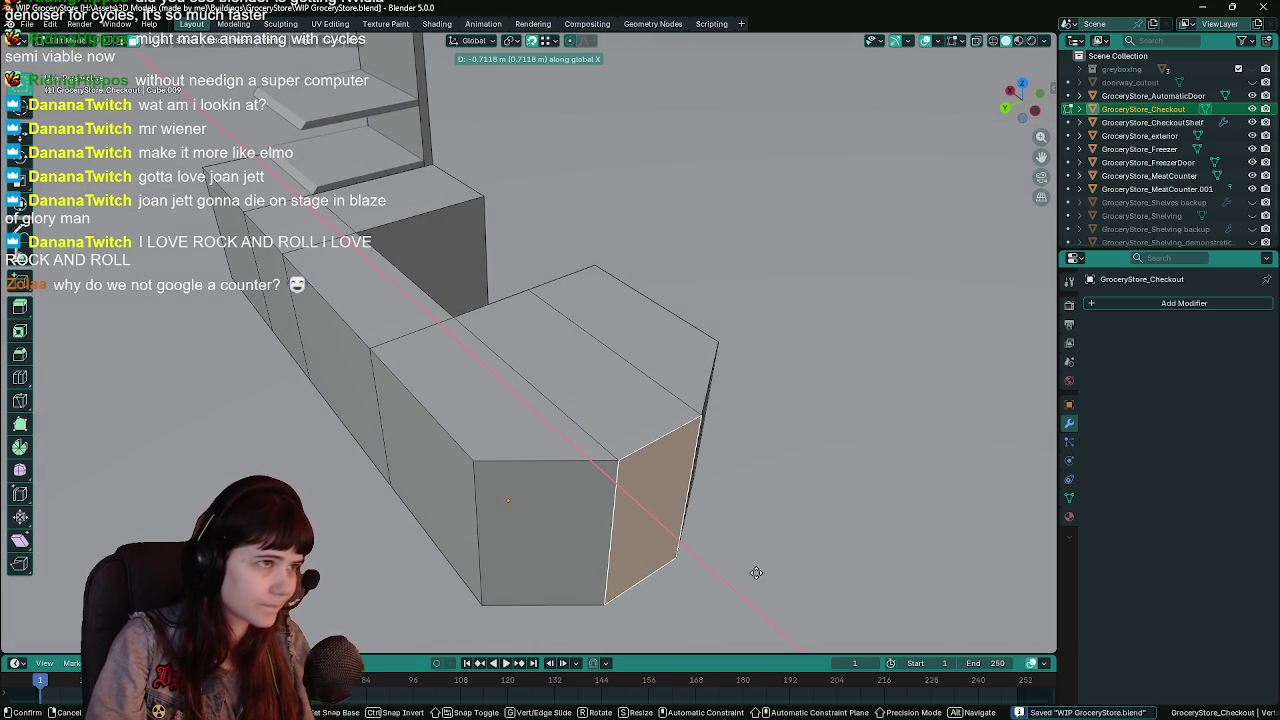
pyautogui.write('-.75')
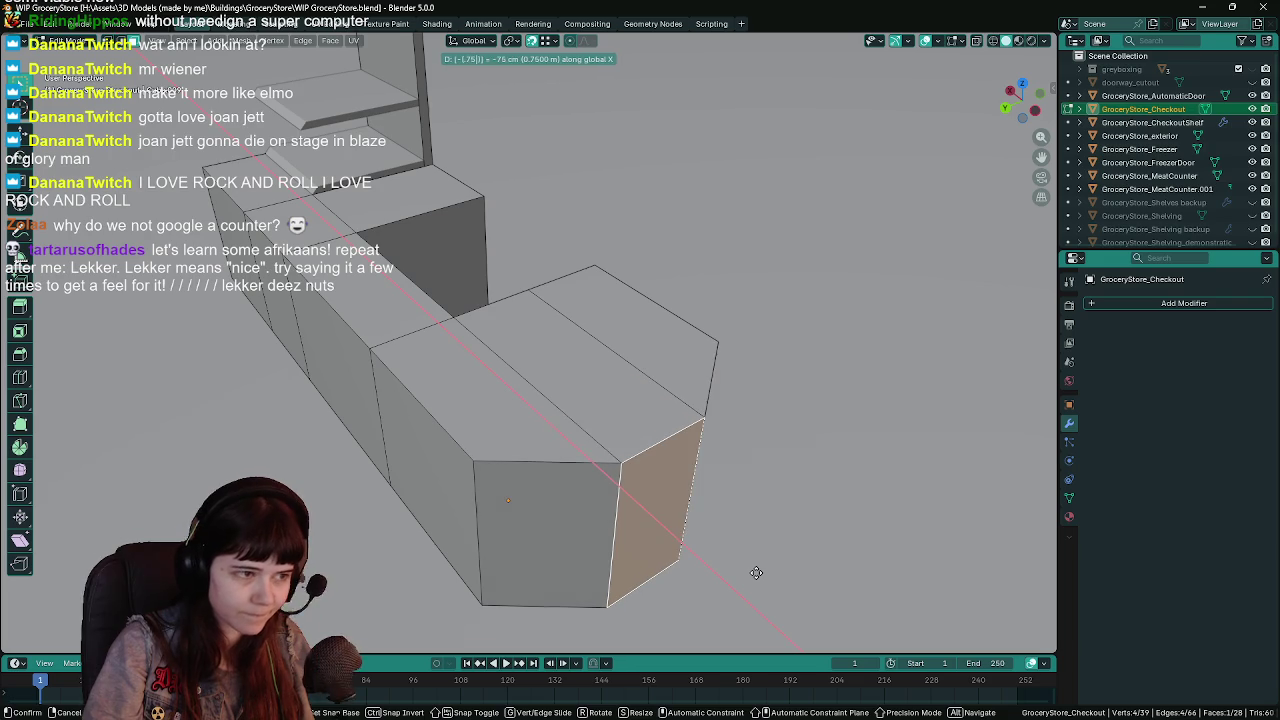
pyautogui.press('Return')
pyautogui.moveTo(756, 572)
pyautogui.mouseDown()
pyautogui.moveTo(734, 524)
pyautogui.moveTo(637, 503)
pyautogui.moveTo(700, 527)
pyautogui.moveTo(743, 531)
pyautogui.moveTo(707, 510)
pyautogui.moveTo(772, 517)
pyautogui.moveTo(718, 468)
pyautogui.moveTo(680, 392)
pyautogui.moveTo(655, 413)
pyautogui.moveTo(836, 468)
pyautogui.moveTo(736, 437)
pyautogui.moveTo(629, 471)
pyautogui.moveTo(566, 474)
pyautogui.moveTo(663, 497)
pyautogui.moveTo(650, 510)
pyautogui.moveTo(592, 510)
pyautogui.mouseUp()
pyautogui.rightClick(707, 510)
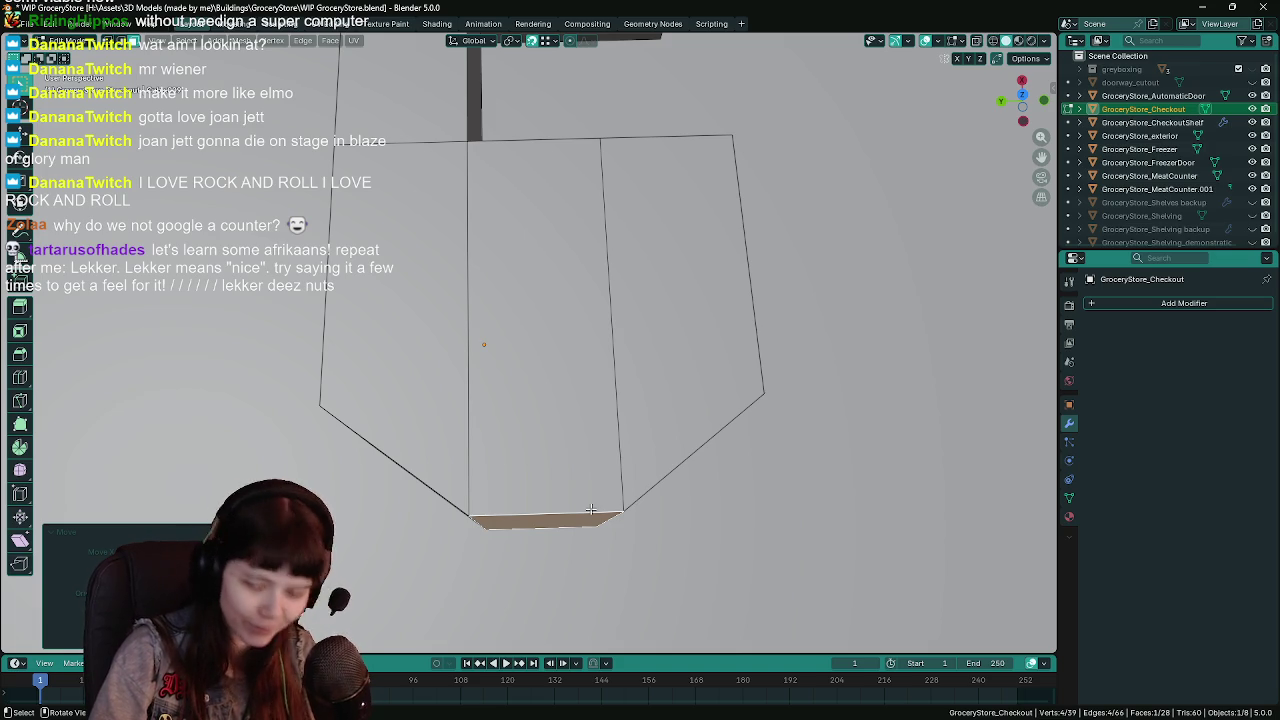
pyautogui.moveTo(547, 451)
pyautogui.mouseDown()
pyautogui.moveTo(663, 349)
pyautogui.moveTo(631, 332)
pyautogui.moveTo(722, 414)
pyautogui.moveTo(641, 368)
pyautogui.moveTo(653, 384)
pyautogui.mouseUp()
pyautogui.press('Tab')
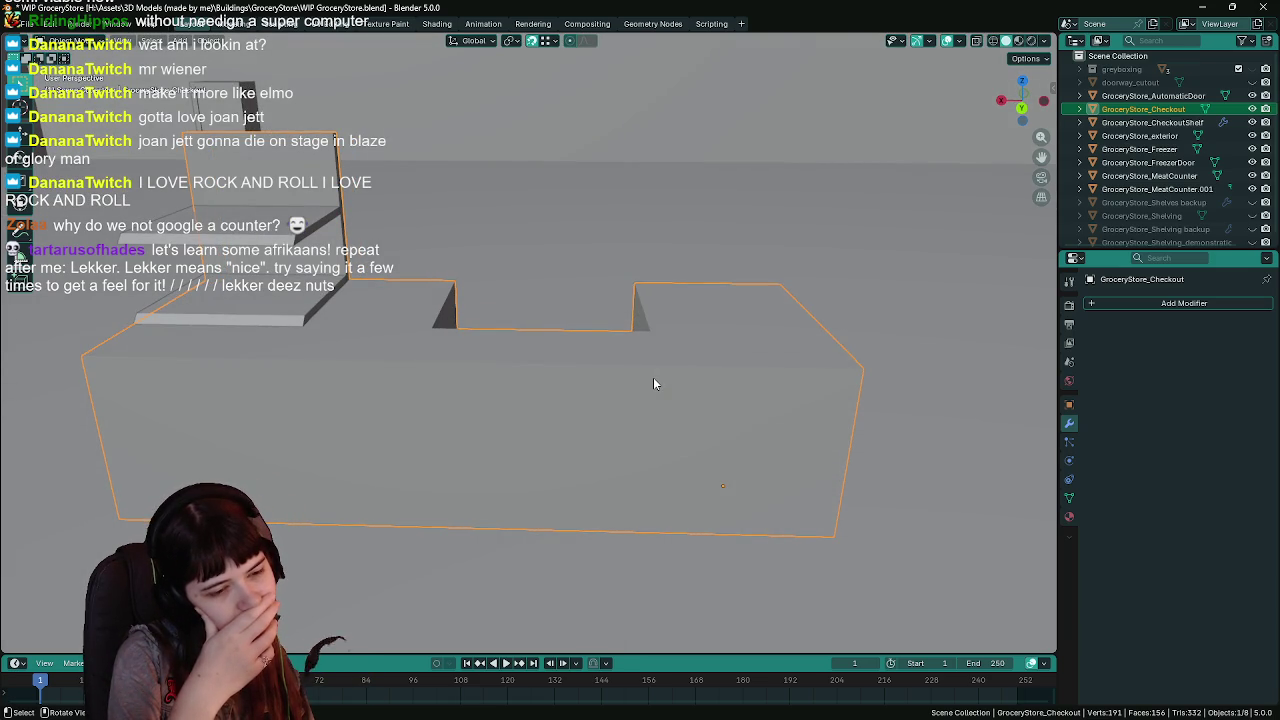
pyautogui.press('Tab')
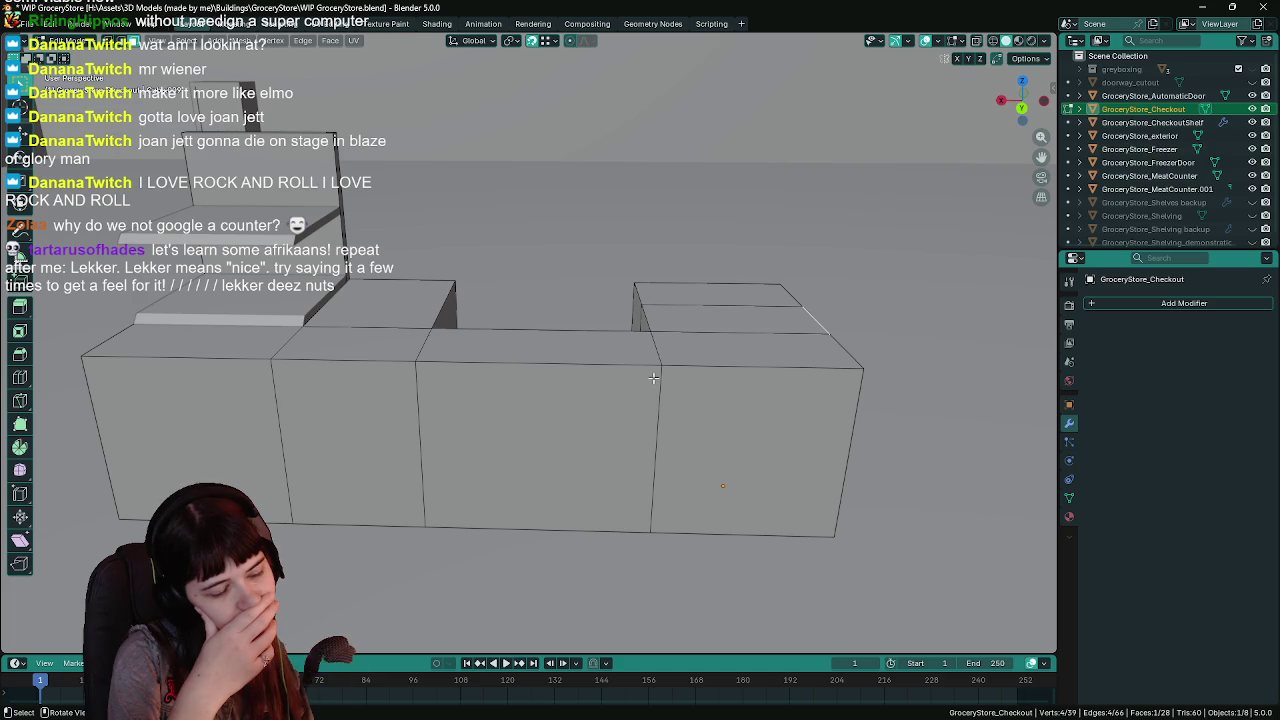
pyautogui.press('Tab')
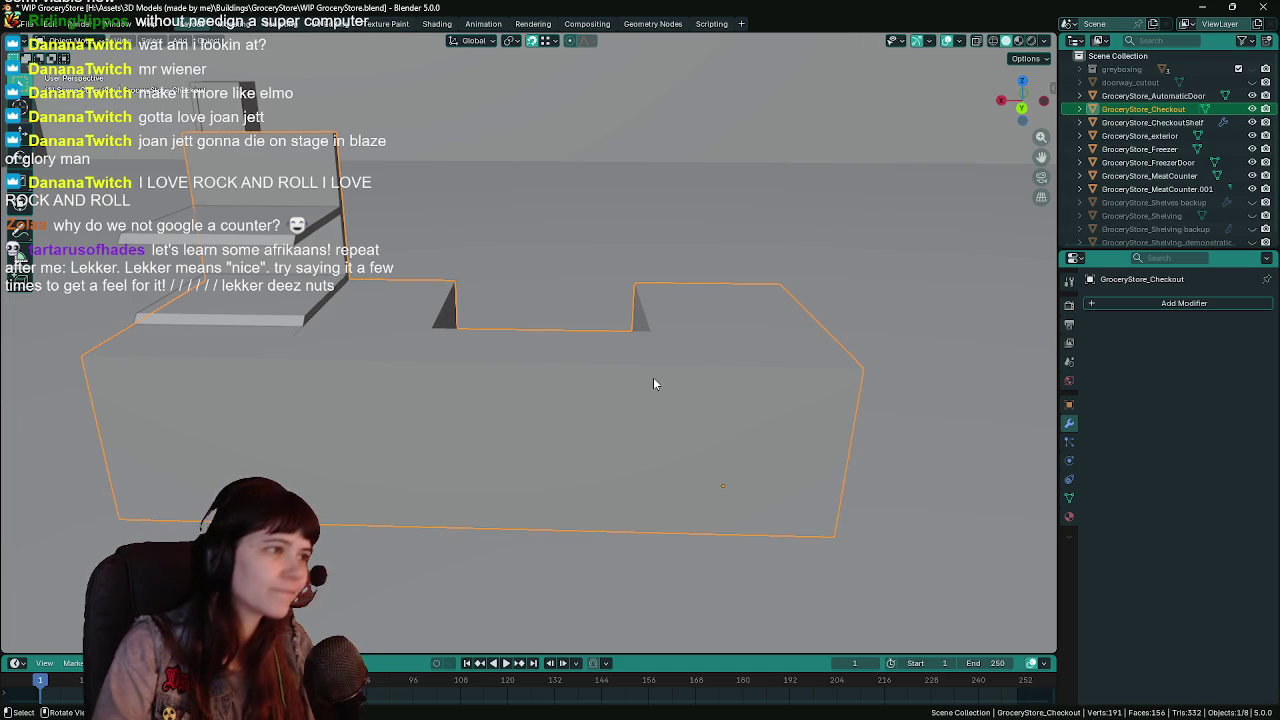
pyautogui.press('Tab')
pyautogui.press('Tab')
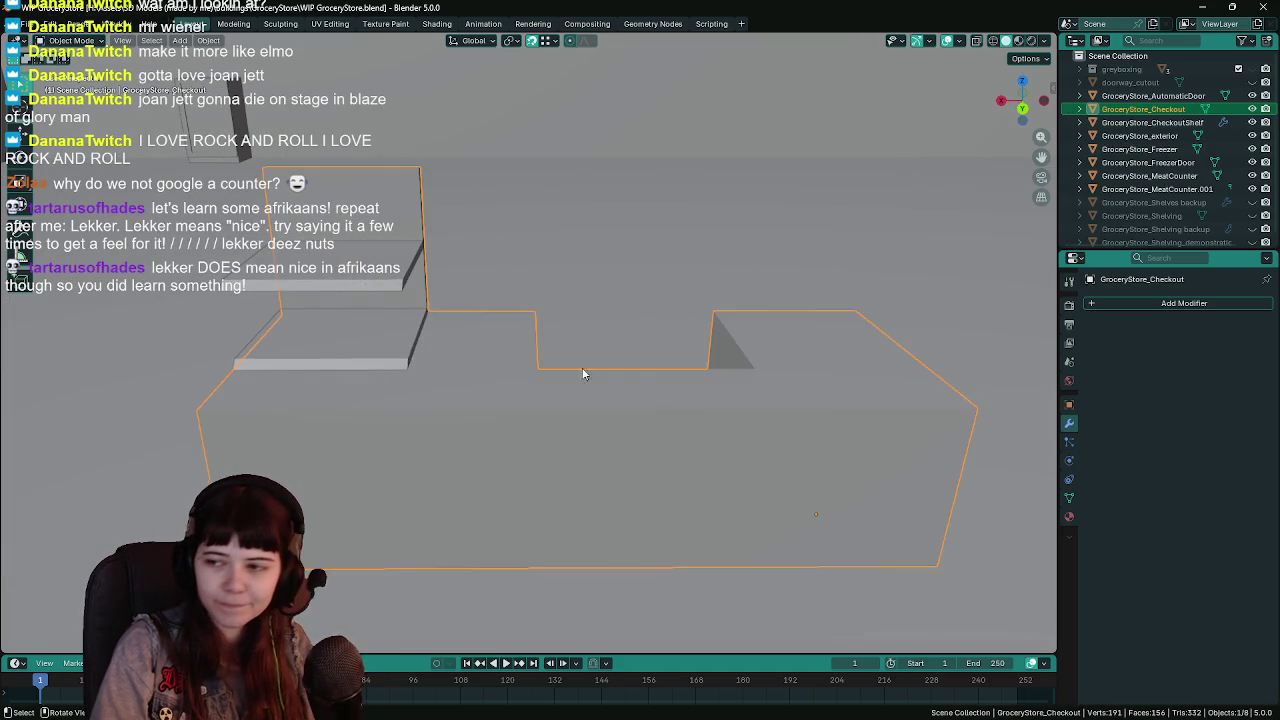
pyautogui.scroll(-2, 594, 362)
pyautogui.hotkey('ctrl', 's')
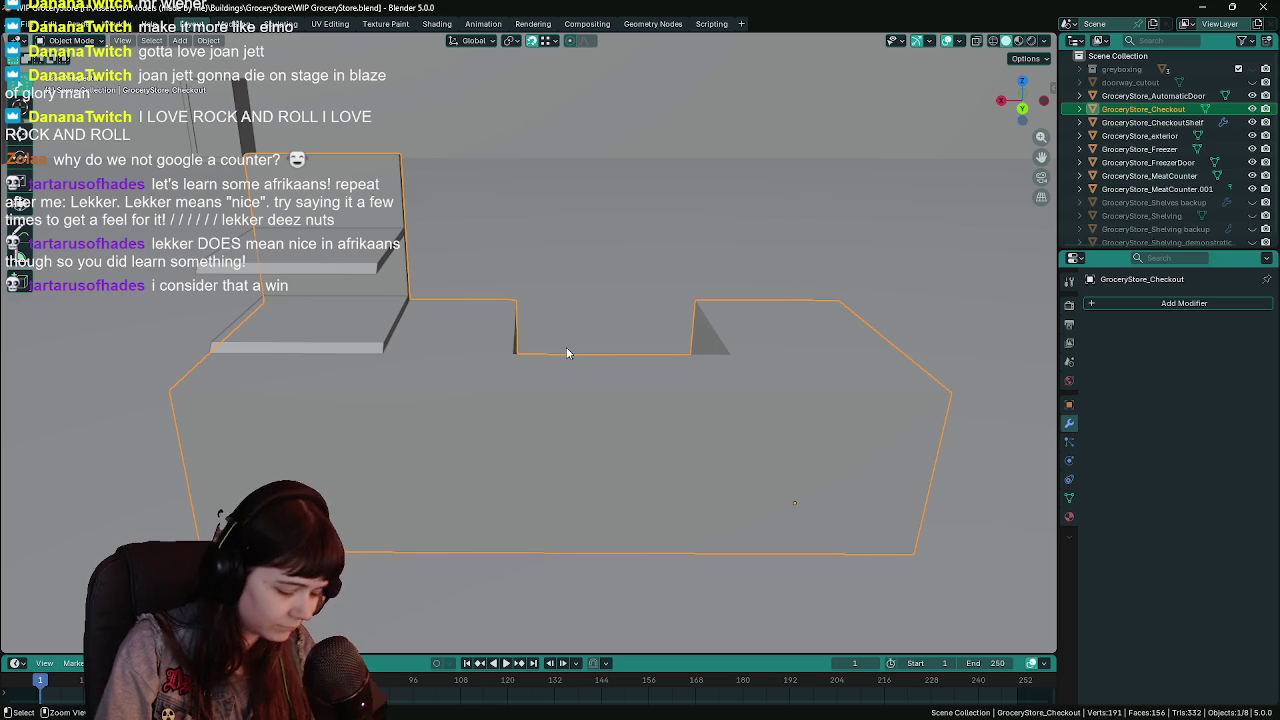
# Save the file and orbit to a perspective view of the checkout counter.
pyautogui.hotkey('ctrl', 's')
pyautogui.moveTo(564, 348)
pyautogui.mouseDown()
pyautogui.moveTo(594, 374)
pyautogui.moveTo(591, 425)
pyautogui.mouseUp()
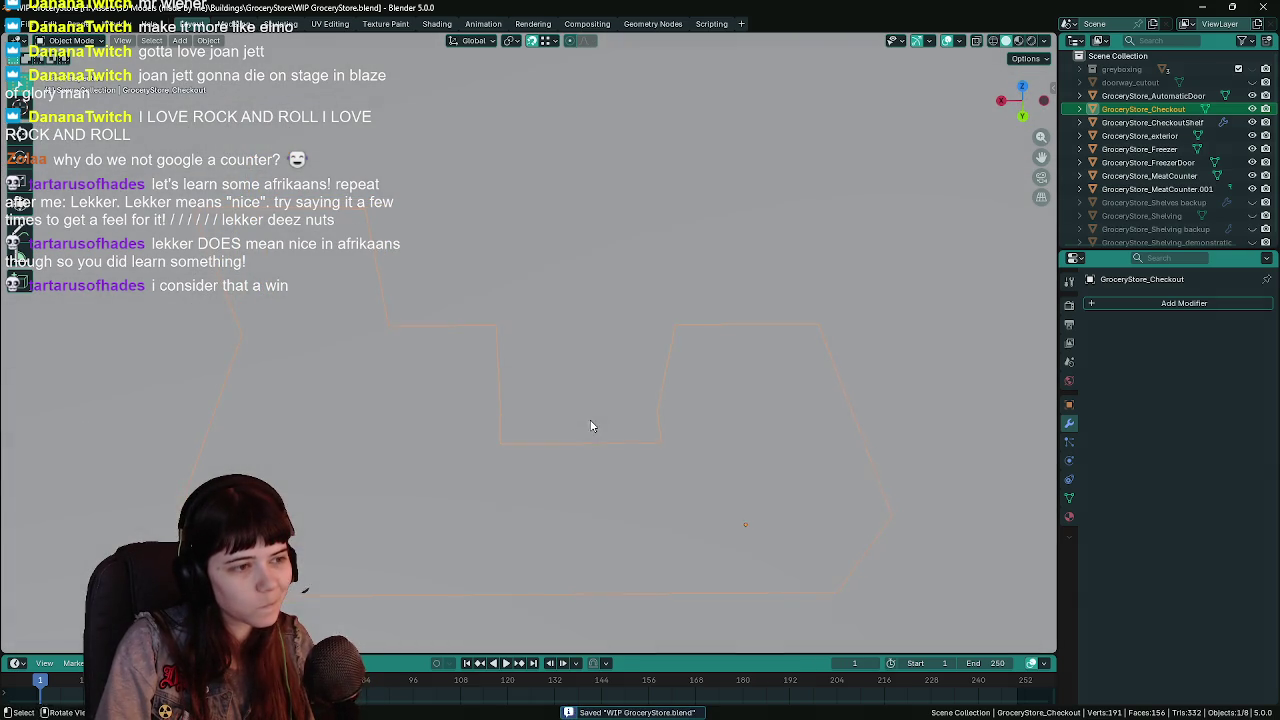
pyautogui.moveTo(585, 376)
pyautogui.mouseDown()
pyautogui.moveTo(563, 371)
pyautogui.moveTo(560, 306)
pyautogui.moveTo(478, 322)
pyautogui.mouseUp()
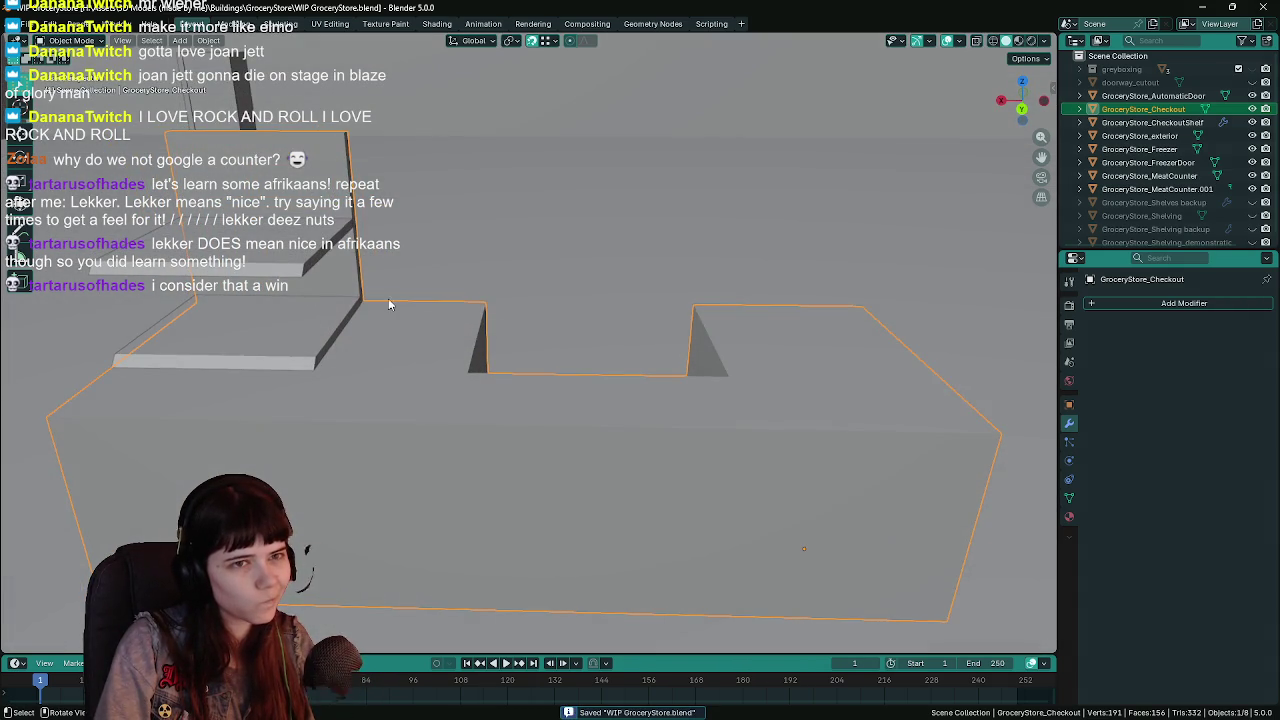
pyautogui.click(266, 258)
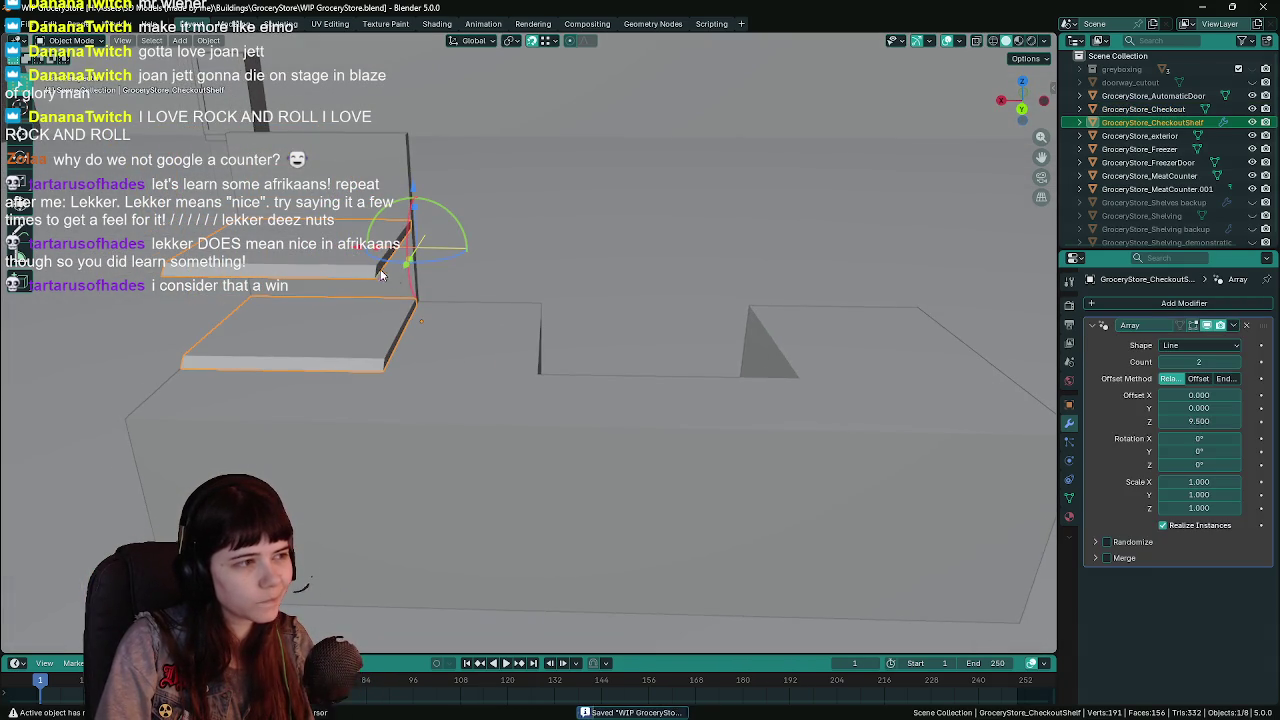
pyautogui.keyDown('shift'); pyautogui.click(483, 354); pyautogui.keyUp('shift')
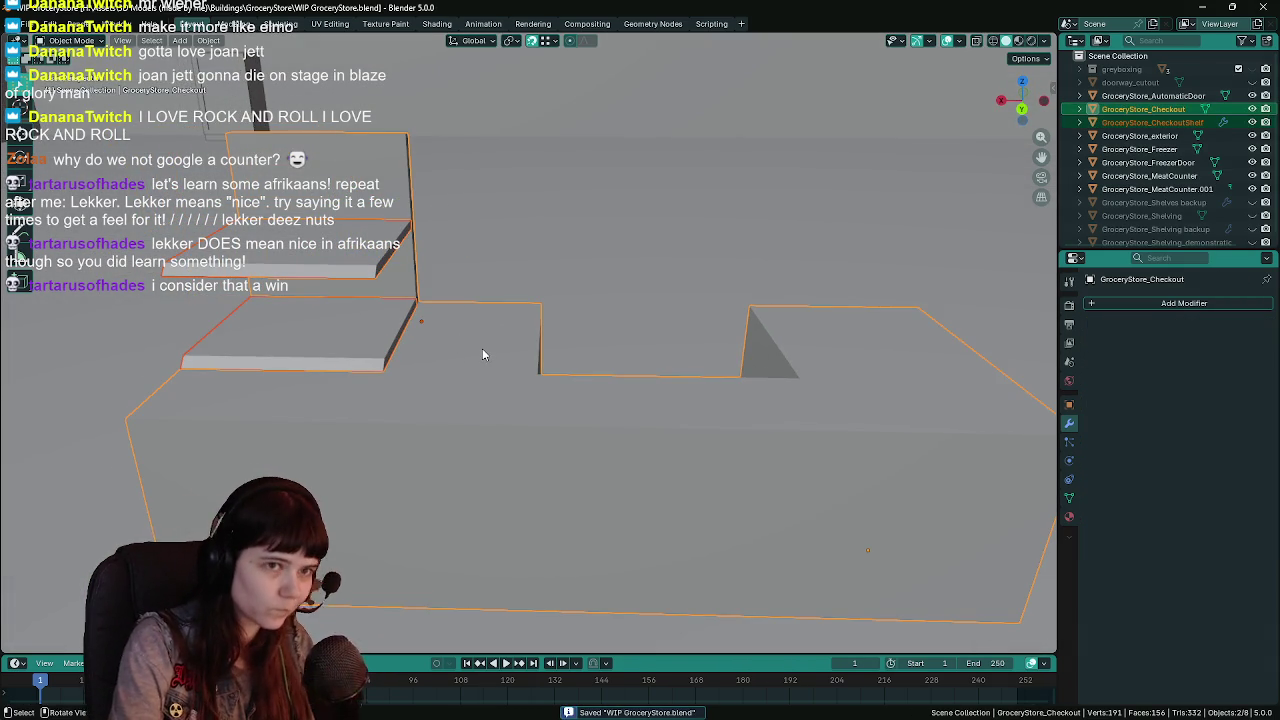
# Duplicate the shelf in place, rename the copy with 'up' as a backup, and hide it.
pyautogui.click(338, 247)
pyautogui.hotkey('shift', 'd')
pyautogui.rightClick(798, 208)
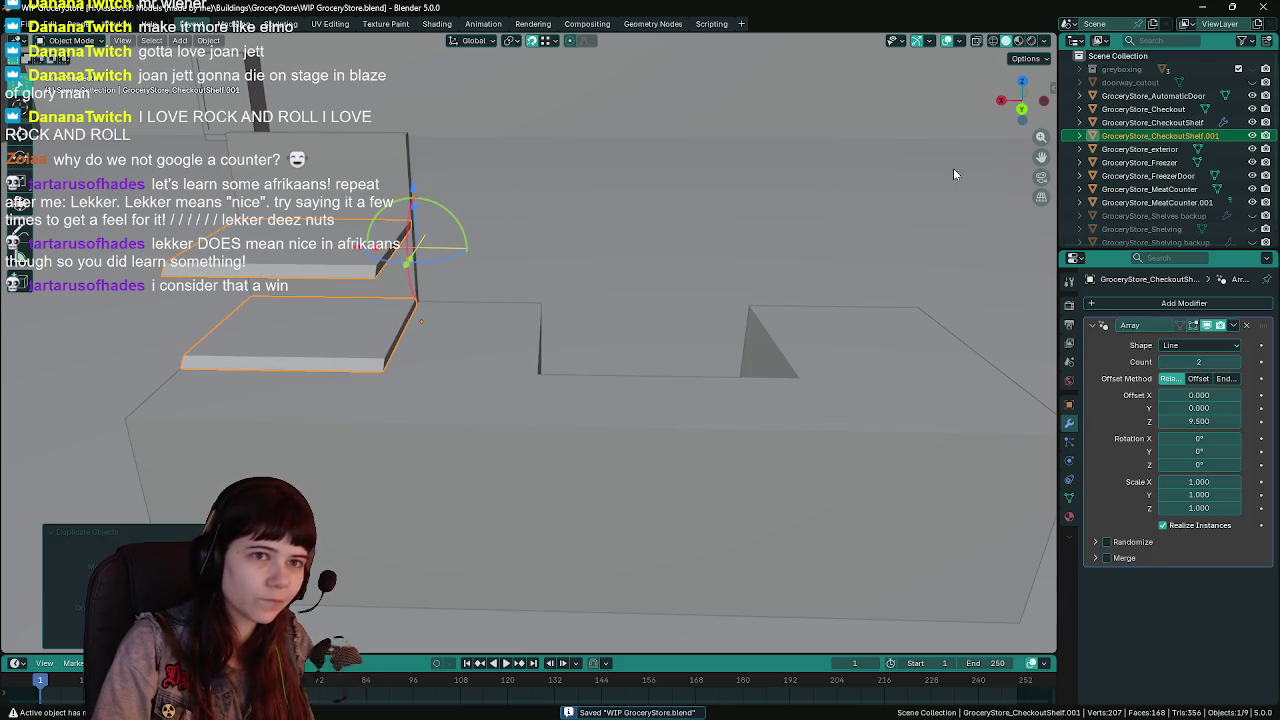
pyautogui.doubleClick(1160, 137)
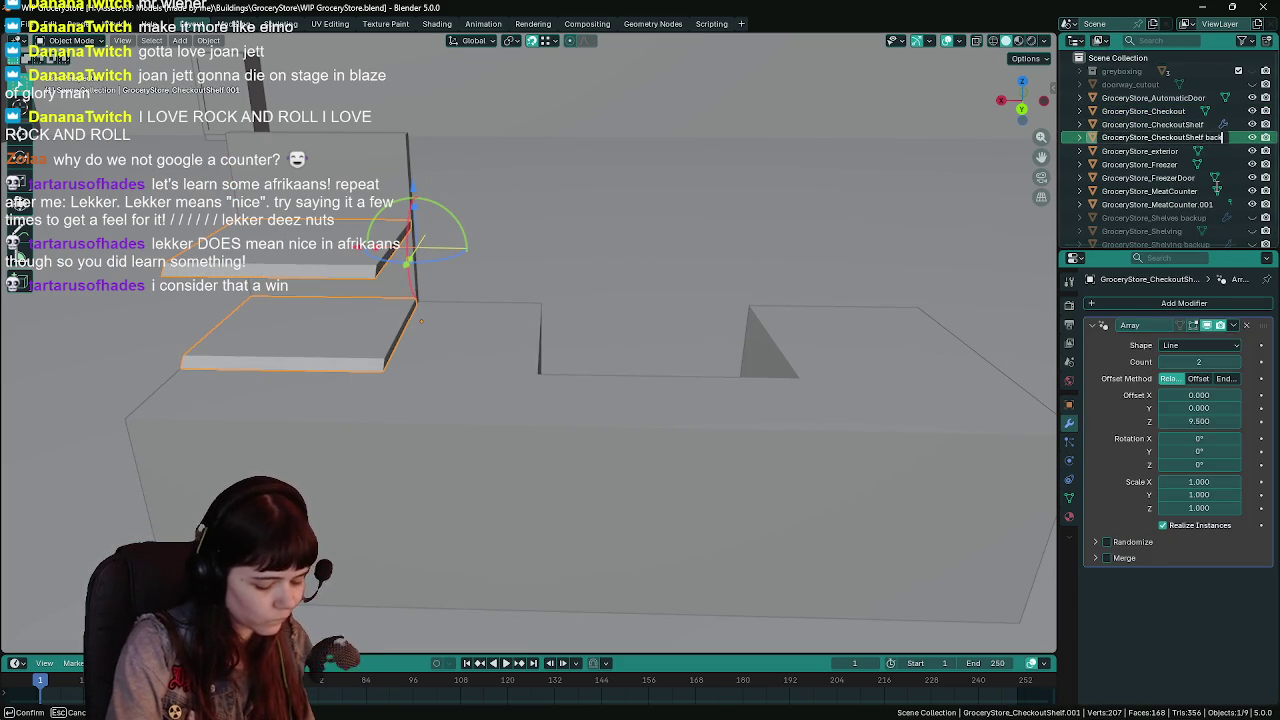
pyautogui.write('up')
pyautogui.press('Return')
pyautogui.press('h')
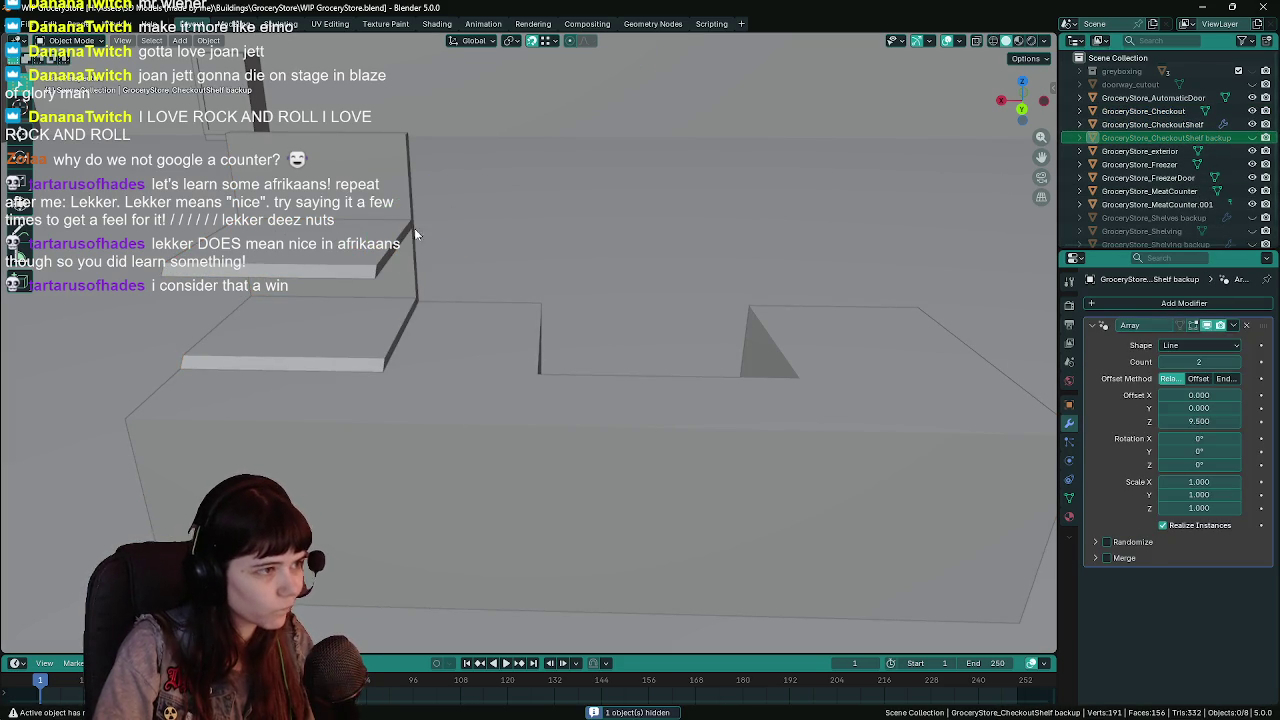
# Apply the shelf's Array modifier and add GroceryStore_Checkout to the selection.
pyautogui.click(374, 254)
pyautogui.click(372, 197)
pyautogui.hotkey('ctrl', 's')
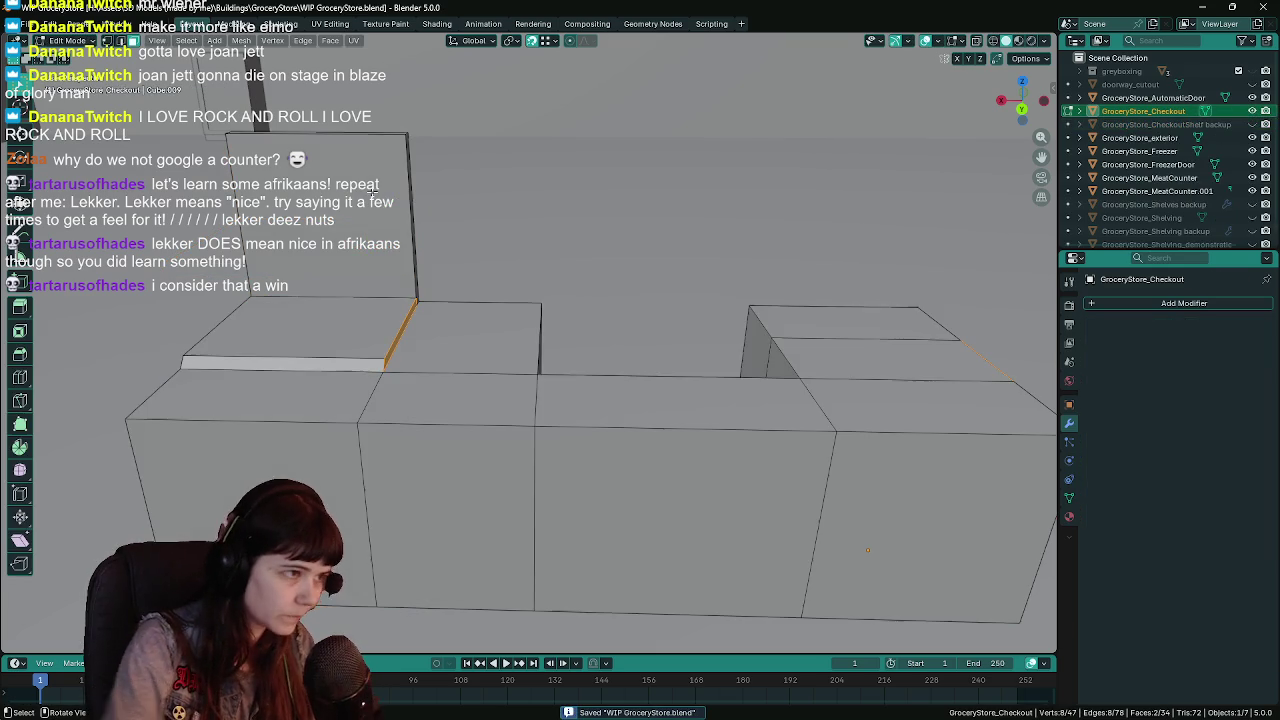
pyautogui.click(383, 258)
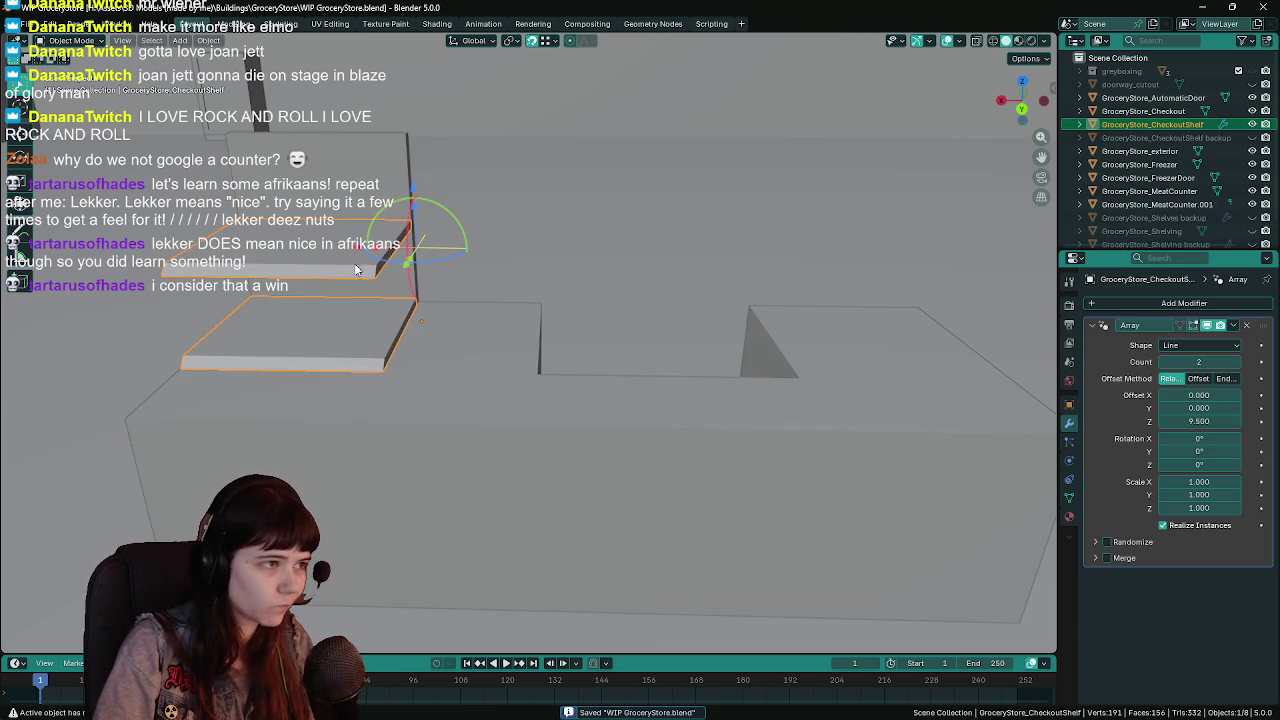
pyautogui.hotkey('ctrl', 'a')
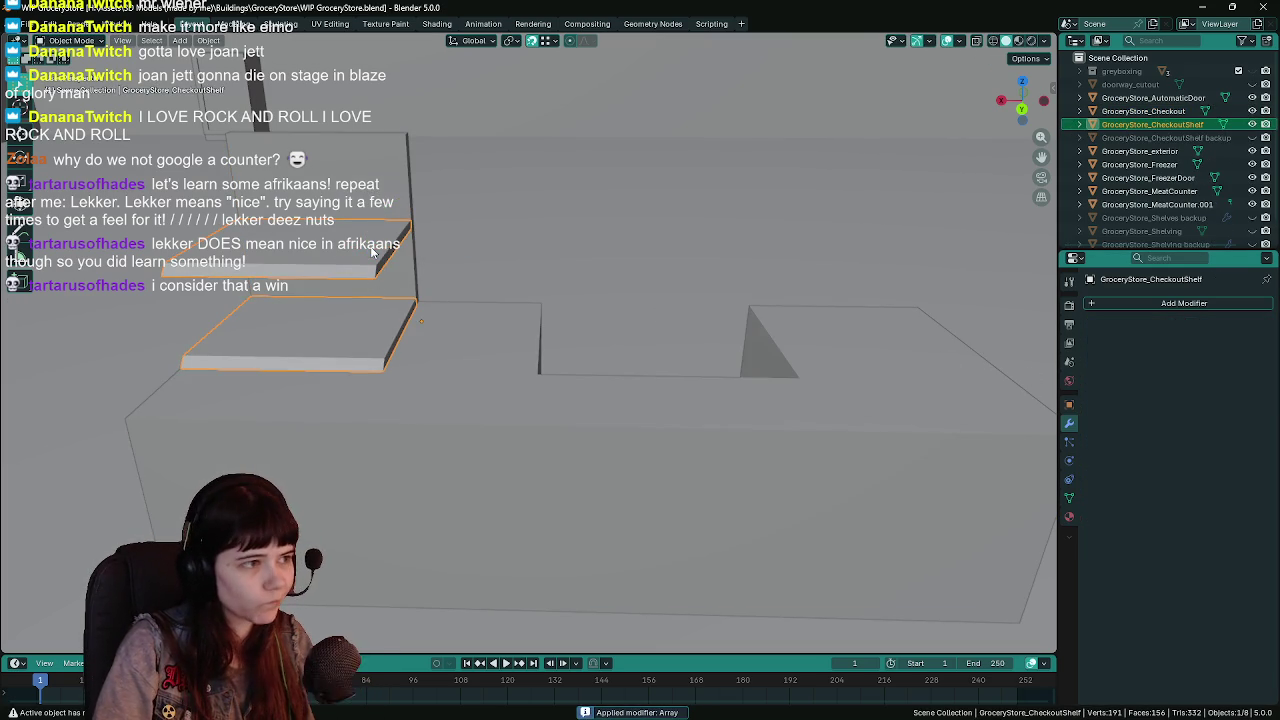
pyautogui.keyDown('shift'); pyautogui.click(380, 195); pyautogui.keyUp('shift')
pyautogui.hotkey('ctrl', 's')
# Join the shelves into the counter and delete the inner back panel face in Edit Mode.
pyautogui.hotkey('ctrl', 'j')
pyautogui.press('Tab')
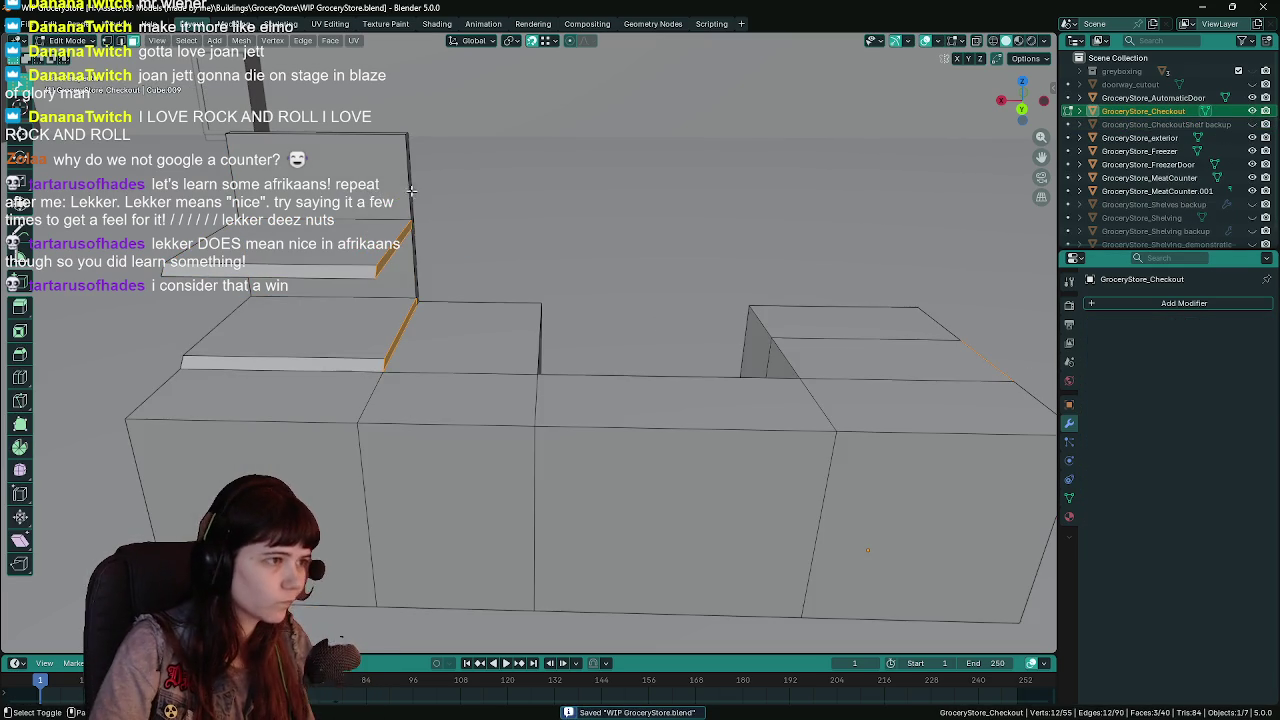
pyautogui.scroll(2, 610, 319)
pyautogui.click(514, 314)
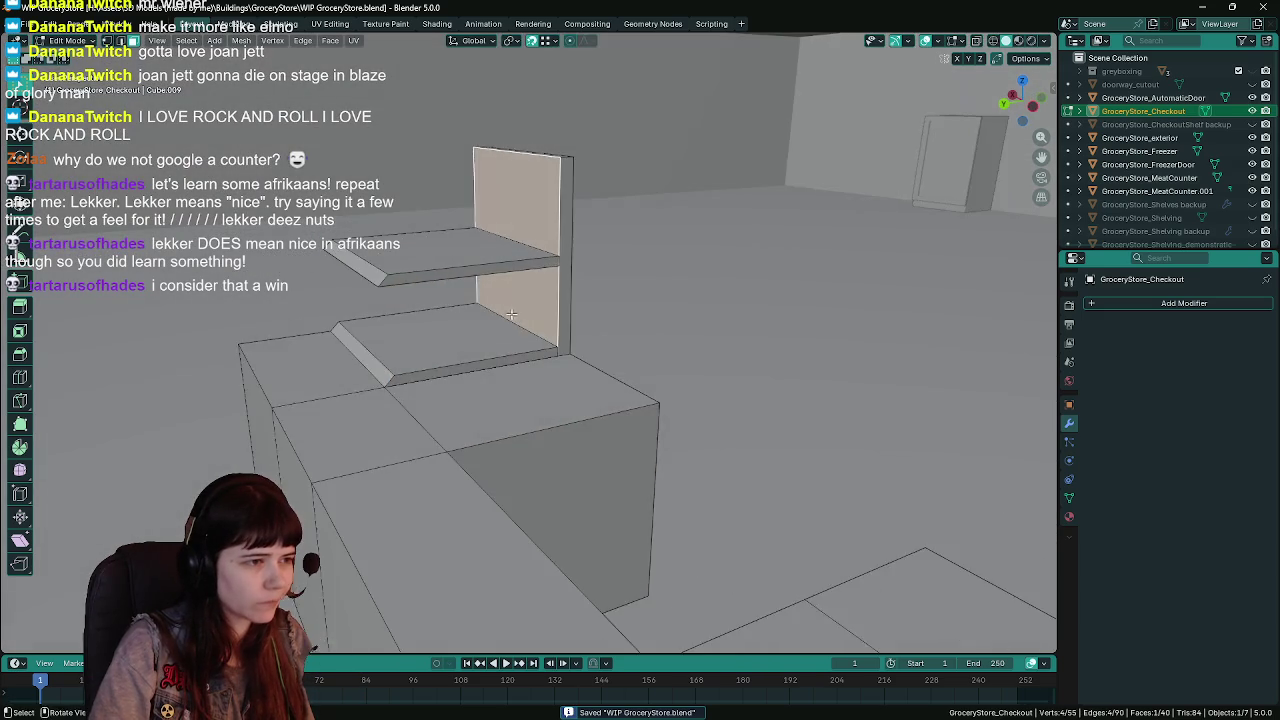
pyautogui.scroll(3, 541, 385)
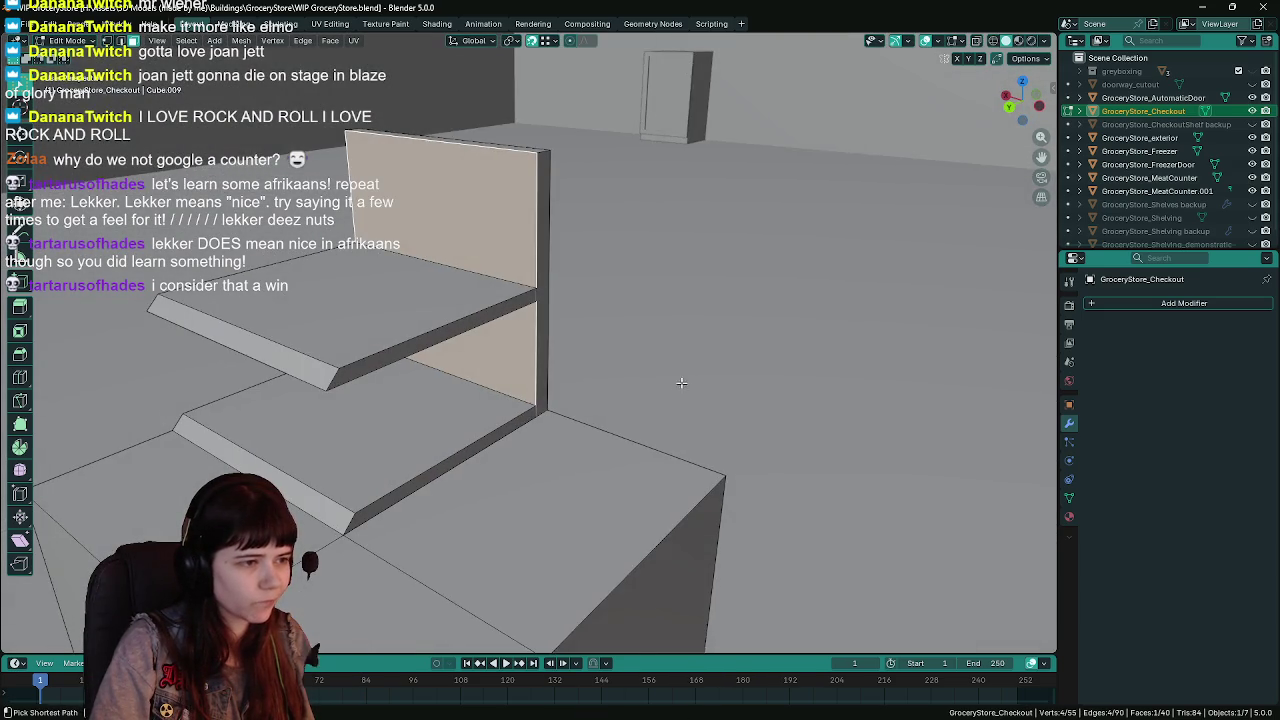
pyautogui.press('x')
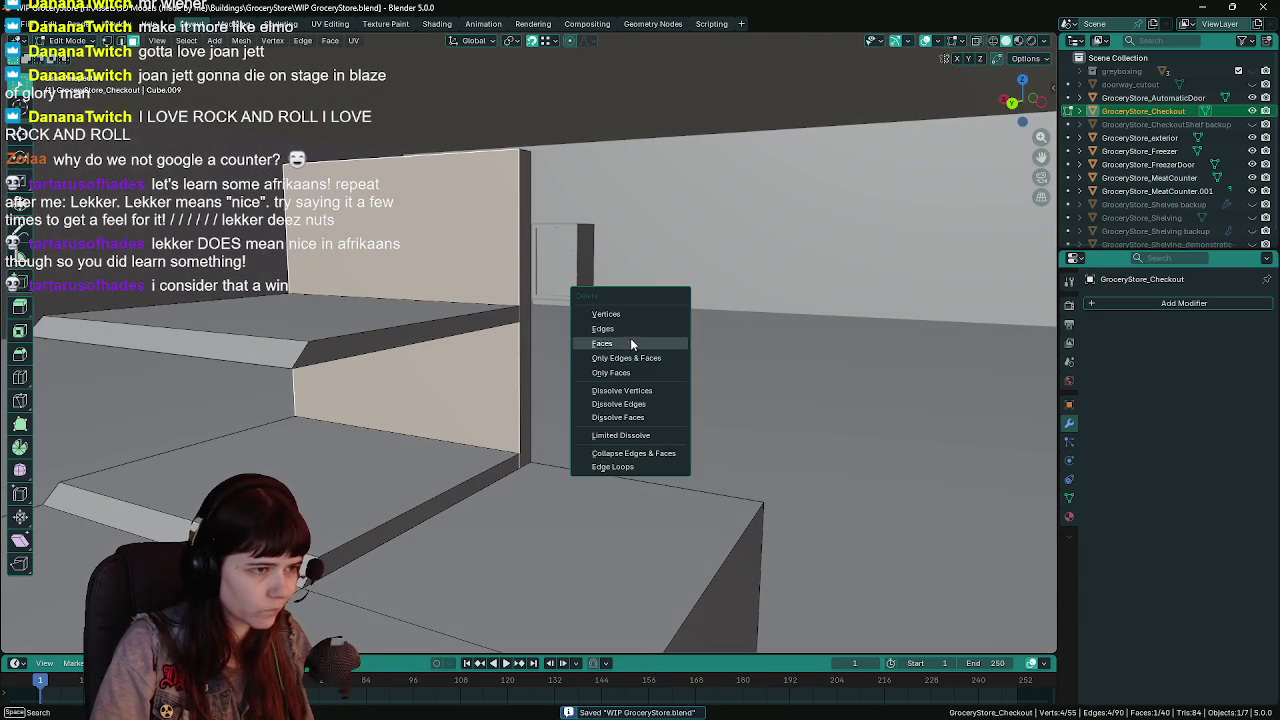
pyautogui.click(631, 343)
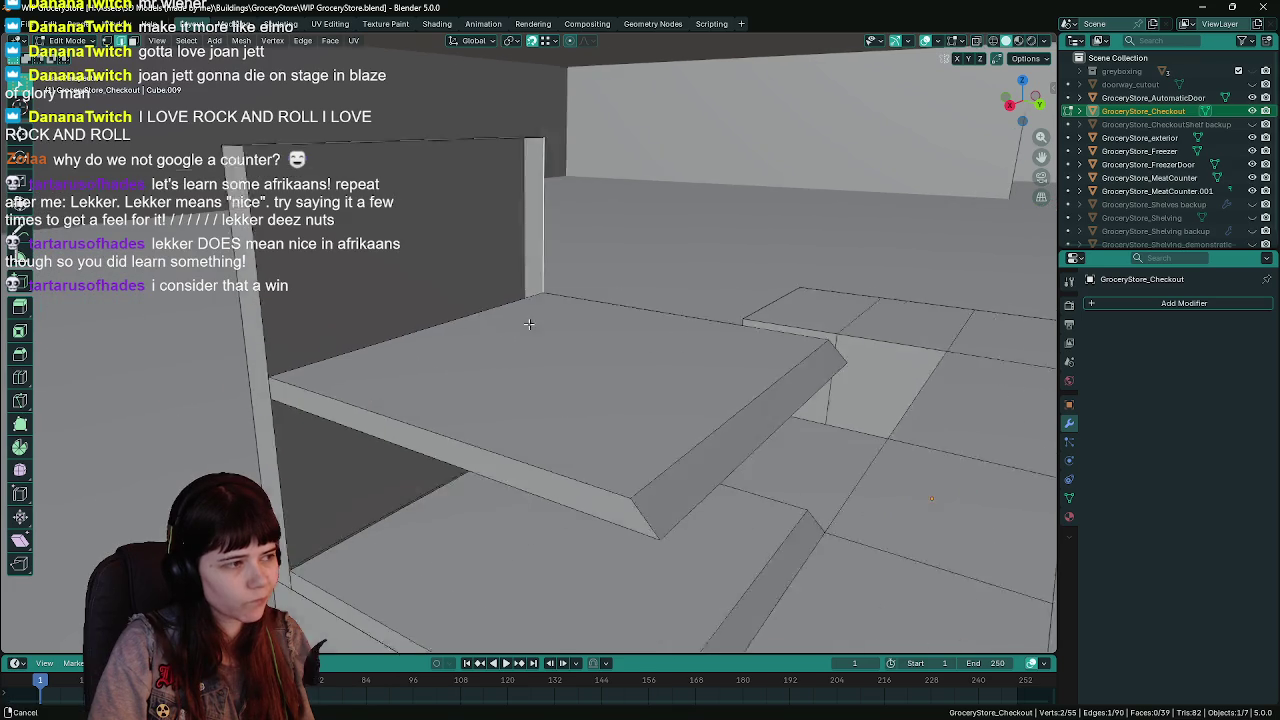
# Delete the two shelf-side edges and the stray edge at the shelf's lower corner.
pyautogui.keyDown('shift'); pyautogui.click(405, 299); pyautogui.keyUp('shift')
pyautogui.keyDown('shift'); pyautogui.click(380, 293); pyautogui.keyUp('shift')
pyautogui.press('x')
pyautogui.click(408, 256)
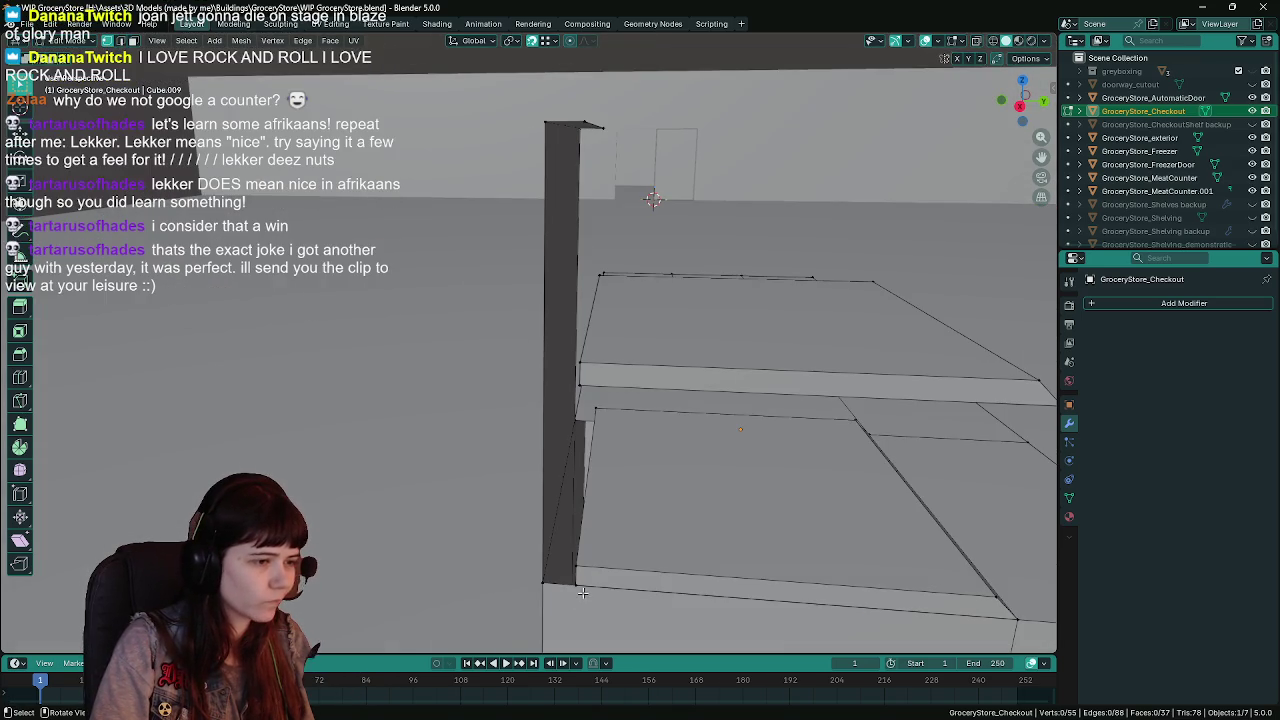
pyautogui.keyDown('shift'); pyautogui.click(577, 565); pyautogui.keyUp('shift')
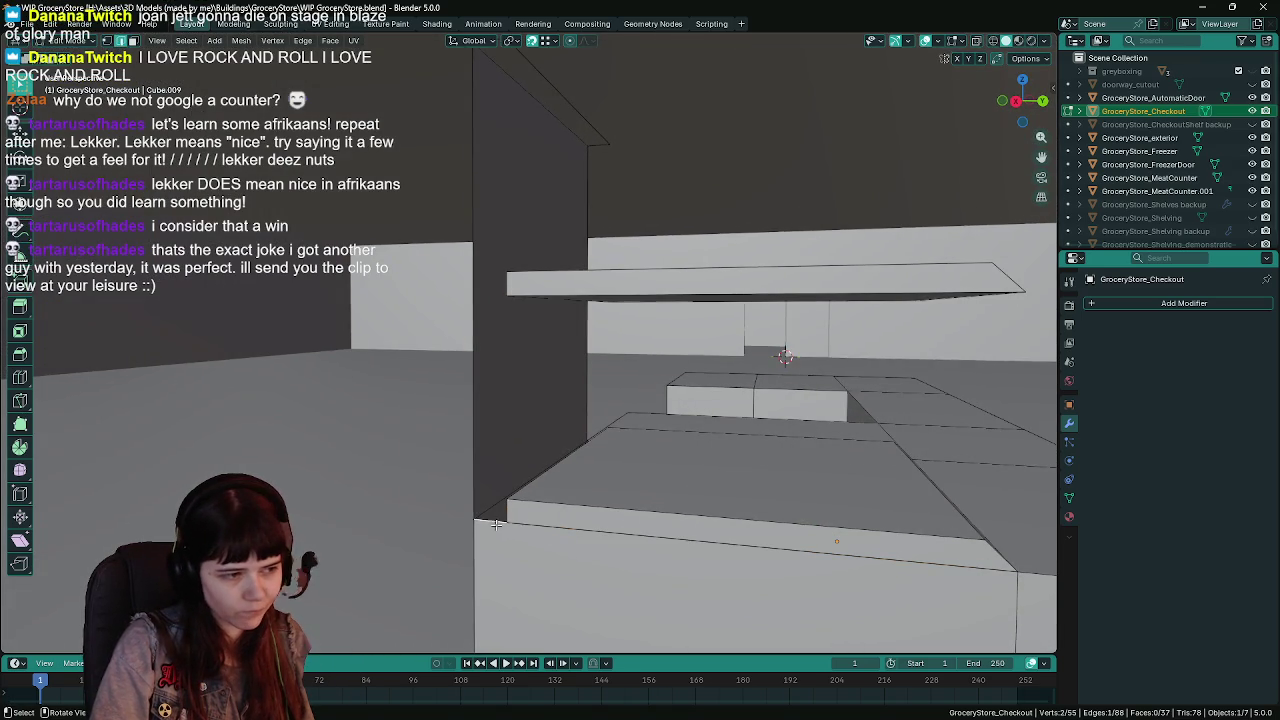
pyautogui.keyDown('shift'); pyautogui.click(637, 533); pyautogui.keyUp('shift')
pyautogui.press('x')
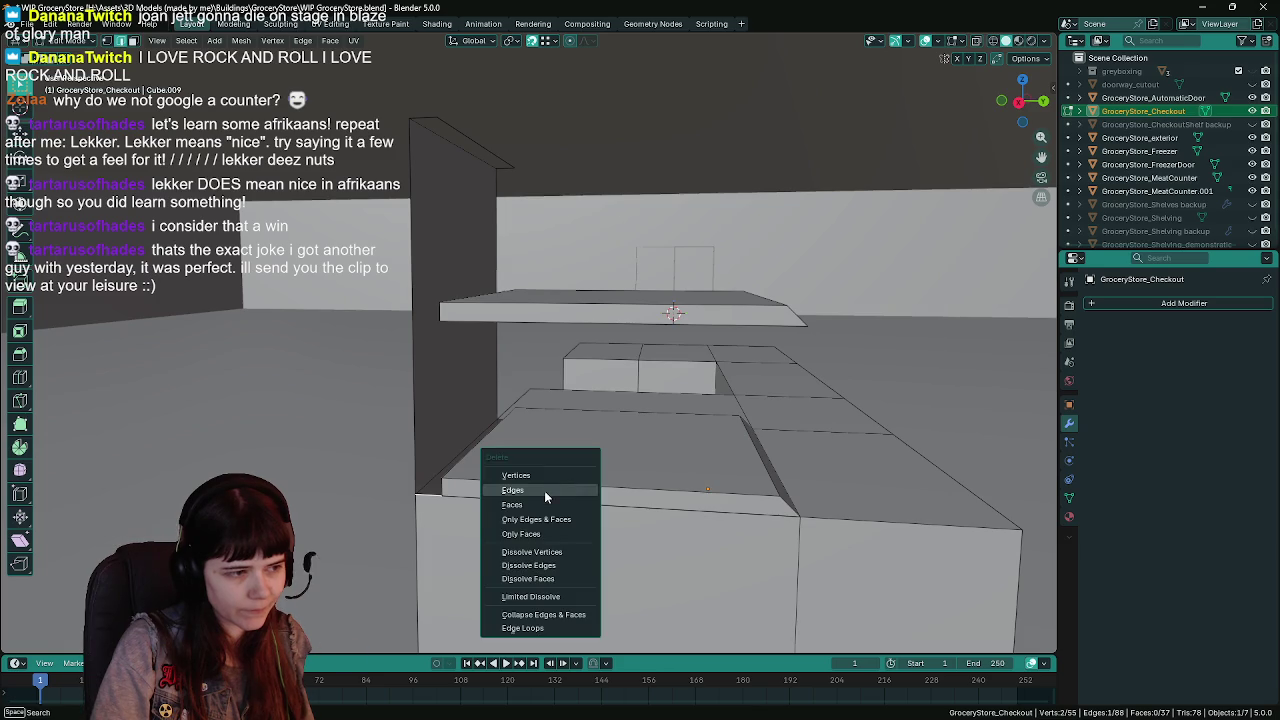
pyautogui.click(544, 490)
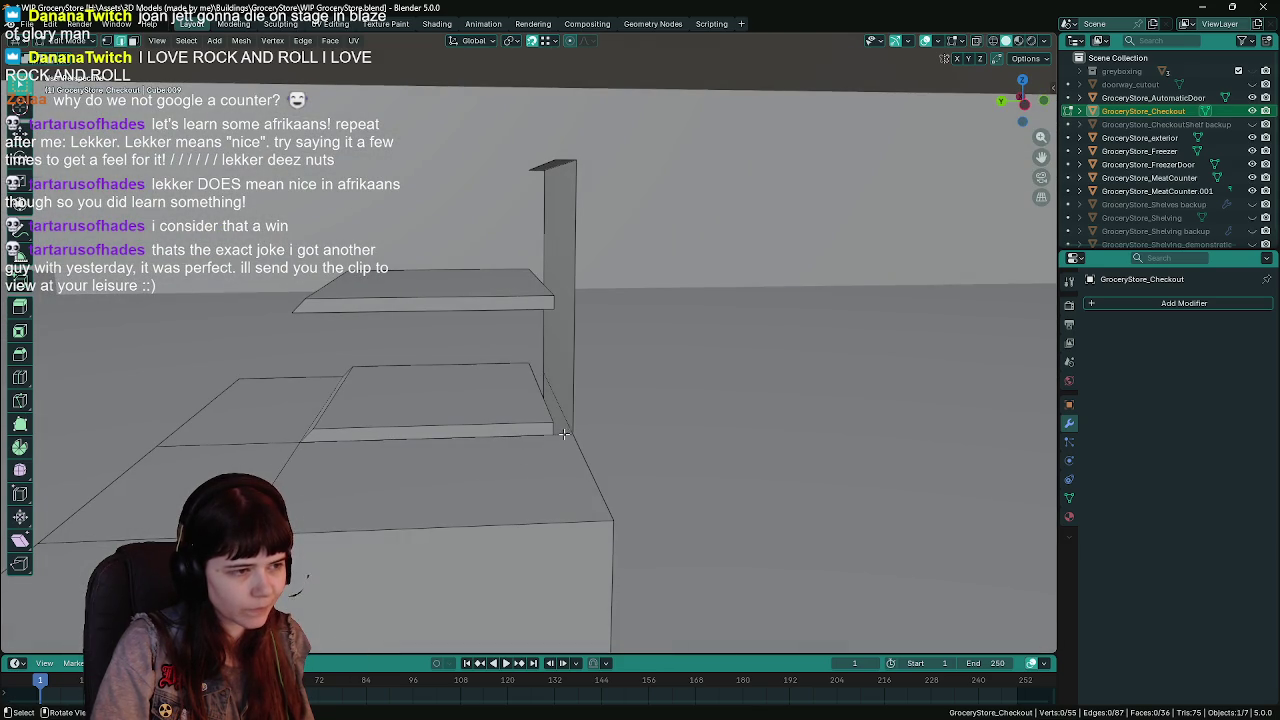
pyautogui.scroll(3, 542, 456)
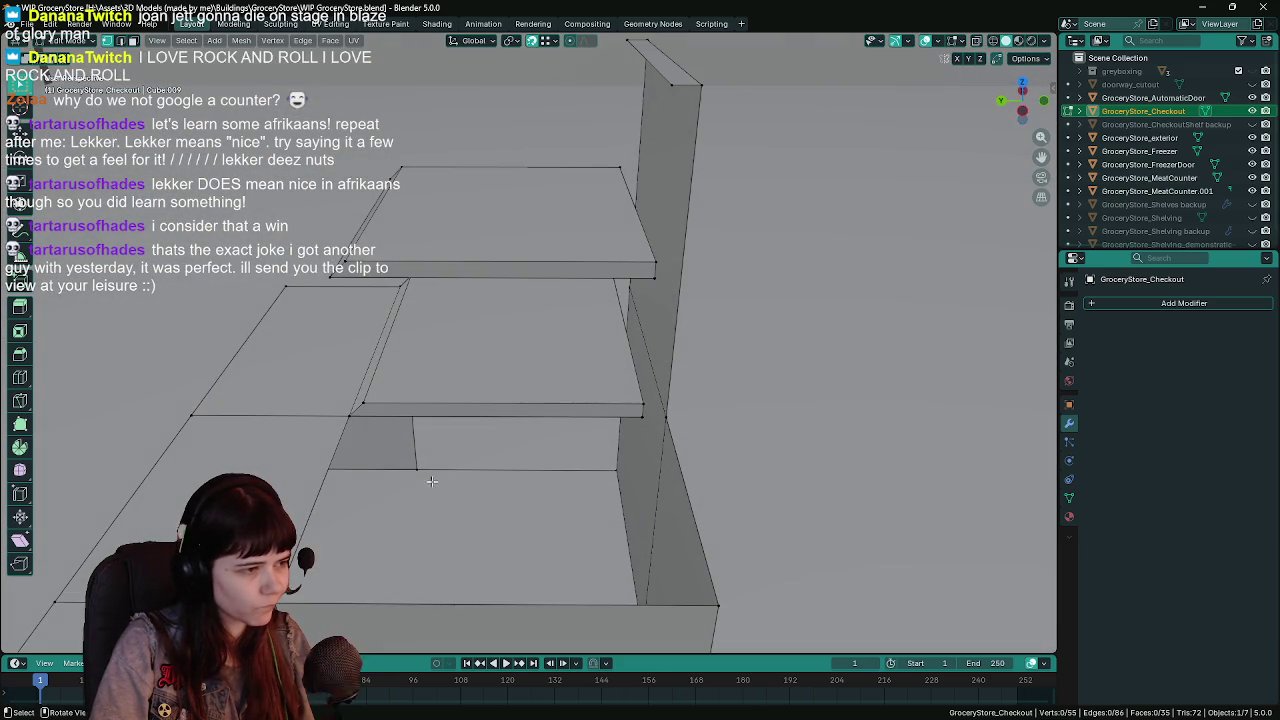
pyautogui.moveTo(560, 462); pyautogui.dragTo(561, 424)
pyautogui.moveTo(664, 440)
pyautogui.mouseDown()
pyautogui.moveTo(529, 437)
pyautogui.moveTo(551, 514)
pyautogui.mouseUp()
# Select the whole mesh and run Merge by Distance to weld duplicate vertices.
pyautogui.press('a')
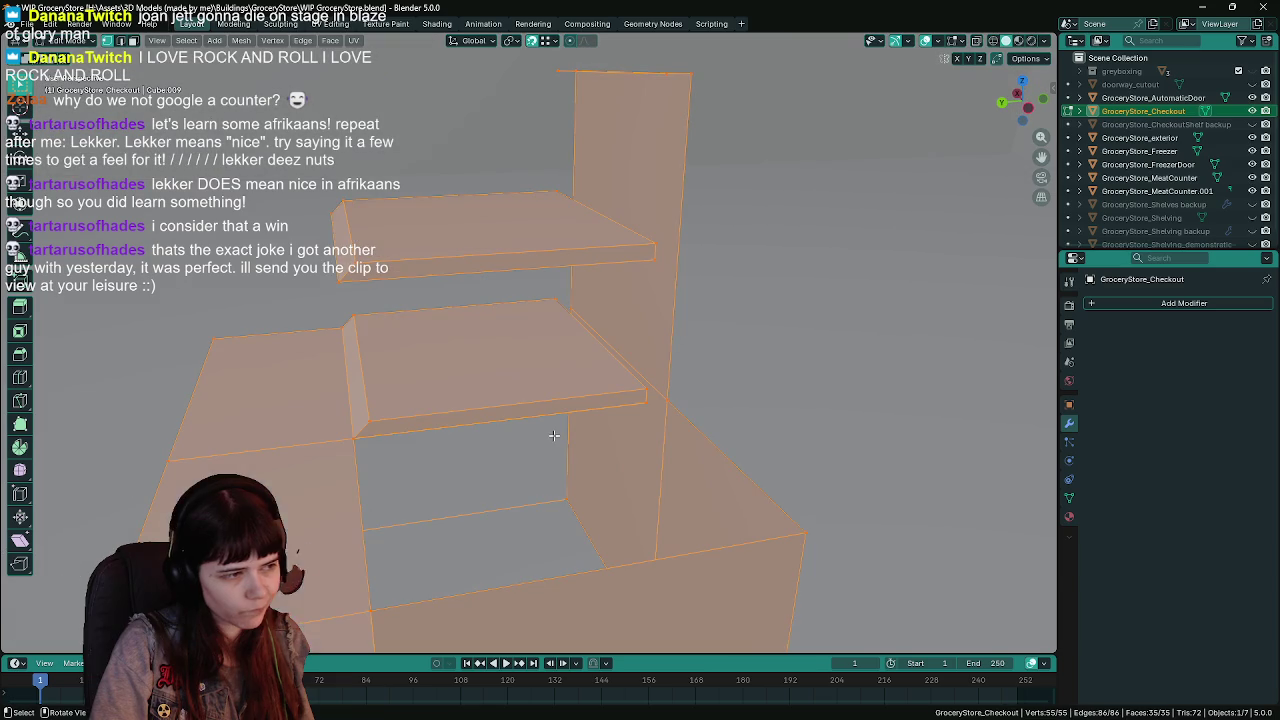
pyautogui.press('F3')
pyautogui.write('merge')
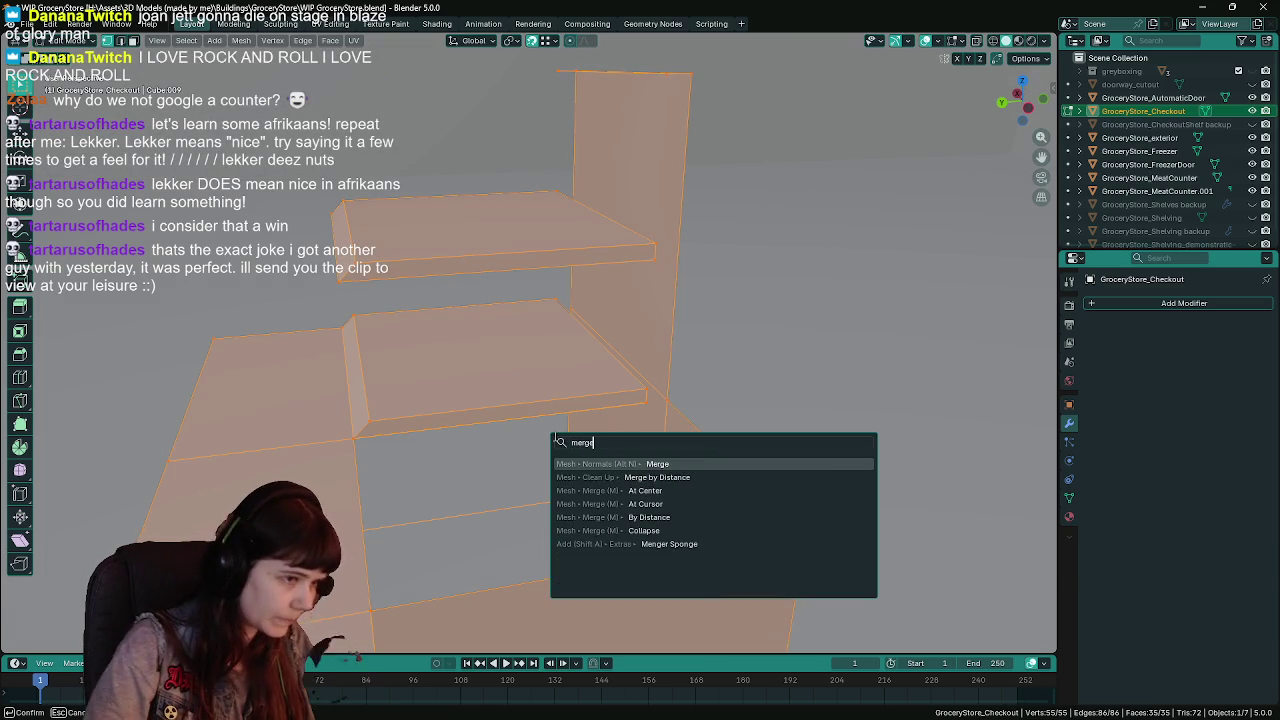
pyautogui.click(648, 477)
pyautogui.moveTo(647, 474); pyautogui.dragTo(610, 466)
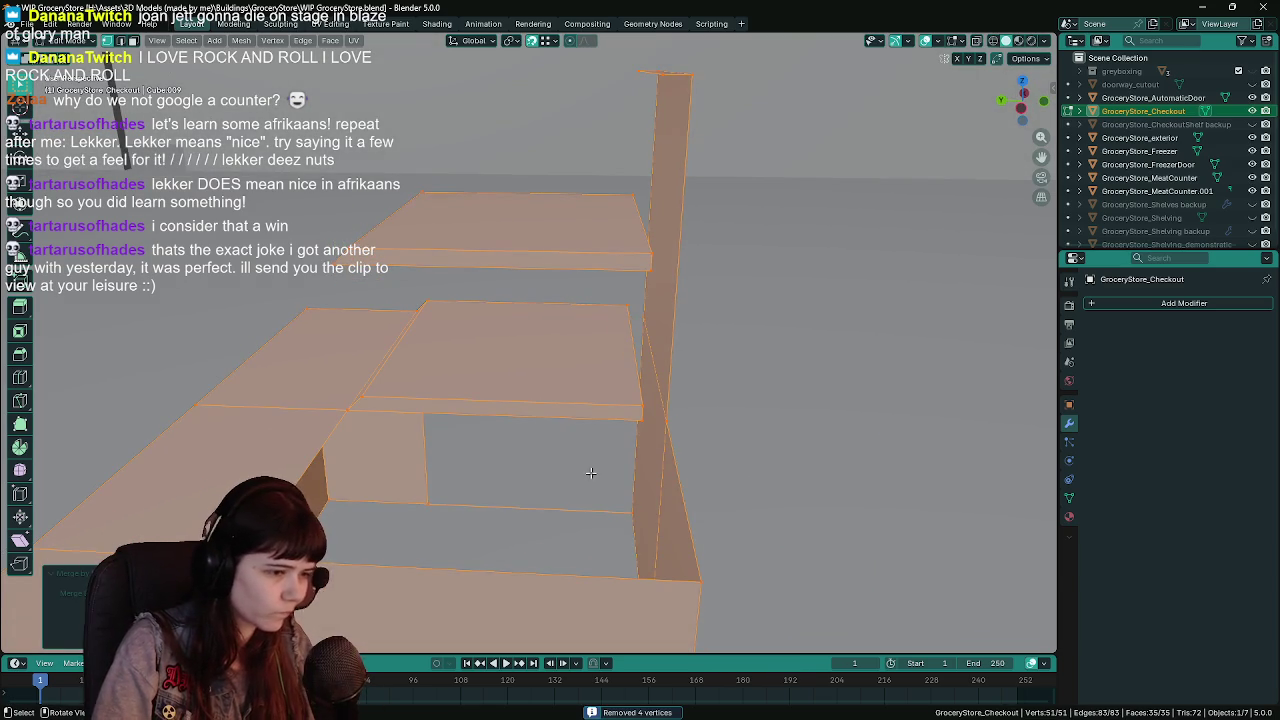
pyautogui.moveTo(427, 428)
pyautogui.mouseDown()
pyautogui.moveTo(333, 435)
pyautogui.moveTo(366, 457)
pyautogui.moveTo(343, 427)
pyautogui.mouseUp()
# Fill the gap under the shelf with a face from its three corner vertices.
pyautogui.click(333, 435)
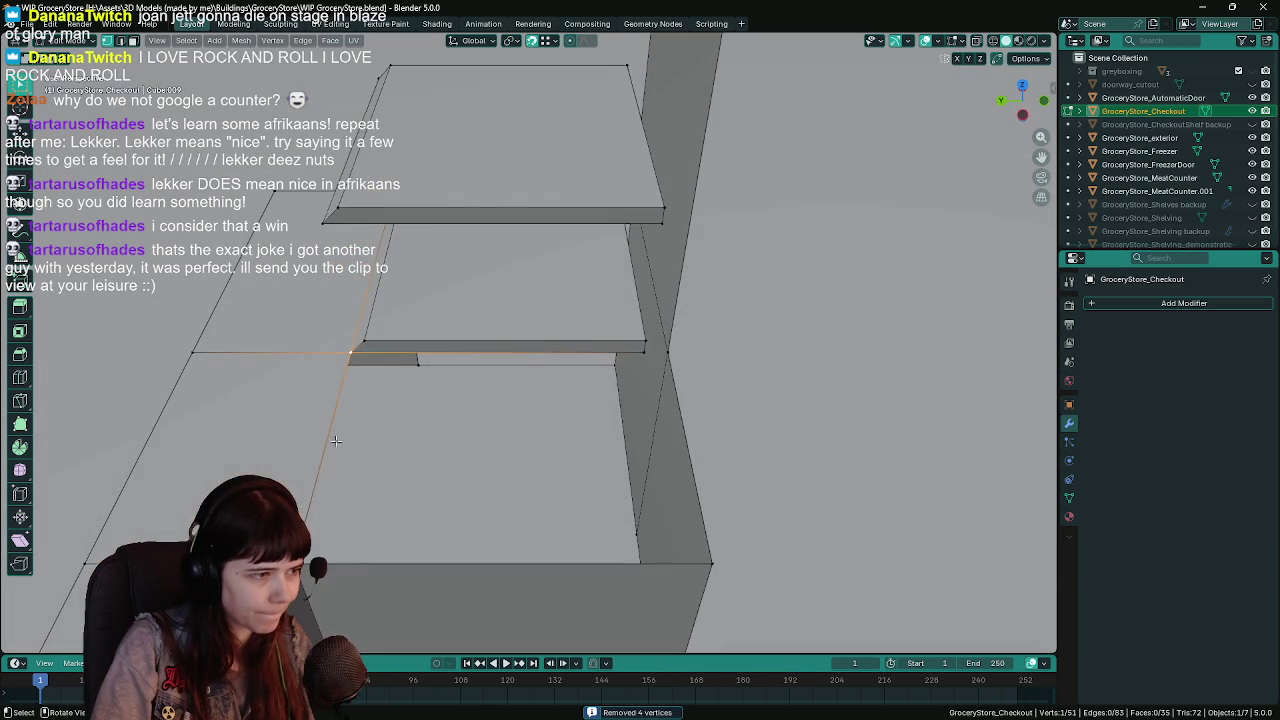
pyautogui.keyDown('shift'); pyautogui.click(312, 563); pyautogui.keyUp('shift')
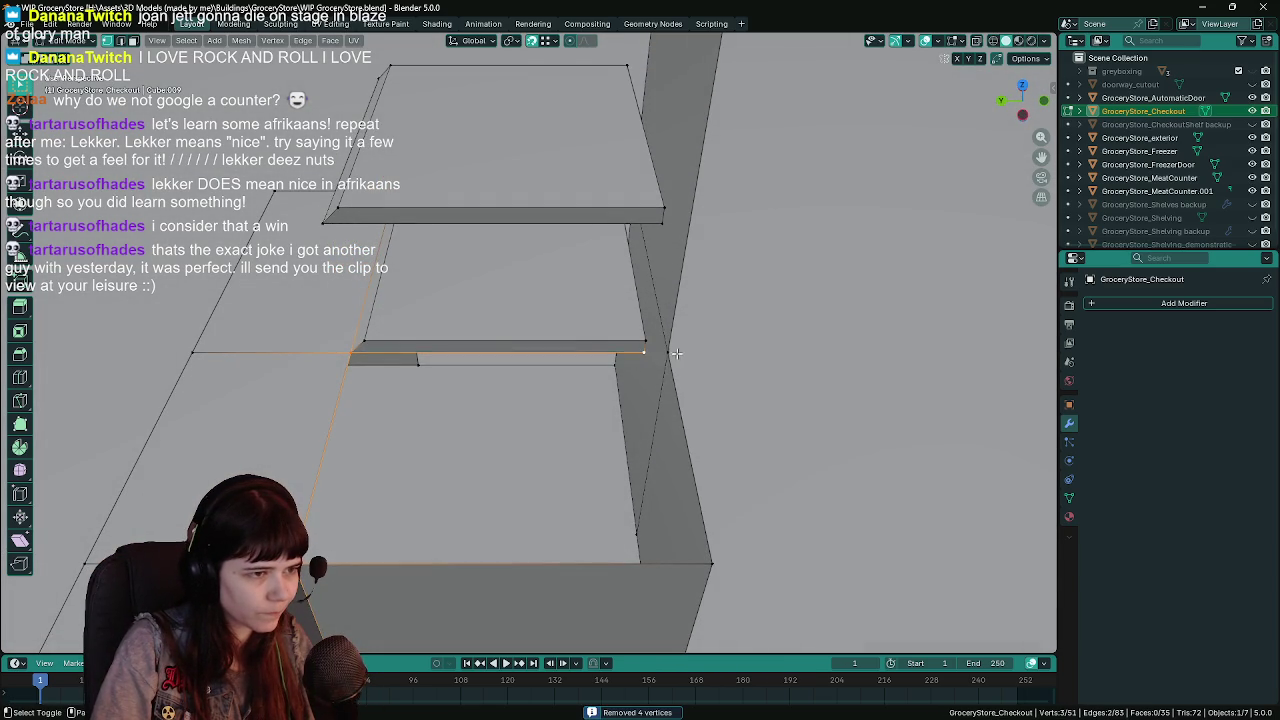
pyautogui.keyDown('shift'); pyautogui.click(711, 563); pyautogui.keyUp('shift')
pyautogui.press('f')
pyautogui.moveTo(711, 563)
pyautogui.mouseDown()
pyautogui.moveTo(676, 401)
pyautogui.moveTo(690, 330)
pyautogui.moveTo(552, 372)
pyautogui.moveTo(632, 356)
pyautogui.mouseUp()
# Fill the ledge's left side with a new face.
pyautogui.click(472, 351)
pyautogui.moveTo(472, 351)
pyautogui.mouseDown()
pyautogui.moveTo(413, 293)
pyautogui.moveTo(468, 258)
pyautogui.mouseUp()
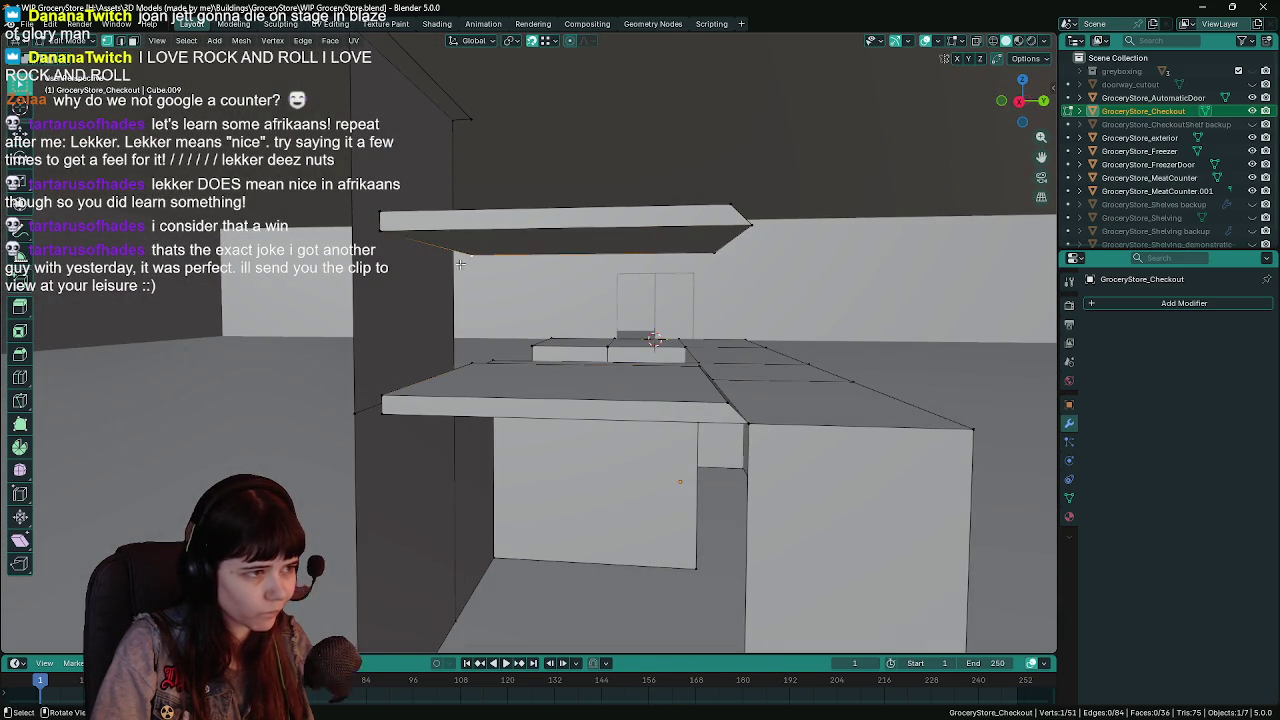
pyautogui.keyDown('shift'); pyautogui.click(377, 233); pyautogui.keyUp('shift')
pyautogui.keyDown('shift'); pyautogui.click(390, 400); pyautogui.keyUp('shift')
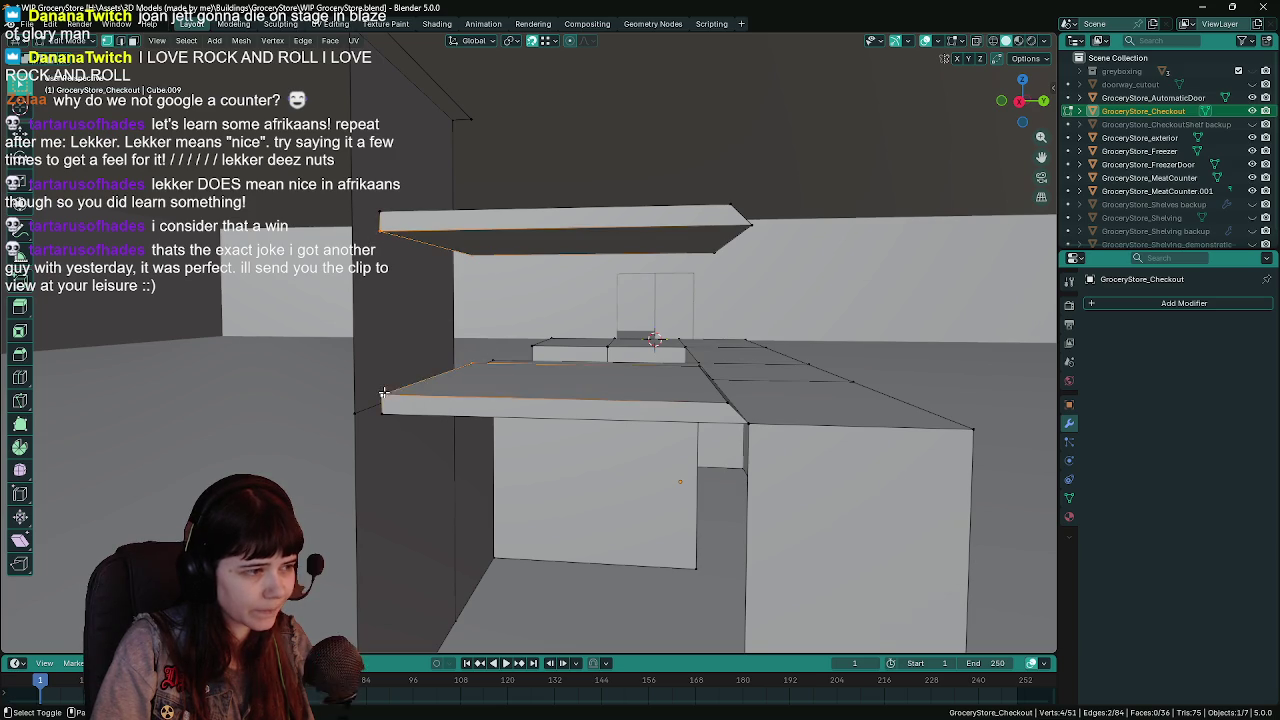
pyautogui.press('f')
pyautogui.moveTo(394, 400)
pyautogui.mouseDown()
pyautogui.moveTo(650, 325)
pyautogui.moveTo(707, 508)
pyautogui.mouseUp()
# Close the lower-left front gap with a face.
pyautogui.click(649, 292)
pyautogui.keyDown('shift'); pyautogui.click(684, 614); pyautogui.keyUp('shift')
pyautogui.keyDown('shift'); pyautogui.click(409, 597); pyautogui.keyUp('shift')
pyautogui.press('j')
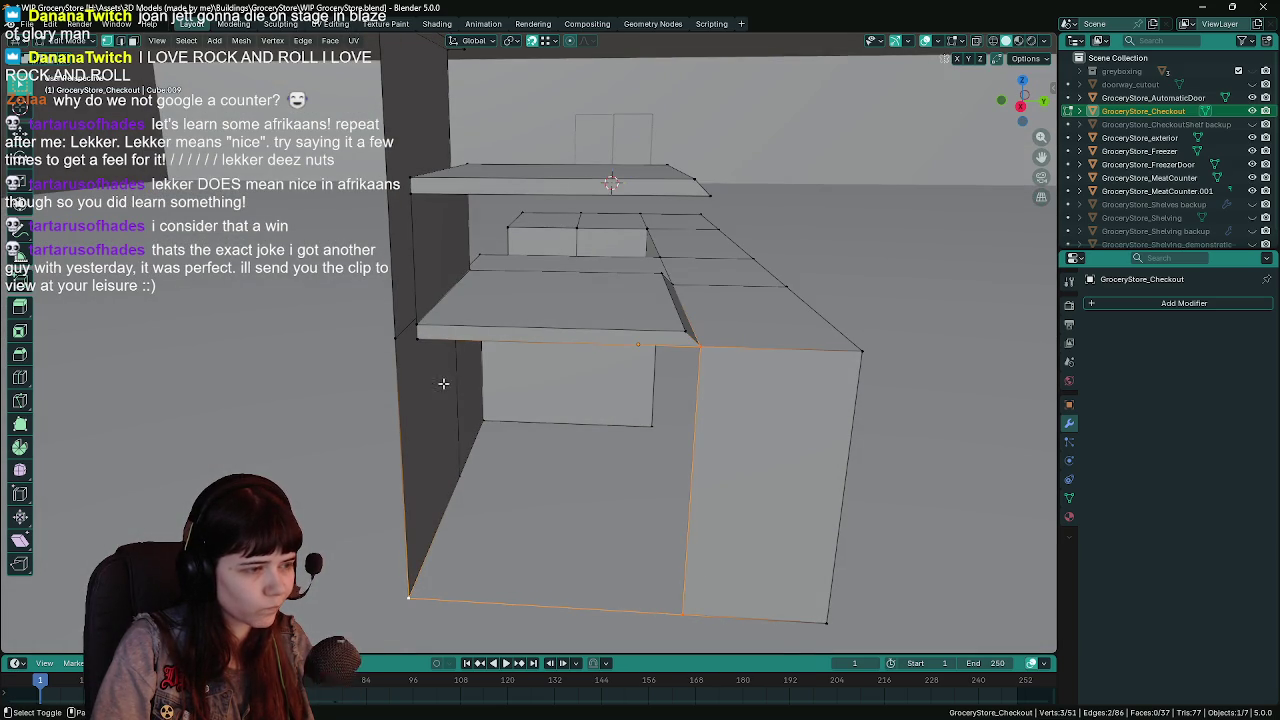
pyautogui.keyDown('shift'); pyautogui.click(418, 343); pyautogui.keyUp('shift')
pyautogui.press('f')
pyautogui.moveTo(421, 345); pyautogui.dragTo(395, 390)
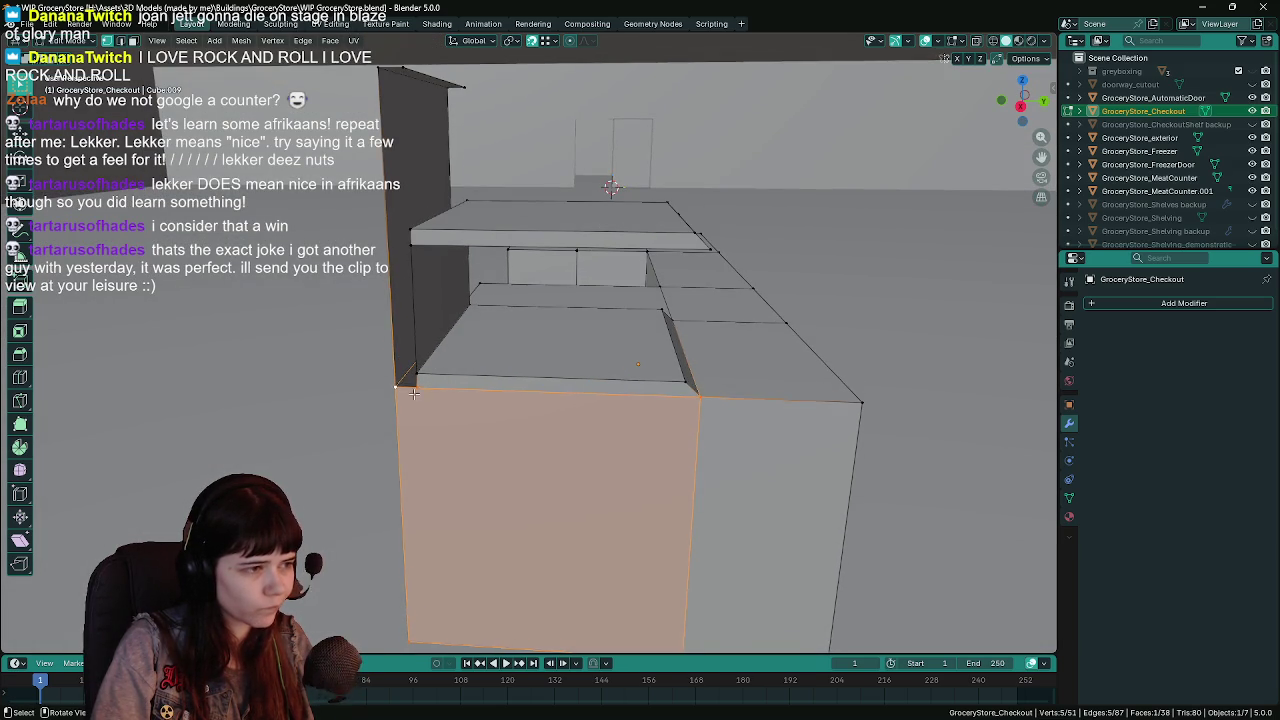
# Fill the left wall between the front corner and shelf corners with a face.
pyautogui.click(390, 390)
pyautogui.keyDown('shift'); pyautogui.click(396, 388); pyautogui.keyUp('shift')
pyautogui.keyDown('shift'); pyautogui.click(414, 374); pyautogui.keyUp('shift')
pyautogui.keyDown('shift'); pyautogui.click(408, 245); pyautogui.keyUp('shift')
pyautogui.keyDown('shift'); pyautogui.click(410, 233); pyautogui.keyUp('shift')
pyautogui.moveTo(410, 233); pyautogui.dragTo(401, 165)
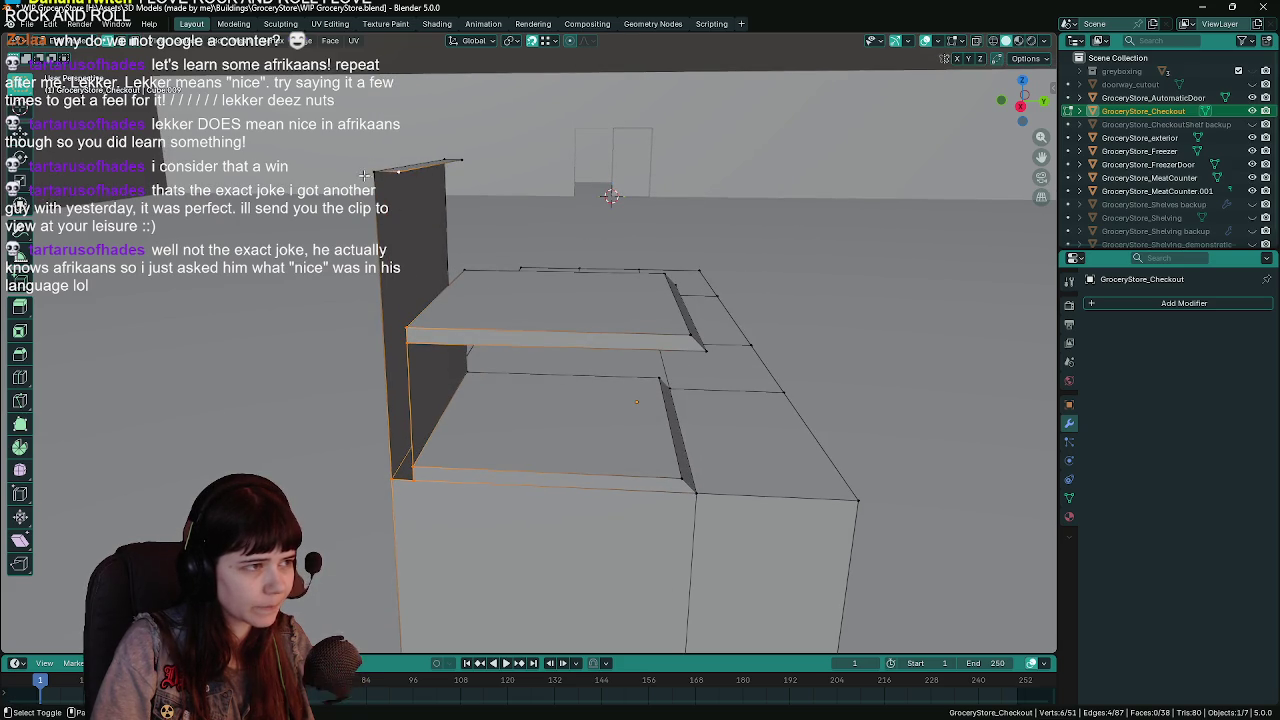
pyautogui.press('f')
pyautogui.moveTo(489, 230); pyautogui.dragTo(447, 244)
# Fill the inner wall and the last gap beside the back panel, then exit Edit Mode and save.
pyautogui.click(533, 254)
pyautogui.moveTo(533, 254); pyautogui.dragTo(643, 308)
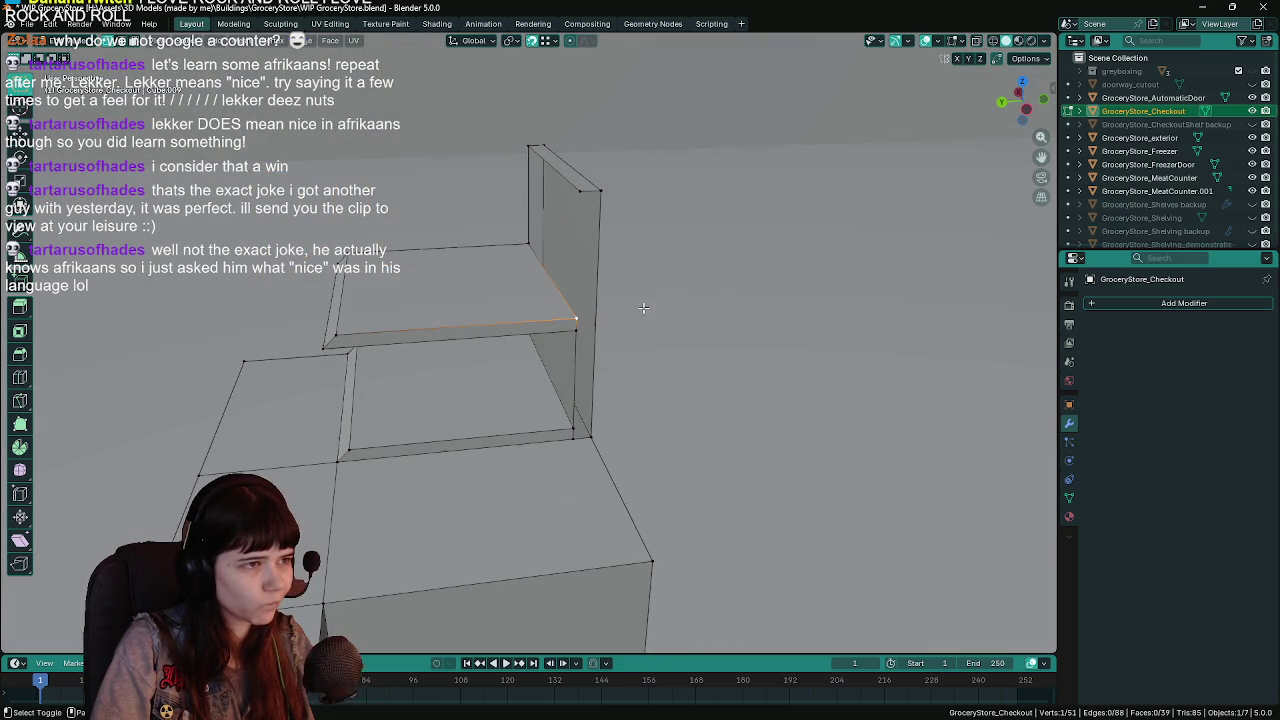
pyautogui.press('f')
pyautogui.keyDown('shift'); pyautogui.click(582, 192); pyautogui.keyUp('shift')
pyautogui.click(574, 432)
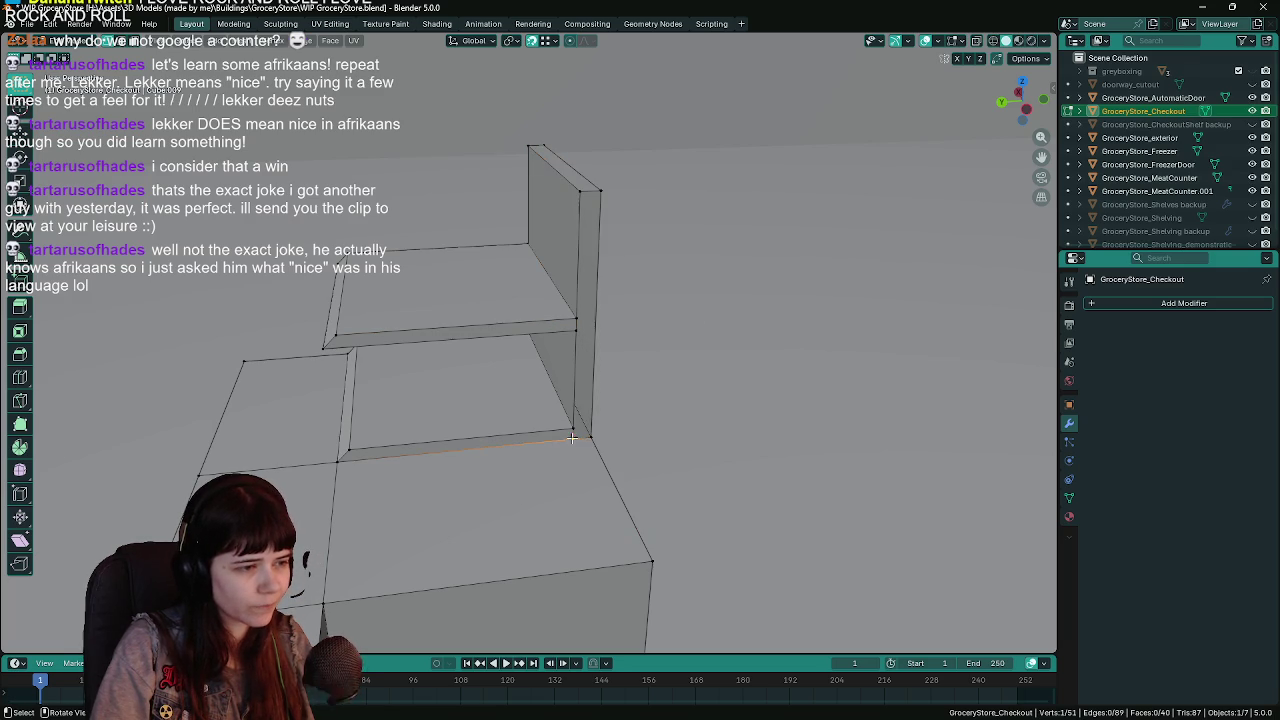
pyautogui.keyDown('shift'); pyautogui.click(578, 322); pyautogui.keyUp('shift')
pyautogui.keyDown('ctrl'); pyautogui.click(601, 191); pyautogui.keyUp('ctrl')
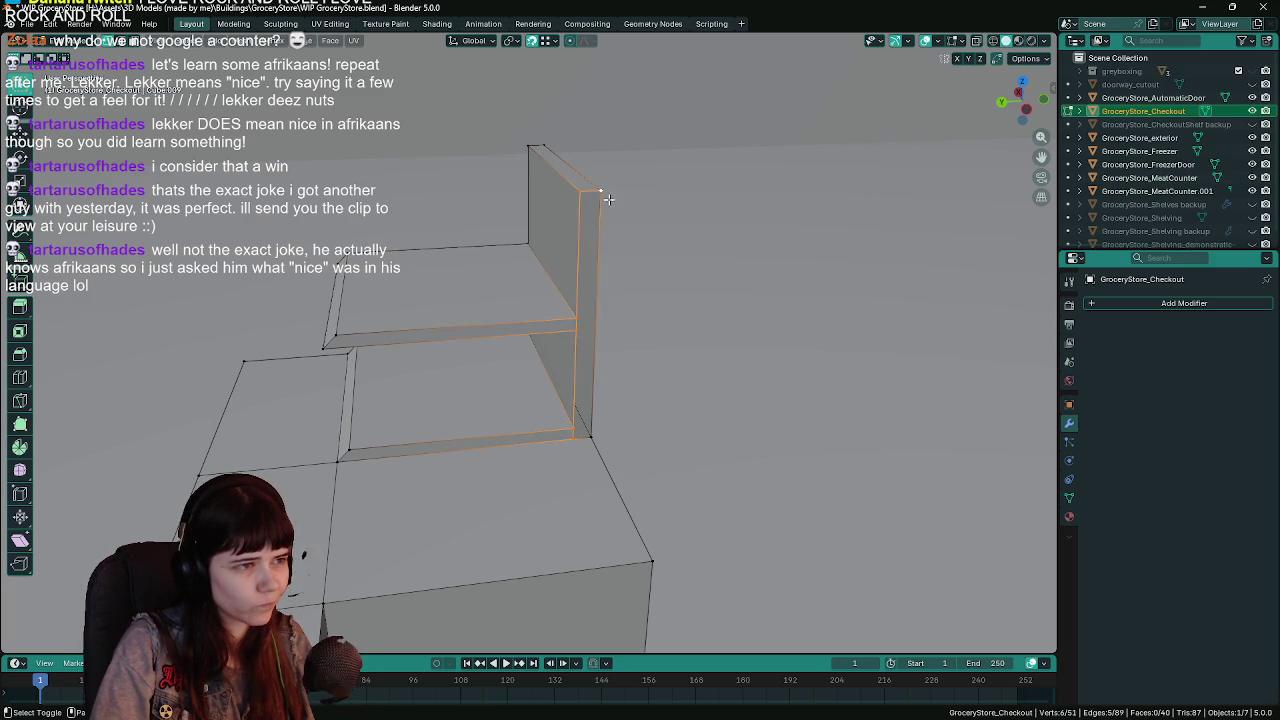
pyautogui.press('Tab')
pyautogui.hotkey('ctrl', 's')
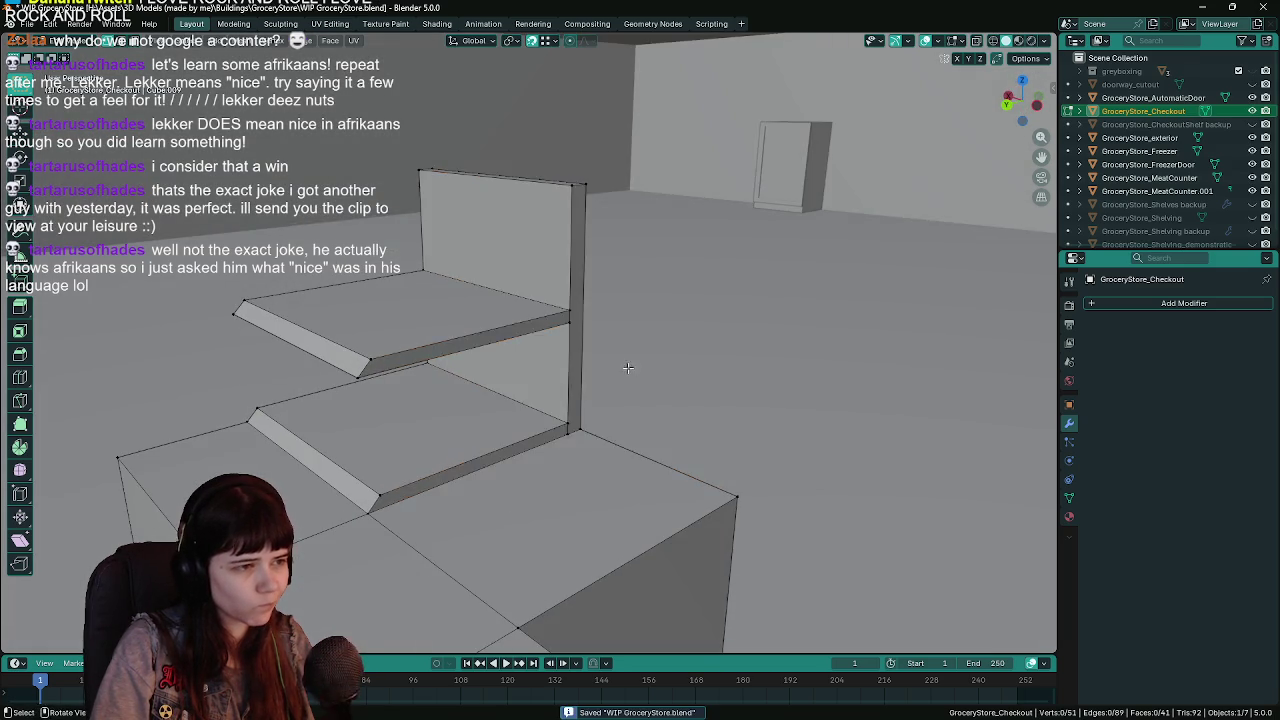
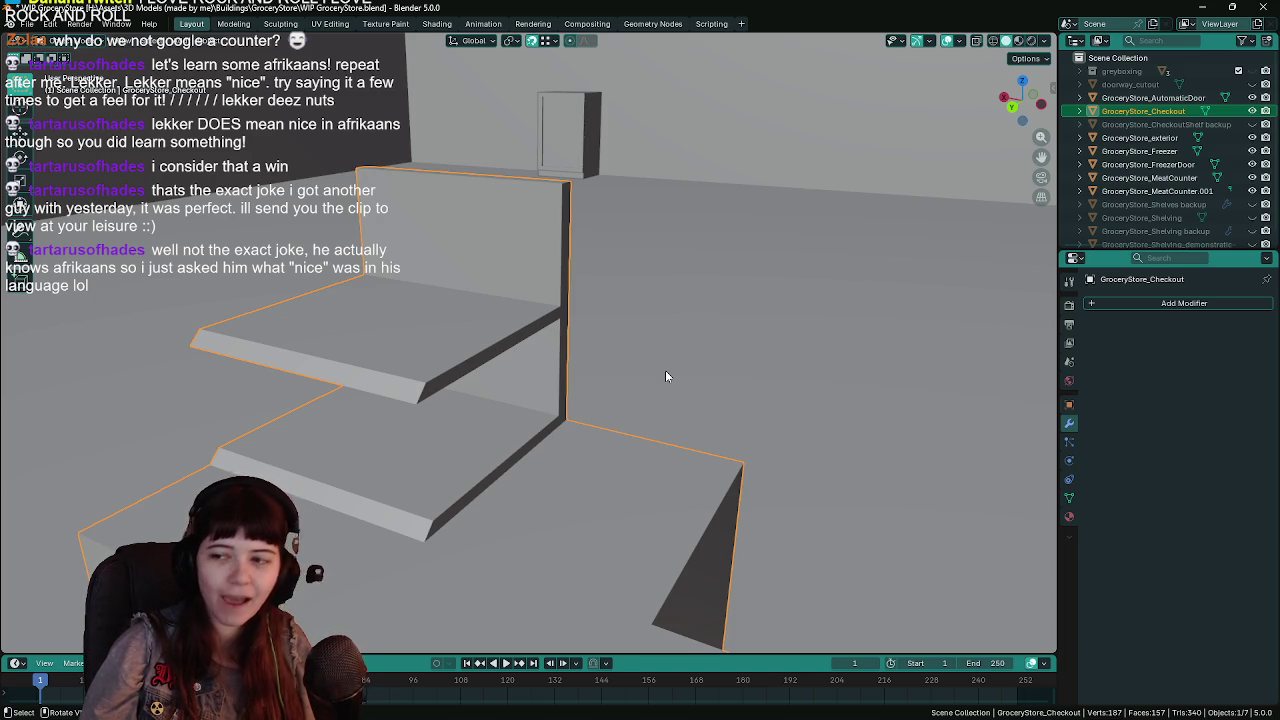
# Save the GroceryStore blend file and inspect a checkout counter face in Edit Mode.
pyautogui.hotkey('ctrl', 's')
pyautogui.press('Tab')
pyautogui.moveTo(763, 426)
pyautogui.mouseDown()
pyautogui.moveTo(603, 377)
pyautogui.moveTo(493, 480)
pyautogui.moveTo(458, 443)
pyautogui.moveTo(527, 345)
pyautogui.moveTo(521, 447)
pyautogui.moveTo(663, 434)
pyautogui.moveTo(478, 436)
pyautogui.moveTo(430, 407)
pyautogui.moveTo(520, 420)
pyautogui.moveTo(687, 407)
pyautogui.moveTo(565, 439)
pyautogui.moveTo(597, 271)
pyautogui.moveTo(600, 305)
pyautogui.moveTo(576, 364)
pyautogui.mouseUp()
pyautogui.click(527, 345)
pyautogui.hotkey('ctrl', 's')
pyautogui.hotkey('ctrl', 's')
# Preview and cancel a loop cut, return to Object Mode, then switch to Unreal.
pyautogui.hotkey('ctrl', 'r')
pyautogui.press('Escape')
pyautogui.press('Tab')
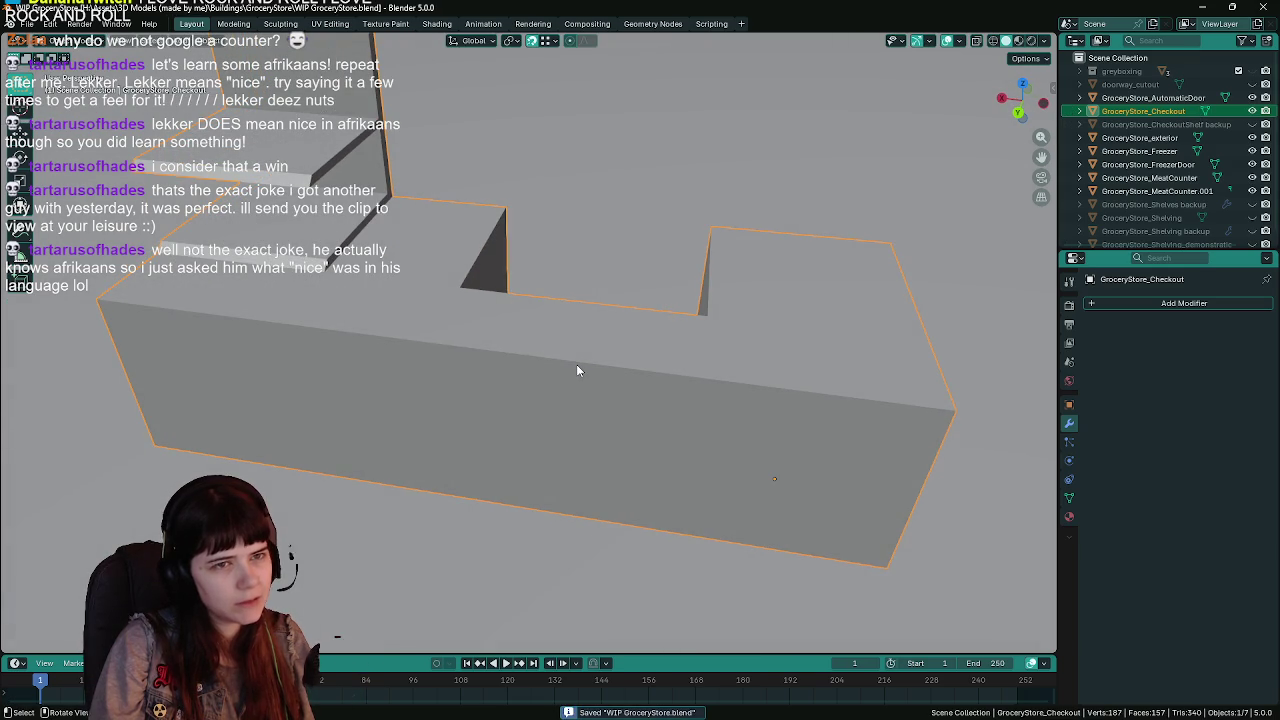
pyautogui.press('q')
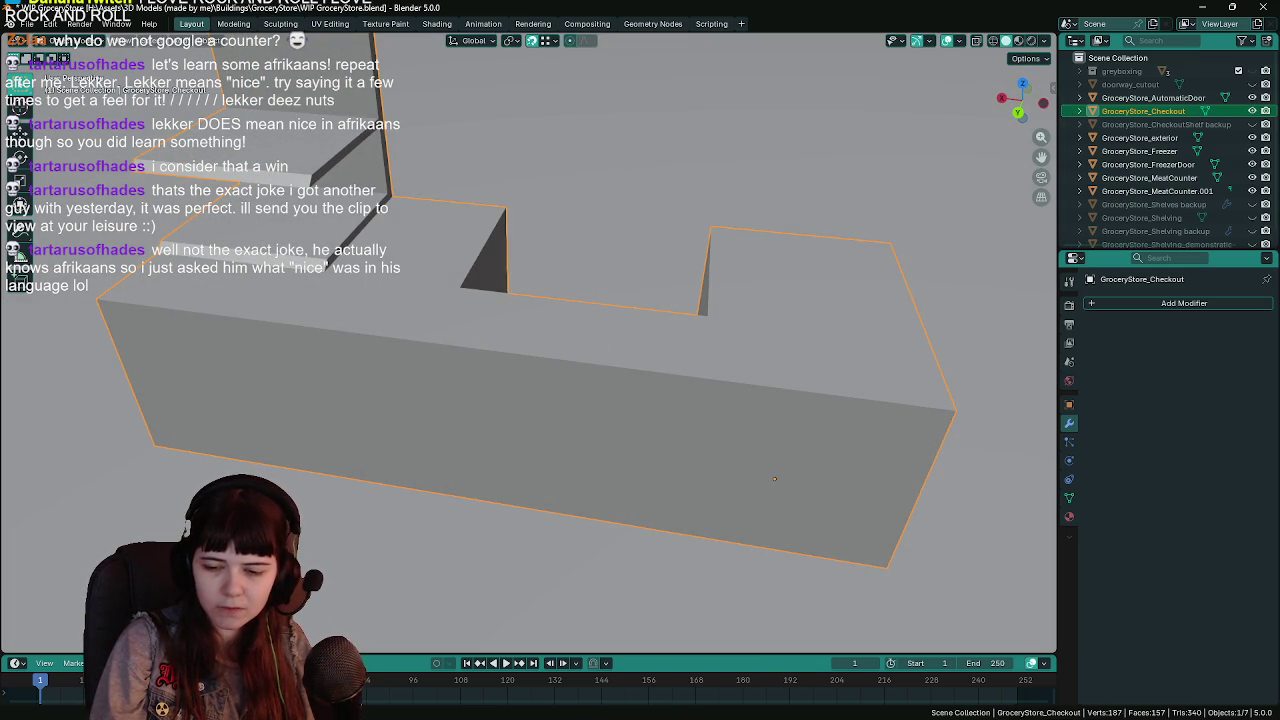
pyautogui.hotkey('alt', 'Tab')
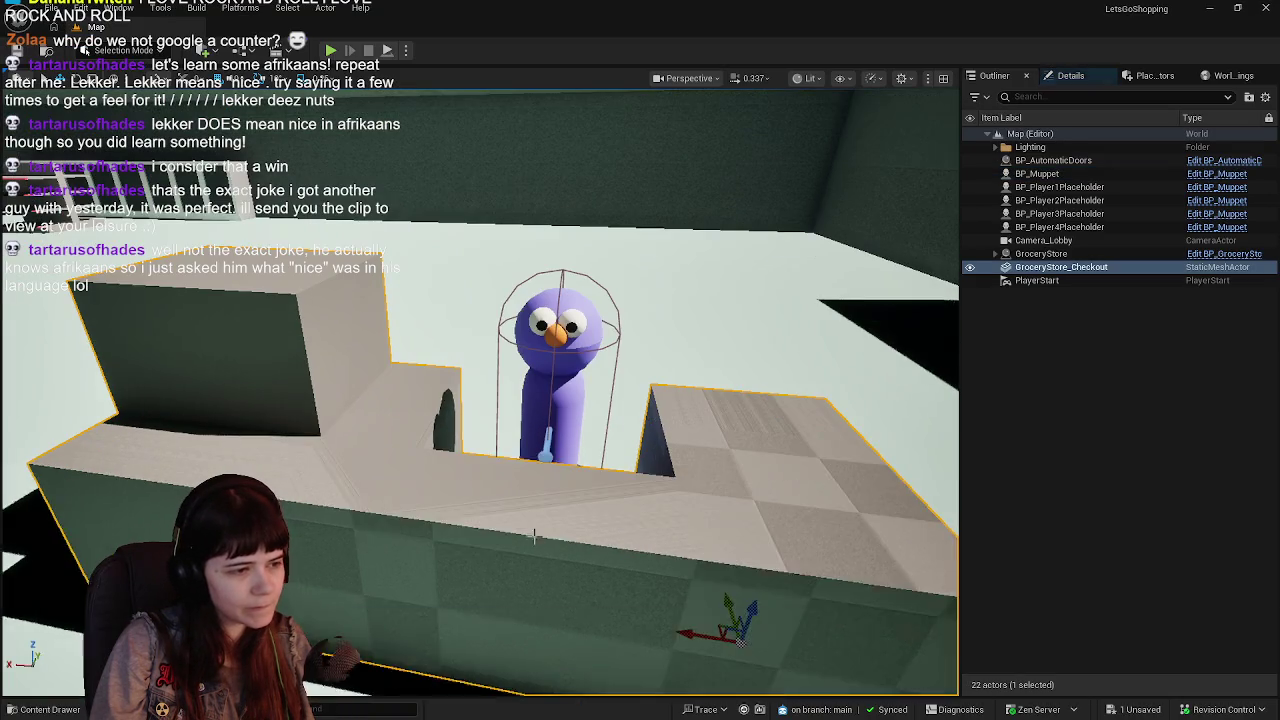
# Reimport GroceryStore_Checkout from the Content Drawer, save it with the Map, and return to Blender.
pyautogui.hotkey('ctrl', 'space')
pyautogui.rightClick(548, 585)
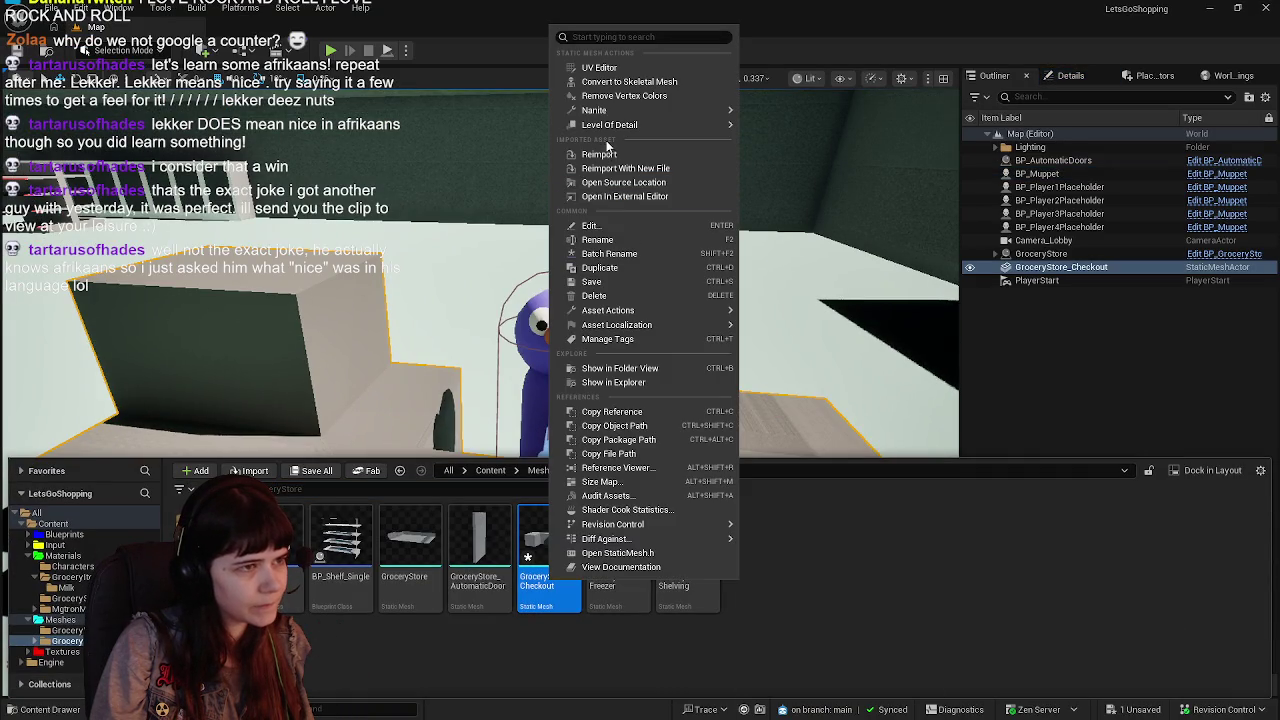
pyautogui.click(610, 153)
pyautogui.click(313, 471)
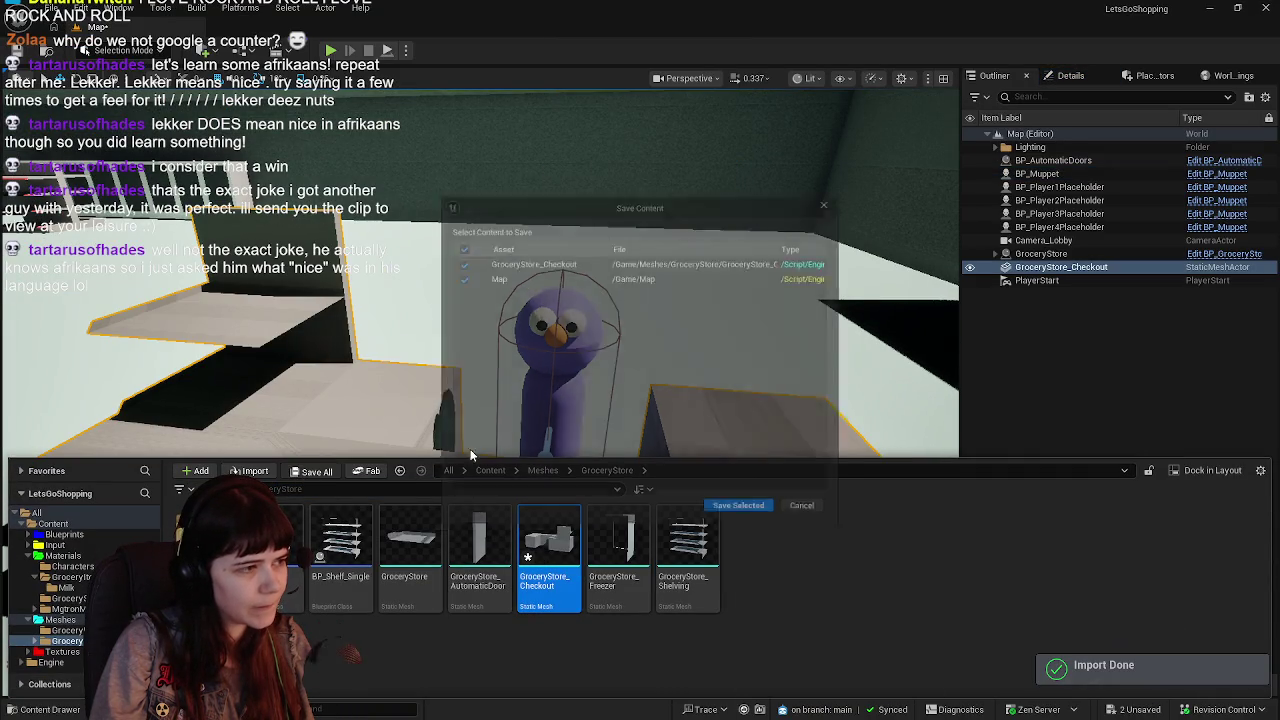
pyautogui.click(752, 514)
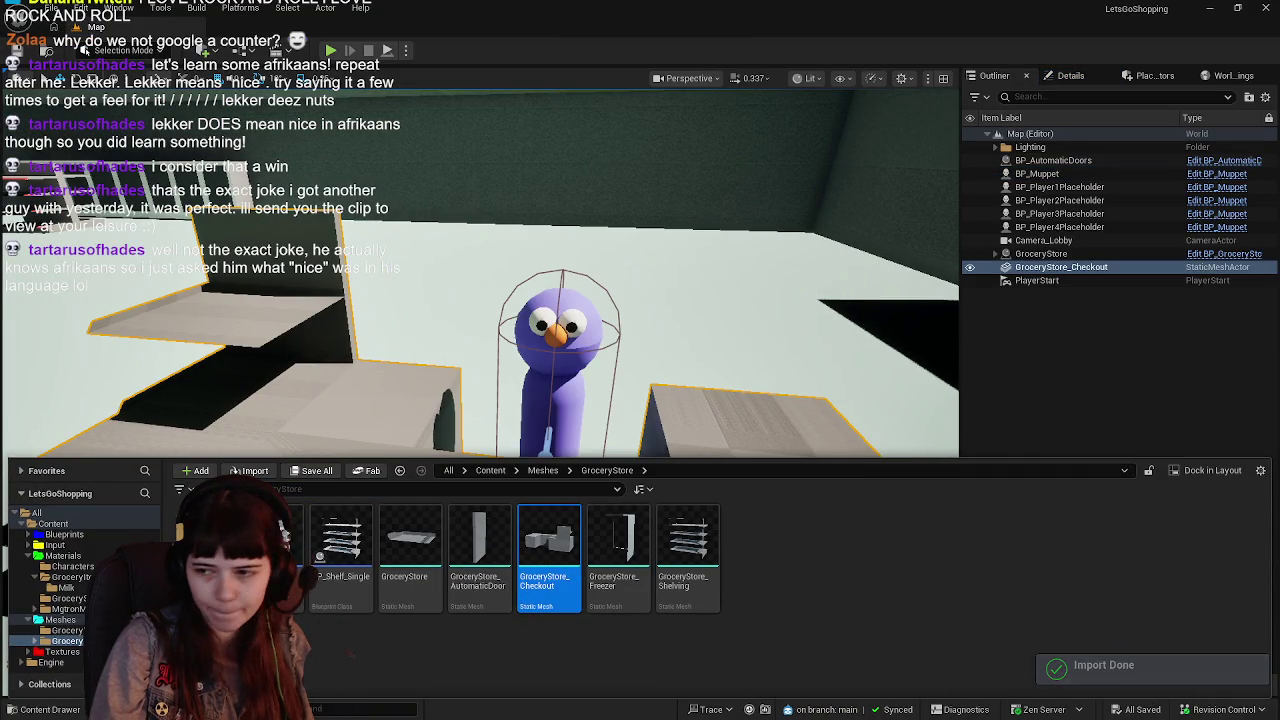
pyautogui.hotkey('alt', 'Tab')
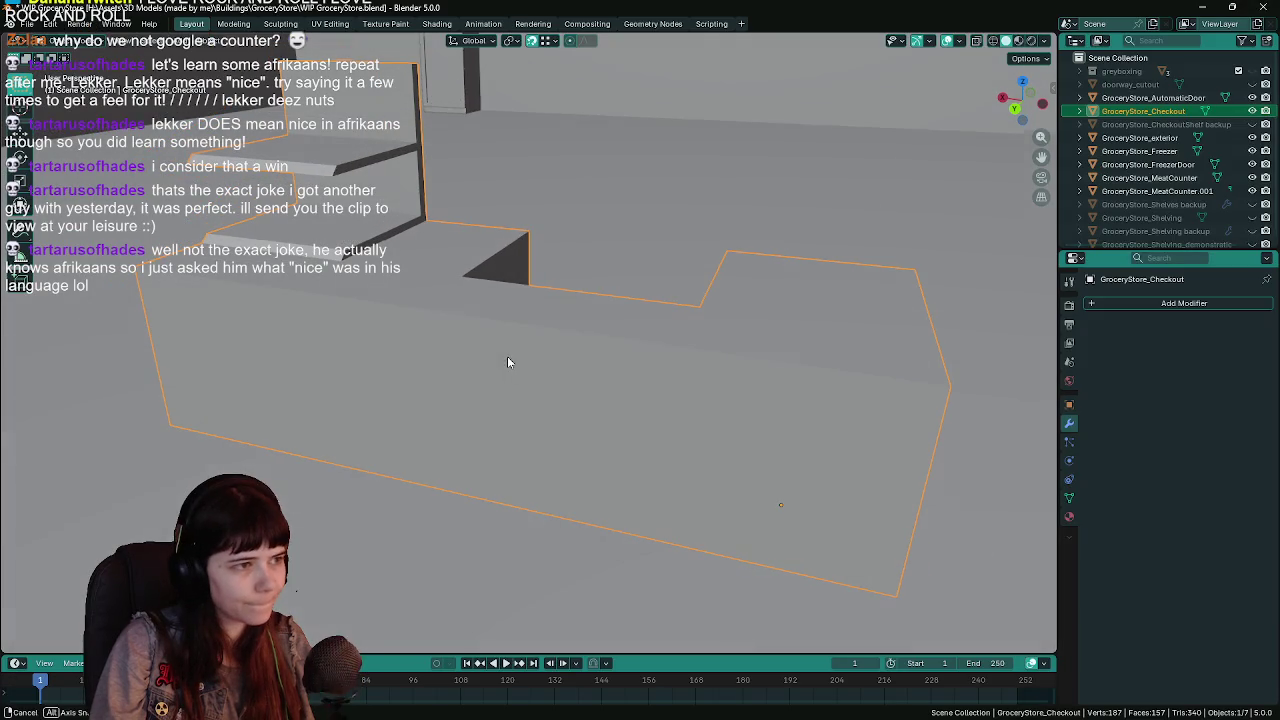
# Recalculate all counter normals outside, save WIP GroceryStore.blend, and switch to Unreal.
pyautogui.press('Tab')
pyautogui.press('a')
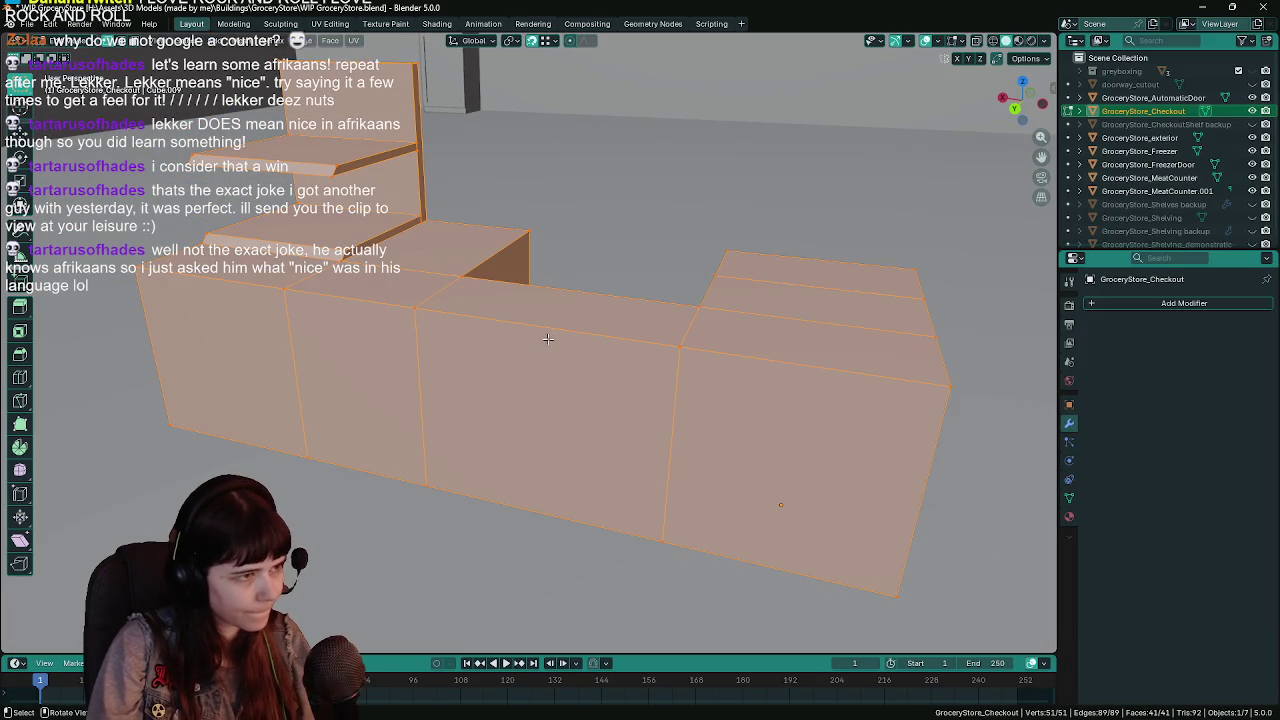
pyautogui.press('F3')
pyautogui.write('recalc')
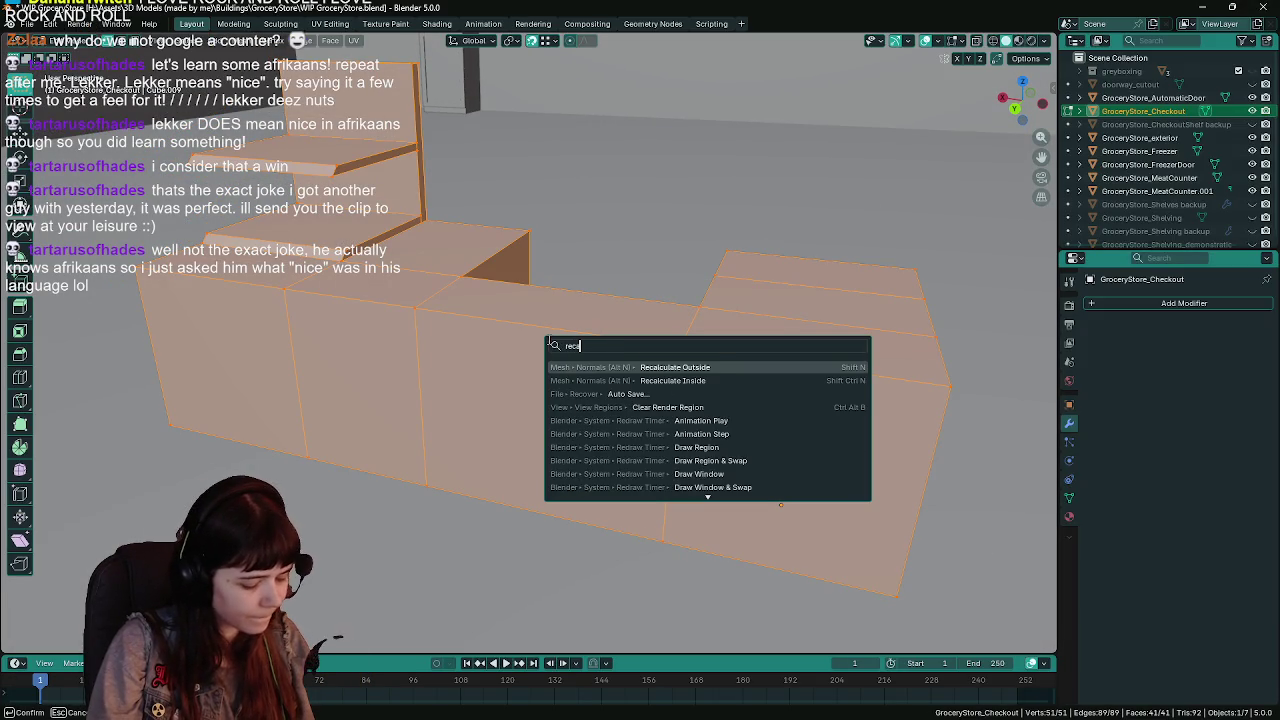
pyautogui.press('Return')
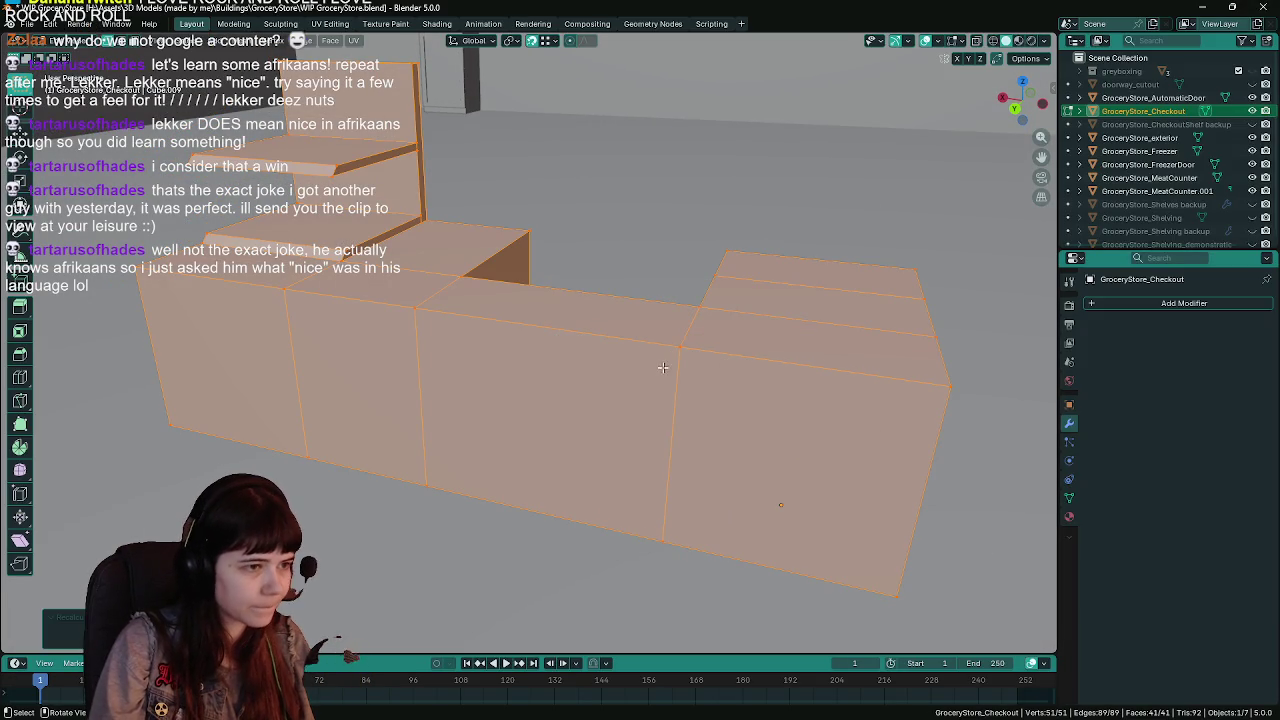
pyautogui.press('Tab')
pyautogui.hotkey('ctrl', 's')
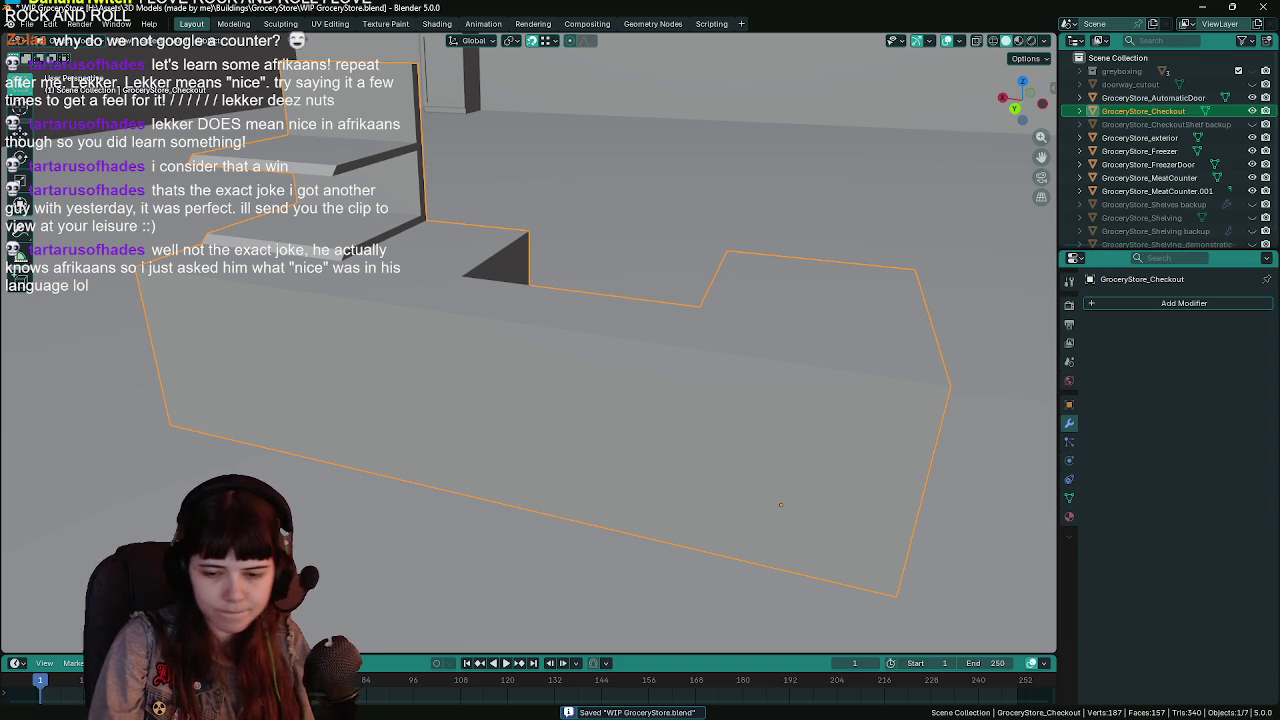
pyautogui.hotkey('alt', 'Tab')
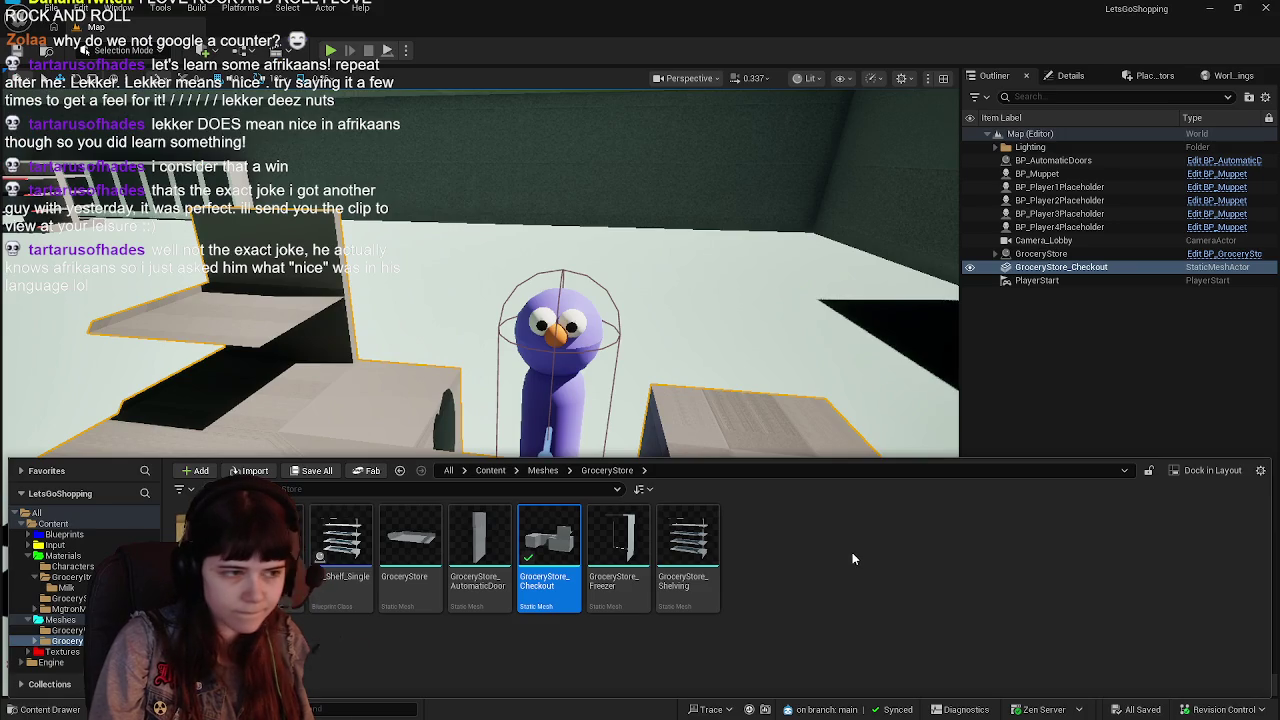
# Reimport the fixed GroceryStore_Checkout mesh and save it with the Map.
pyautogui.rightClick(555, 550)
pyautogui.moveTo(640, 250)
pyautogui.click(612, 294)
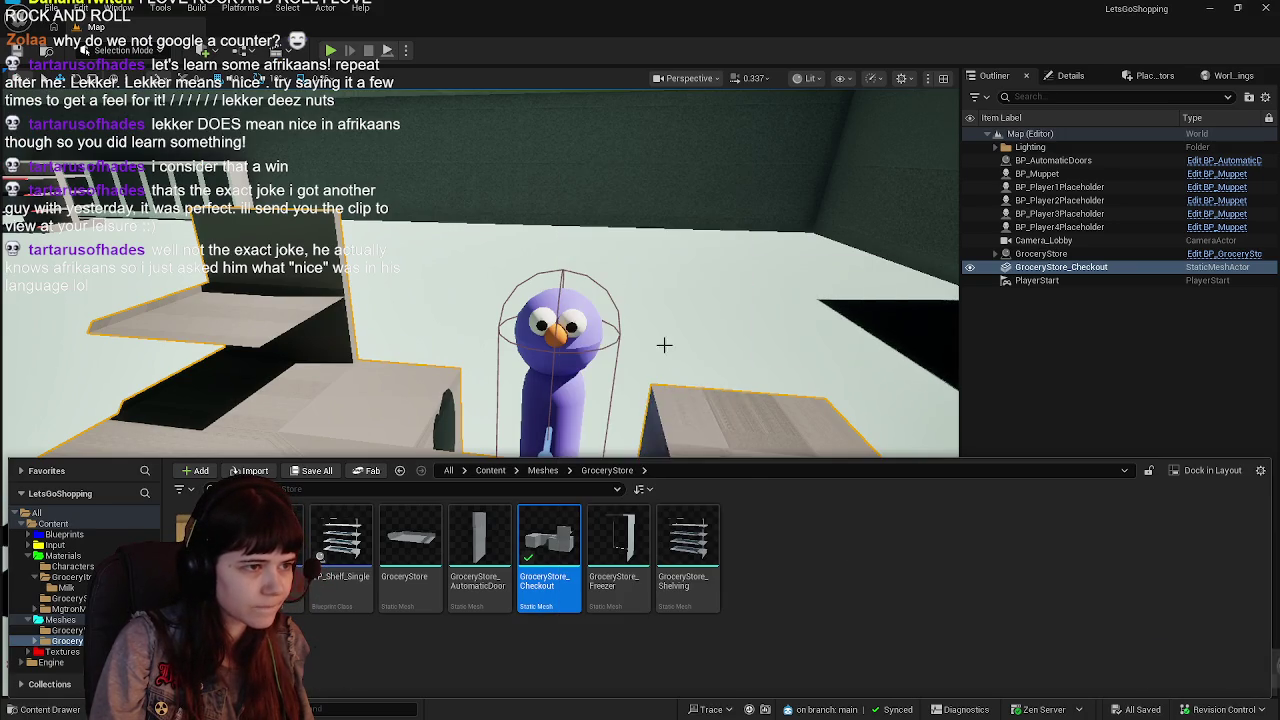
pyautogui.click(314, 471)
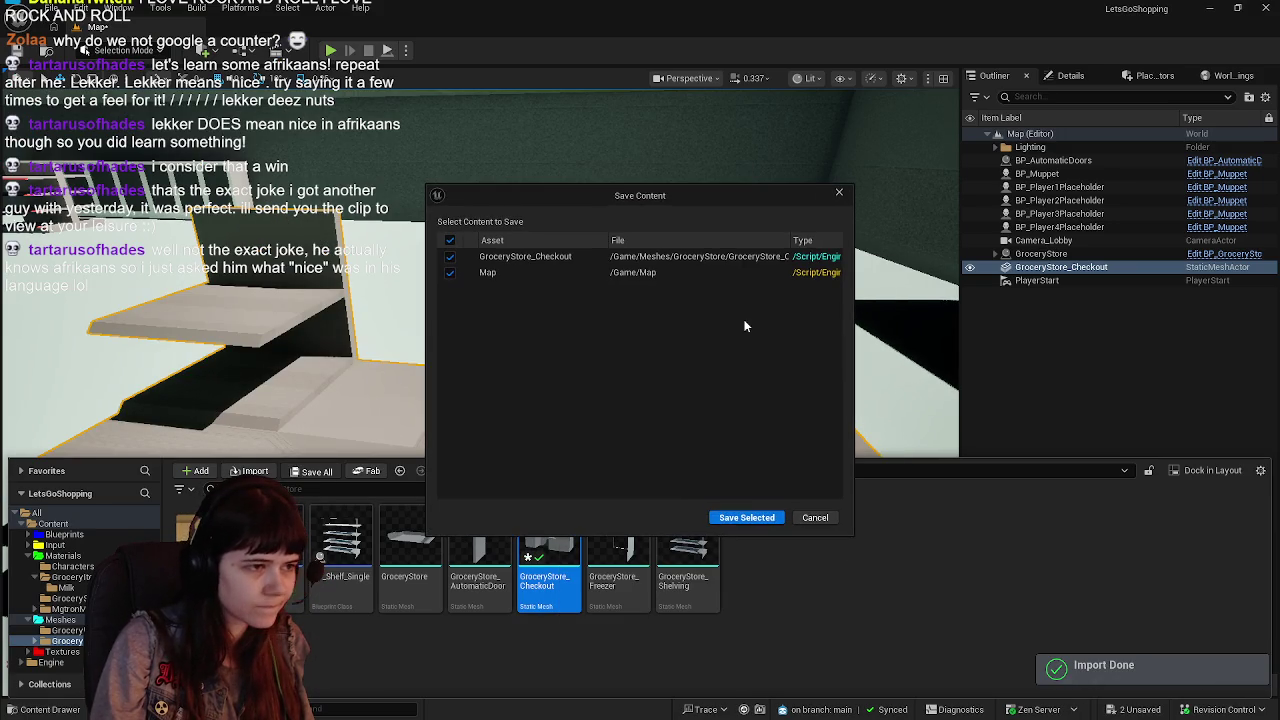
pyautogui.click(749, 512)
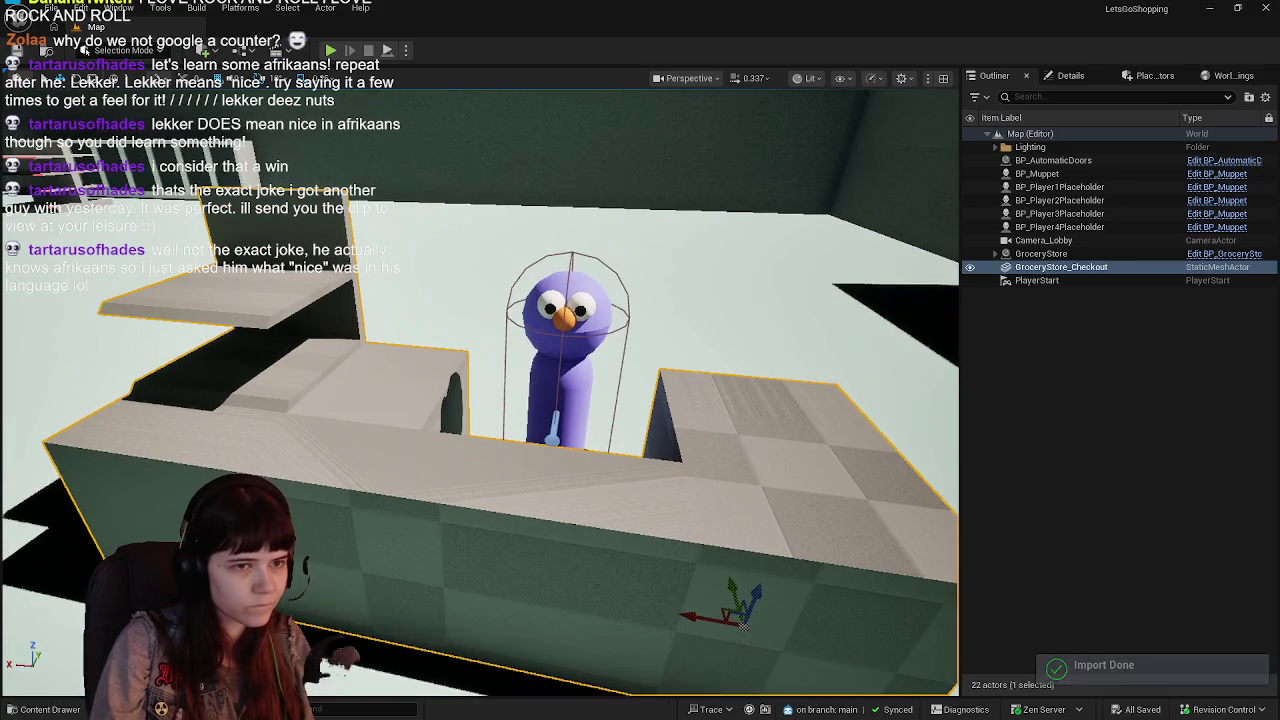
# Deselect the counter and fly the camera around to inspect the muppet behind it.
pyautogui.click(645, 385)
pyautogui.press('w')
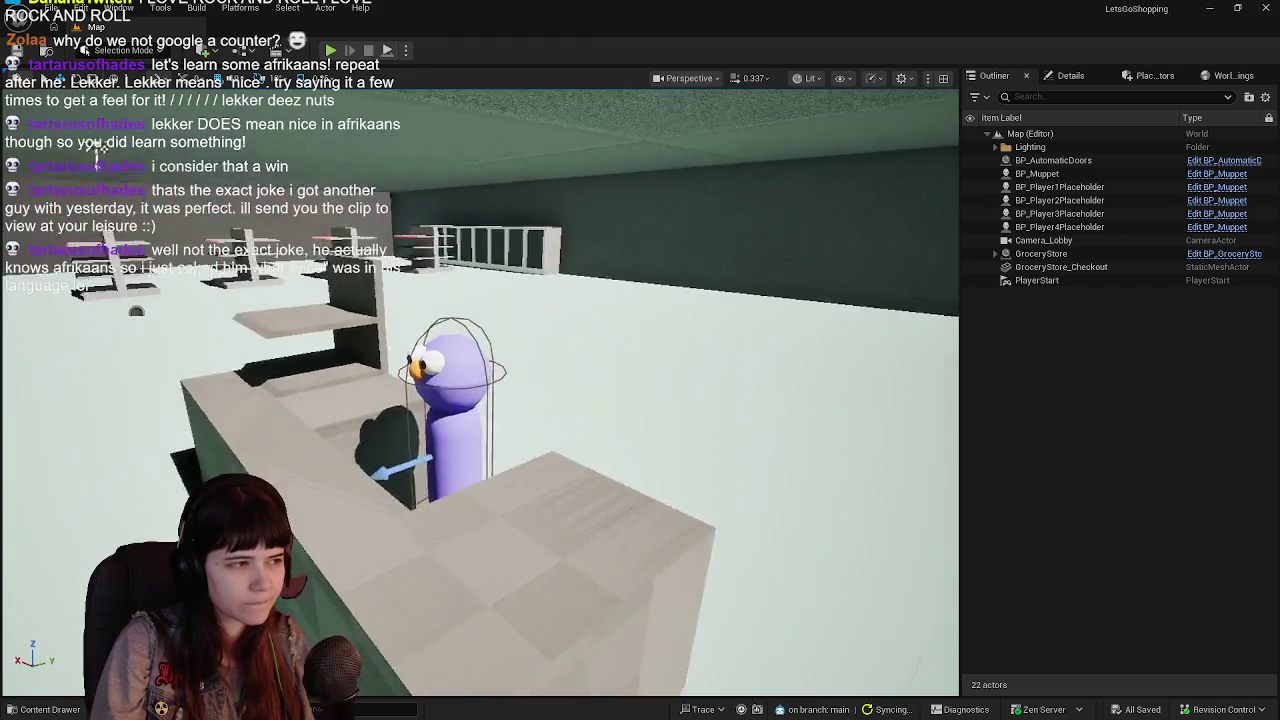
pyautogui.press('w')
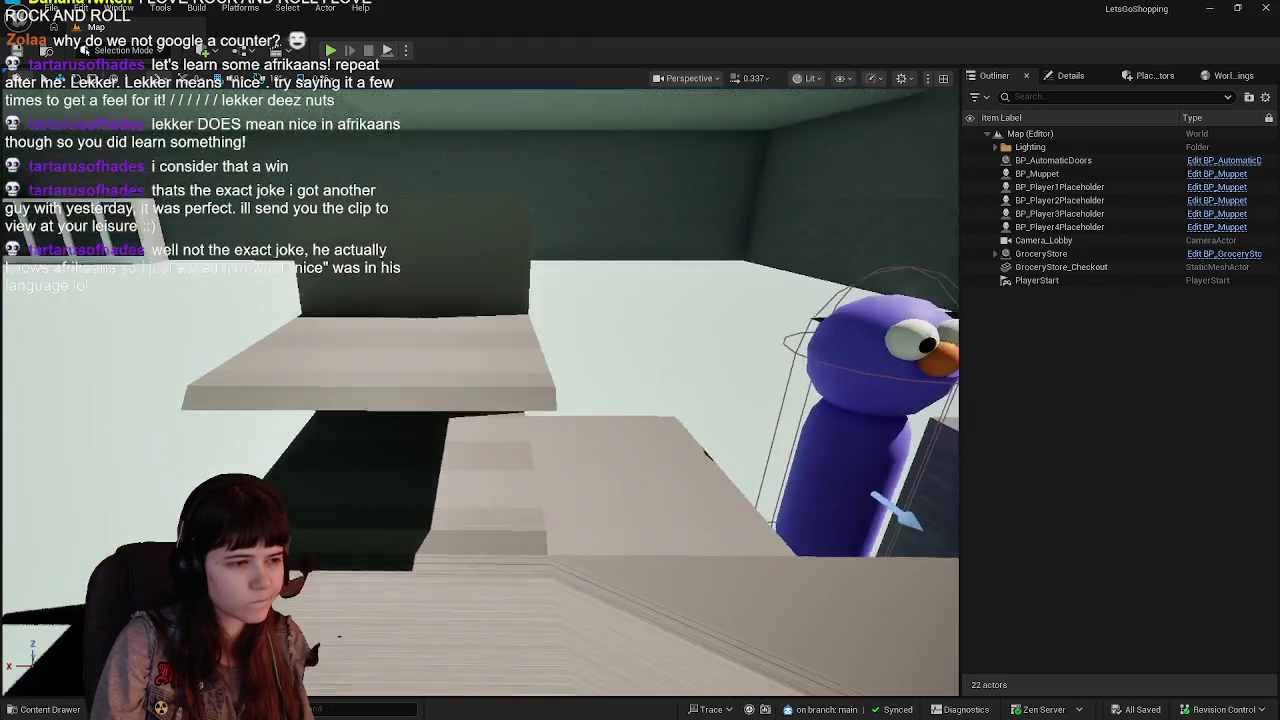
pyautogui.press('w')
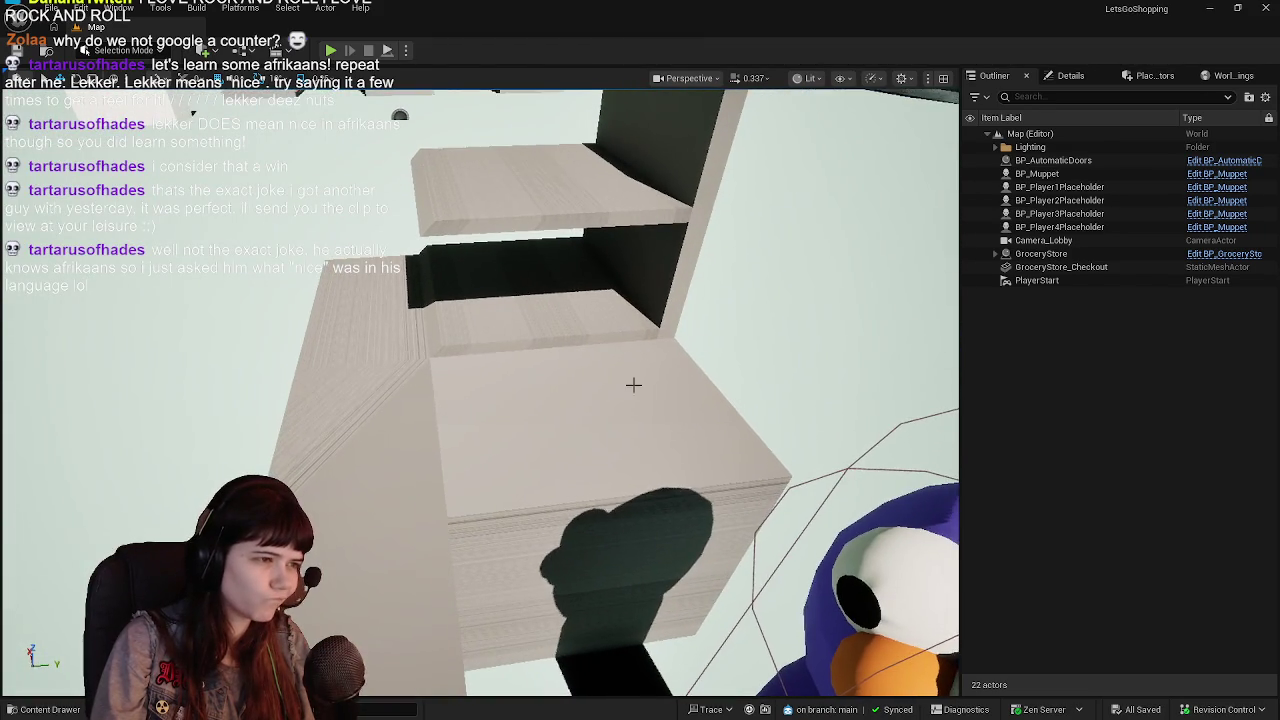
pyautogui.press('w')
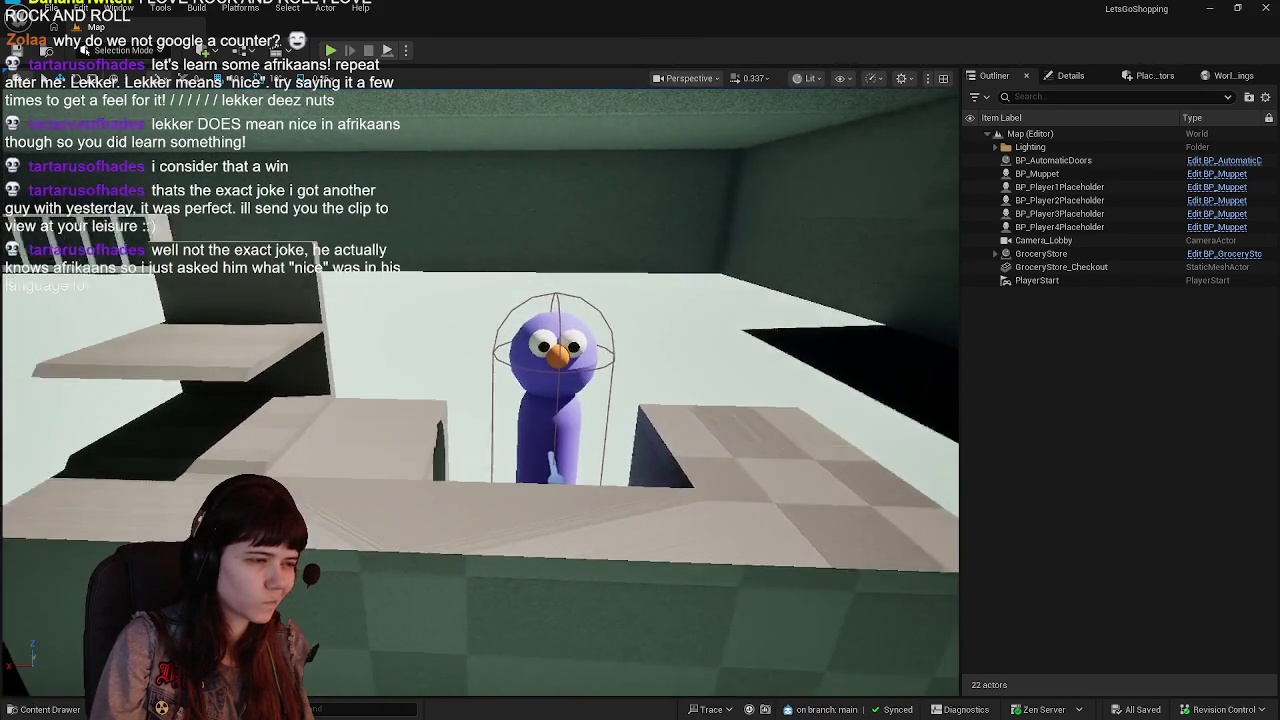
pyautogui.press('w')
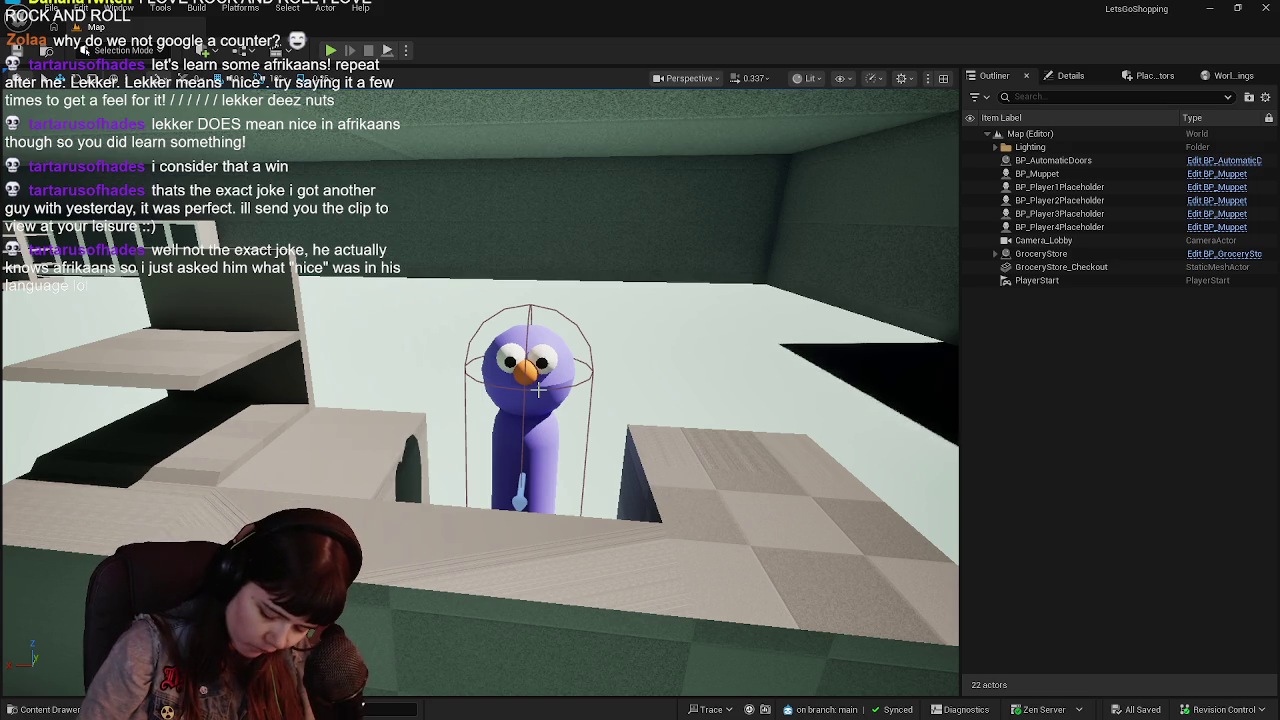
pyautogui.moveTo(538, 390)
pyautogui.mouseDown()
pyautogui.moveTo(690, 395)
pyautogui.moveTo(710, 420)
pyautogui.moveTo(640, 411)
pyautogui.moveTo(595, 441)
pyautogui.moveTo(631, 434)
pyautogui.mouseUp()
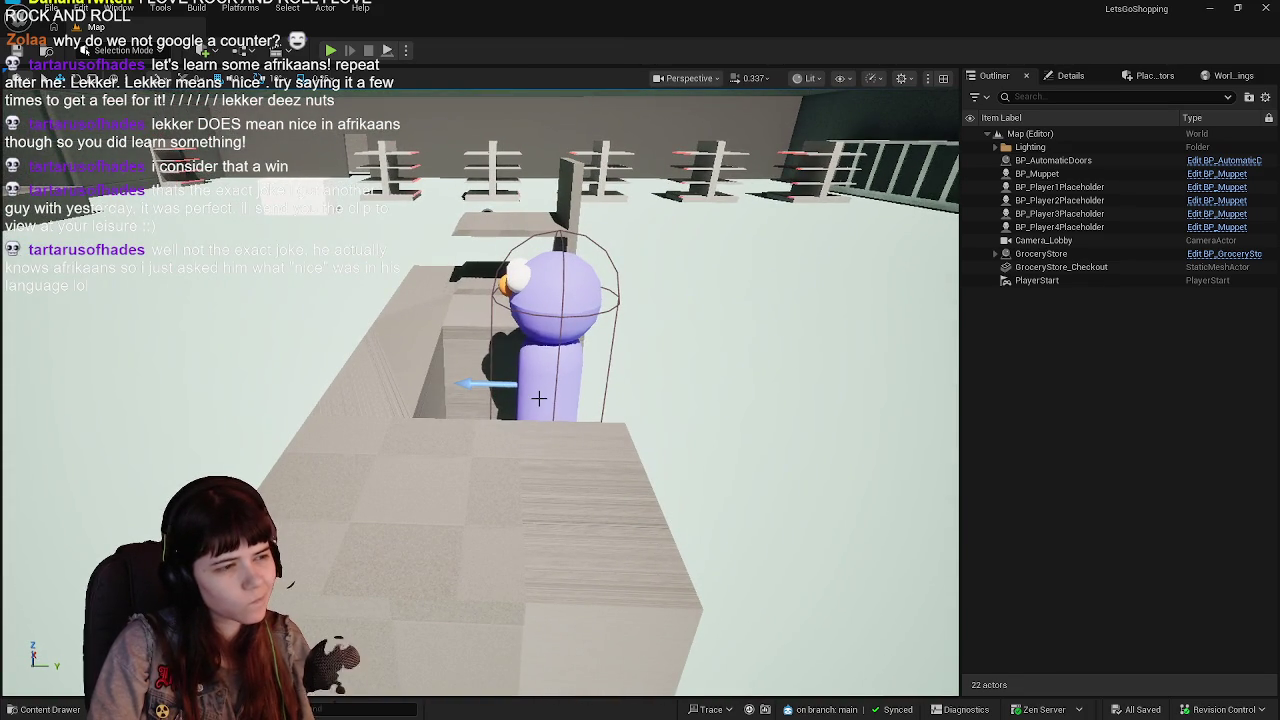
pyautogui.moveTo(468, 449)
pyautogui.mouseDown()
pyautogui.moveTo(490, 410)
pyautogui.moveTo(410, 418)
pyautogui.moveTo(466, 418)
pyautogui.moveTo(476, 431)
pyautogui.mouseUp()
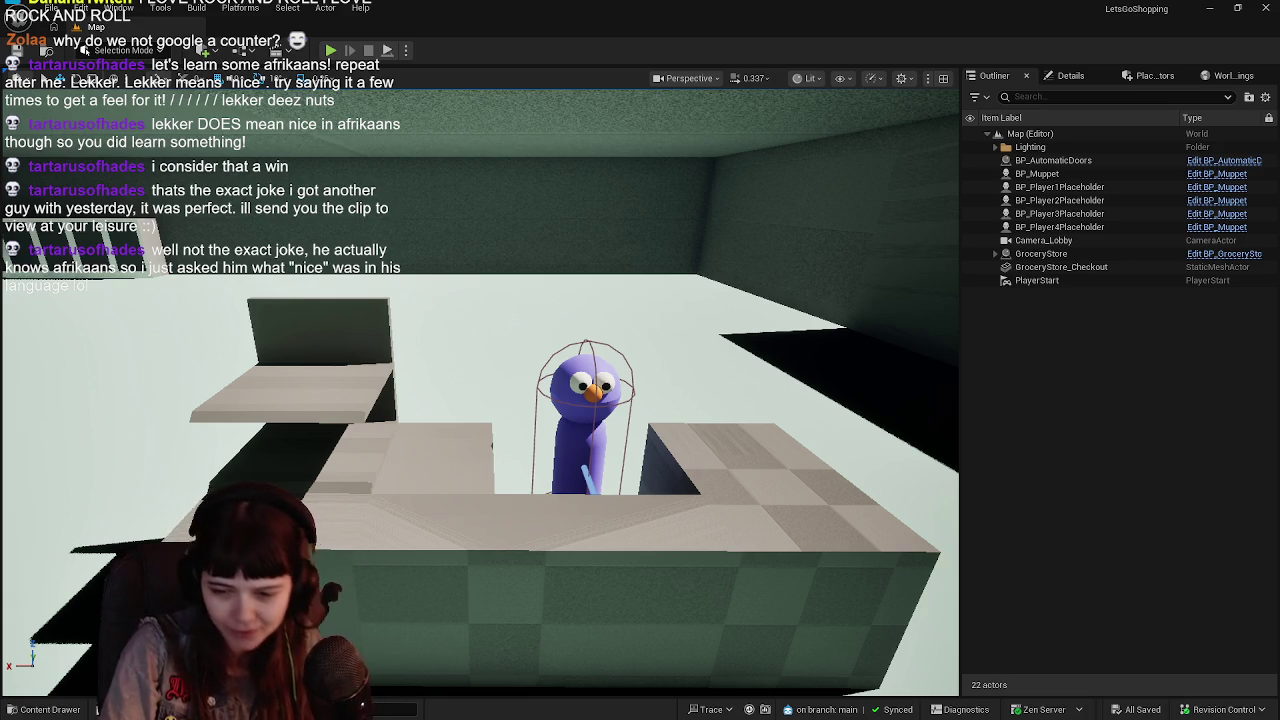
pyautogui.hotkey('alt', 'Tab')
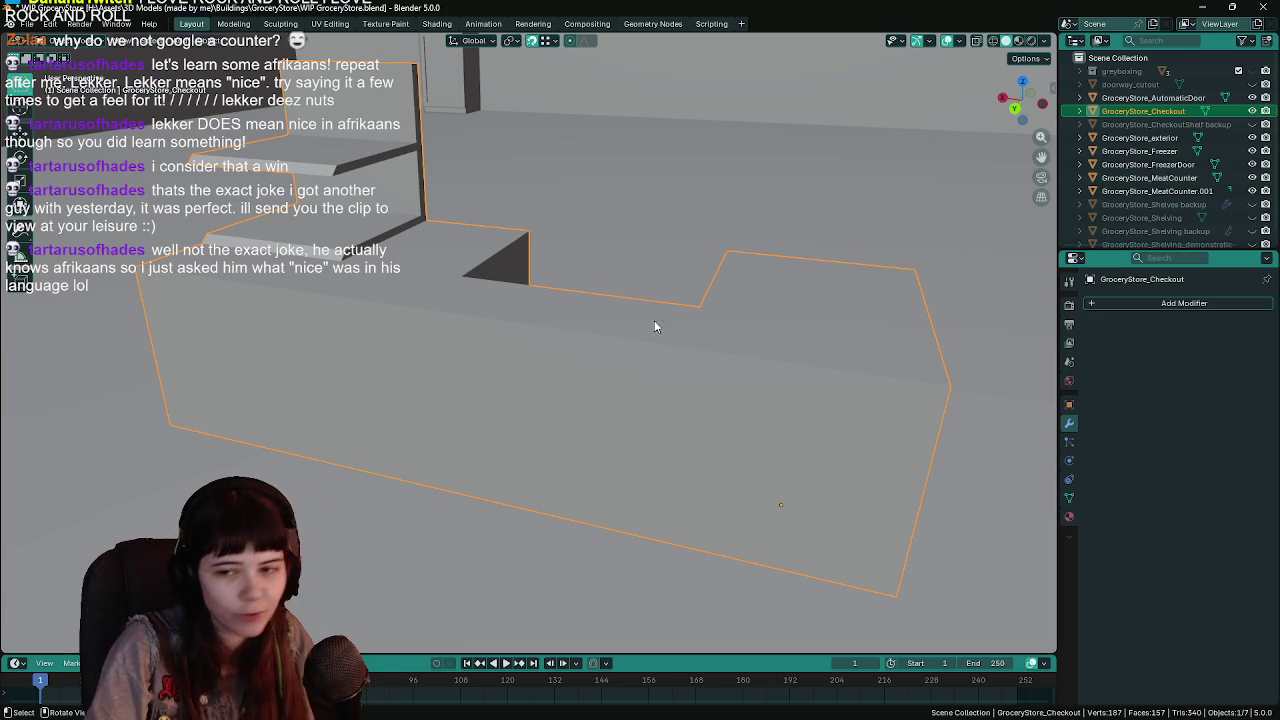
# Save the blend file and orbit the view around the checkout counter.
pyautogui.moveTo(641, 400)
pyautogui.mouseDown()
pyautogui.moveTo(654, 385)
pyautogui.moveTo(620, 344)
pyautogui.moveTo(577, 346)
pyautogui.mouseUp()
pyautogui.hotkey('ctrl', 's')
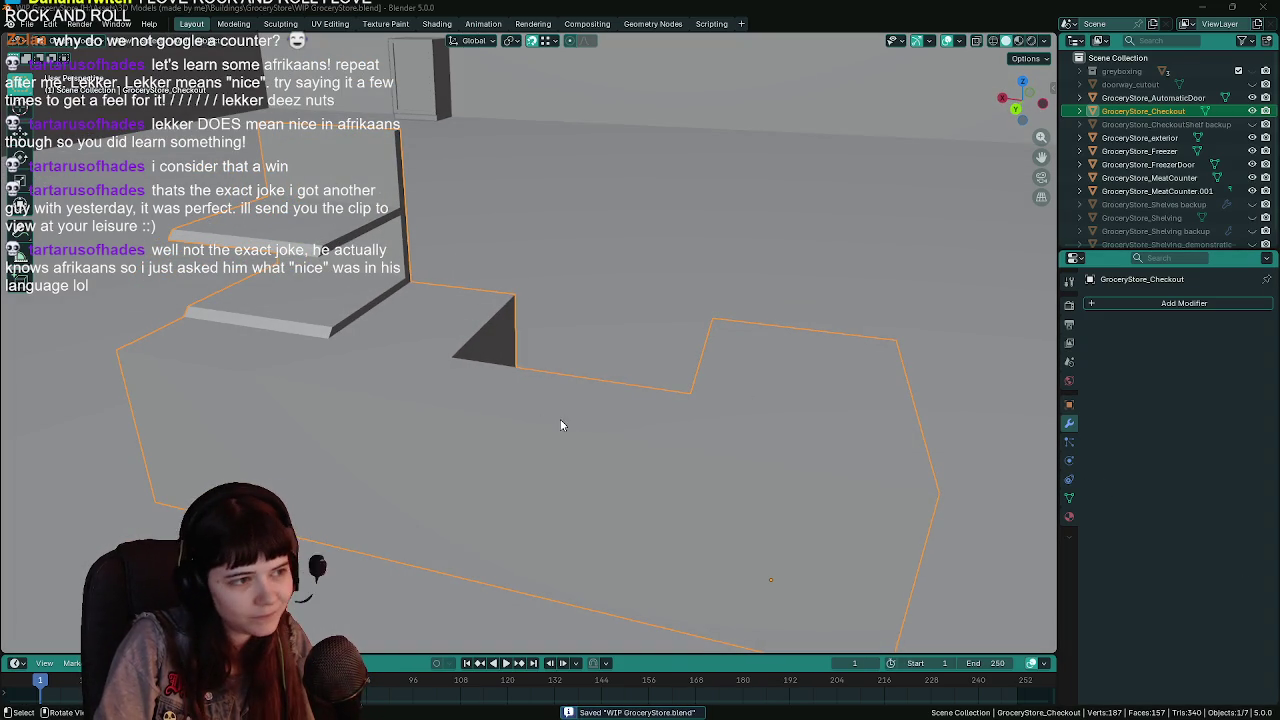
pyautogui.scroll(-4, 560, 425)
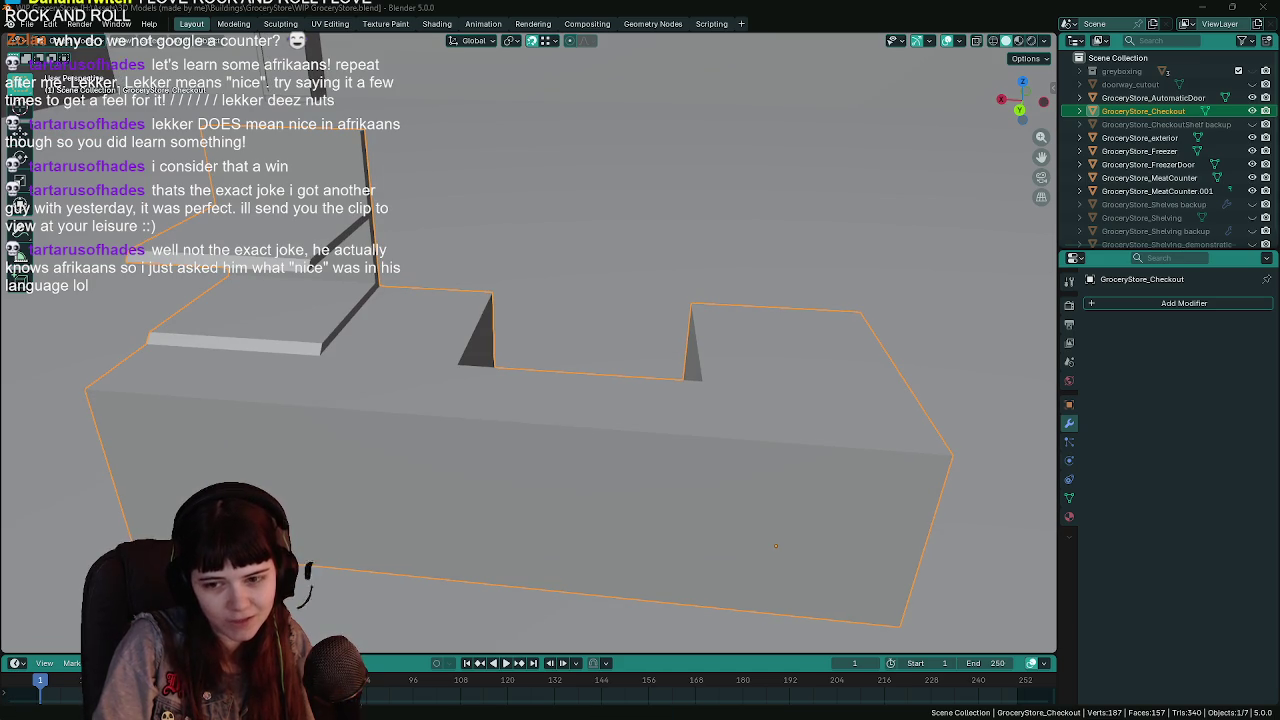
pyautogui.moveTo(600, 363)
pyautogui.mouseDown()
pyautogui.moveTo(619, 496)
pyautogui.moveTo(589, 476)
pyautogui.moveTo(592, 462)
pyautogui.mouseUp()
# Delete the checkout shelf backup and GroceryStore_Checkout objects, then save.
pyautogui.click(1165, 124)
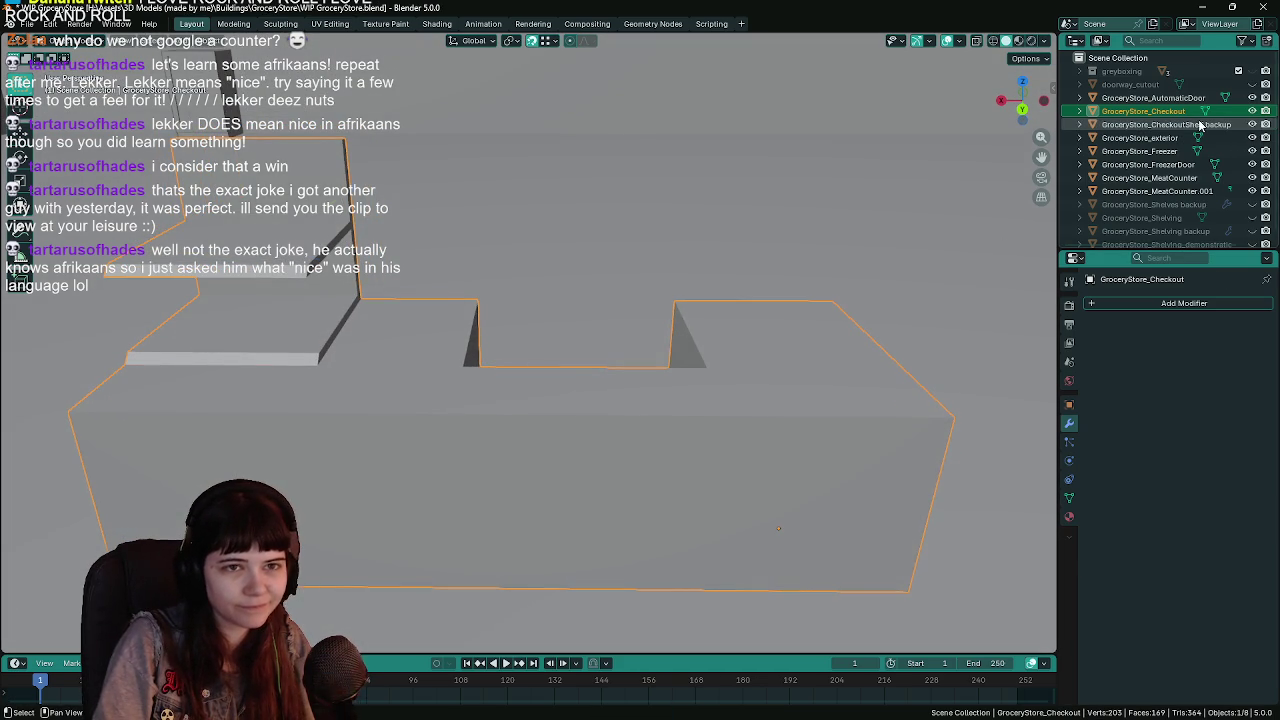
pyautogui.press('Delete')
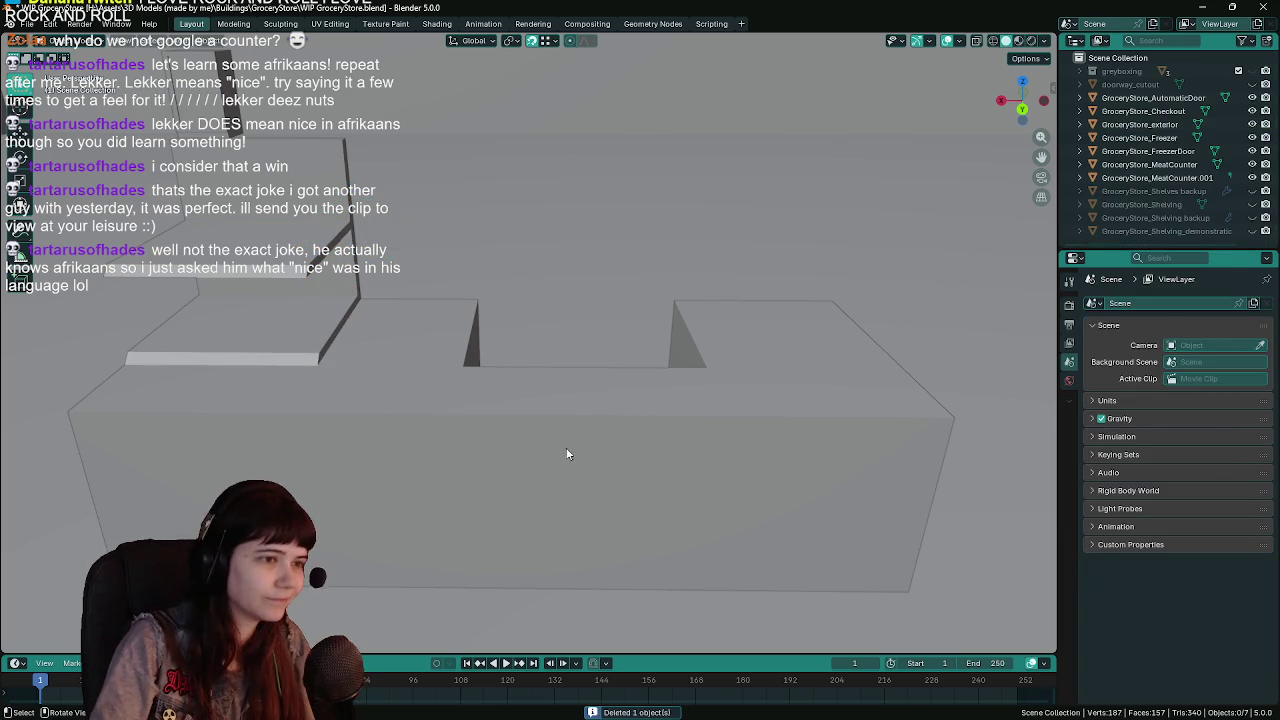
pyautogui.click(630, 444)
pyautogui.press('Delete')
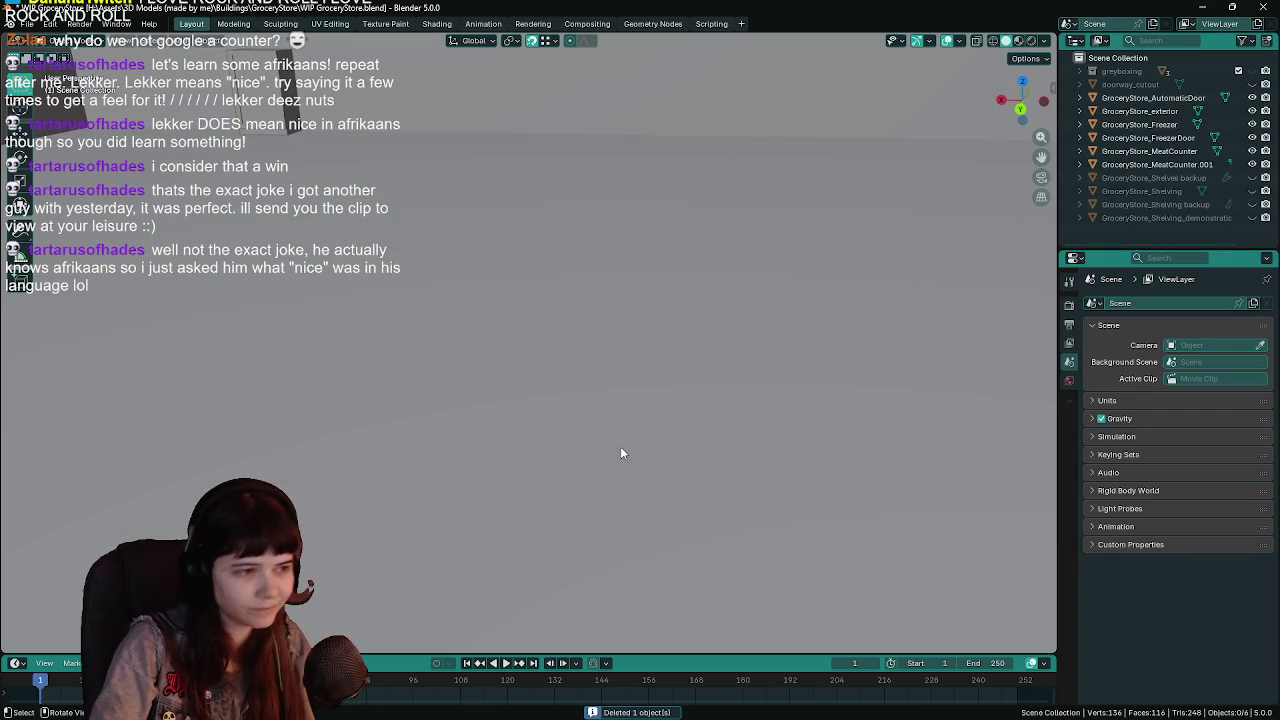
pyautogui.hotkey('ctrl', 's')
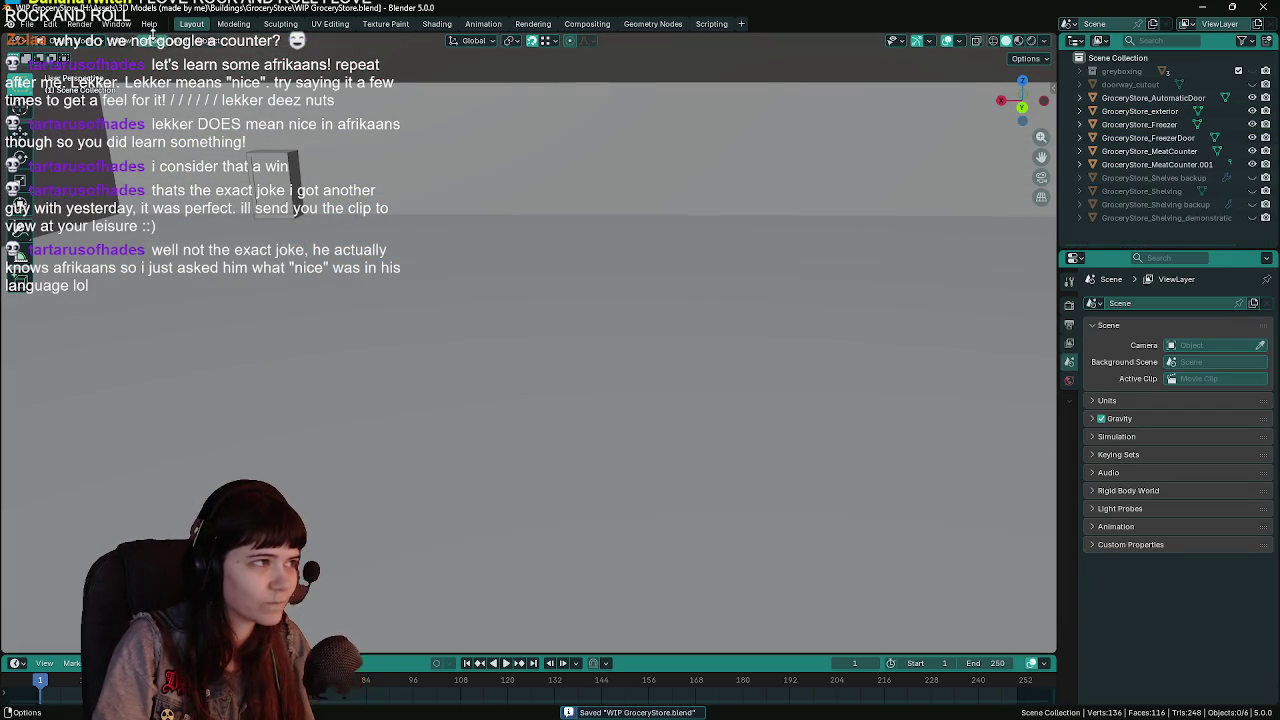
# Snap the 3D cursor to the world origin via Object > Snap.
pyautogui.click(206, 40)
pyautogui.moveTo(228, 124)
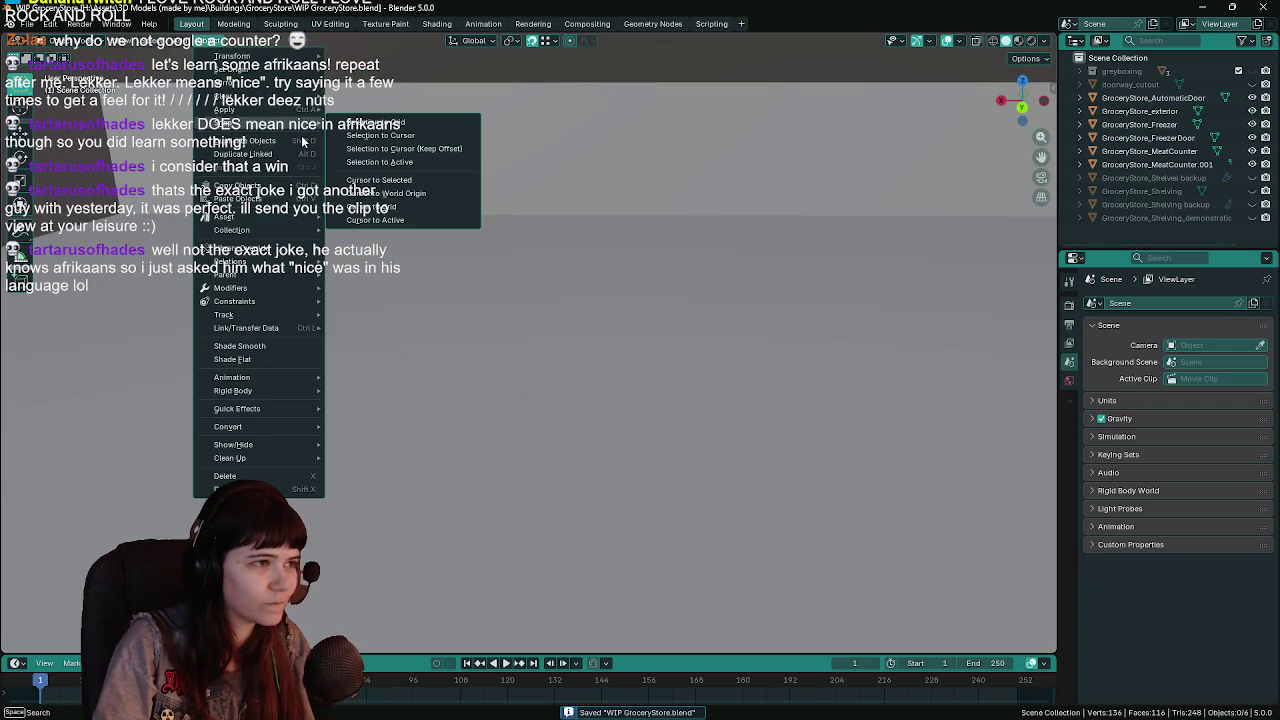
pyautogui.click(419, 193)
pyautogui.click(206, 40)
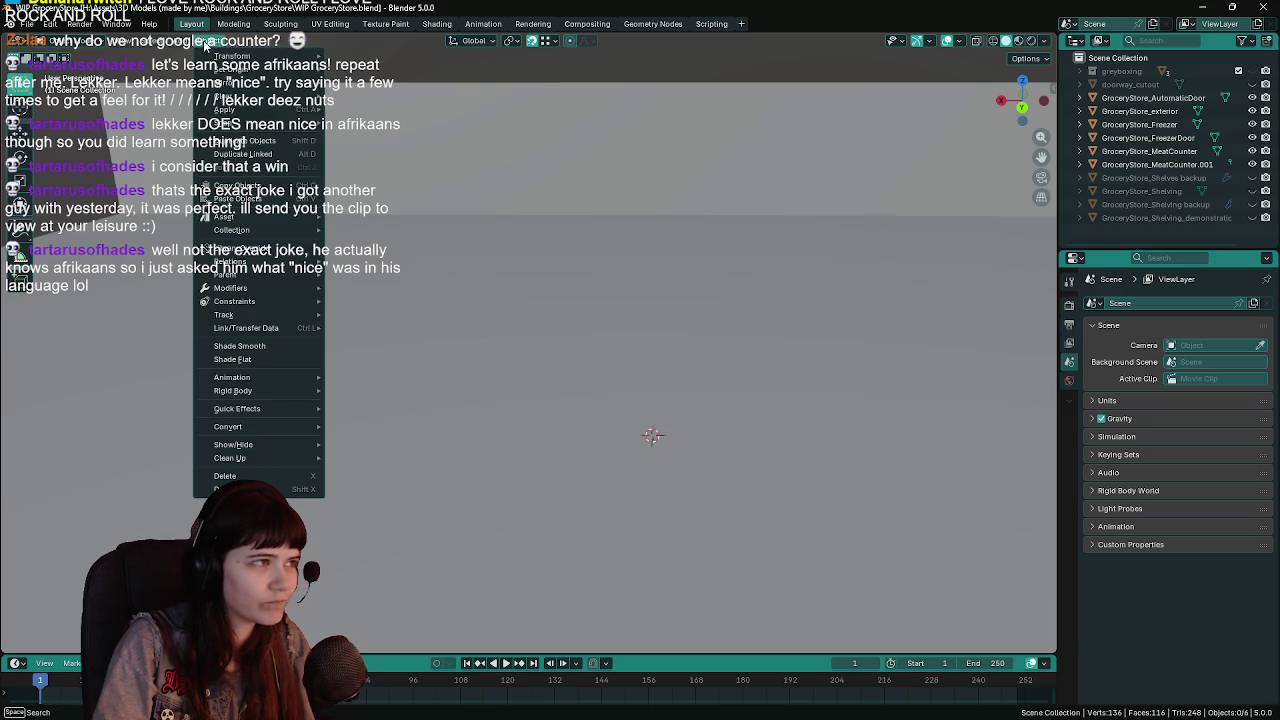
pyautogui.moveTo(276, 124)
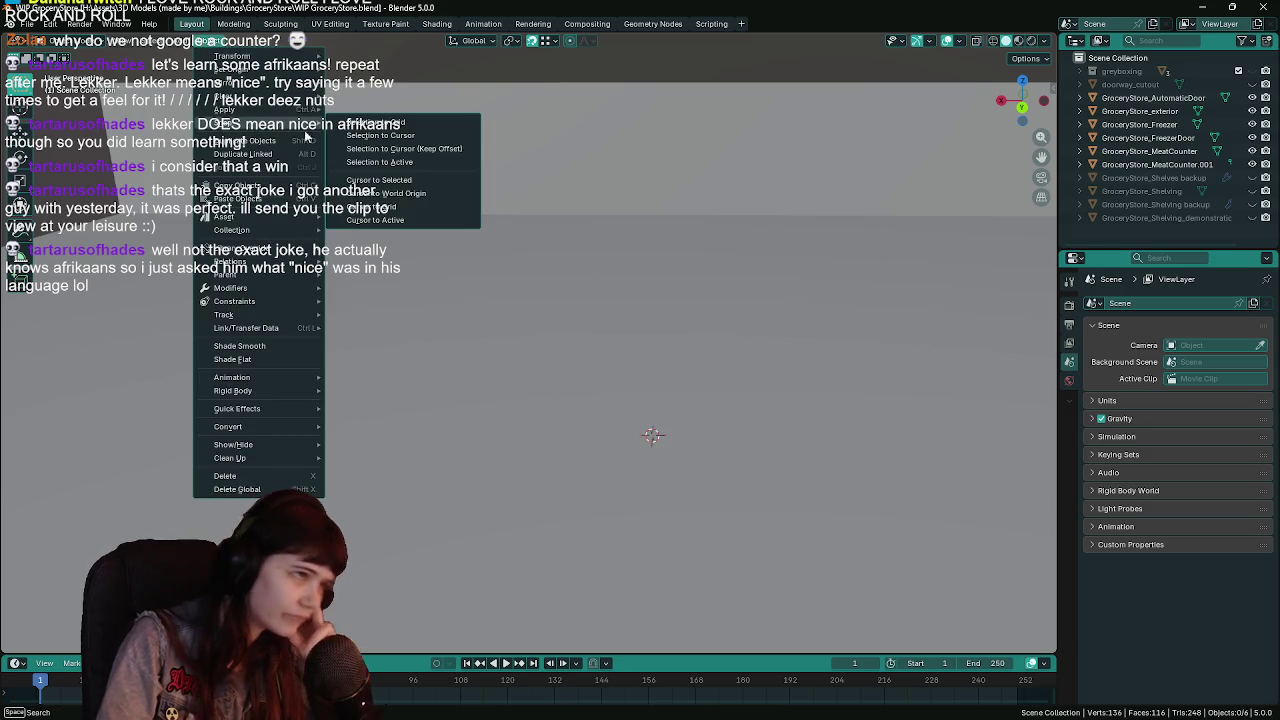
pyautogui.click(400, 177)
pyautogui.click(206, 40)
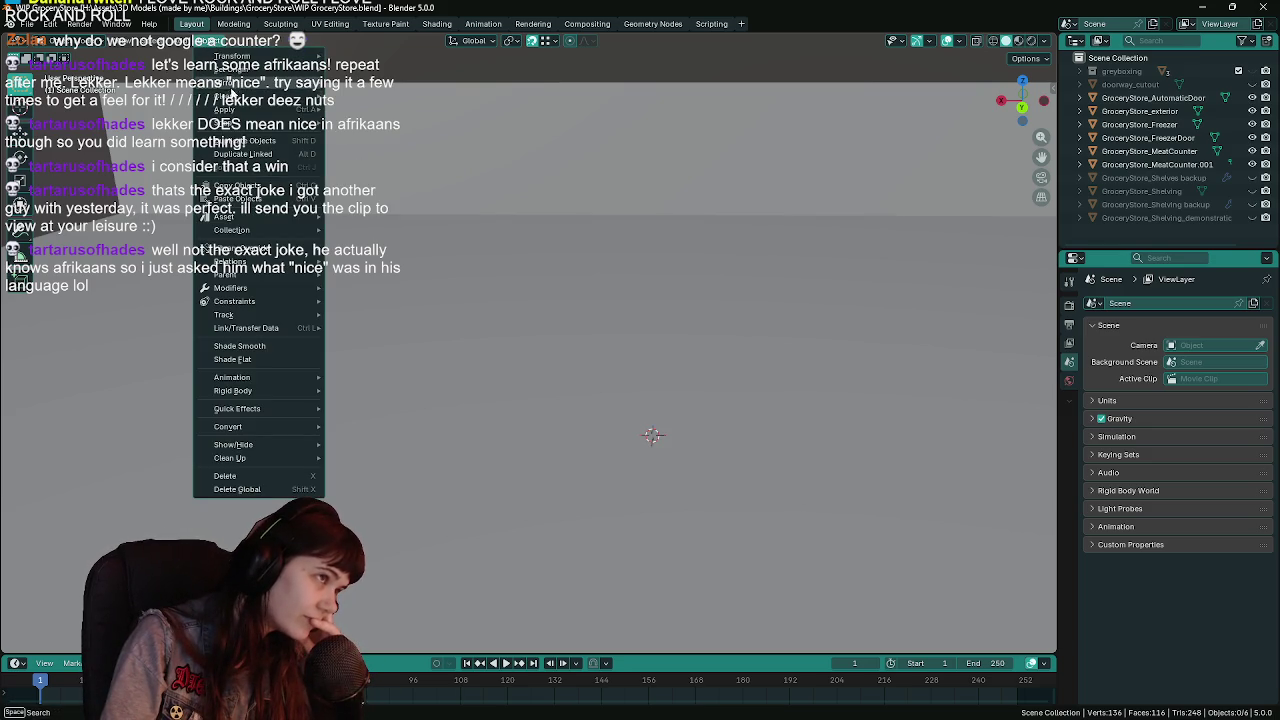
pyautogui.moveTo(268, 127)
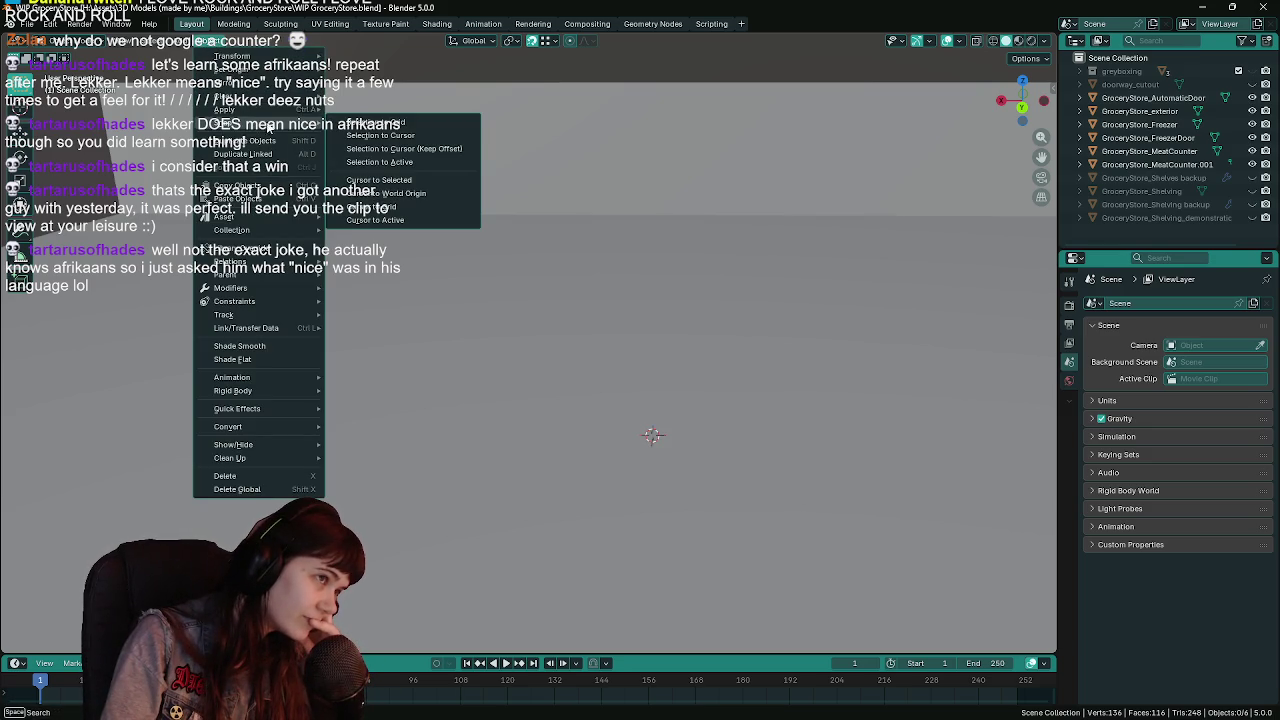
pyautogui.click(402, 191)
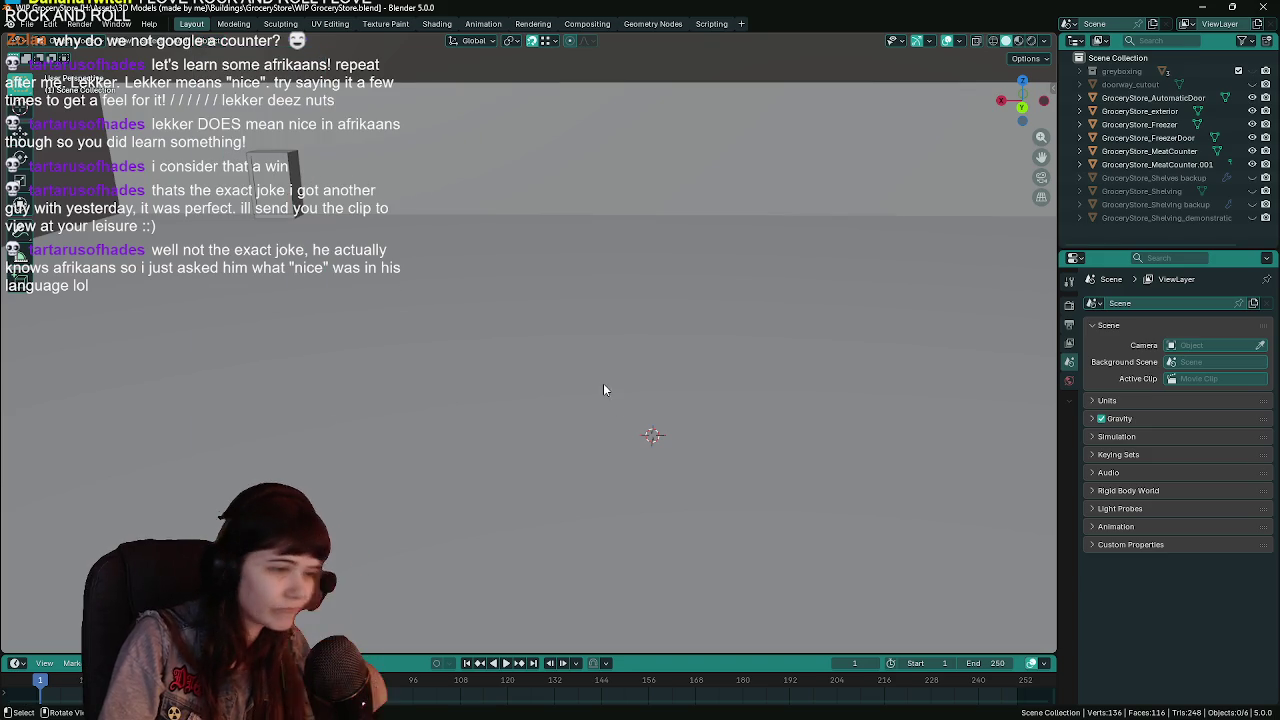
# Clear the object selection, save the file again, and bring up the Add menu.
pyautogui.click(605, 378)
pyautogui.scroll(-3, 612, 372)
pyautogui.scroll(-3, 612, 369)
pyautogui.click(585, 211)
pyautogui.scroll(5, 582, 290)
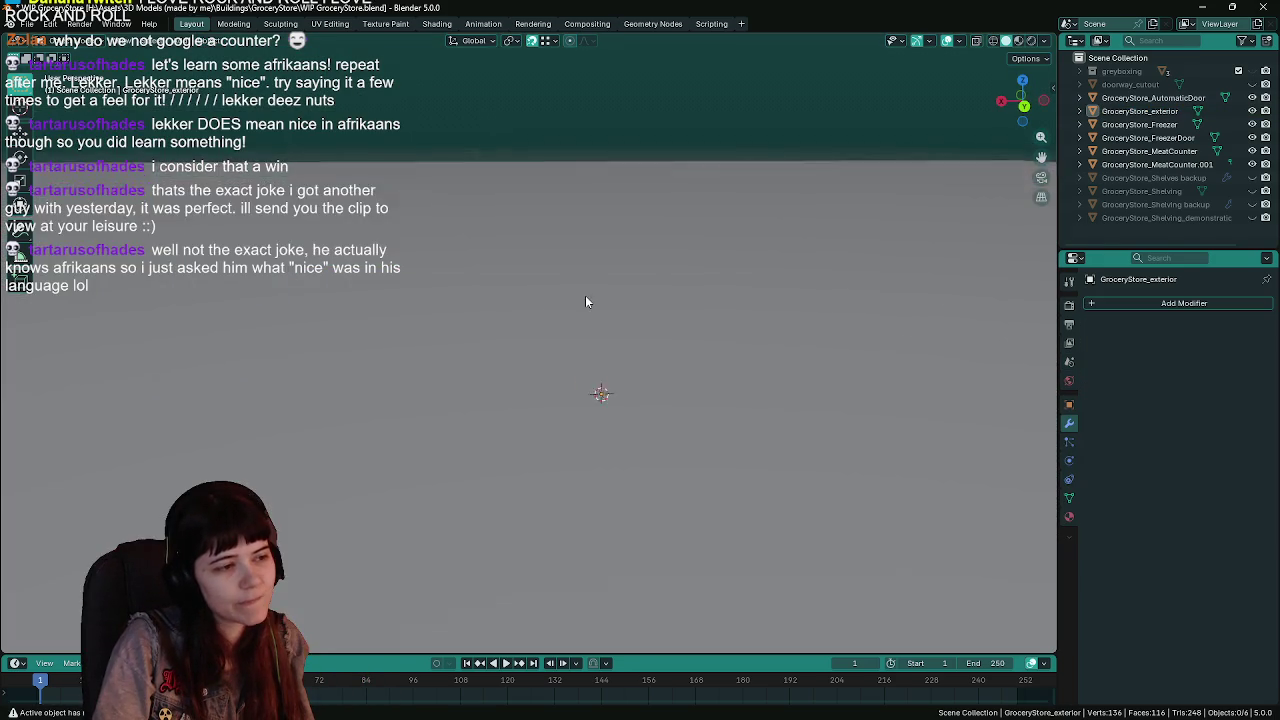
pyautogui.hotkey('ctrl', 's')
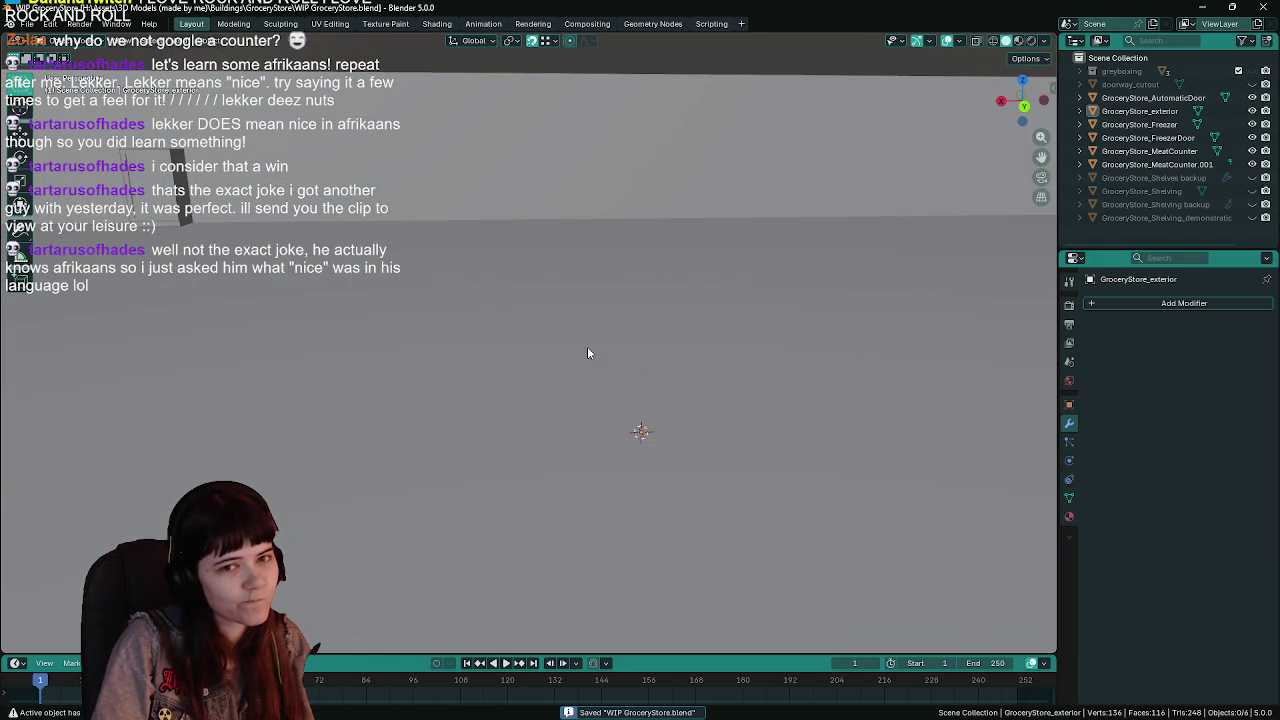
pyautogui.hotkey('shift', 'a')
pyautogui.moveTo(587, 369)
pyautogui.click(658, 374)
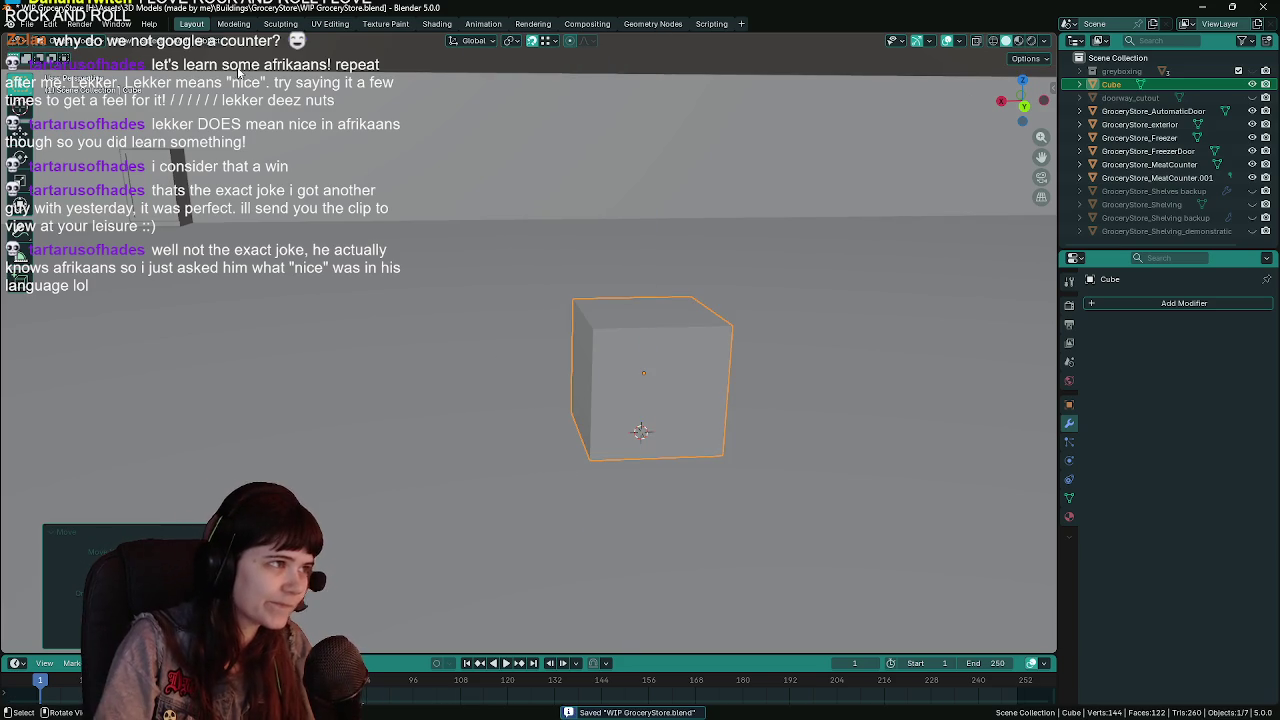
pyautogui.click(209, 41)
pyautogui.moveTo(245, 69)
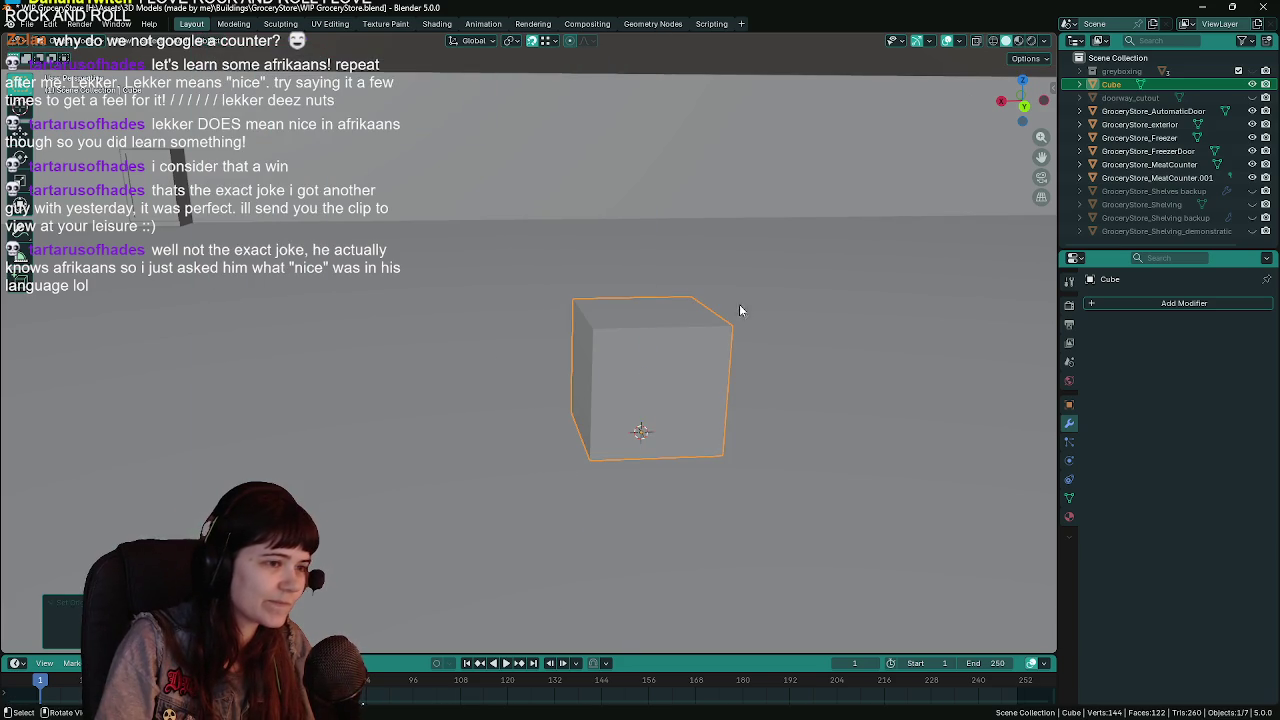
pyautogui.click(420, 98)
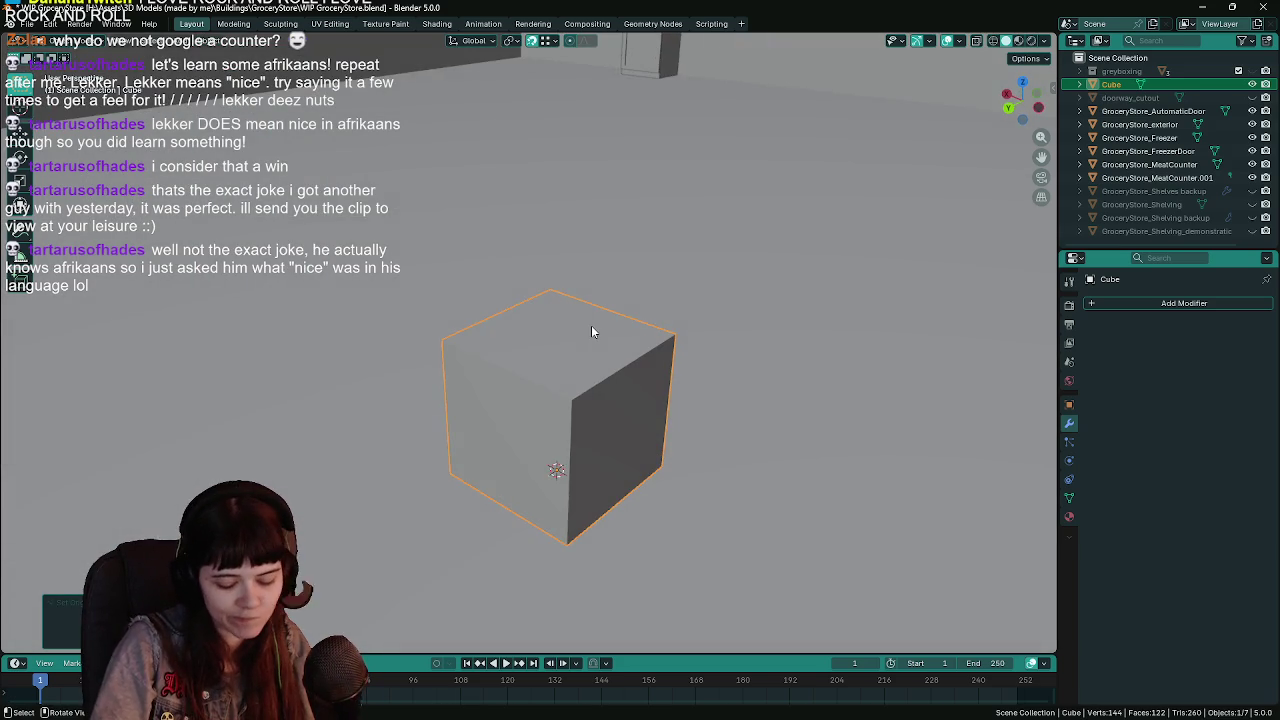
pyautogui.press('KP_7')
pyautogui.click(1252, 124)
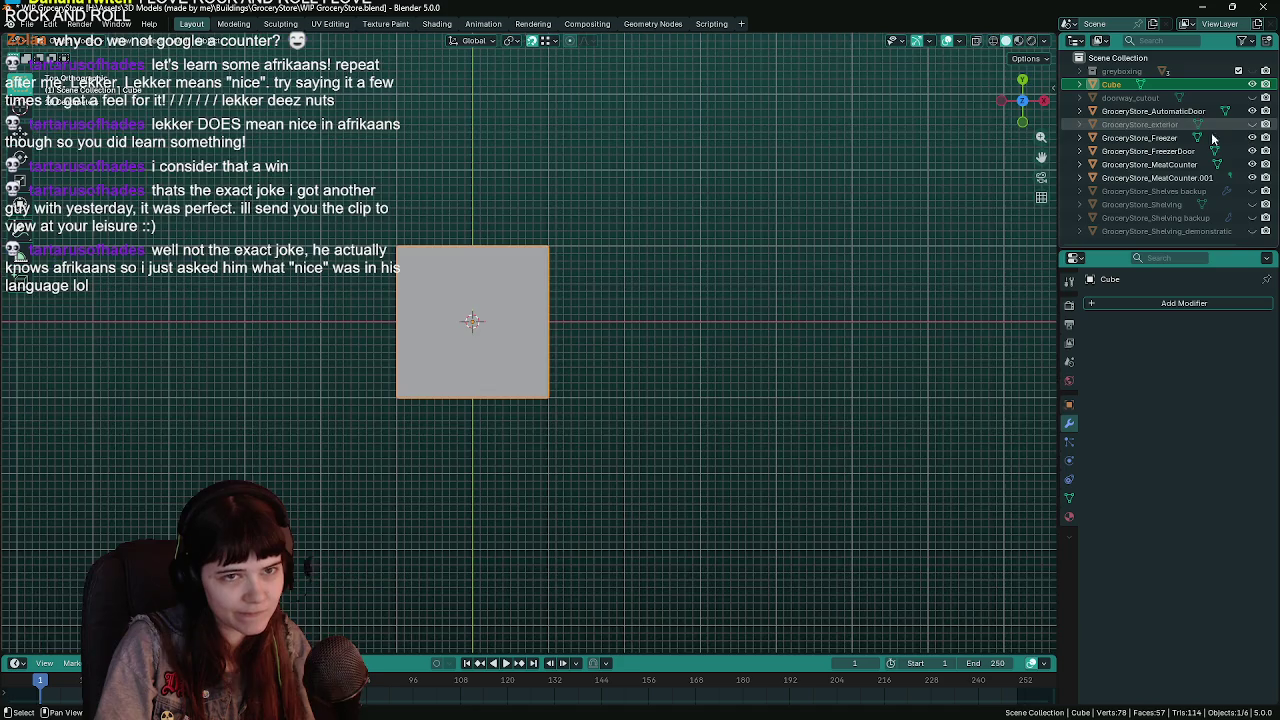
pyautogui.scroll(-3, 520, 294)
pyautogui.scroll(2, 520, 294)
pyautogui.scroll(3, 522, 297)
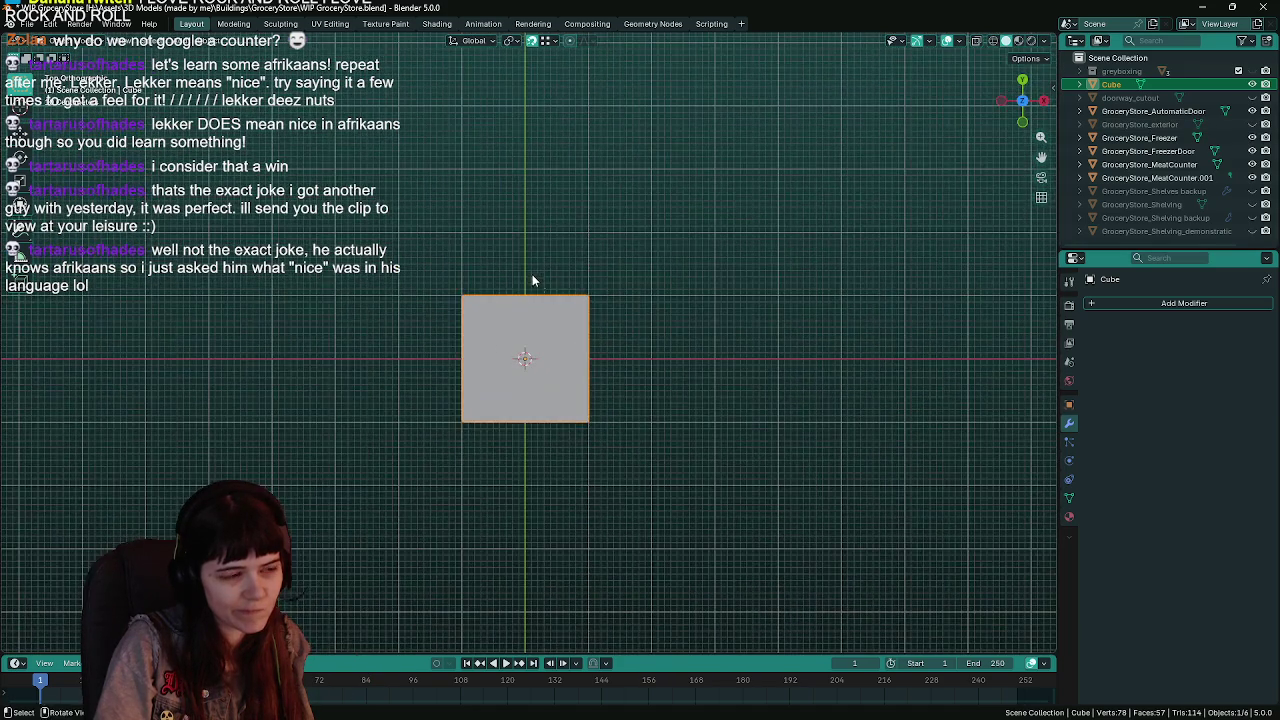
pyautogui.hotkey('ctrl', 's')
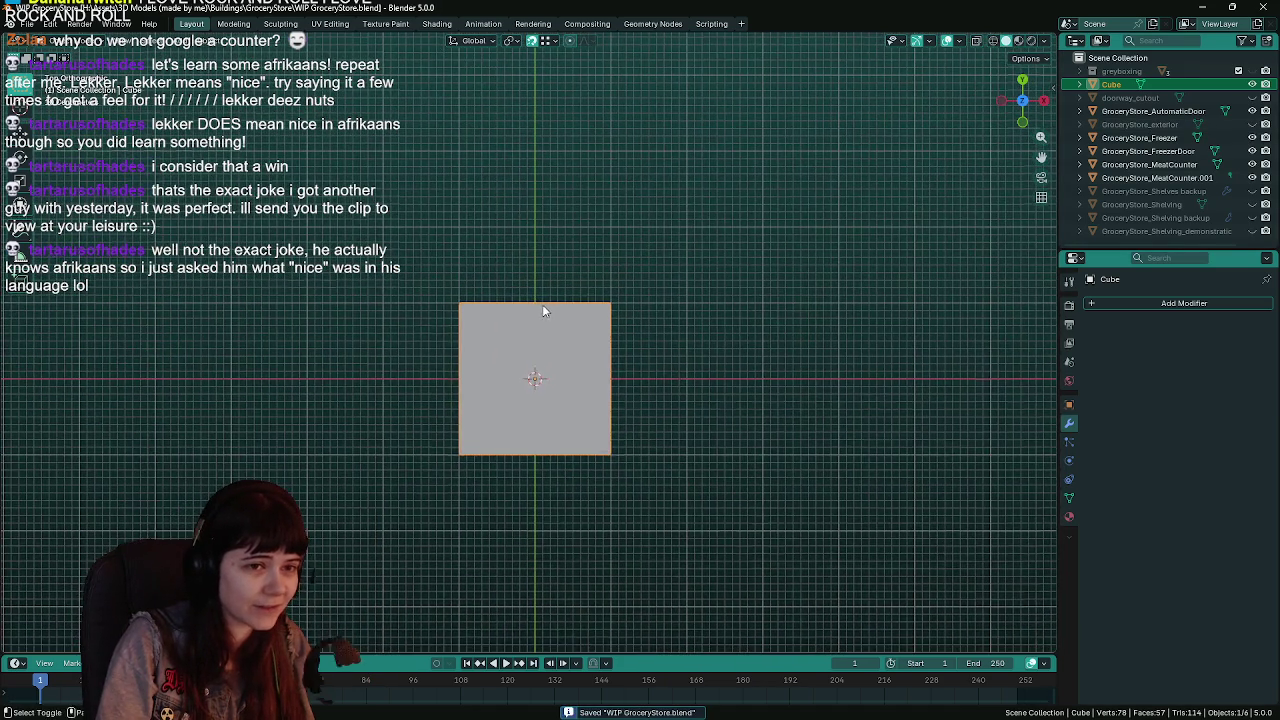
pyautogui.scroll(-1, 542, 304)
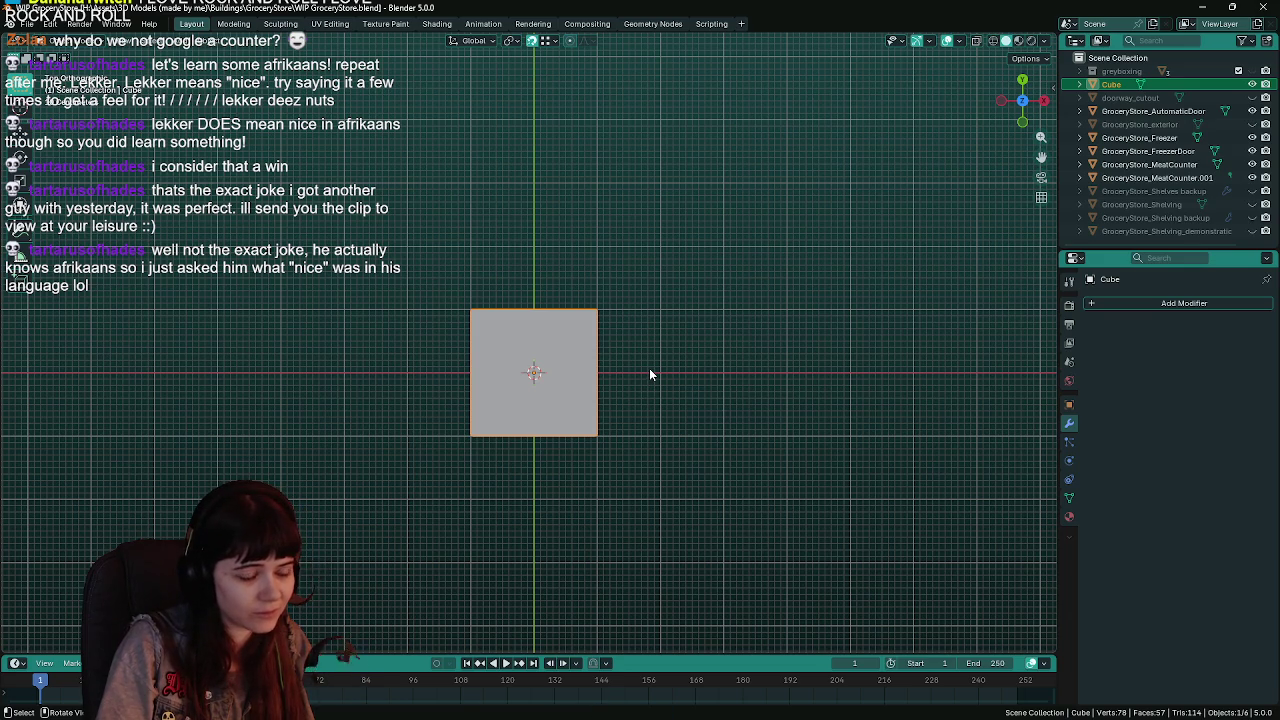
pyautogui.scroll(-1, 649, 374)
pyautogui.scroll(1, 649, 374)
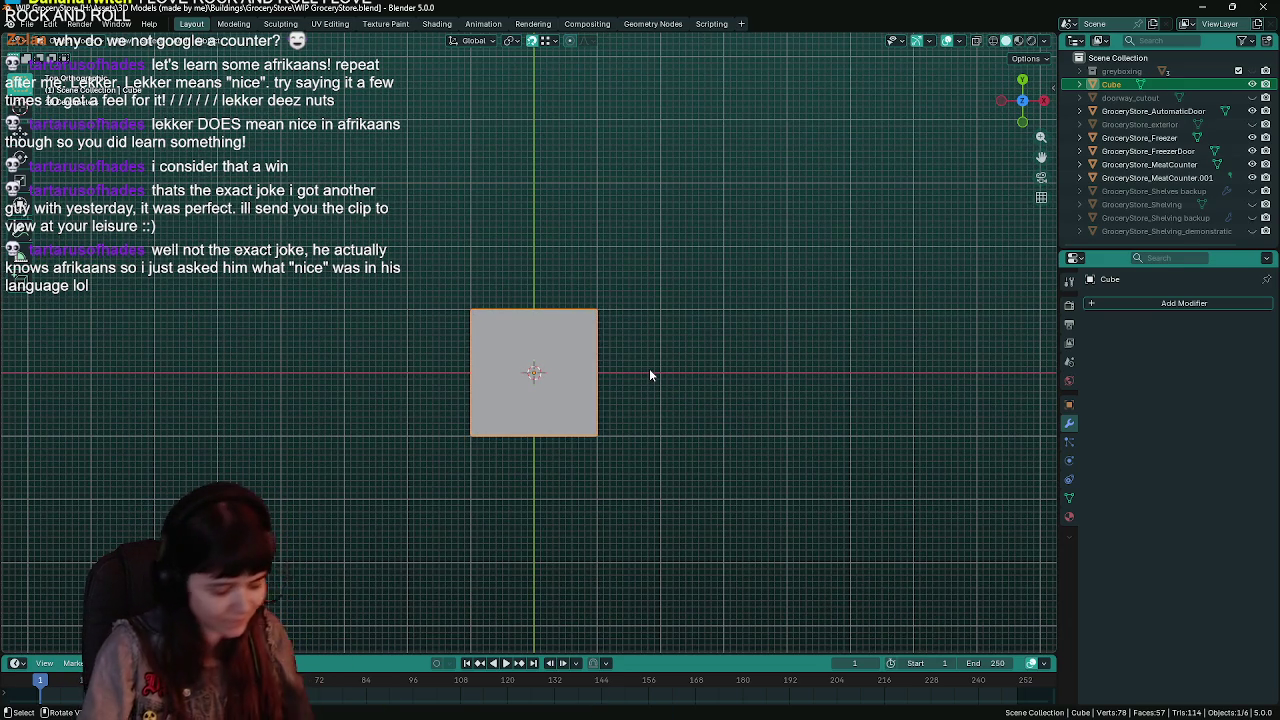
pyautogui.hotkey('ctrl', 's')
pyautogui.scroll(1, 655, 365)
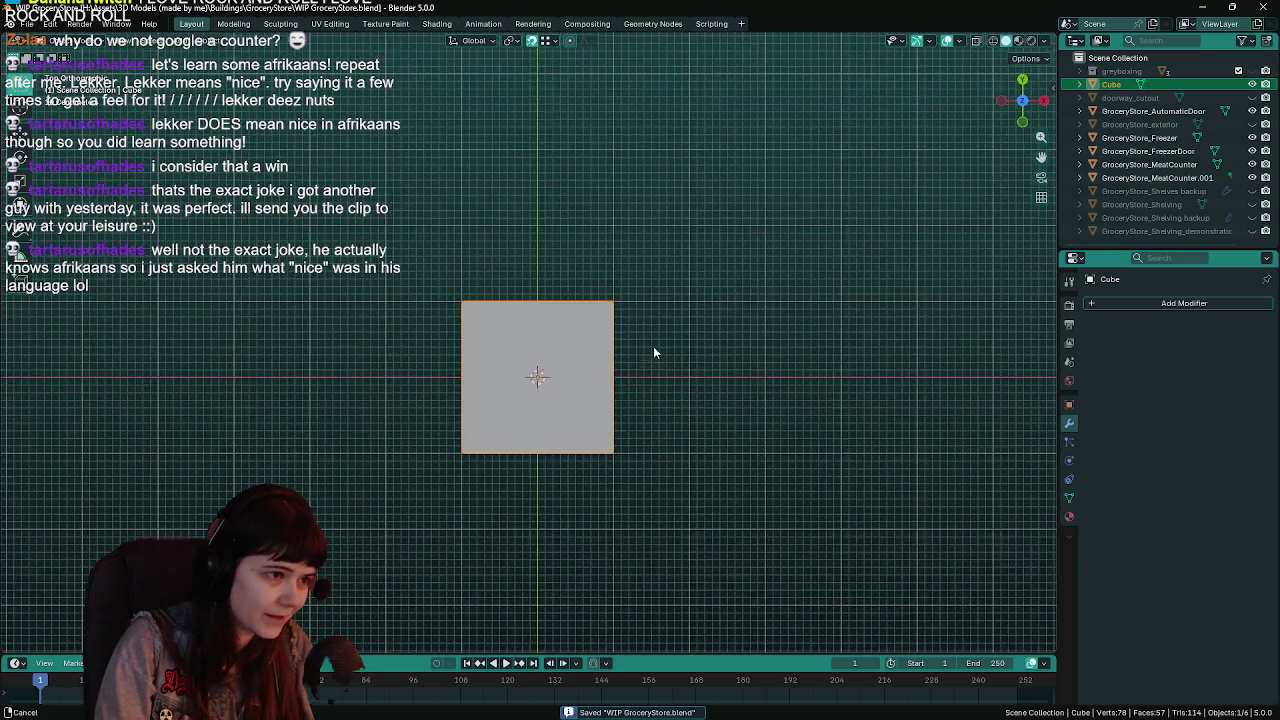
pyautogui.scroll(-2, 643, 334)
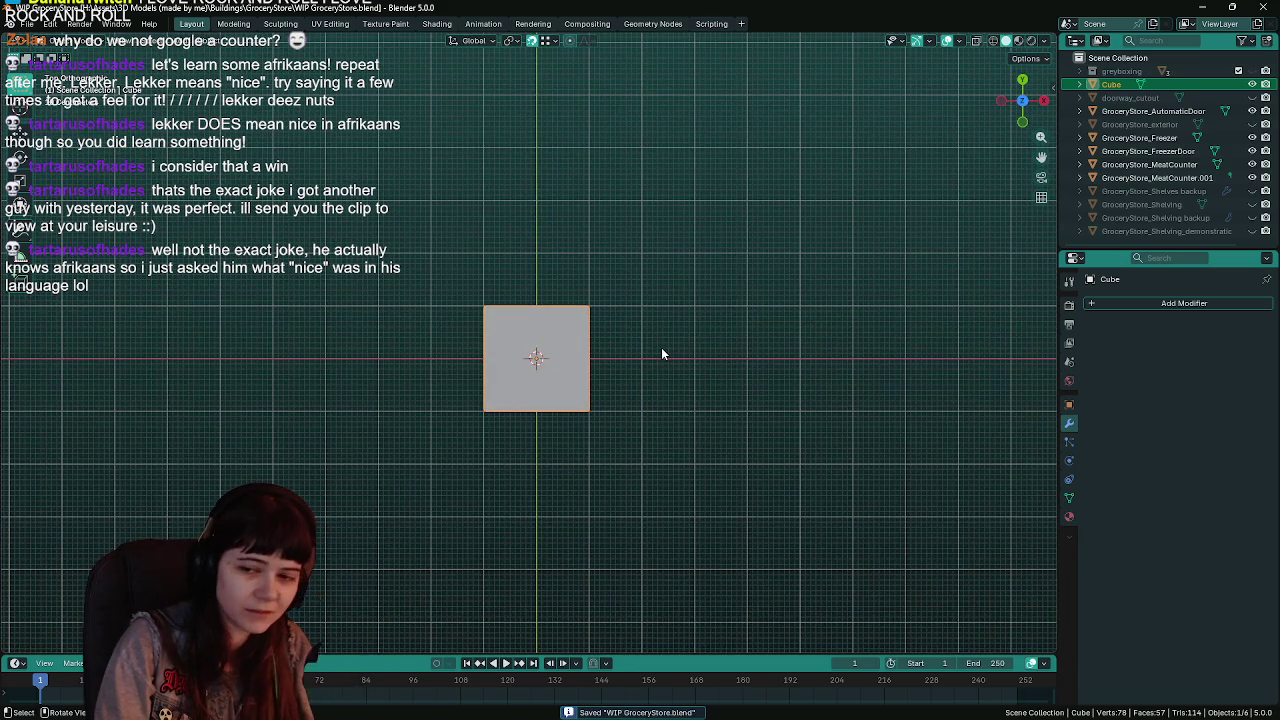
pyautogui.scroll(1, 661, 347)
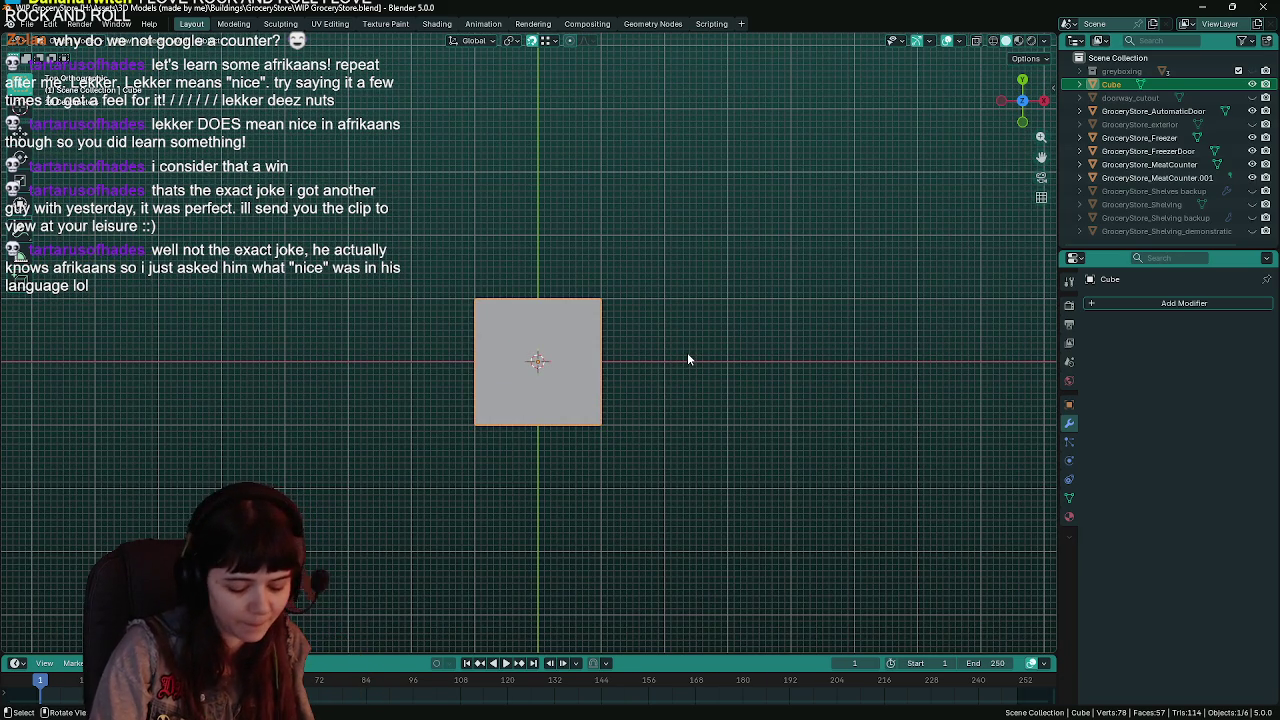
pyautogui.press('Delete')
pyautogui.moveTo(566, 366)
pyautogui.mouseDown()
pyautogui.moveTo(626, 254)
pyautogui.moveTo(590, 290)
pyautogui.moveTo(537, 282)
pyautogui.mouseUp()
pyautogui.click(1252, 111)
pyautogui.scroll(2, 545, 248)
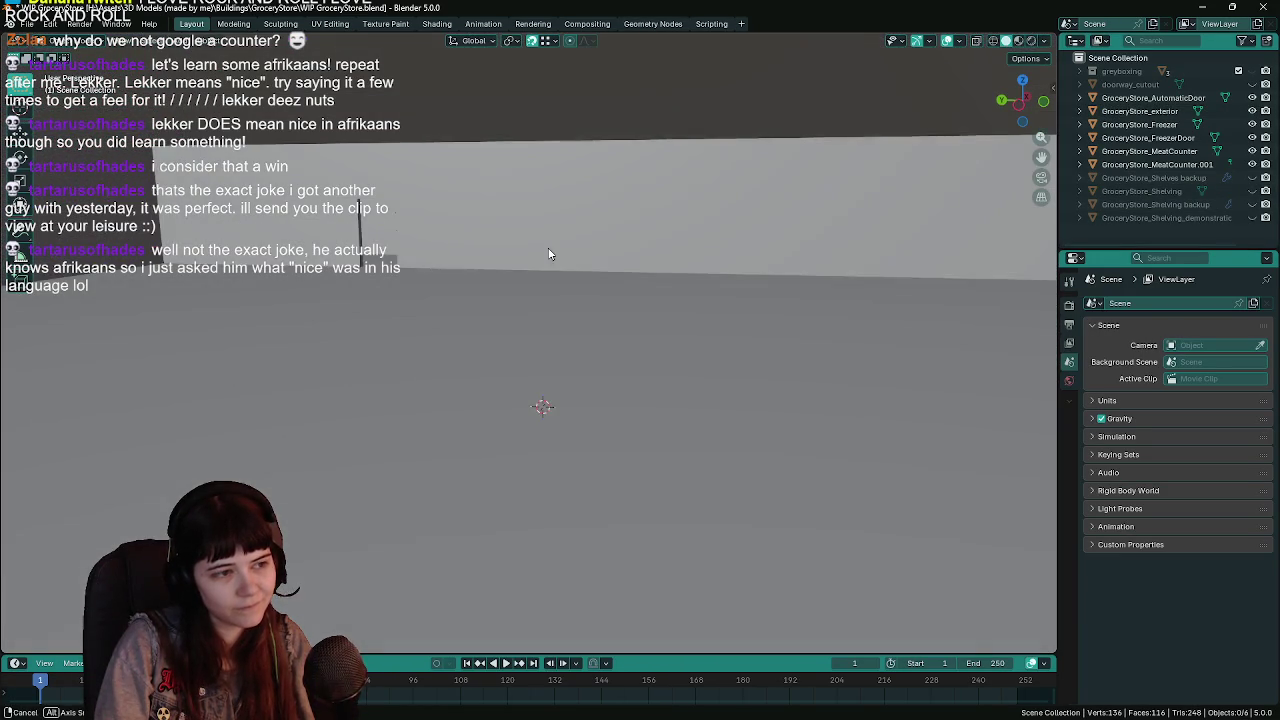
# Save the file and frame GroceryStore_MeatCounter.001 in the viewport.
pyautogui.scroll(1, 540, 258)
pyautogui.hotkey('ctrl', 's')
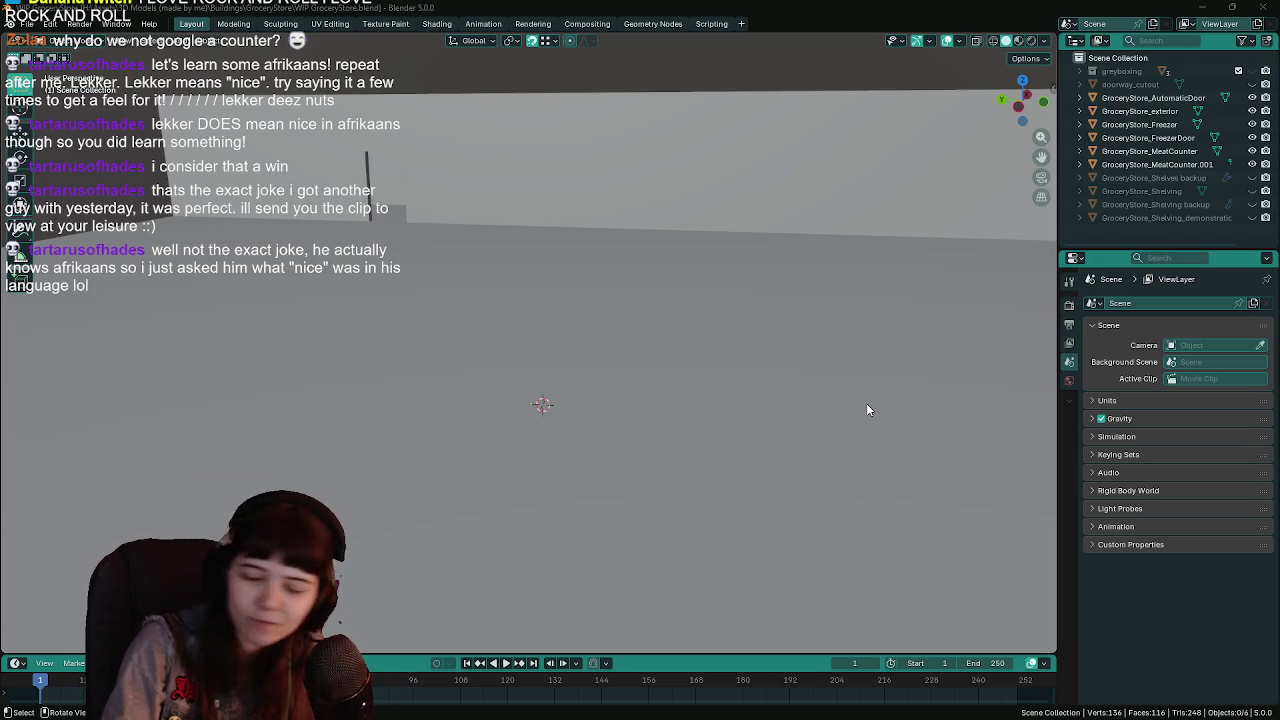
pyautogui.moveTo(867, 405)
pyautogui.mouseDown()
pyautogui.moveTo(842, 413)
pyautogui.moveTo(882, 415)
pyautogui.moveTo(763, 406)
pyautogui.mouseUp()
pyautogui.click(1157, 164)
pyautogui.moveTo(700, 375)
pyautogui.mouseDown()
pyautogui.moveTo(575, 358)
pyautogui.moveTo(620, 356)
pyautogui.moveTo(560, 337)
pyautogui.moveTo(480, 383)
pyautogui.moveTo(494, 406)
pyautogui.moveTo(540, 397)
pyautogui.moveTo(557, 449)
pyautogui.moveTo(530, 462)
pyautogui.moveTo(507, 446)
pyautogui.moveTo(568, 412)
pyautogui.moveTo(460, 437)
pyautogui.moveTo(700, 374)
pyautogui.moveTo(577, 373)
pyautogui.mouseUp()
pyautogui.press('KP_Decimal')
# Orbit around the meat counter from several angles, saving the file repeatedly.
pyautogui.hotkey('ctrl', 's')
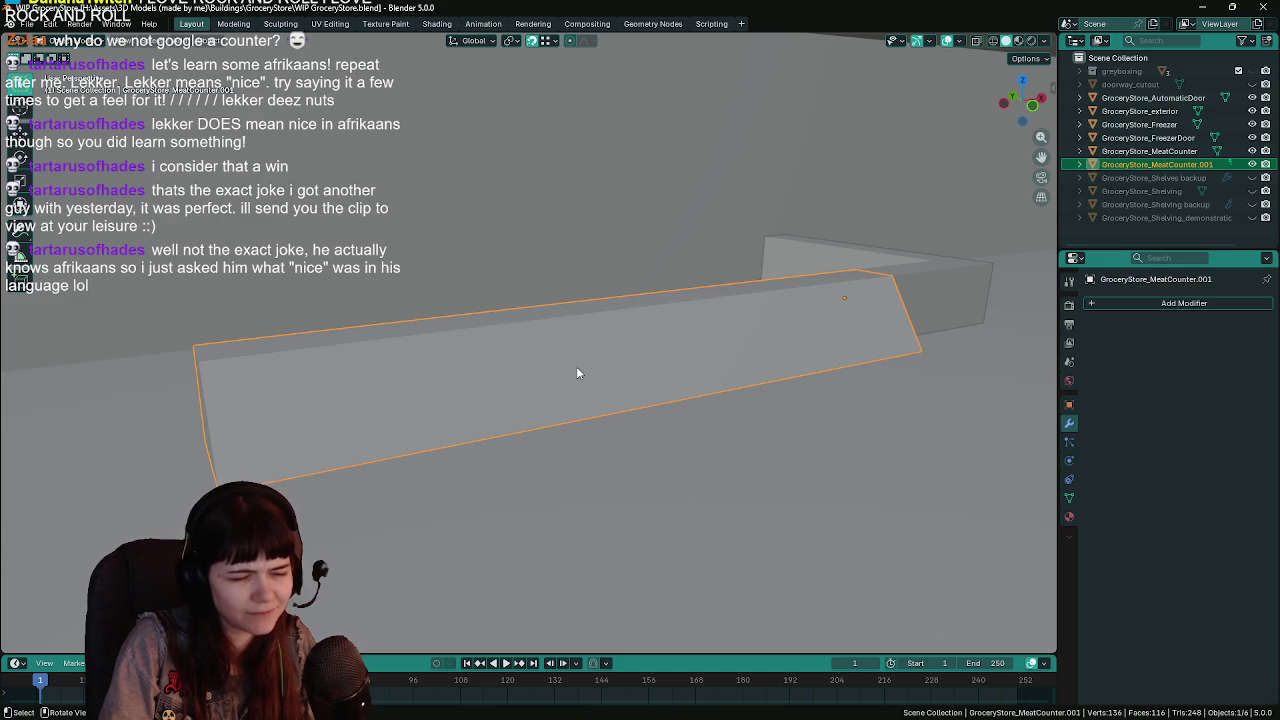
pyautogui.moveTo(574, 367); pyautogui.dragTo(588, 375)
pyautogui.hotkey('ctrl', 's')
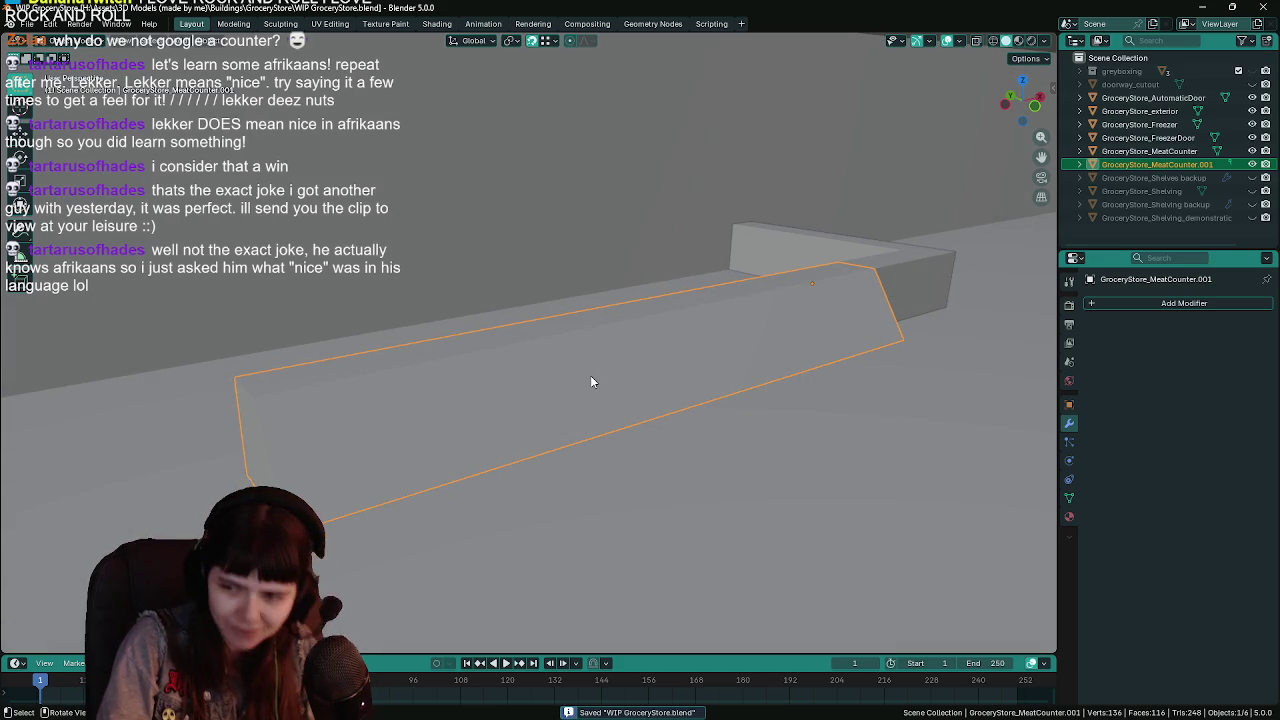
pyautogui.moveTo(612, 392)
pyautogui.mouseDown()
pyautogui.moveTo(671, 400)
pyautogui.moveTo(654, 420)
pyautogui.moveTo(698, 420)
pyautogui.moveTo(666, 423)
pyautogui.moveTo(704, 406)
pyautogui.moveTo(689, 420)
pyautogui.mouseUp()
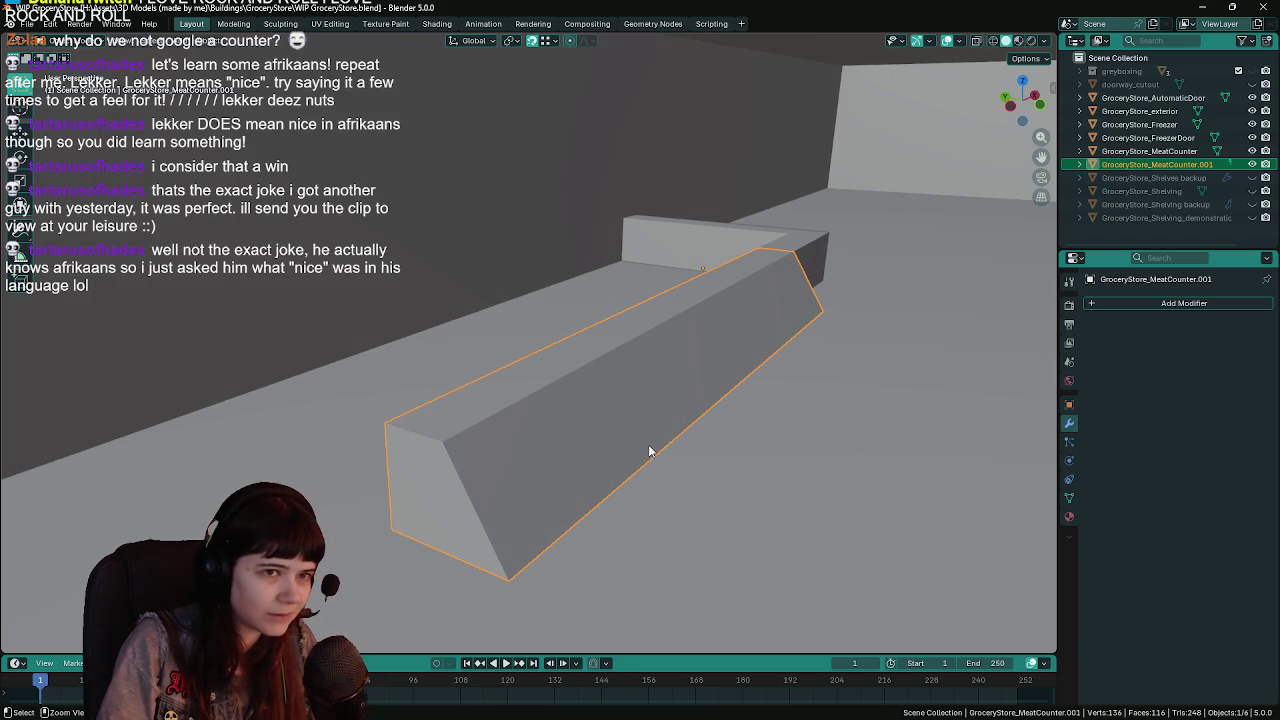
pyautogui.hotkey('ctrl', 's')
pyautogui.moveTo(846, 479)
pyautogui.mouseDown()
pyautogui.moveTo(769, 477)
pyautogui.moveTo(781, 477)
pyautogui.mouseUp()
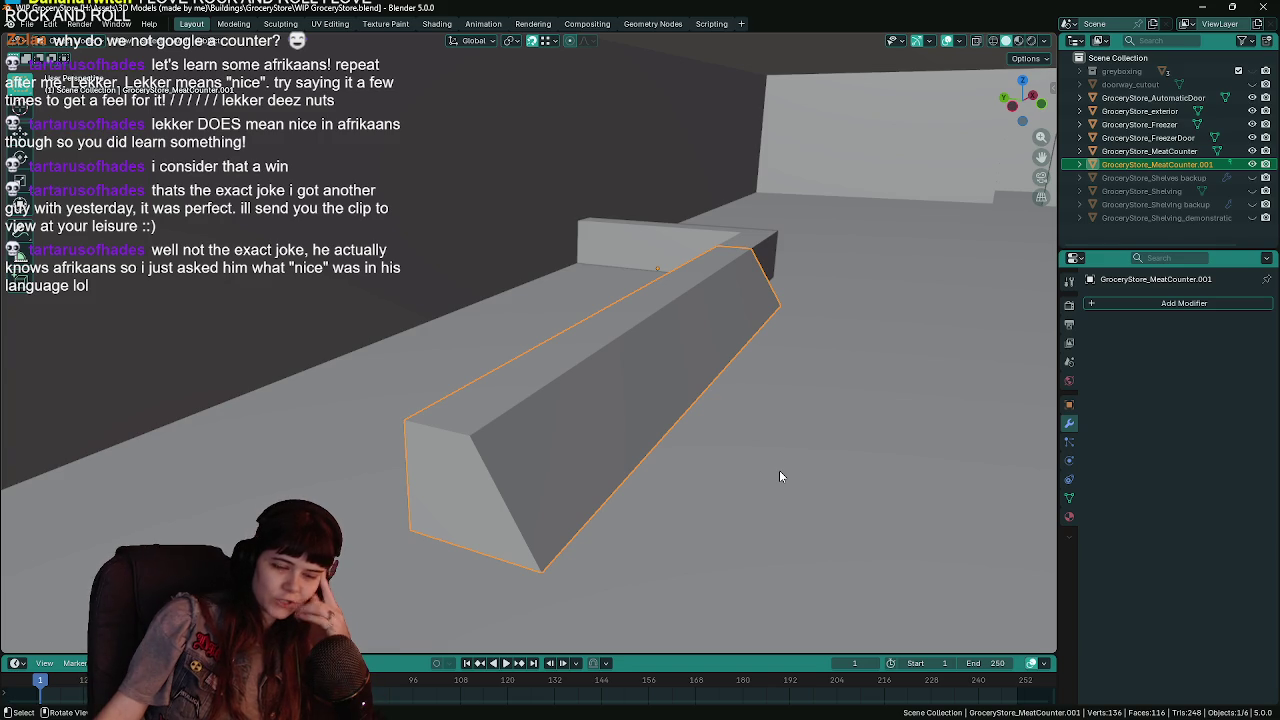
pyautogui.moveTo(780, 476)
pyautogui.mouseDown()
pyautogui.moveTo(818, 472)
pyautogui.moveTo(874, 417)
pyautogui.mouseUp()
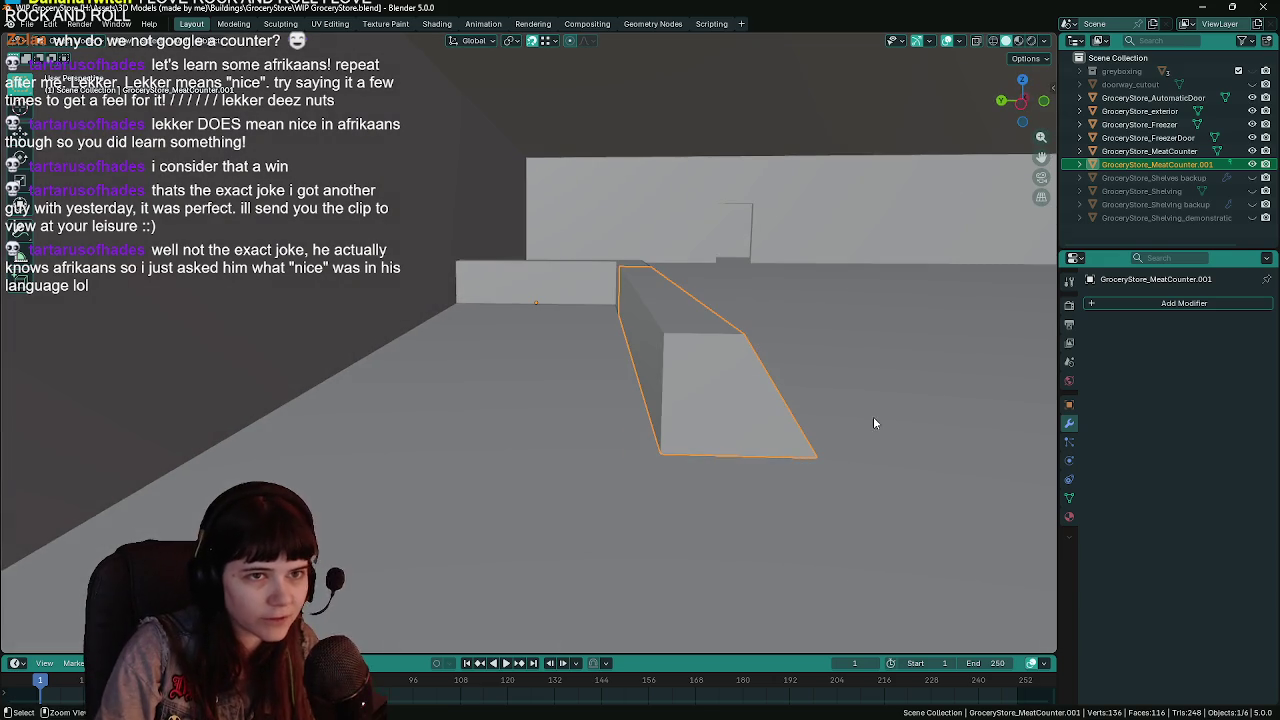
pyautogui.hotkey('ctrl', 's')
pyautogui.moveTo(727, 401); pyautogui.dragTo(900, 250)
pyautogui.click(1080, 71)
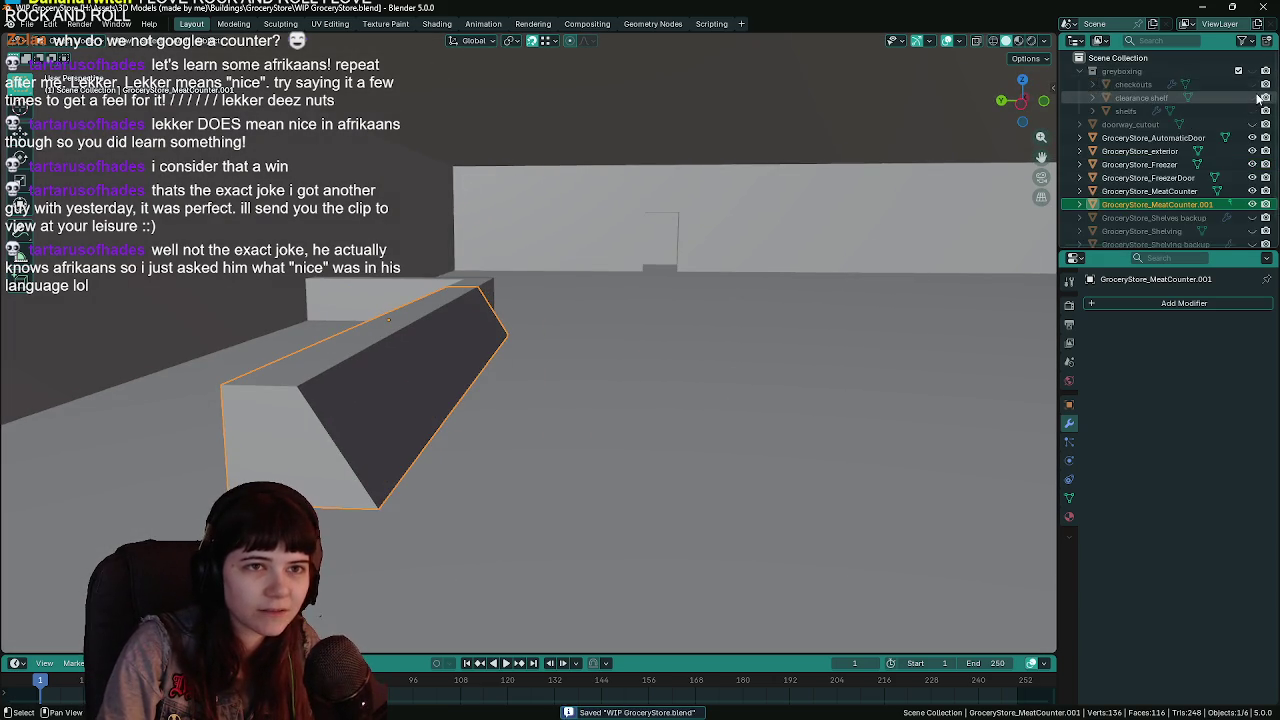
# Unhide and delete the checkouts greybox object, then save.
pyautogui.click(1214, 86)
pyautogui.click(1252, 84)
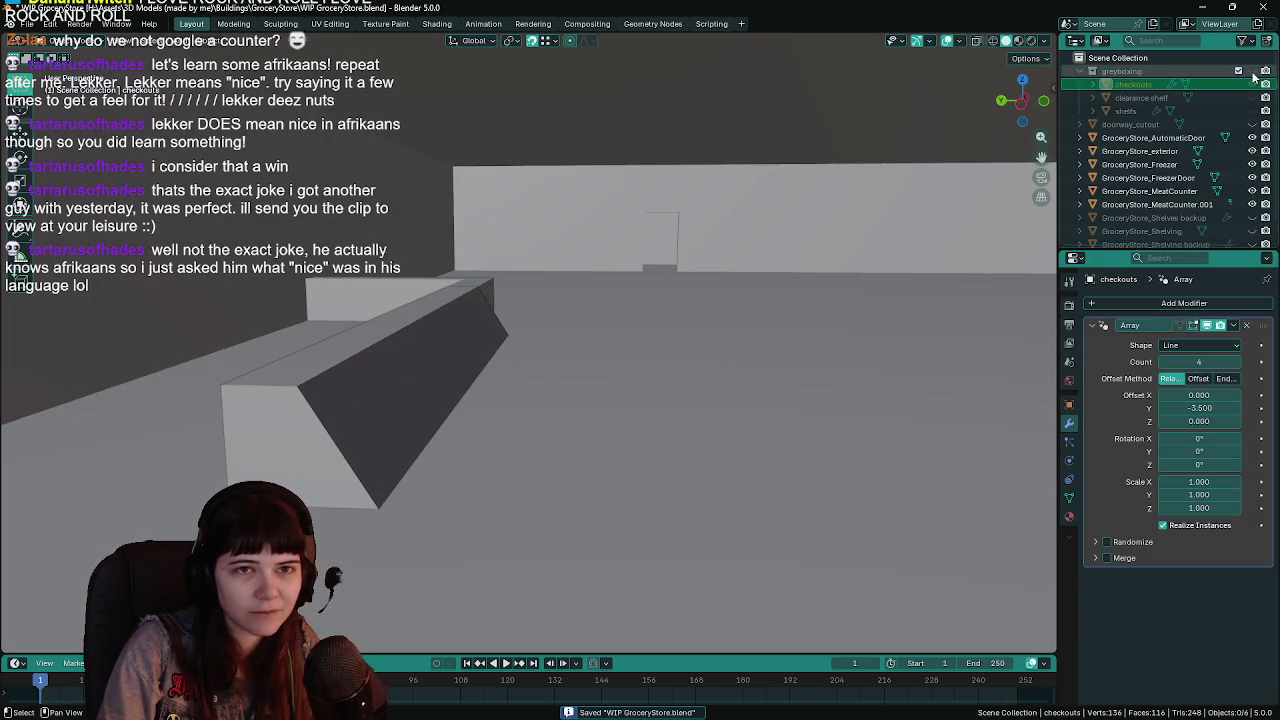
pyautogui.press('Delete')
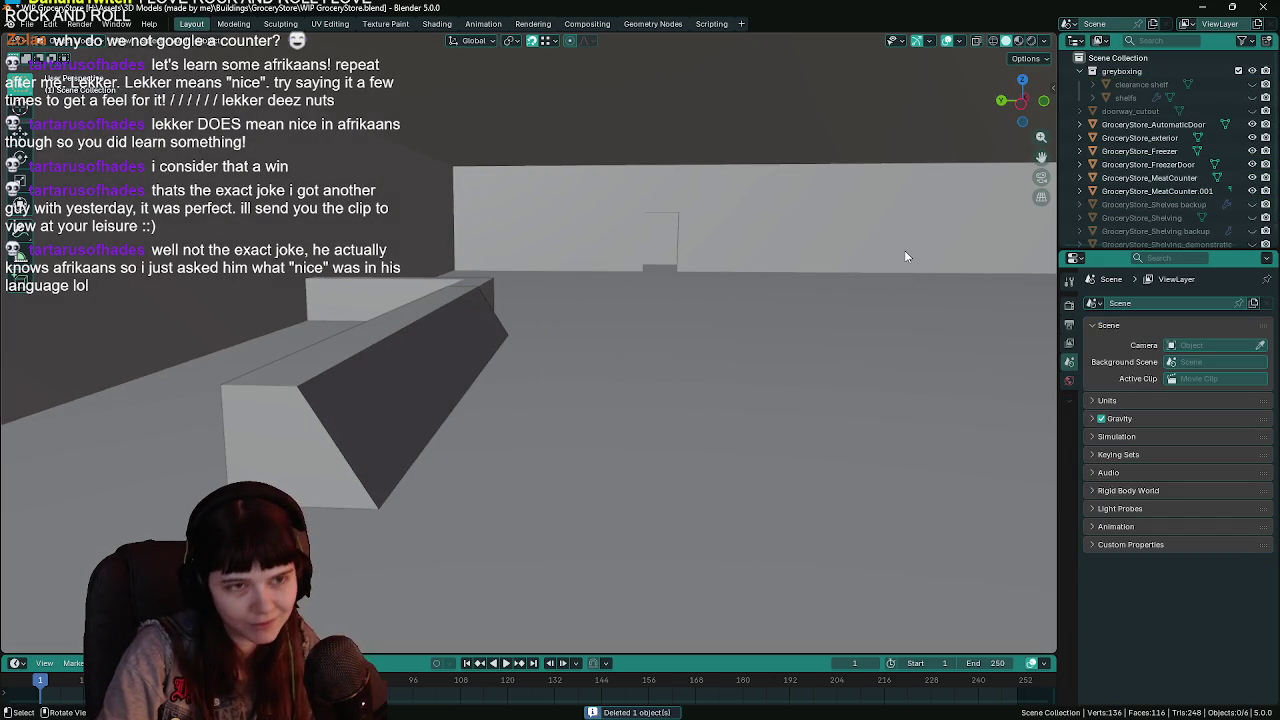
pyautogui.moveTo(865, 242)
pyautogui.mouseDown()
pyautogui.moveTo(951, 279)
pyautogui.moveTo(523, 283)
pyautogui.moveTo(711, 277)
pyautogui.moveTo(623, 271)
pyautogui.moveTo(857, 286)
pyautogui.moveTo(739, 303)
pyautogui.moveTo(629, 291)
pyautogui.moveTo(668, 288)
pyautogui.moveTo(644, 328)
pyautogui.moveTo(718, 336)
pyautogui.moveTo(706, 315)
pyautogui.moveTo(527, 246)
pyautogui.moveTo(581, 270)
pyautogui.moveTo(561, 309)
pyautogui.moveTo(590, 312)
pyautogui.moveTo(526, 267)
pyautogui.moveTo(576, 296)
pyautogui.moveTo(652, 276)
pyautogui.mouseUp()
pyautogui.hotkey('ctrl', 's')
# Check the meat counter by selecting and deselecting it, then save.
pyautogui.click(644, 328)
pyautogui.click(532, 244)
pyautogui.click(561, 309)
pyautogui.click(549, 277)
pyautogui.hotkey('ctrl', 's')
# Unhide and delete the shelfs and clearance shelf objects using X-ray, then save.
pyautogui.moveTo(1251, 84); pyautogui.dragTo(1251, 97)
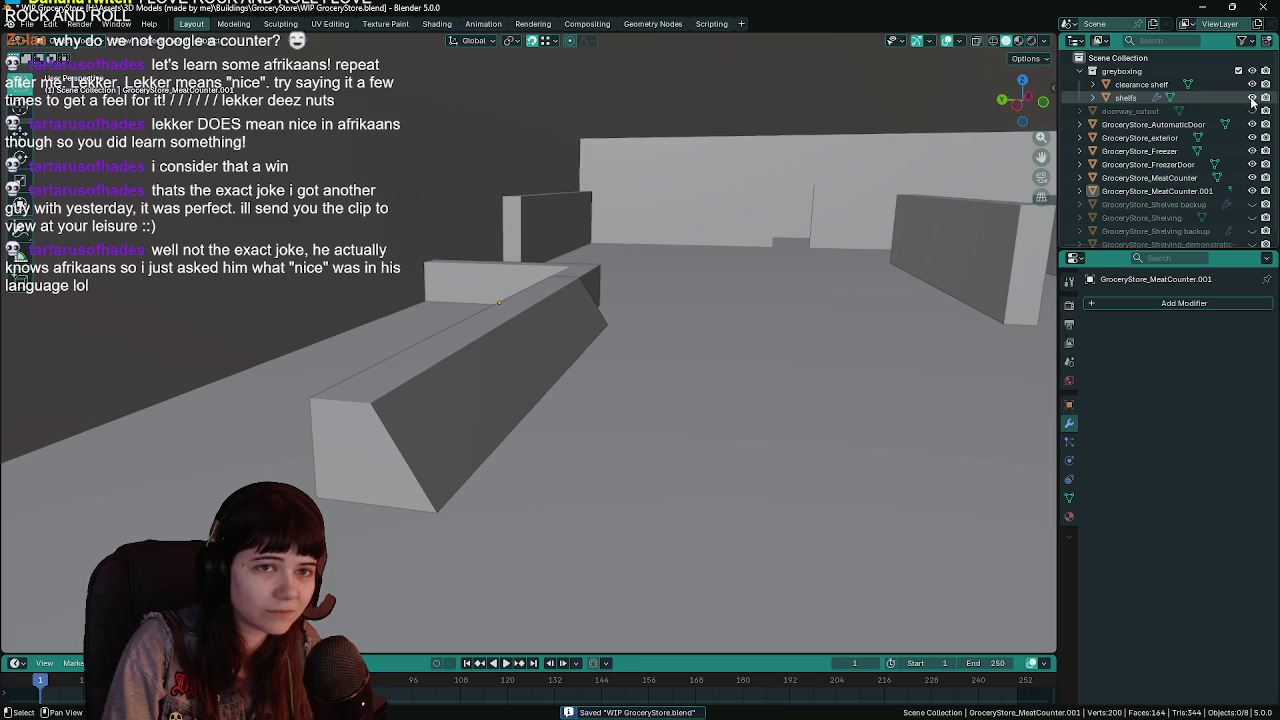
pyautogui.click(955, 248)
pyautogui.hotkey('alt', 'z')
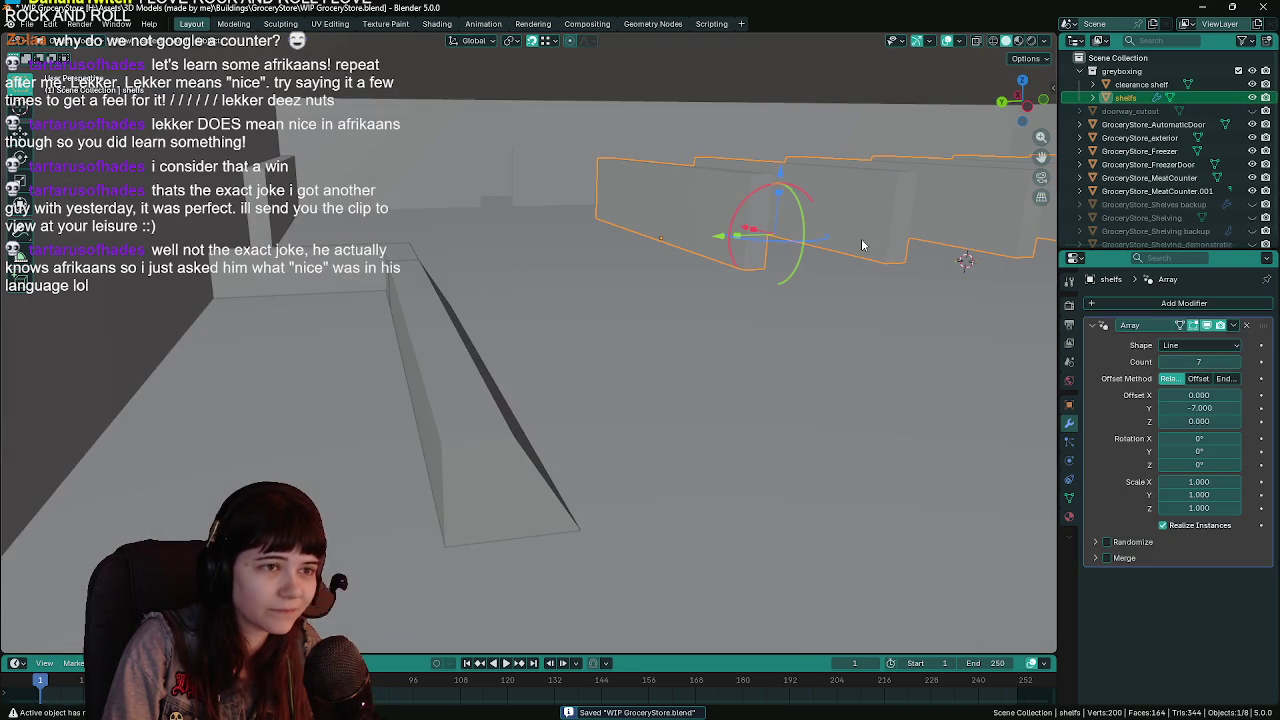
pyautogui.press('Delete')
pyautogui.click(1140, 84)
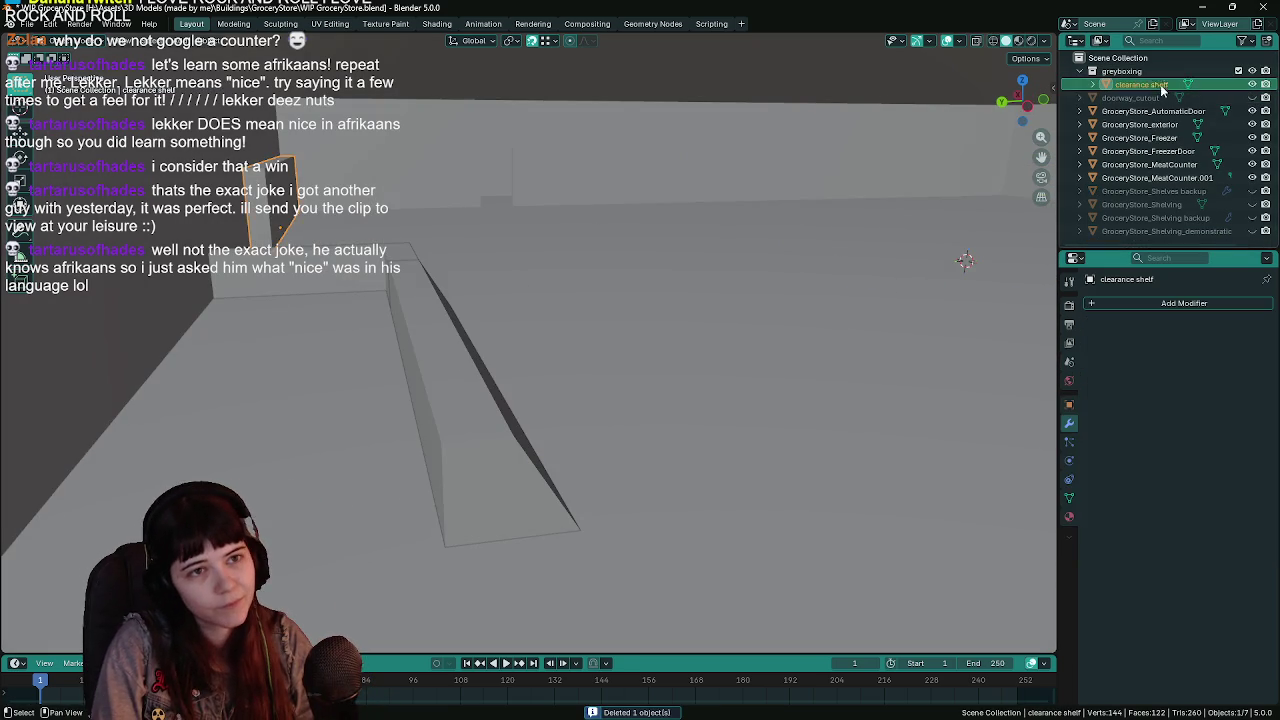
pyautogui.press('Delete')
pyautogui.hotkey('alt', 'z')
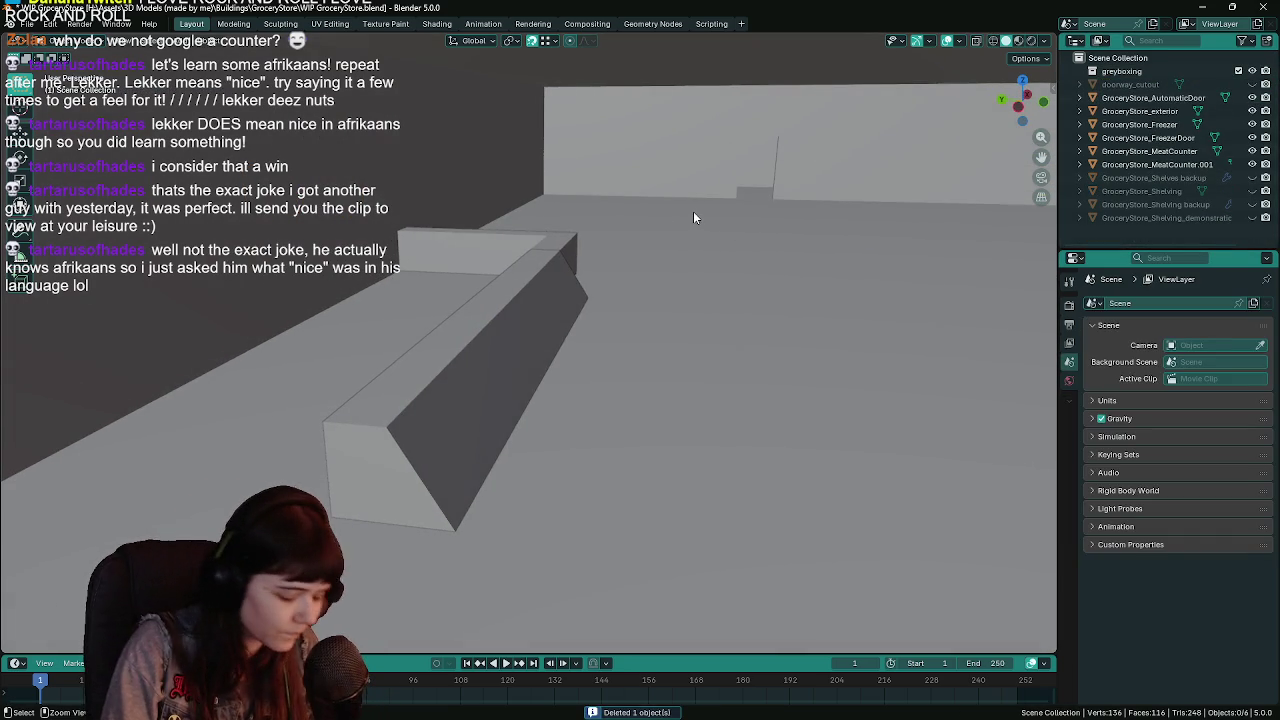
pyautogui.hotkey('ctrl', 's')
pyautogui.click(557, 340)
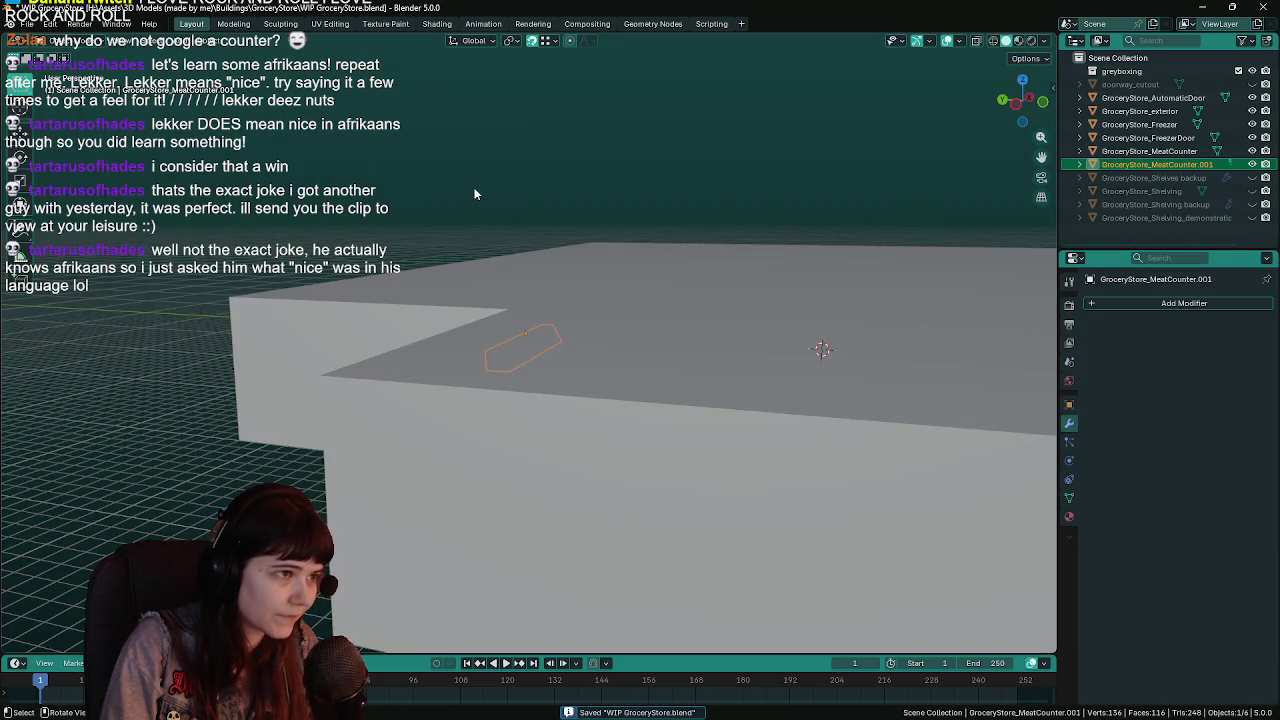
# Inspect the meat counter against the back wall and save the file.
pyautogui.click(474, 188)
pyautogui.moveTo(596, 295)
pyautogui.mouseDown()
pyautogui.moveTo(569, 286)
pyautogui.moveTo(744, 298)
pyautogui.moveTo(421, 300)
pyautogui.moveTo(766, 323)
pyautogui.moveTo(700, 380)
pyautogui.moveTo(591, 370)
pyautogui.moveTo(737, 364)
pyautogui.mouseUp()
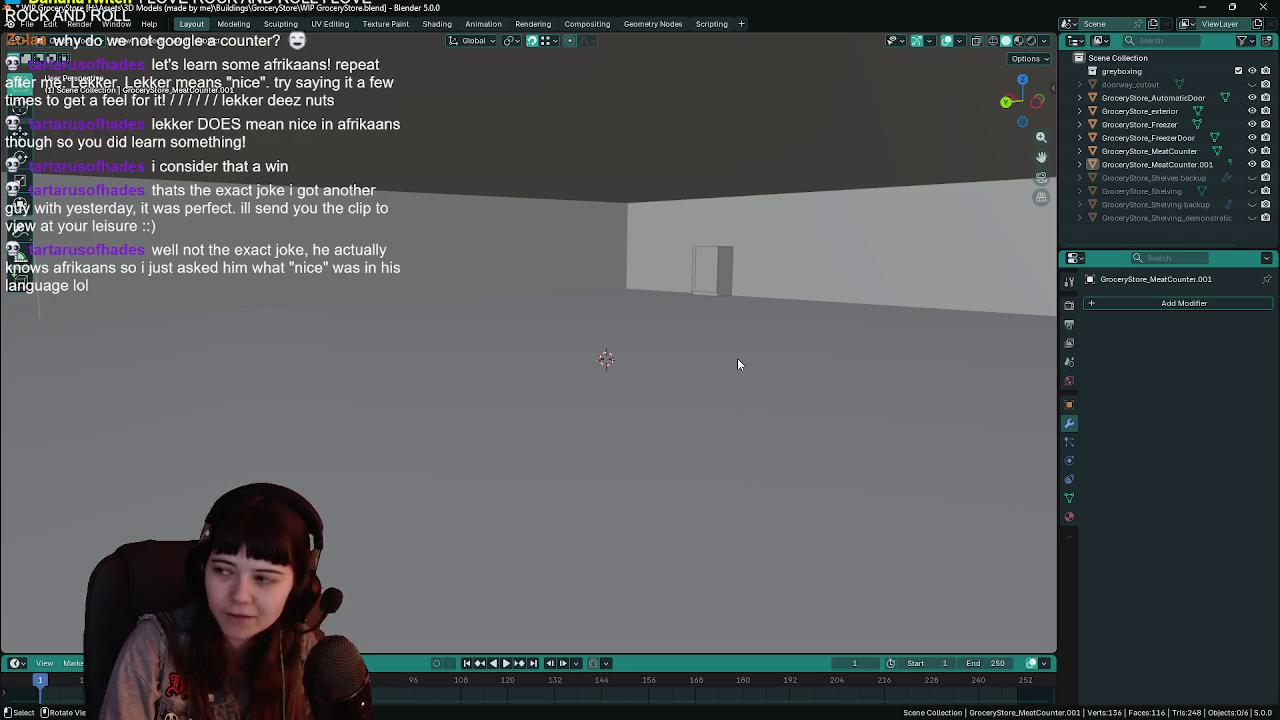
pyautogui.moveTo(714, 357)
pyautogui.mouseDown()
pyautogui.moveTo(451, 363)
pyautogui.moveTo(903, 383)
pyautogui.moveTo(711, 388)
pyautogui.moveTo(977, 363)
pyautogui.moveTo(640, 382)
pyautogui.moveTo(749, 364)
pyautogui.moveTo(704, 395)
pyautogui.moveTo(734, 390)
pyautogui.moveTo(680, 380)
pyautogui.moveTo(669, 337)
pyautogui.moveTo(720, 340)
pyautogui.moveTo(688, 346)
pyautogui.mouseUp()
pyautogui.click(733, 390)
pyautogui.scroll(-2, 733, 390)
pyautogui.hotkey('ctrl', 's')
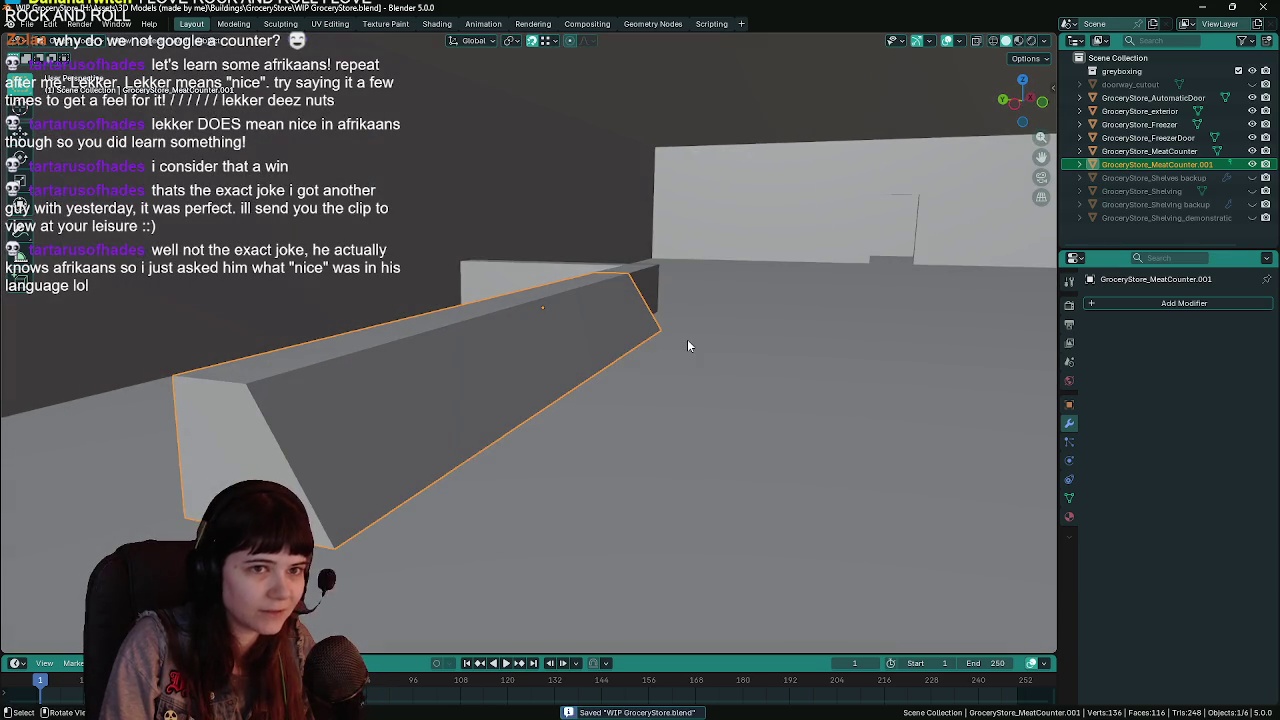
pyautogui.moveTo(767, 314); pyautogui.dragTo(774, 297)
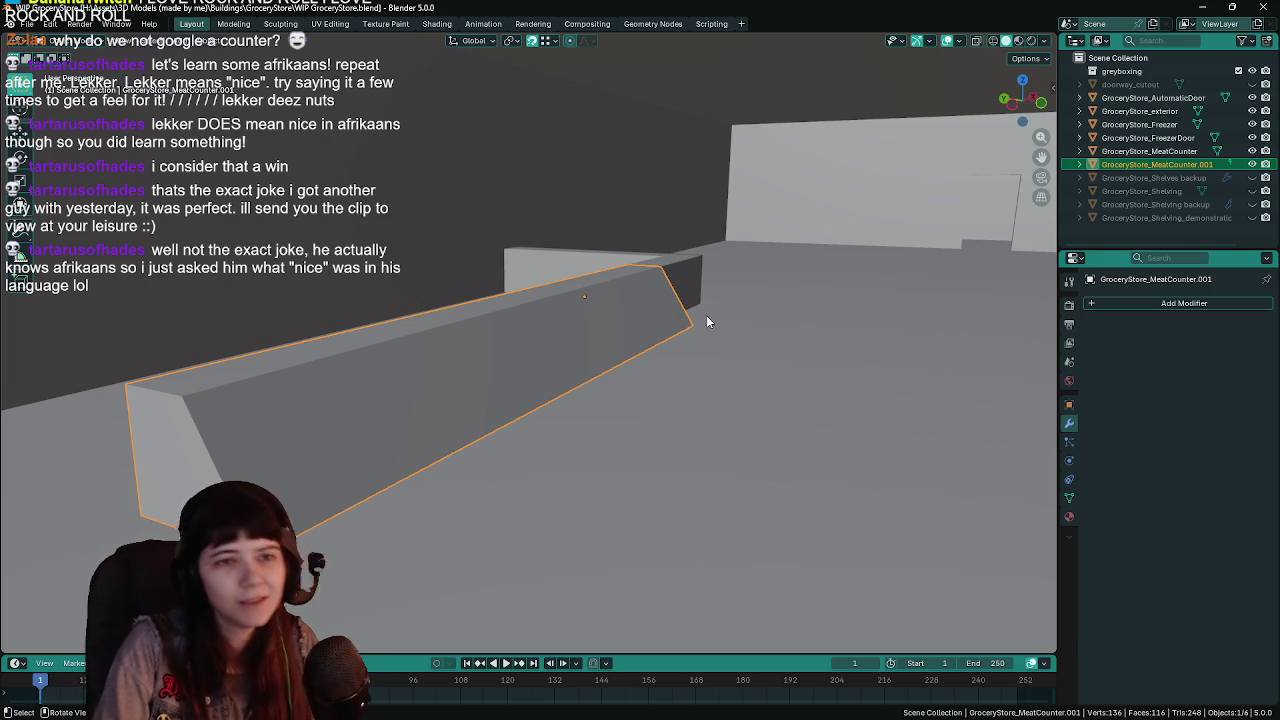
pyautogui.scroll(-2, 736, 311)
pyautogui.hotkey('ctrl', 's')
# Frame GroceryStore_Freezer and check its freezer door.
pyautogui.scroll(2, 742, 331)
pyautogui.scroll(-1, 746, 330)
pyautogui.scroll(3, 616, 286)
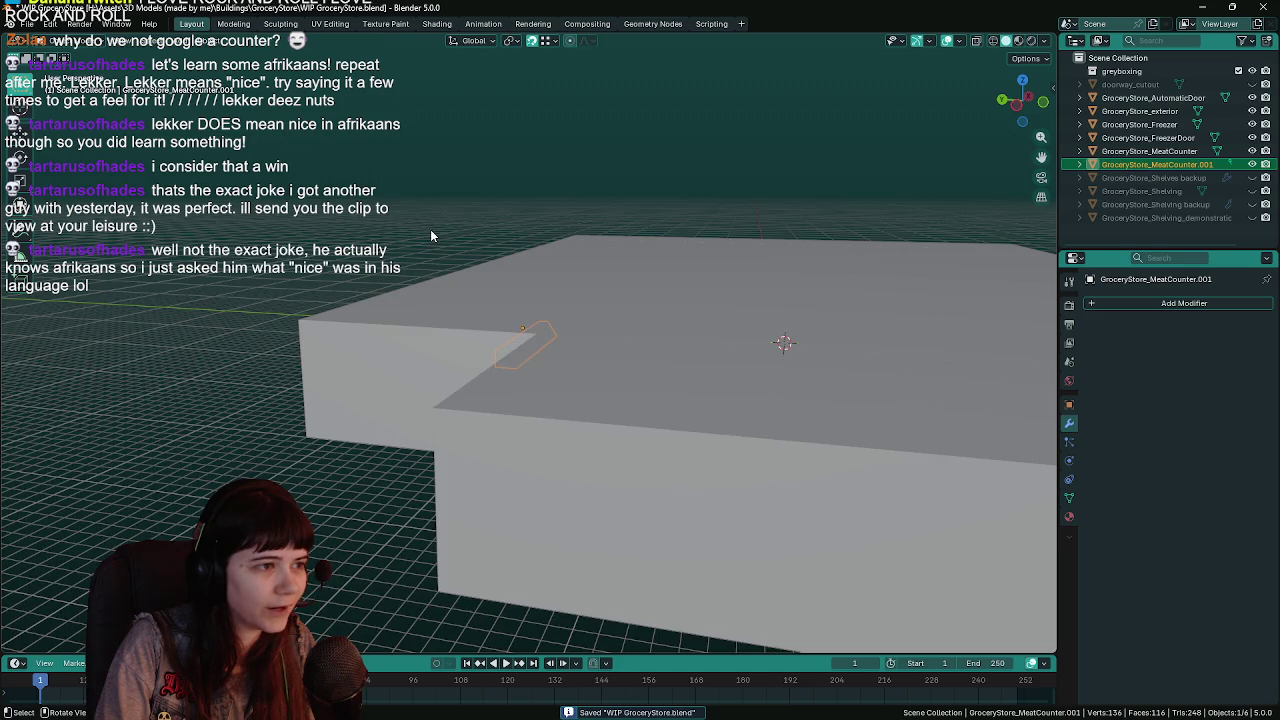
pyautogui.scroll(-3, 430, 229)
pyautogui.hotkey('alt', 'a')
pyautogui.click(1140, 124)
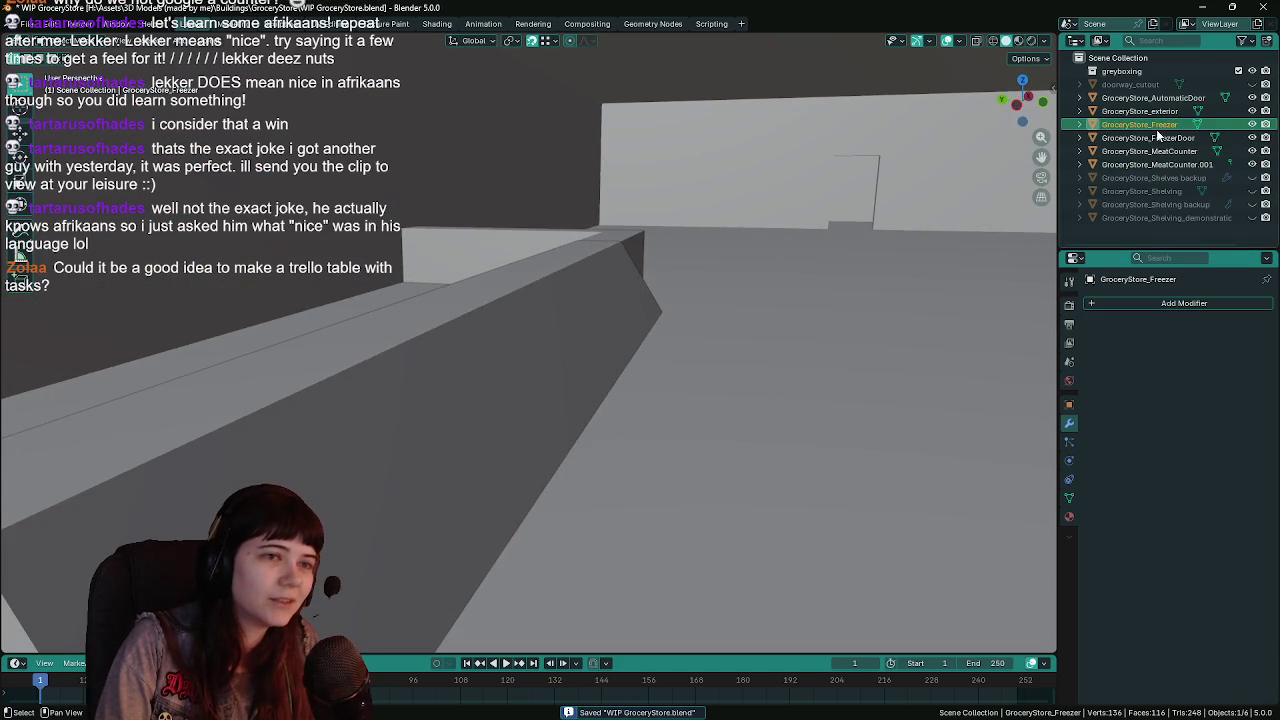
pyautogui.press('KP_Decimal')
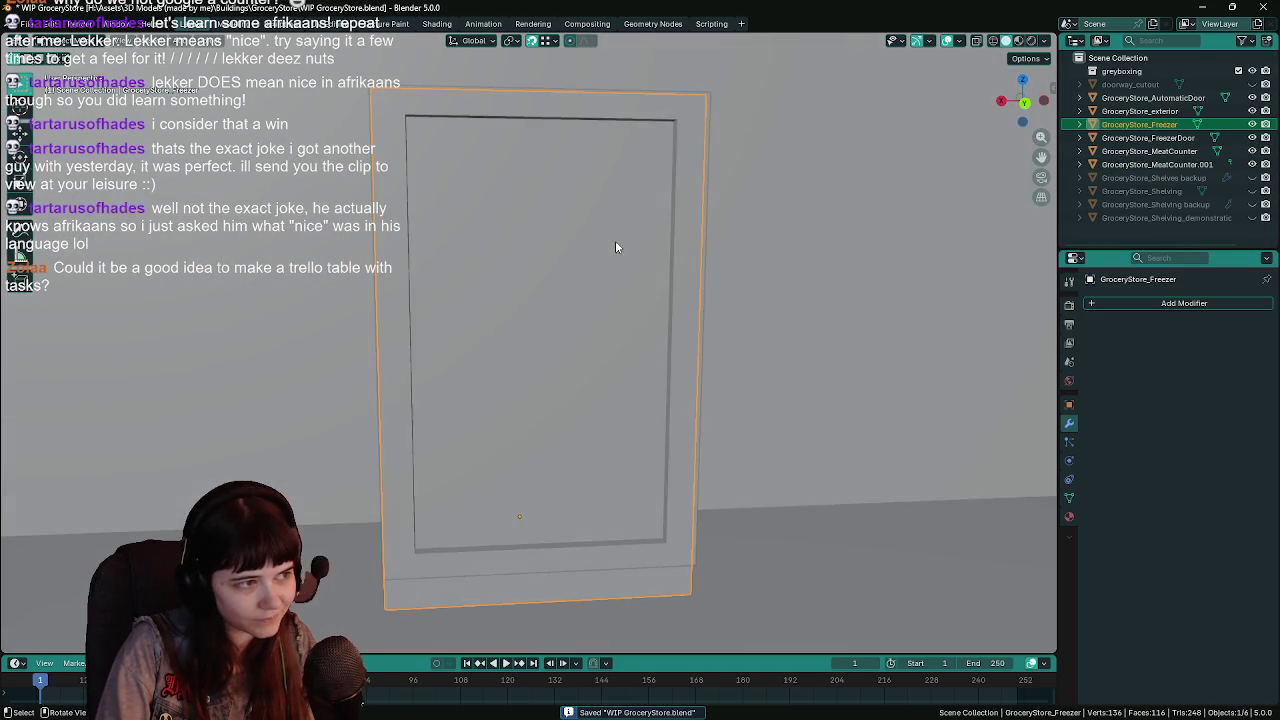
pyautogui.click(600, 250)
pyautogui.scroll(-5, 669, 286)
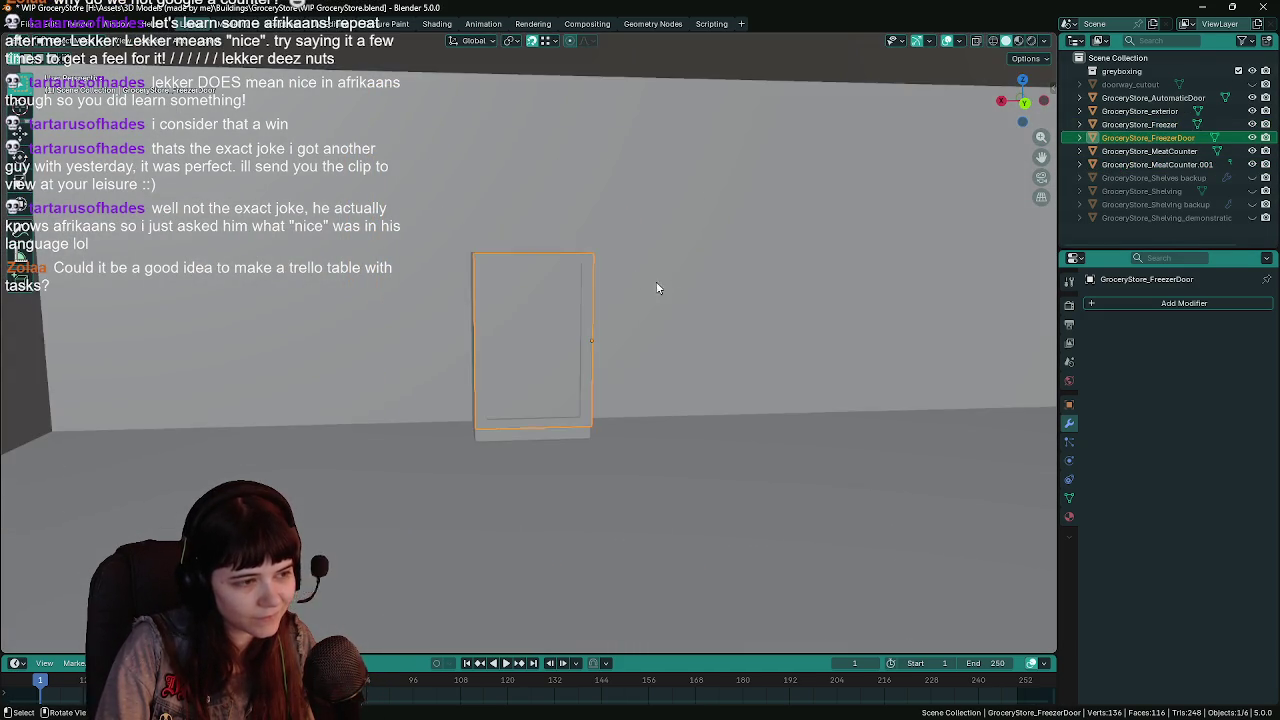
pyautogui.scroll(-3, 545, 142)
pyautogui.click(554, 250)
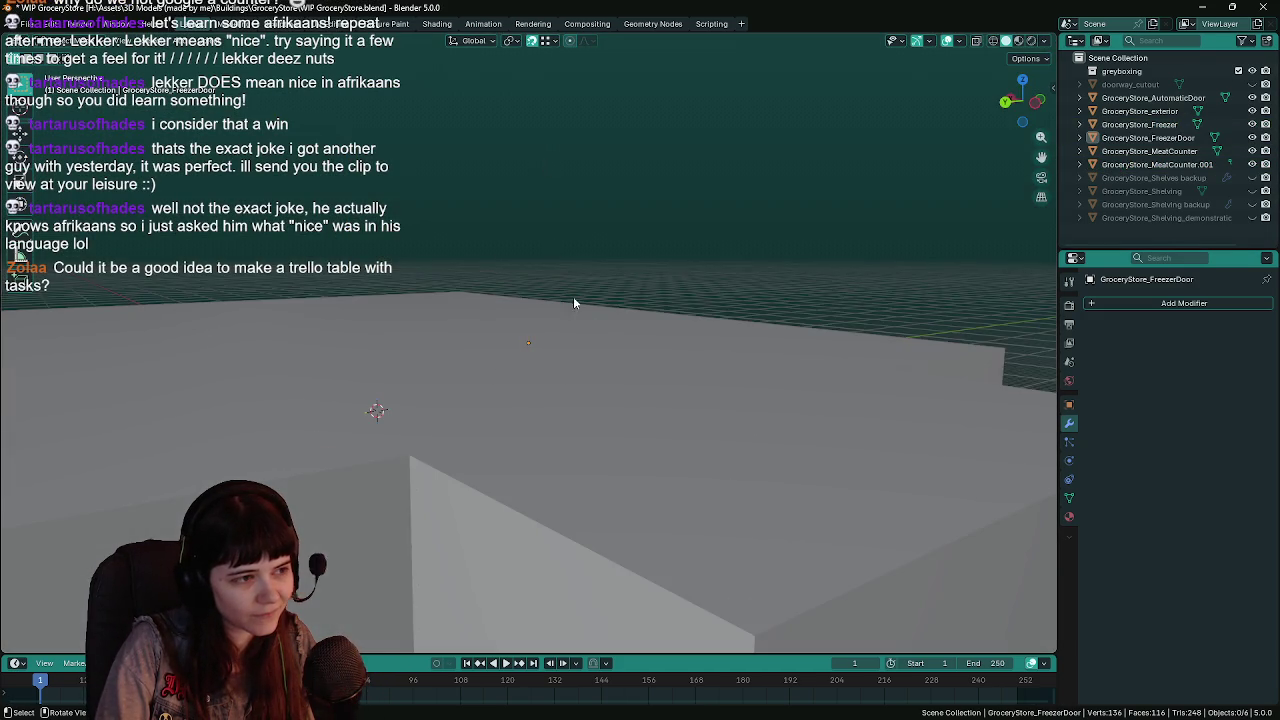
pyautogui.scroll(6, 549, 343)
pyautogui.scroll(-5, 193, 369)
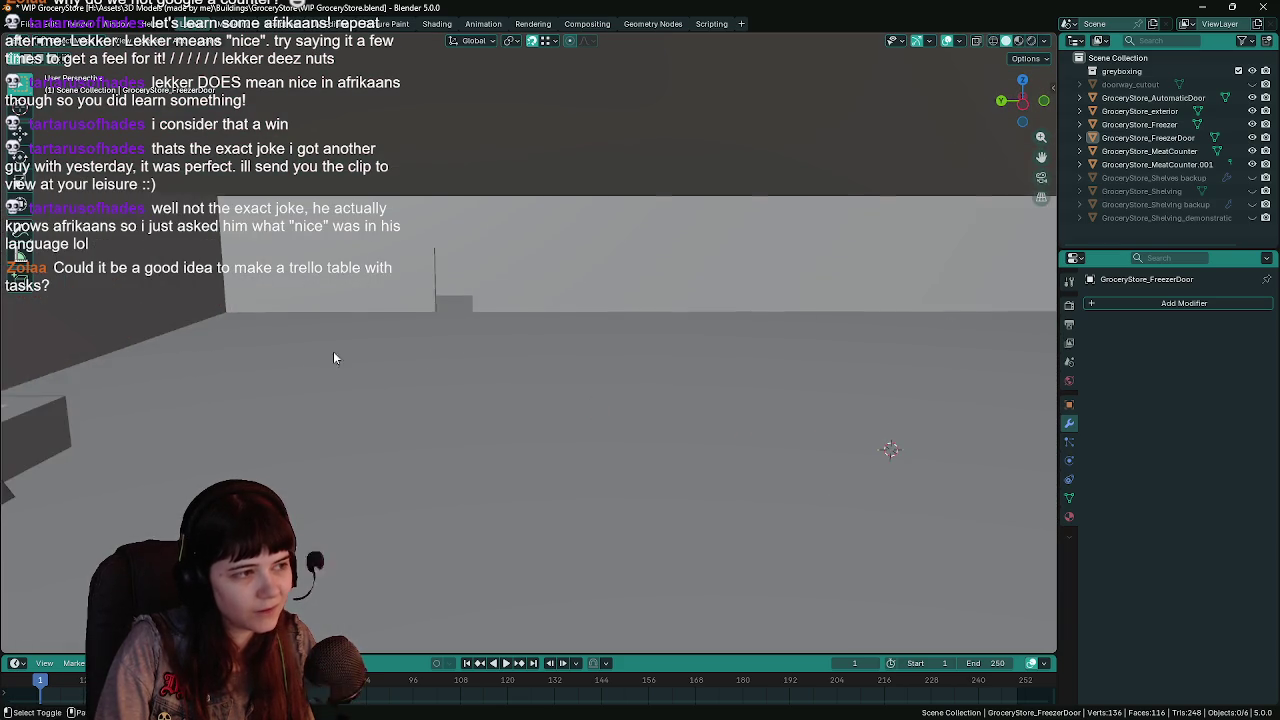
# Check MeatCounter.001, save once more, and close Blender.
pyautogui.click(658, 364)
pyautogui.scroll(-3, 680, 362)
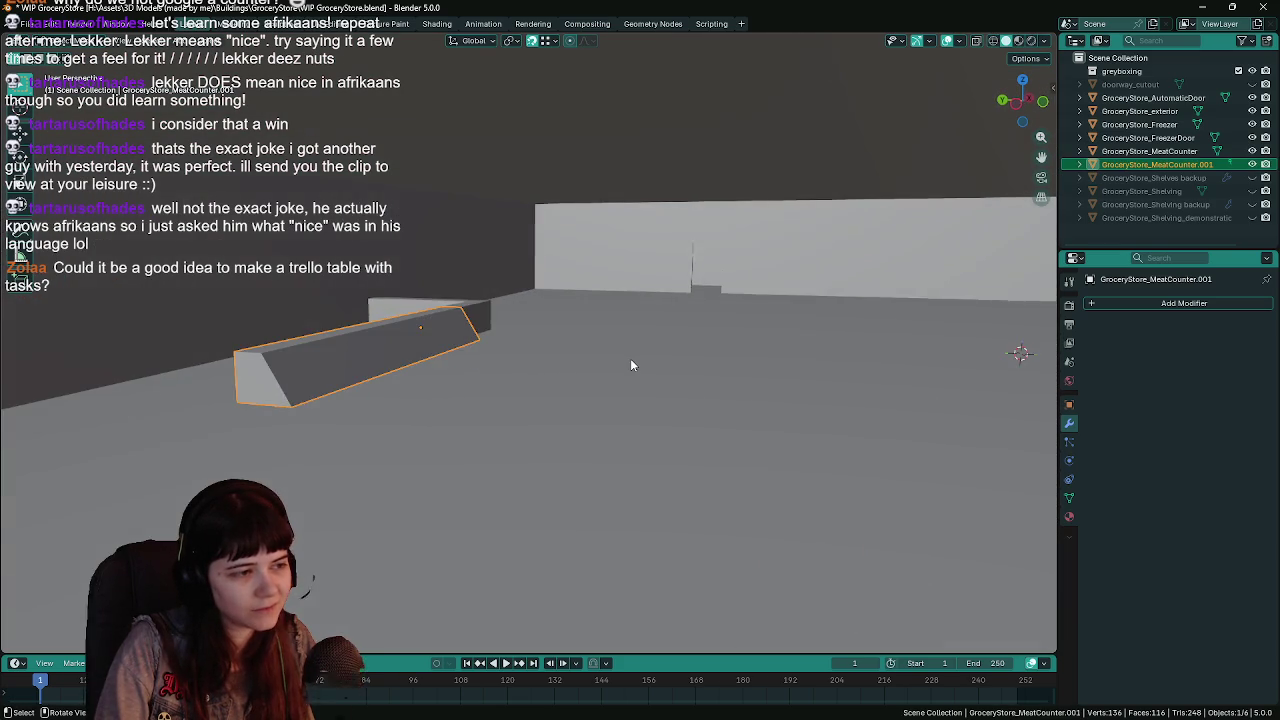
pyautogui.scroll(-5, 630, 358)
pyautogui.click(536, 205)
pyautogui.scroll(5, 534, 235)
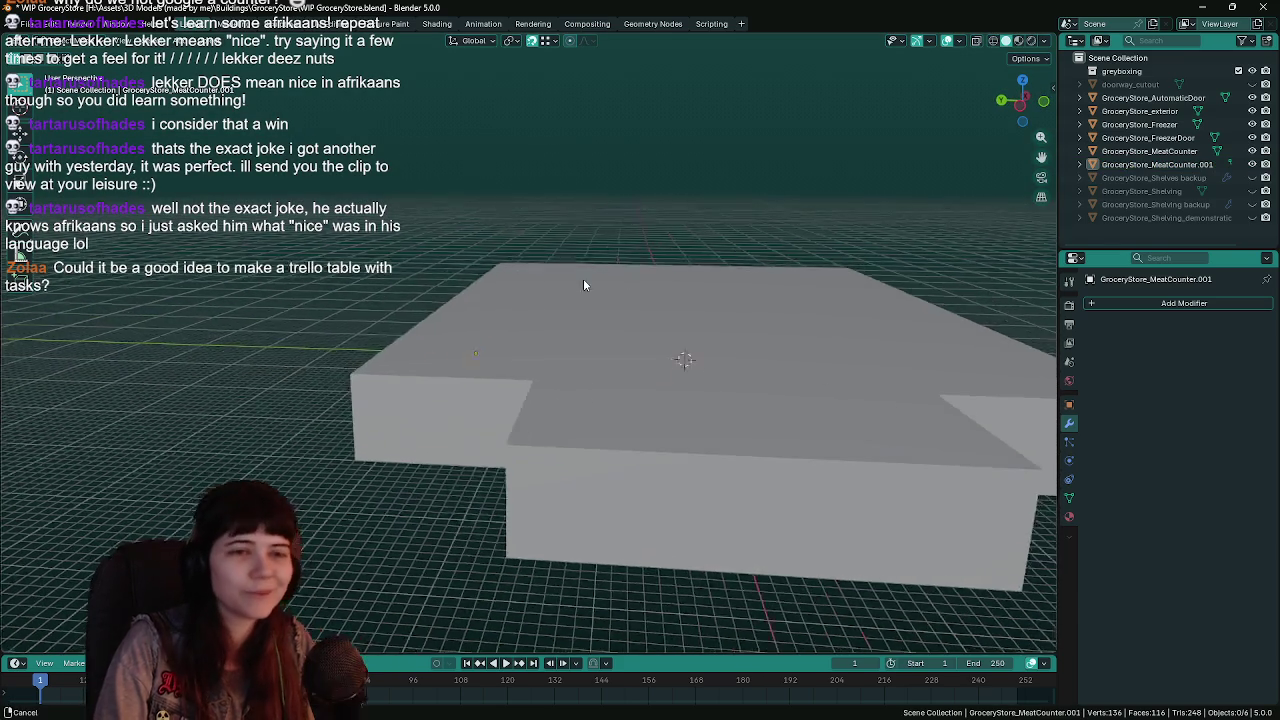
pyautogui.scroll(-5, 488, 285)
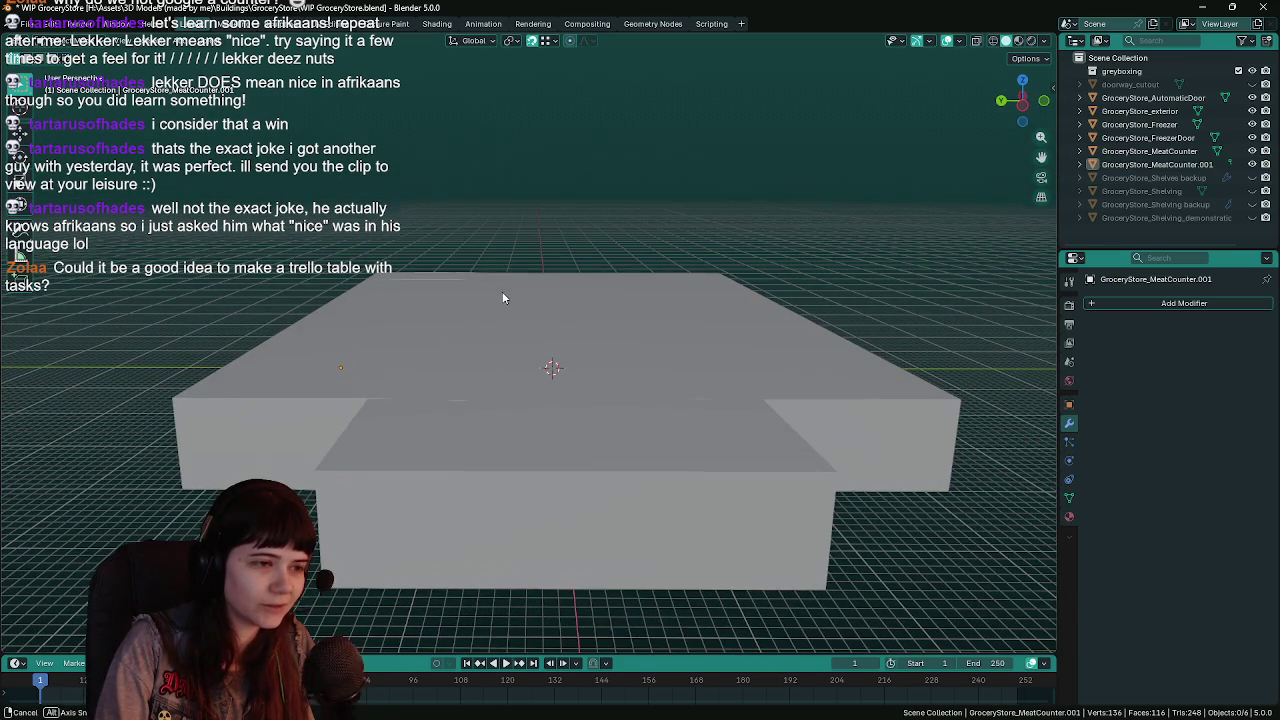
pyautogui.hotkey('ctrl', 's')
pyautogui.click(1261, 12)
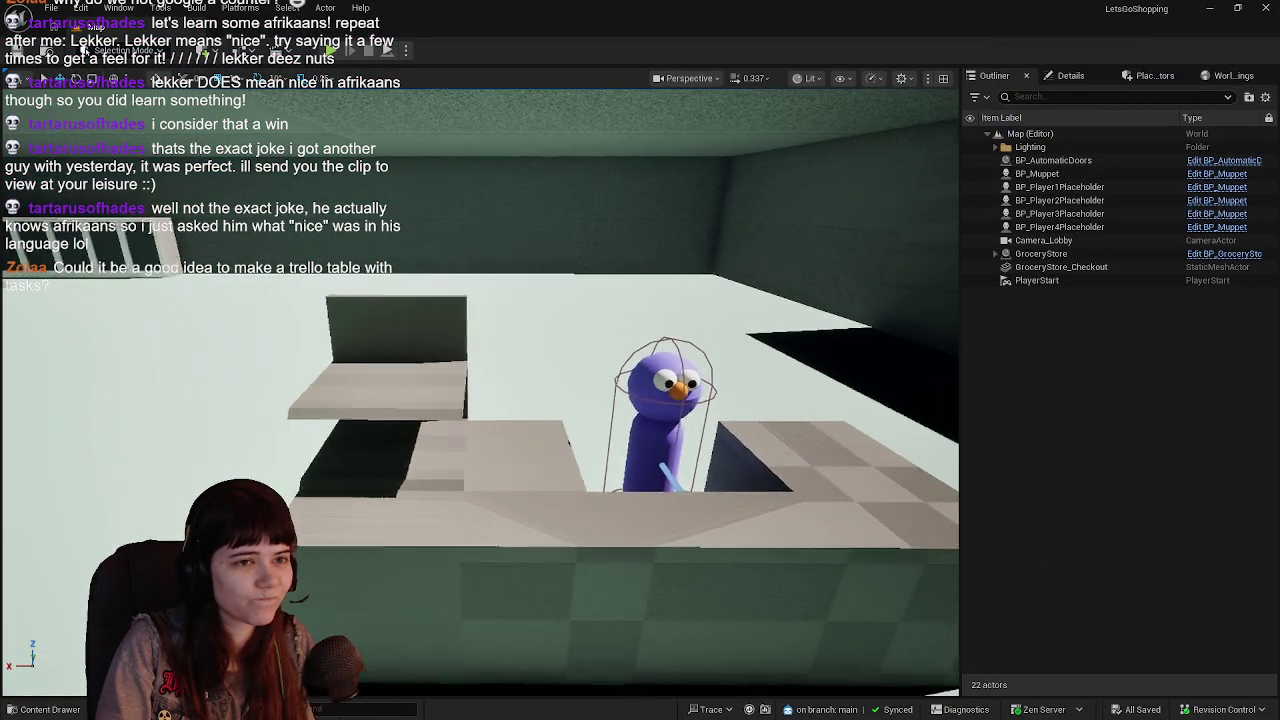
# Rename the BP_Muppet actor to PlaceholderCashier.
pyautogui.click(1045, 174)
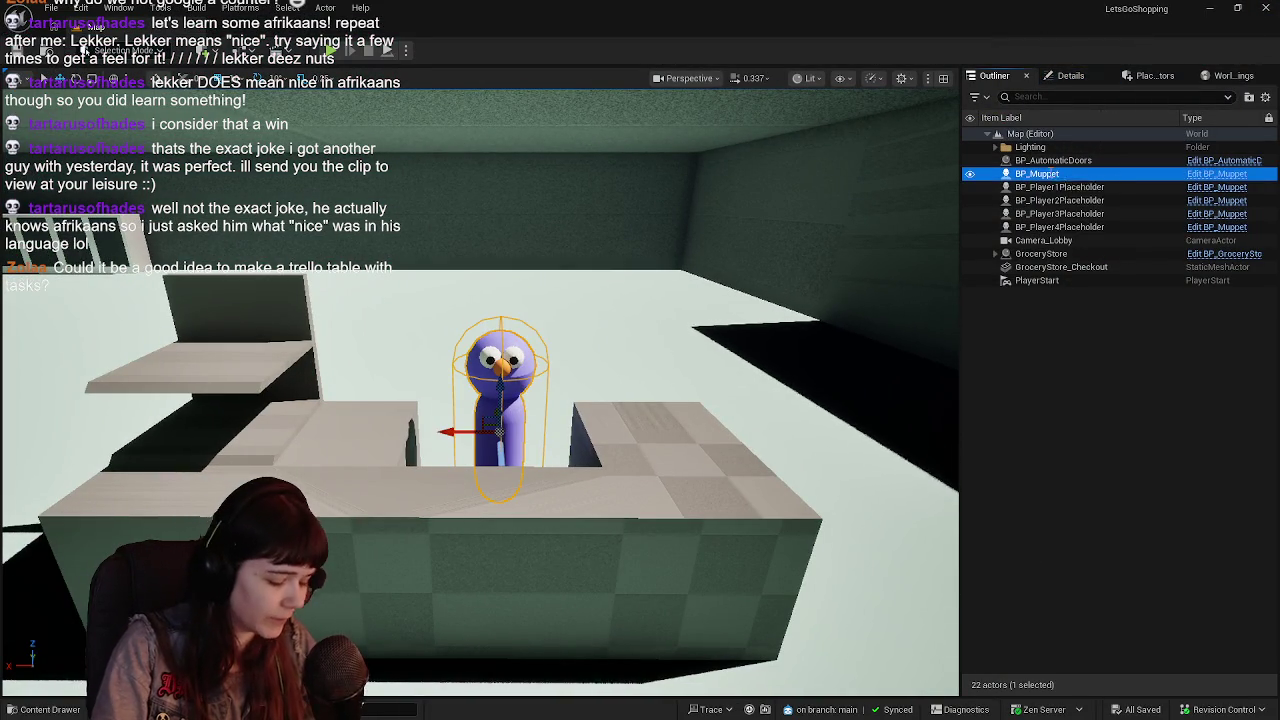
pyautogui.press('F2')
pyautogui.press('BackSpace')
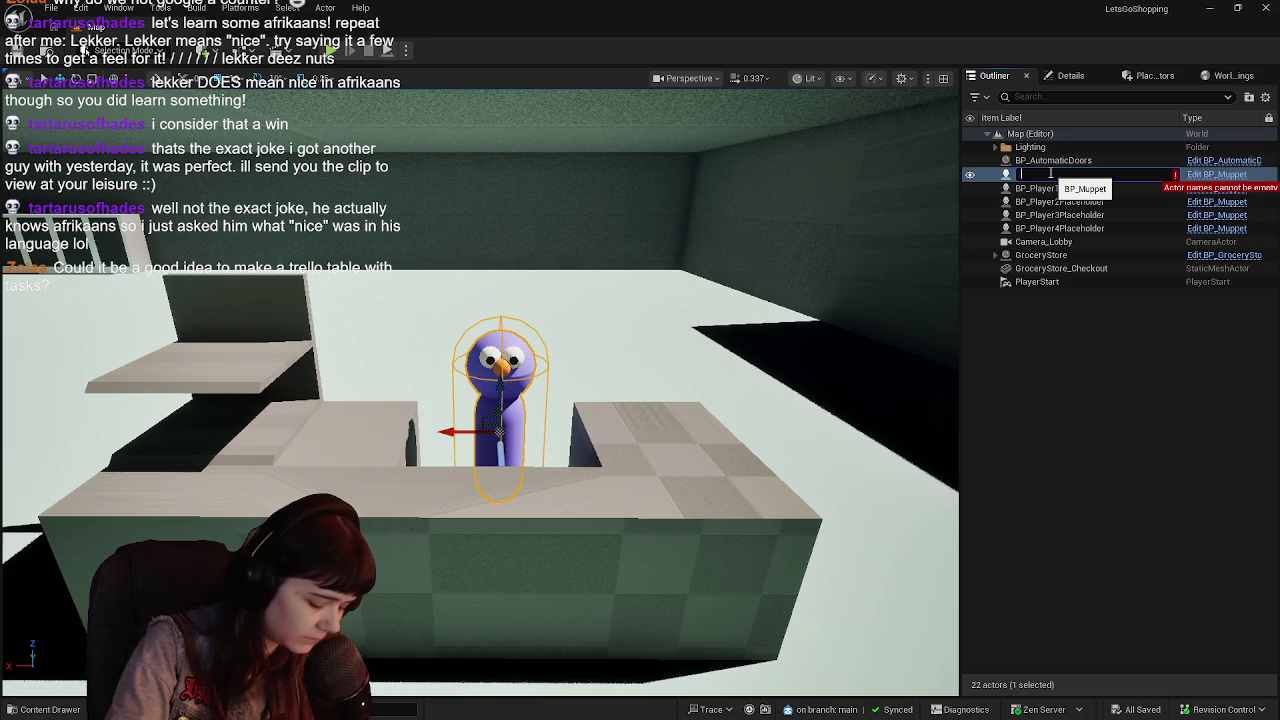
pyautogui.write('PlaceH')
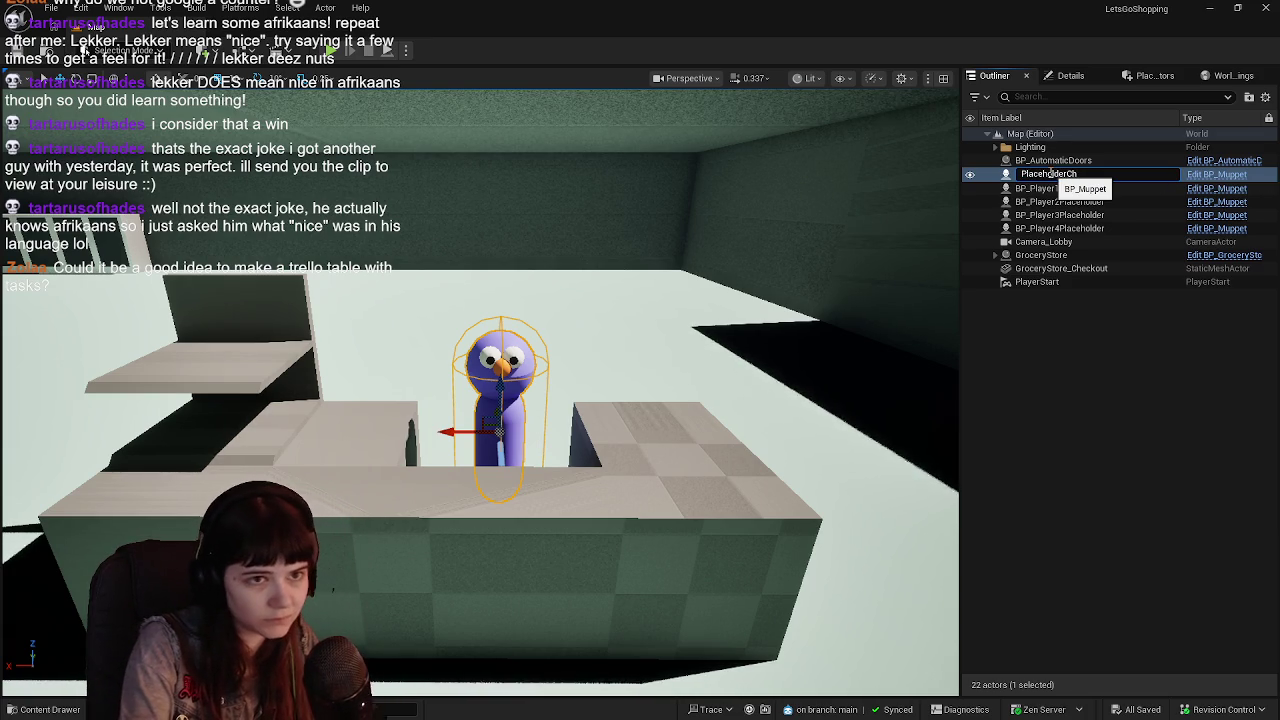
pyautogui.write('r')
pyautogui.press('Return')
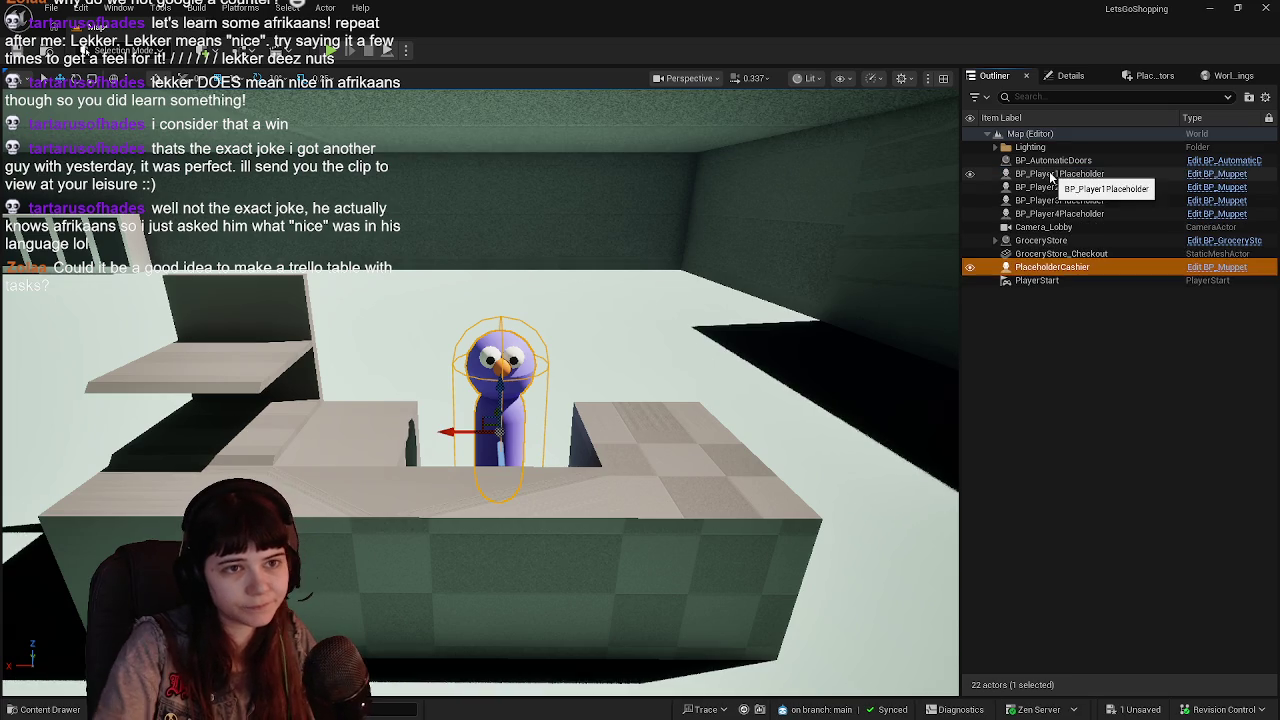
# Drop the BP_ prefix to rename the first two players Player1Placeholder and Player2Placeholder.
pyautogui.click(1049, 176)
pyautogui.press('F2')
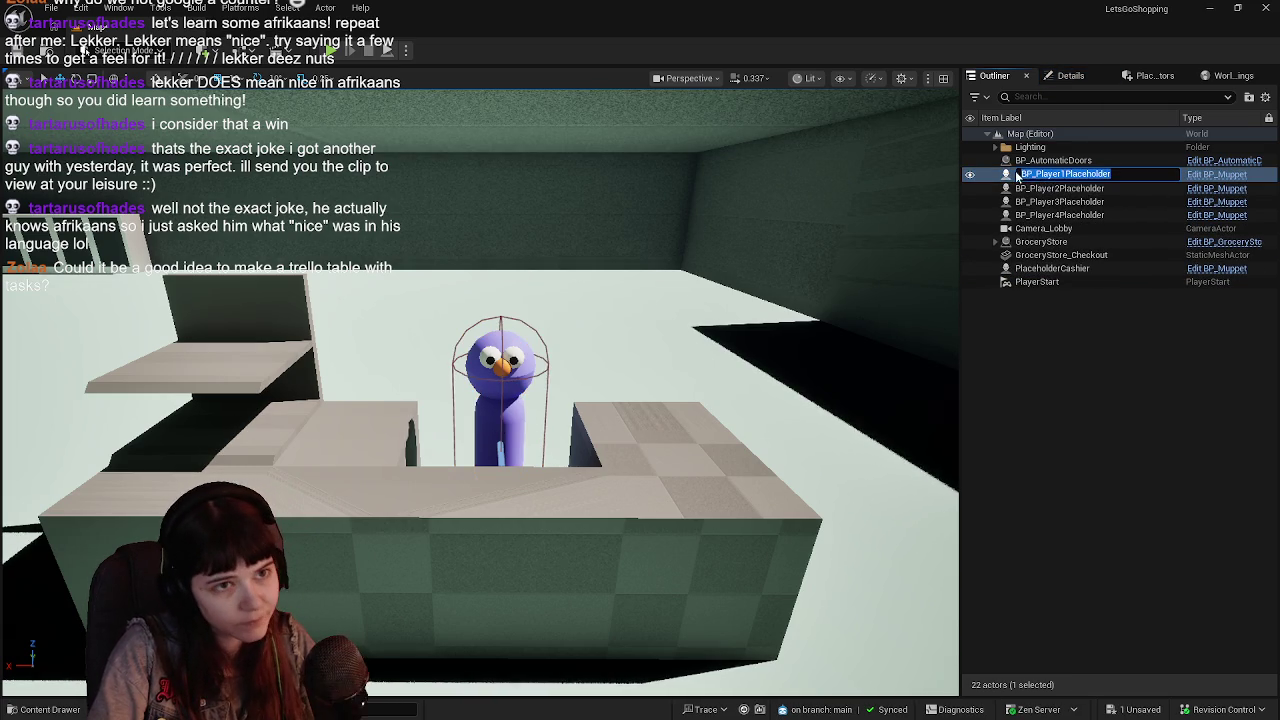
pyautogui.click(1040, 176)
pyautogui.press('Return')
pyautogui.click(1037, 176)
pyautogui.press('F2')
pyautogui.click(1037, 176)
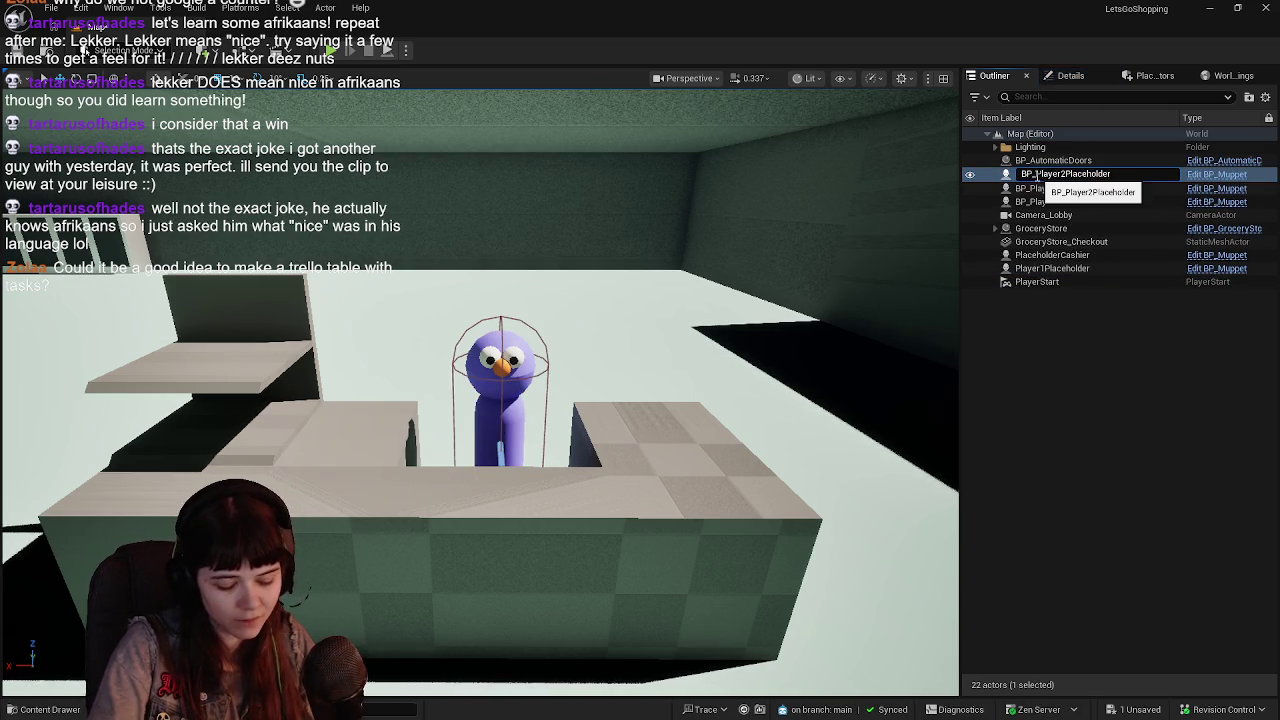
pyautogui.press('Return')
# Remove the BP_ prefix to rename the remaining players Player3Placeholder and Player4Placeholder.
pyautogui.click(1037, 176)
pyautogui.press('F2')
pyautogui.click(1037, 176)
pyautogui.press('BackSpace')
pyautogui.press('Return')
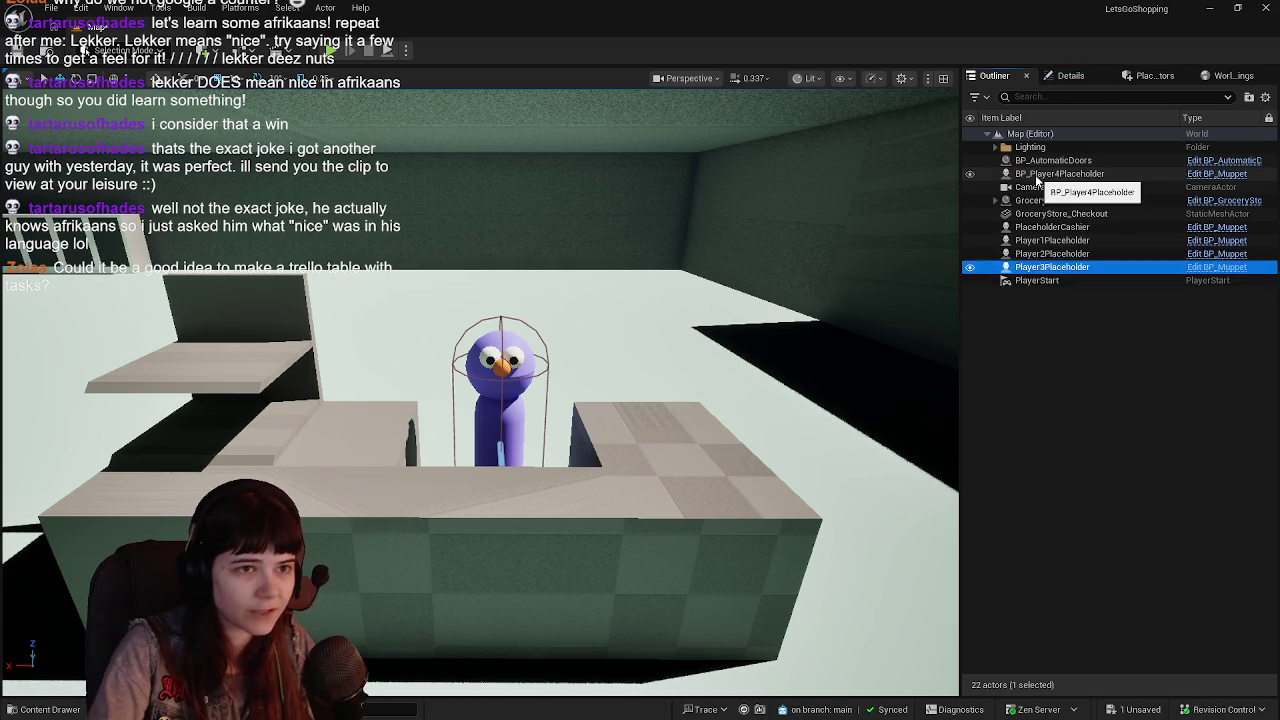
pyautogui.click(1037, 176)
pyautogui.press('F2')
pyautogui.click(1037, 176)
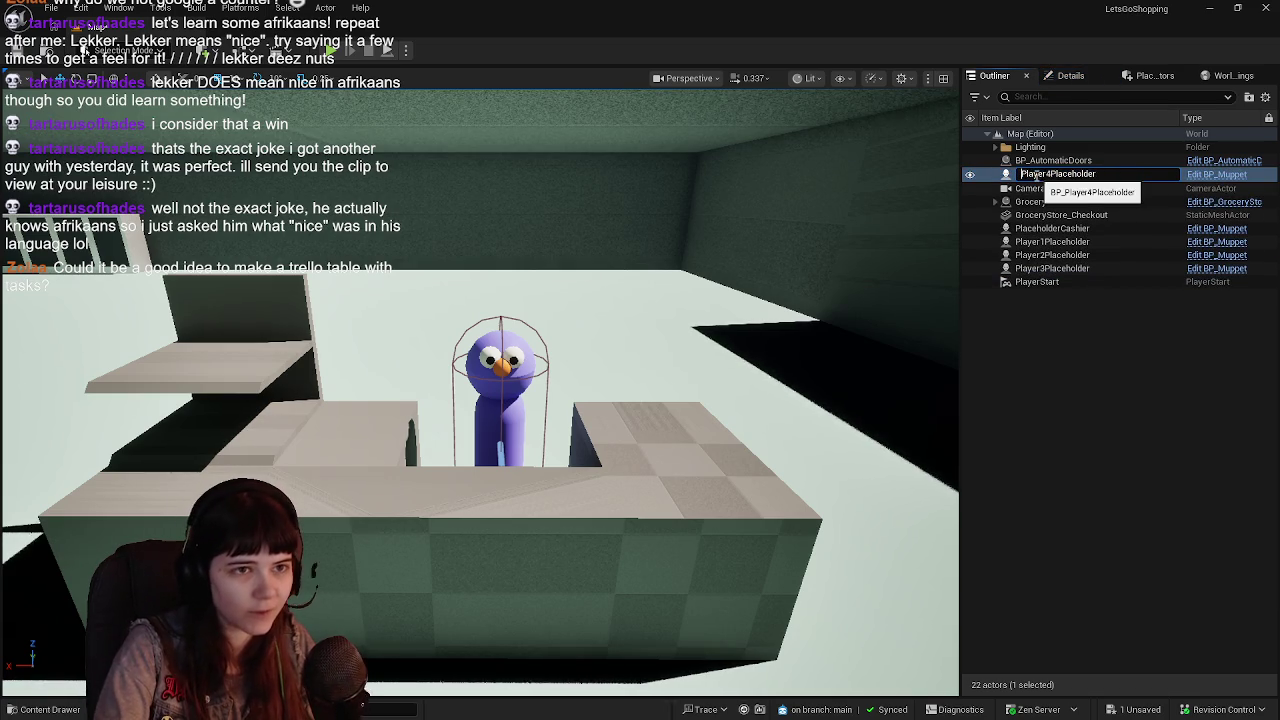
pyautogui.press('Return')
pyautogui.moveTo(668, 306); pyautogui.dragTo(668, 306)
pyautogui.press('f')
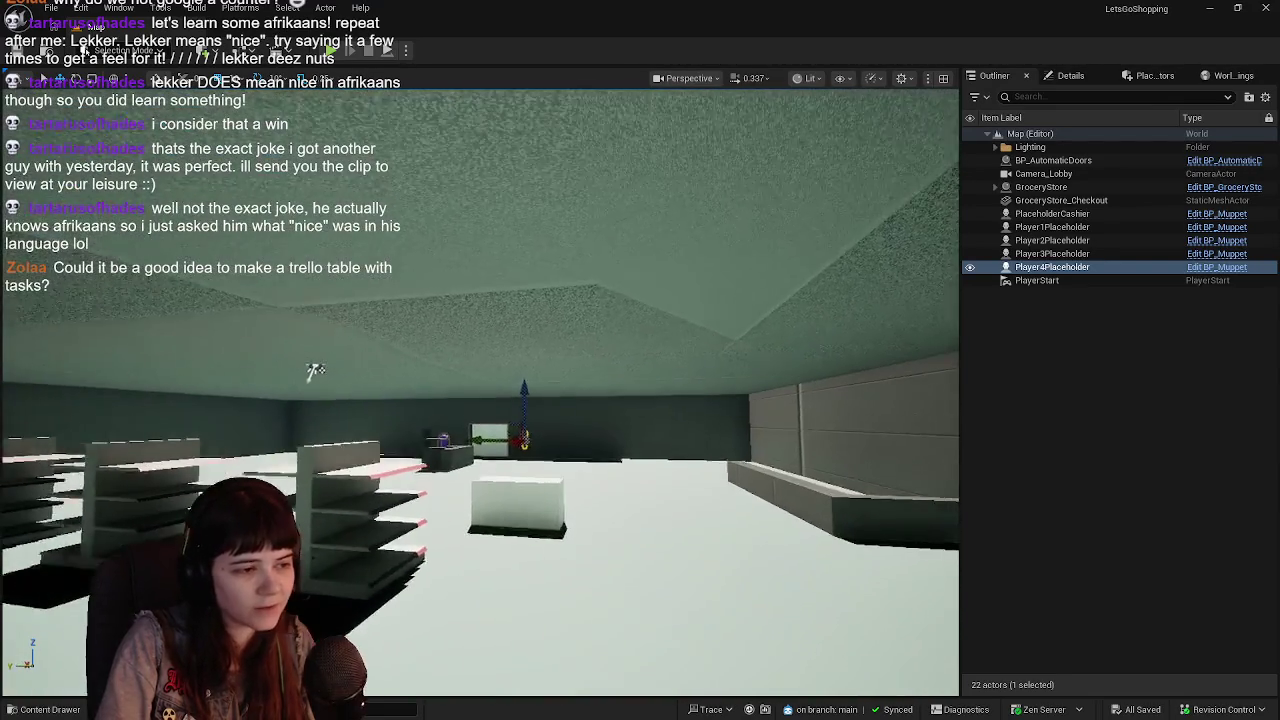
pyautogui.moveTo(315, 371)
pyautogui.mouseDown()
pyautogui.moveTo(171, 277)
pyautogui.moveTo(160, 240)
pyautogui.moveTo(270, 283)
pyautogui.moveTo(651, 294)
pyautogui.moveTo(845, 245)
pyautogui.mouseUp()
pyautogui.scroll(2, 656, 289)
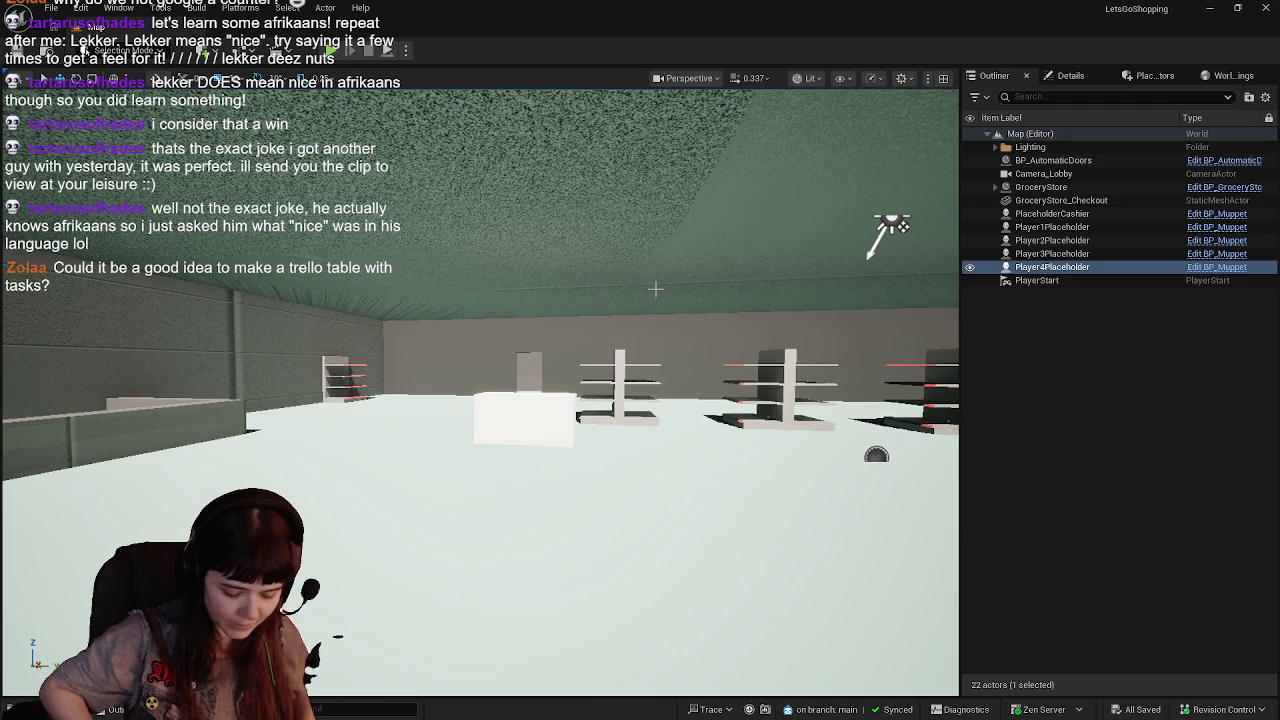
pyautogui.moveTo(624, 293)
pyautogui.mouseDown()
pyautogui.moveTo(602, 215)
pyautogui.moveTo(610, 115)
pyautogui.moveTo(963, 121)
pyautogui.moveTo(626, 380)
pyautogui.mouseUp()
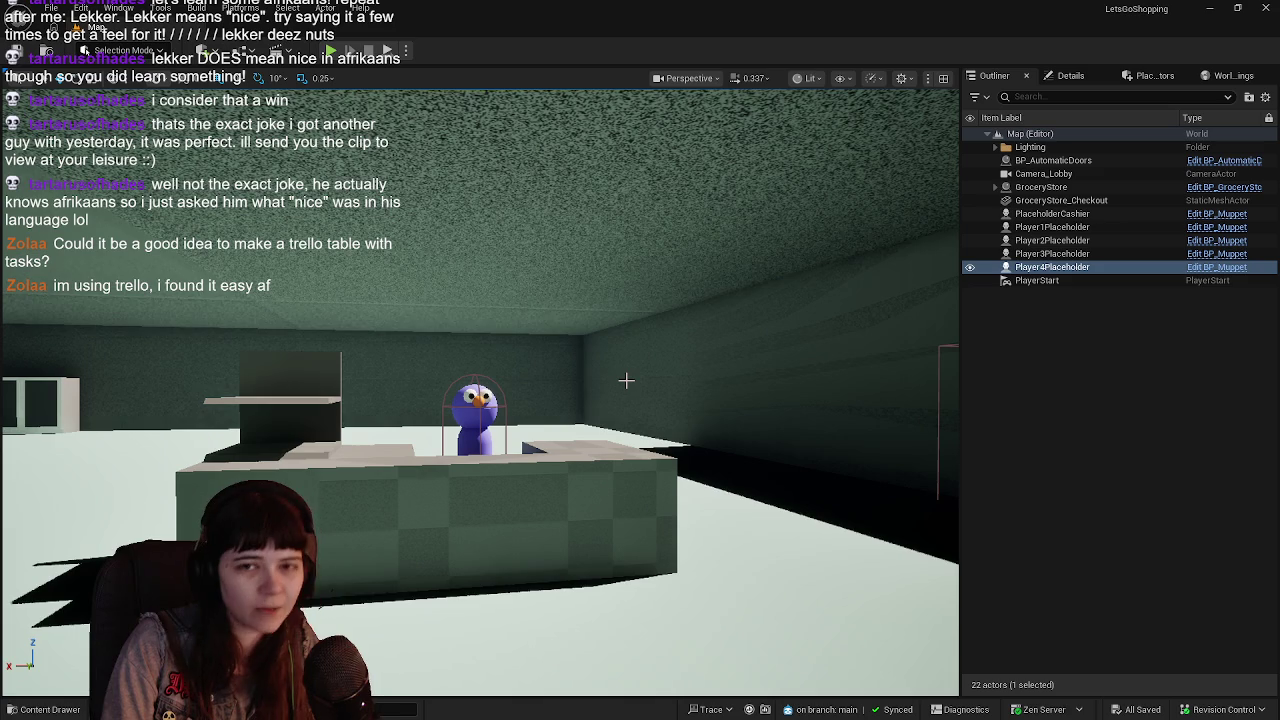
pyautogui.moveTo(626, 380); pyautogui.dragTo(609, 386)
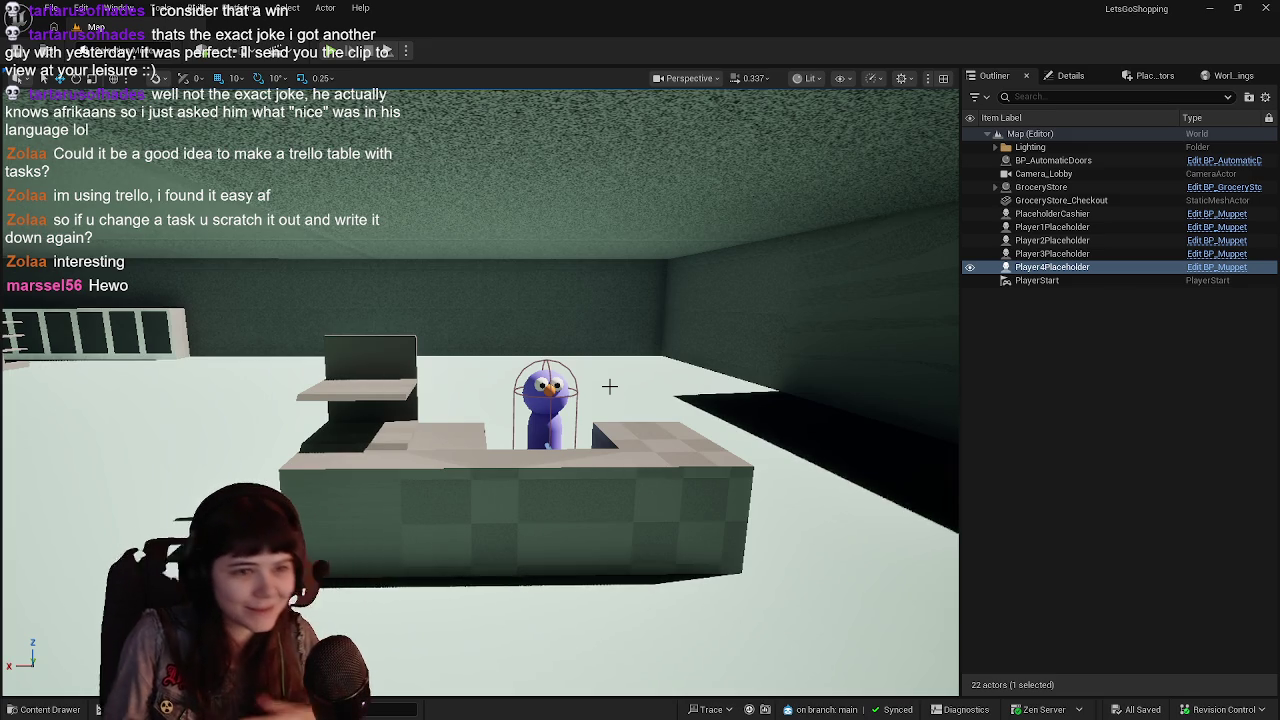
# Duplicate the cashier muppet, slide the copy along Y, and prepare to rotate it.
pyautogui.moveTo(609, 386)
pyautogui.mouseDown()
pyautogui.moveTo(677, 420)
pyautogui.moveTo(405, 280)
pyautogui.moveTo(465, 240)
pyautogui.moveTo(465, 300)
pyautogui.moveTo(420, 290)
pyautogui.mouseUp()
pyautogui.click(512, 410)
pyautogui.press('f')
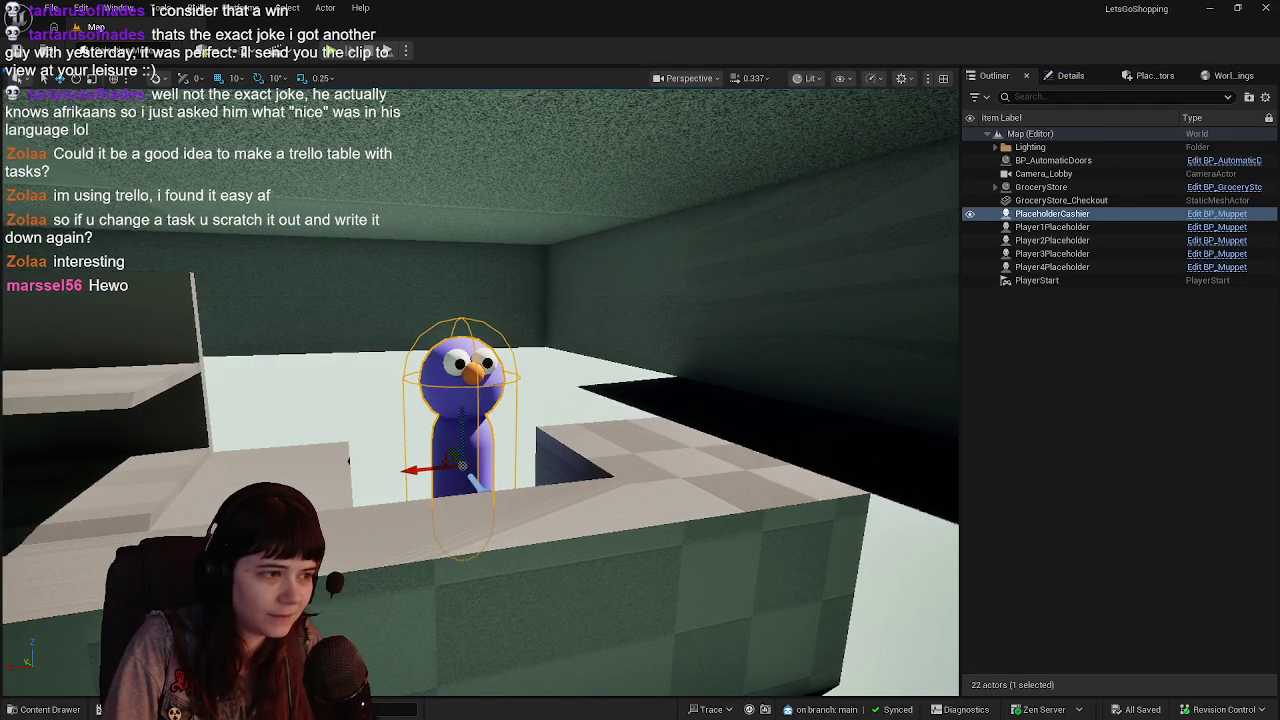
pyautogui.rightClick(578, 398)
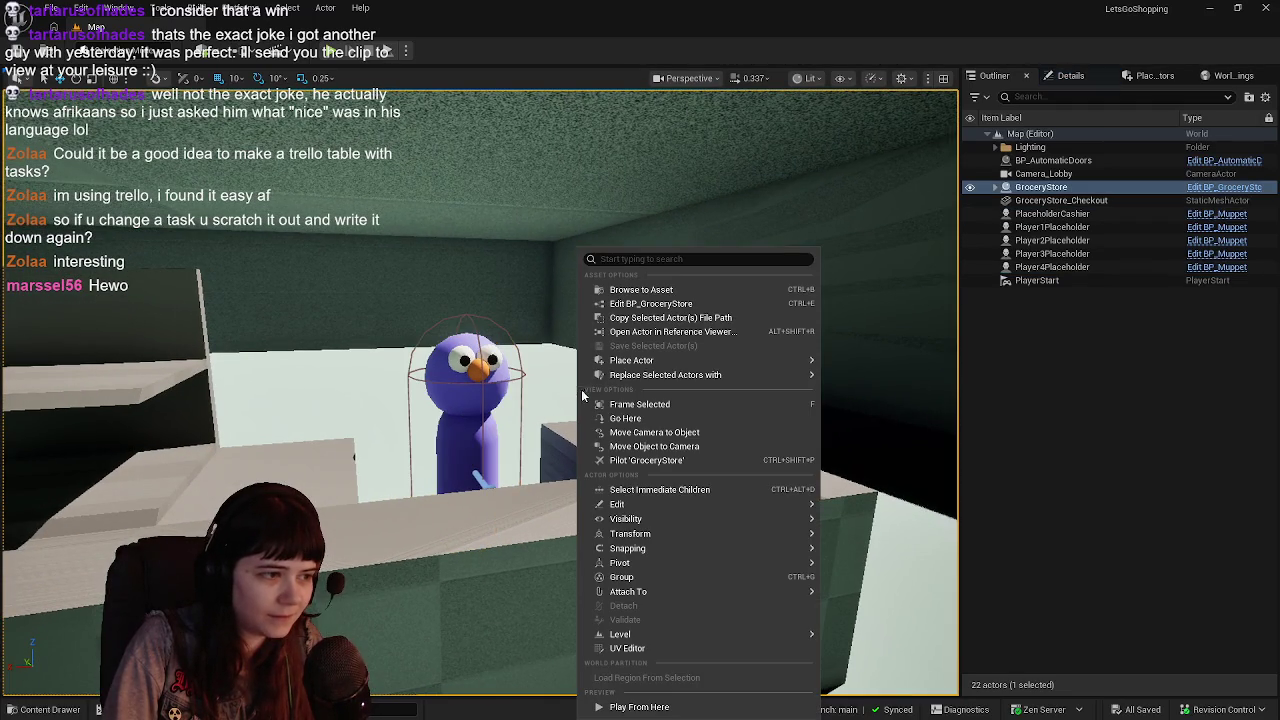
pyautogui.click(1052, 213)
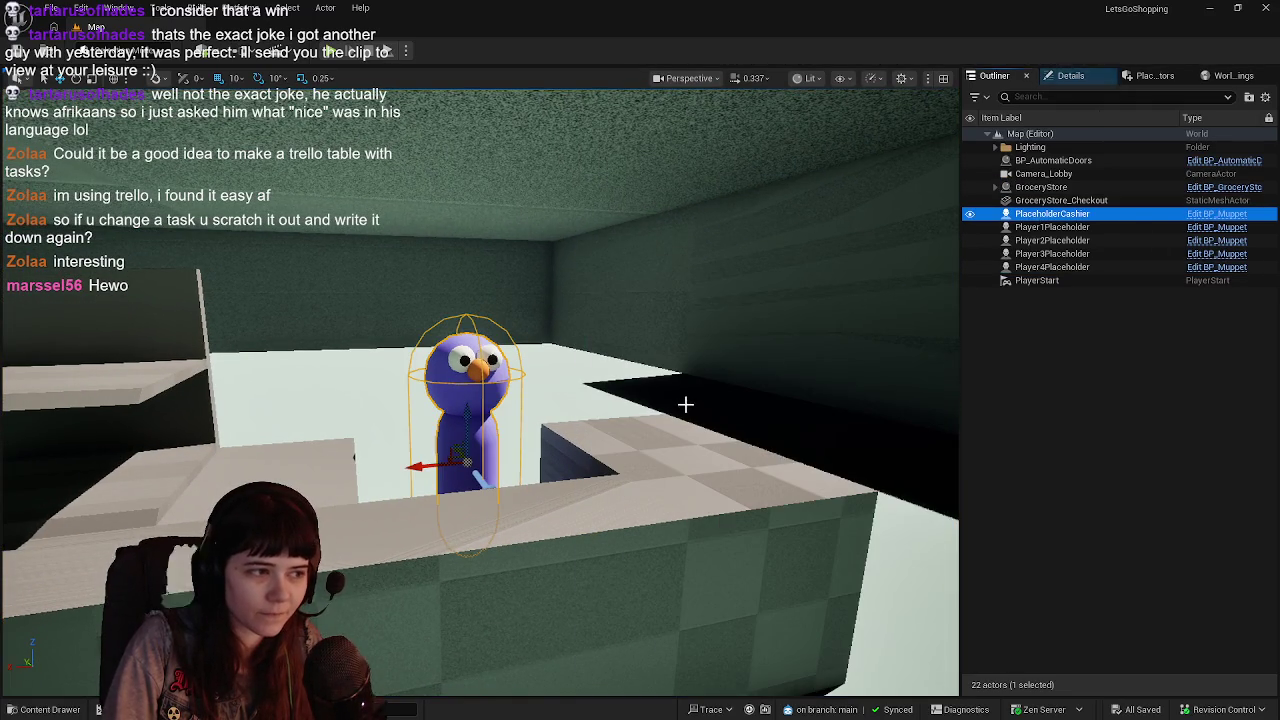
pyautogui.press('f')
pyautogui.hotkey('ctrl', 'd')
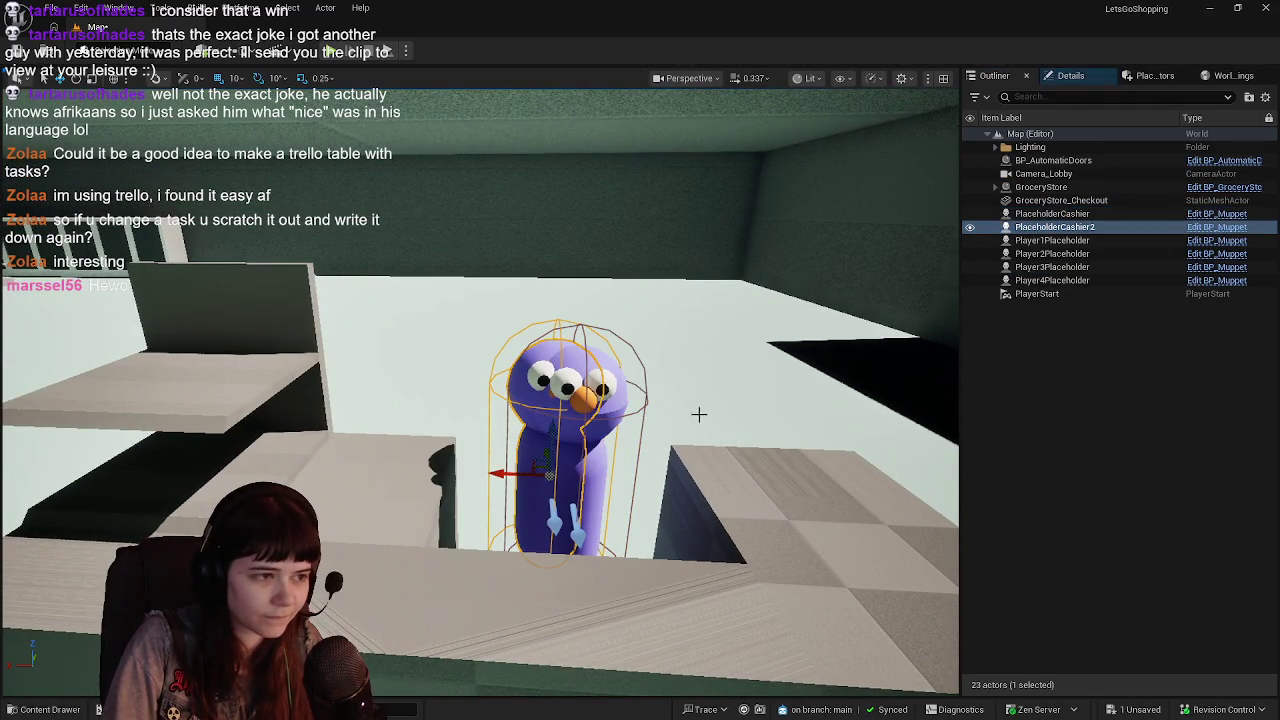
pyautogui.moveTo(529, 467)
pyautogui.mouseDown()
pyautogui.moveTo(400, 515)
pyautogui.moveTo(432, 418)
pyautogui.moveTo(663, 433)
pyautogui.moveTo(648, 236)
pyautogui.moveTo(584, 338)
pyautogui.moveTo(577, 545)
pyautogui.moveTo(471, 286)
pyautogui.moveTo(504, 356)
pyautogui.moveTo(660, 520)
pyautogui.mouseUp()
pyautogui.press('f')
pyautogui.moveTo(402, 476)
pyautogui.mouseDown()
pyautogui.moveTo(470, 473)
pyautogui.moveTo(526, 497)
pyautogui.moveTo(638, 492)
pyautogui.moveTo(532, 414)
pyautogui.mouseUp()
pyautogui.press('e')
# Rename the copied muppet to PlaceholderButcher.
pyautogui.click(1075, 230)
pyautogui.press('F2')
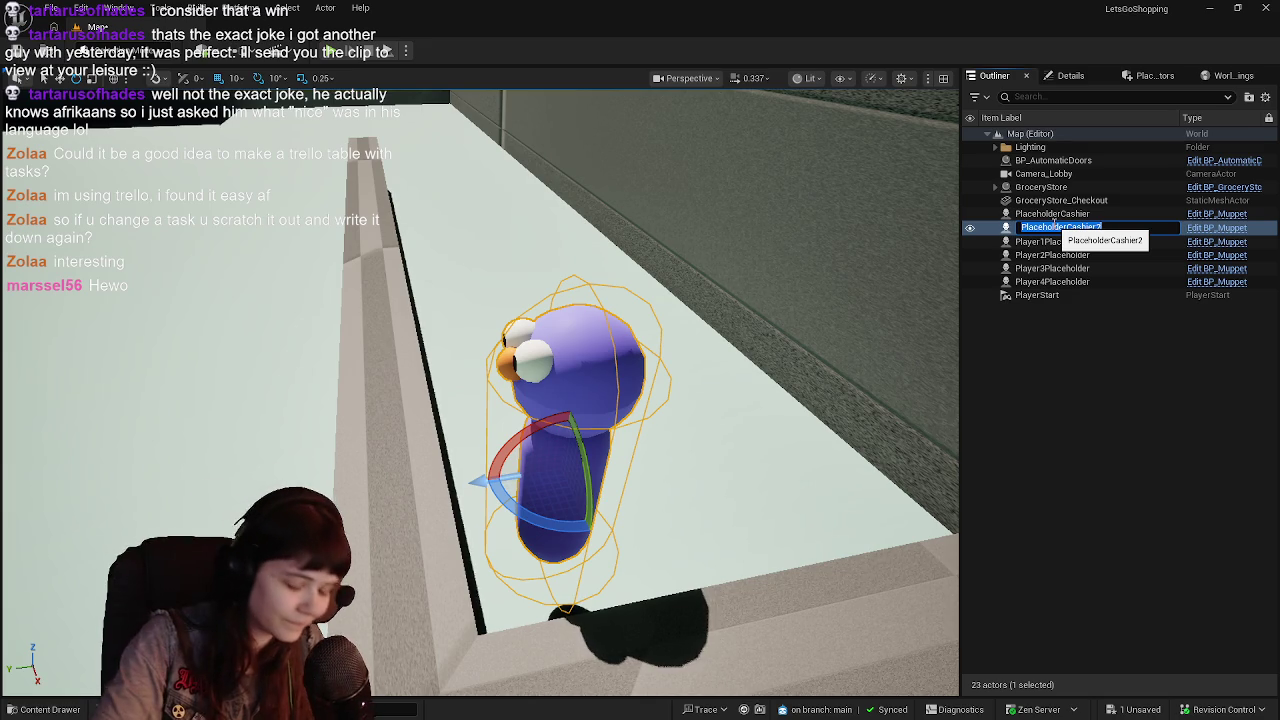
pyautogui.write('Placehold')
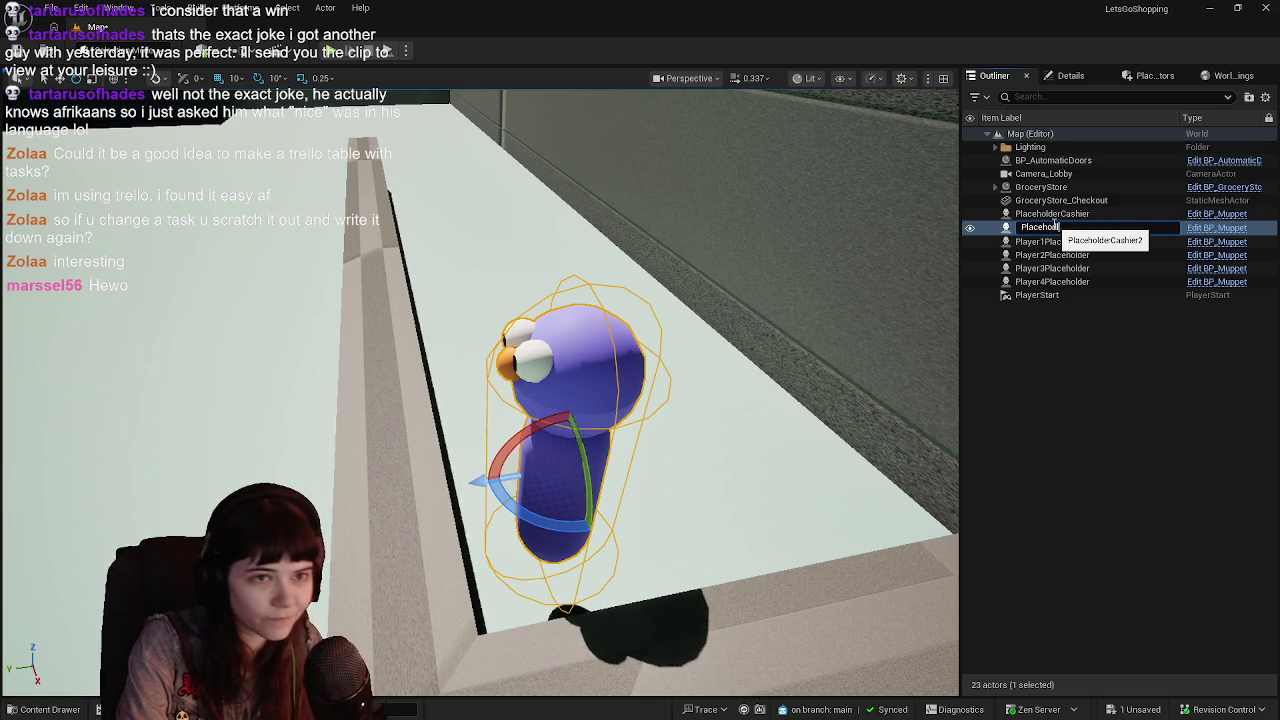
pyautogui.write('erButcher')
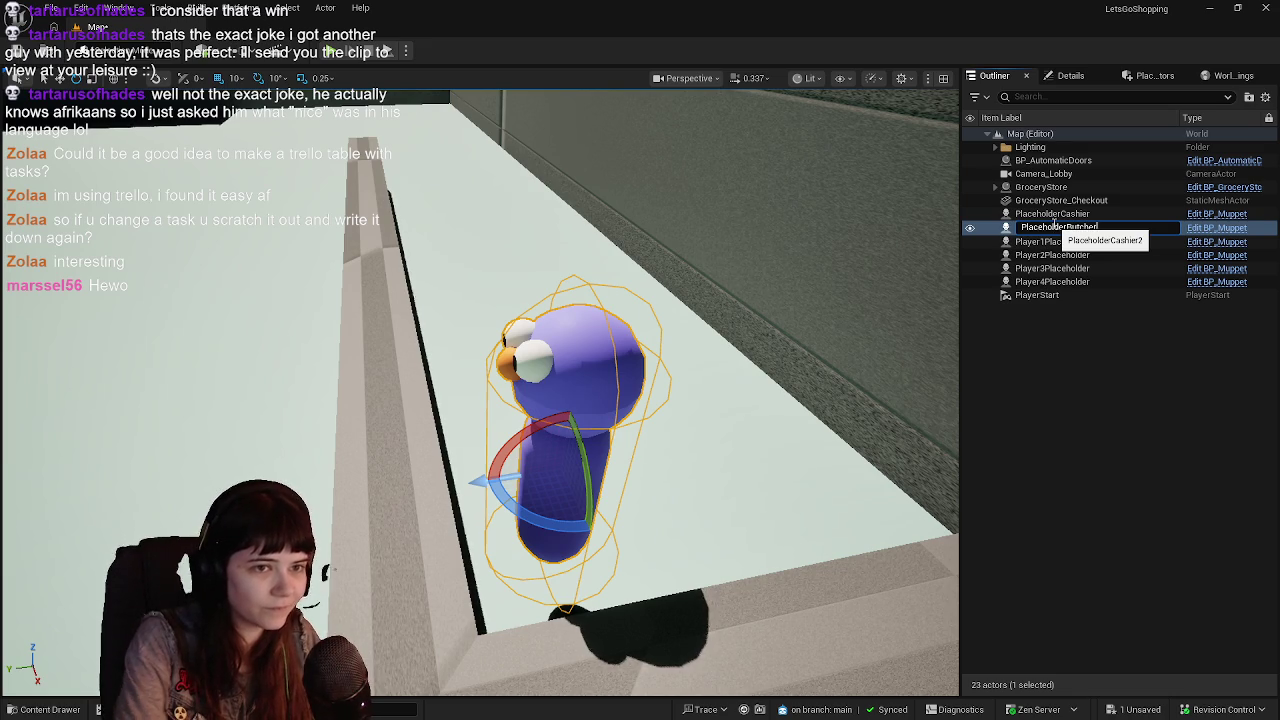
pyautogui.press('Return')
# Rename the original cashier muppet to PlaceholderCashier1.
pyautogui.click(1052, 227)
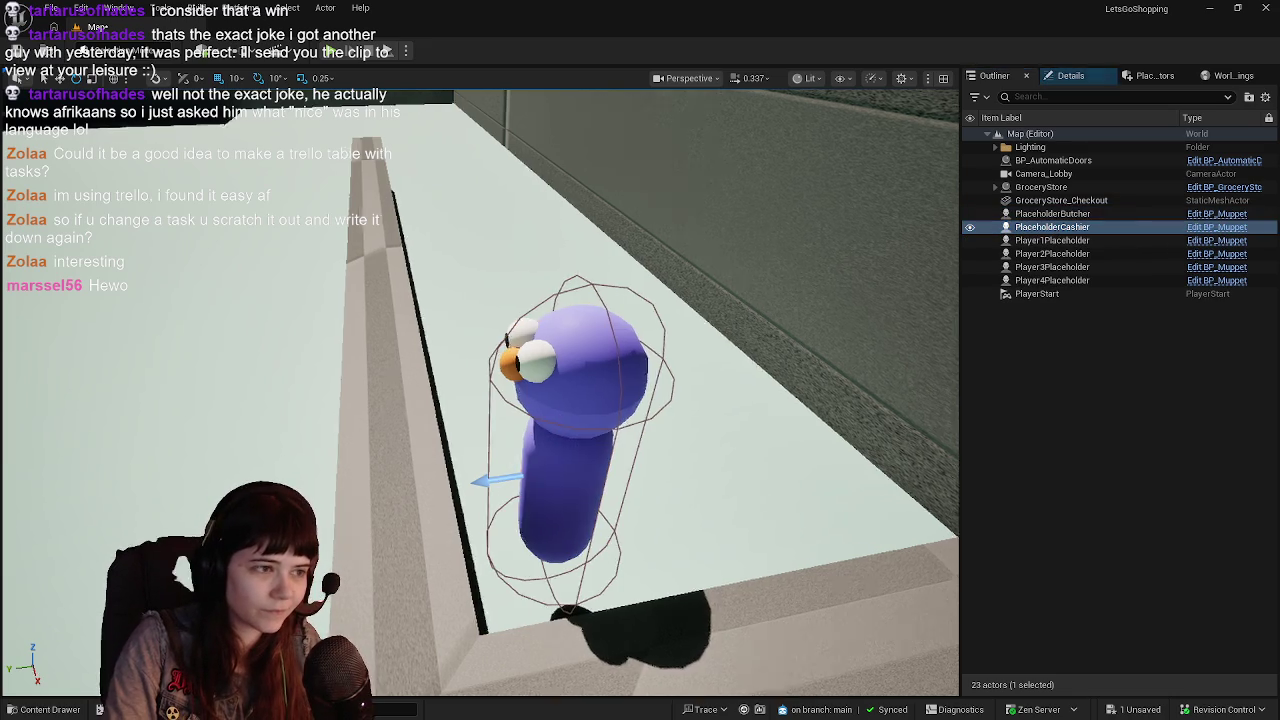
pyautogui.press('f')
pyautogui.press('f')
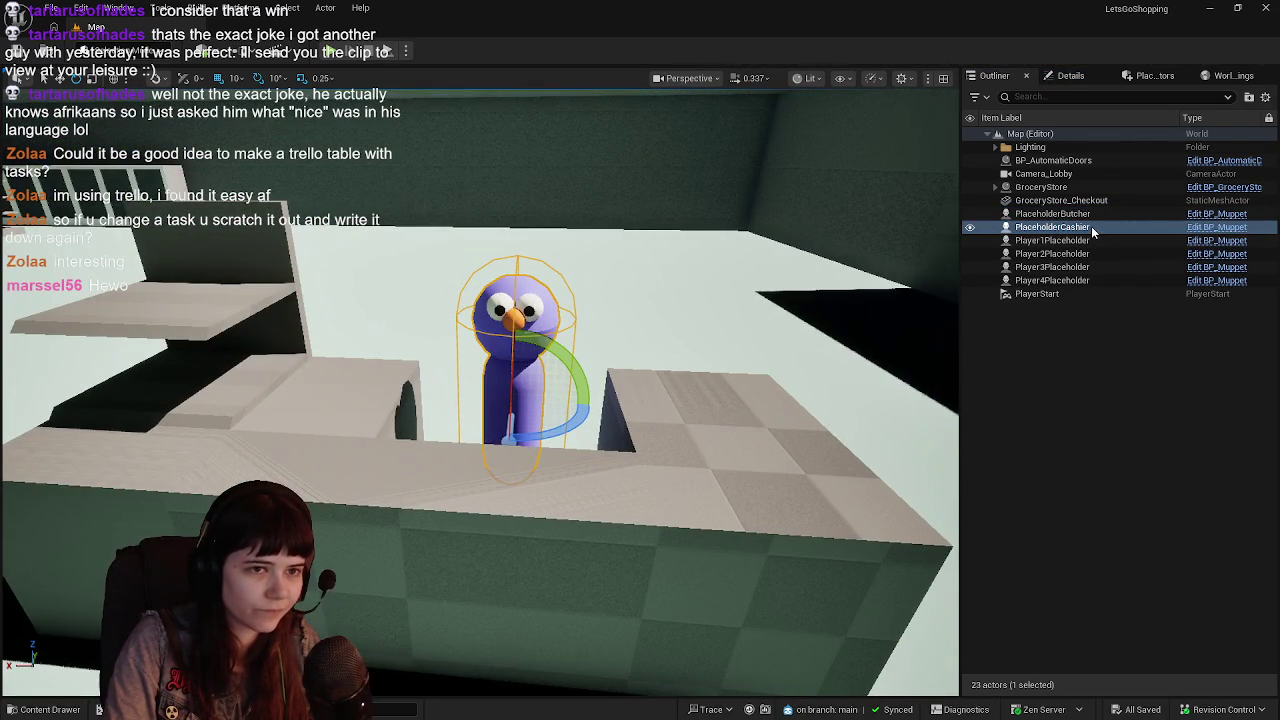
pyautogui.click(1052, 227)
pyautogui.press('F2')
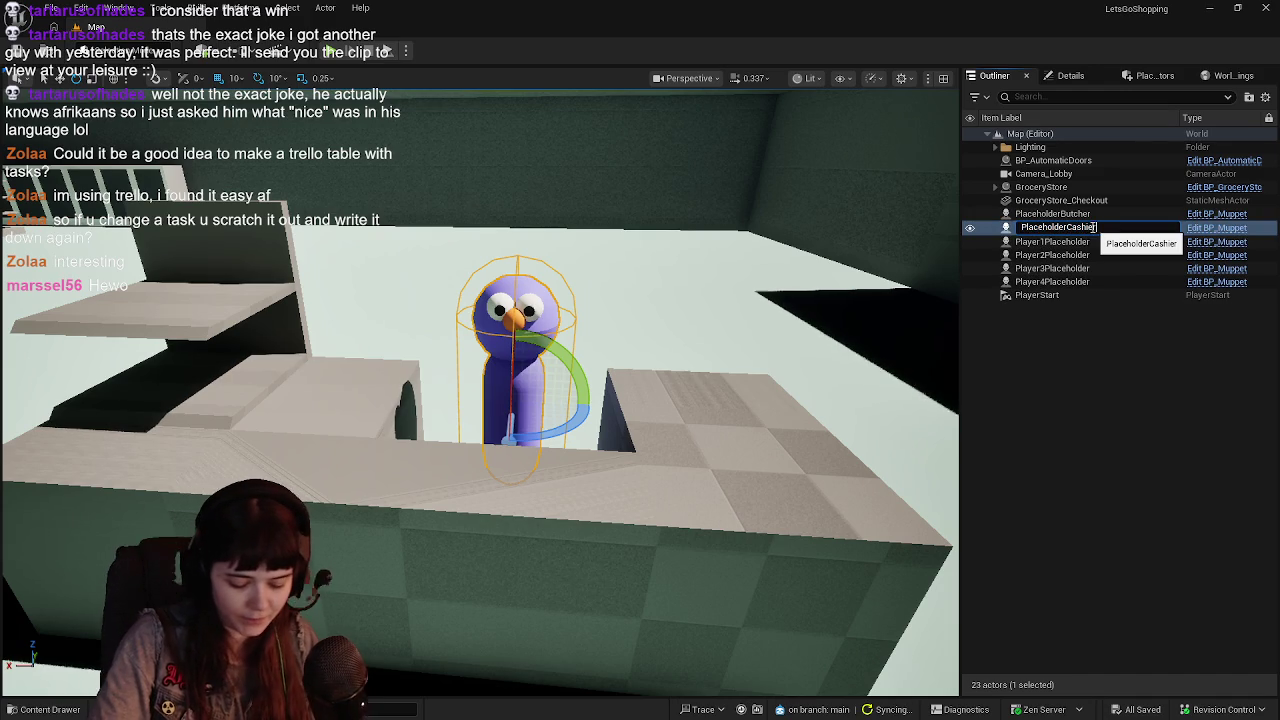
pyautogui.write('1')
pyautogui.press('Return')
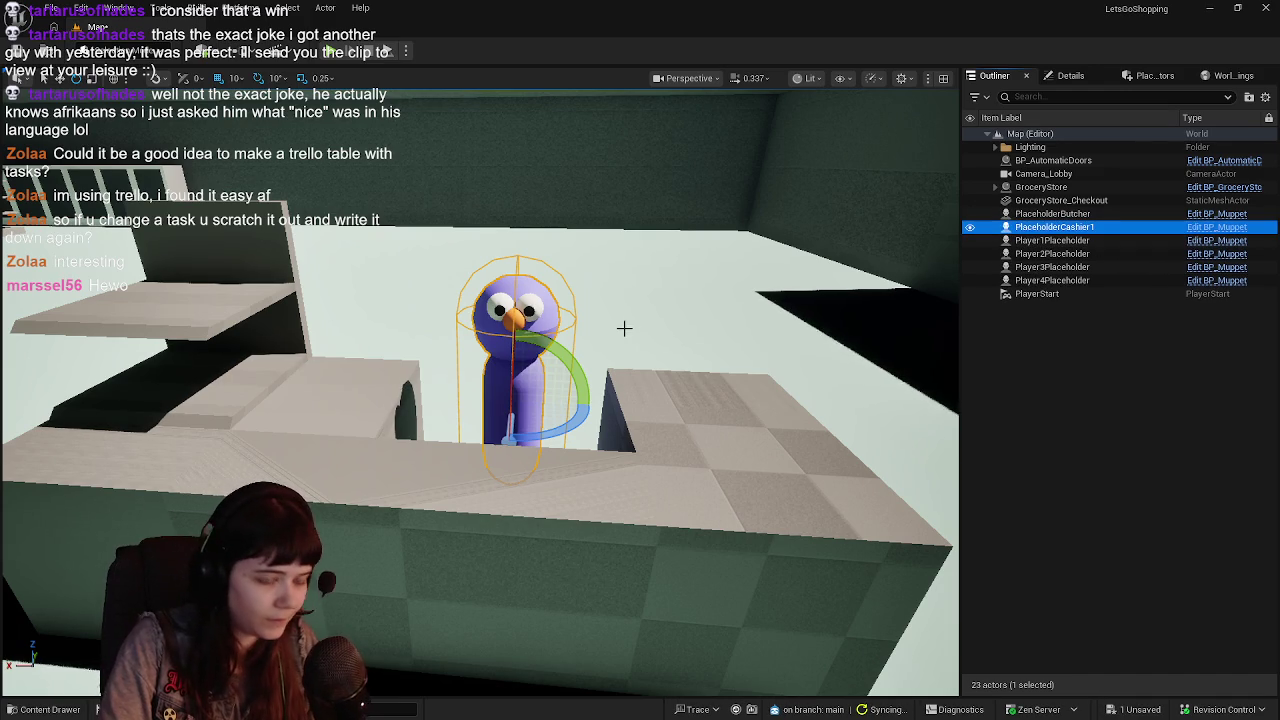
# Duplicate the cashier as PlaceholderCashier2 at the counter and save the level.
pyautogui.hotkey('ctrl', 'd')
pyautogui.press('w')
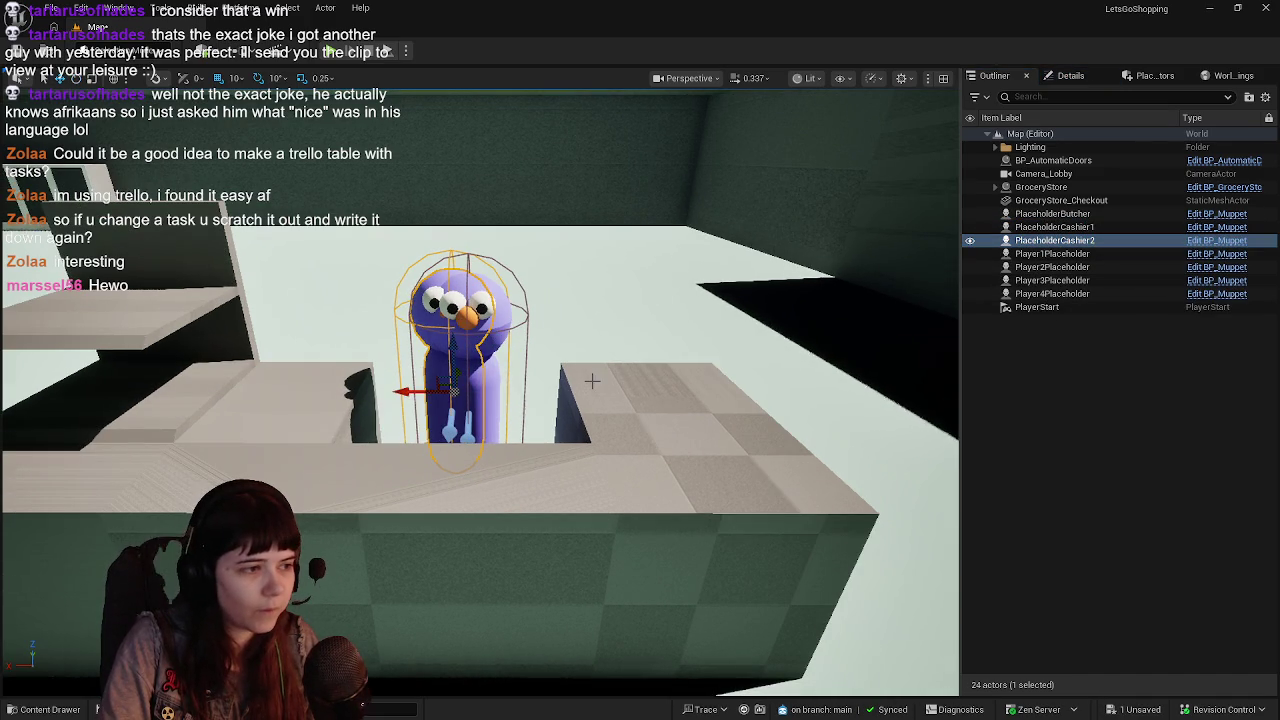
pyautogui.moveTo(396, 390); pyautogui.dragTo(619, 388)
pyautogui.hotkey('ctrl', 's')
pyautogui.scroll(-5, 617, 381)
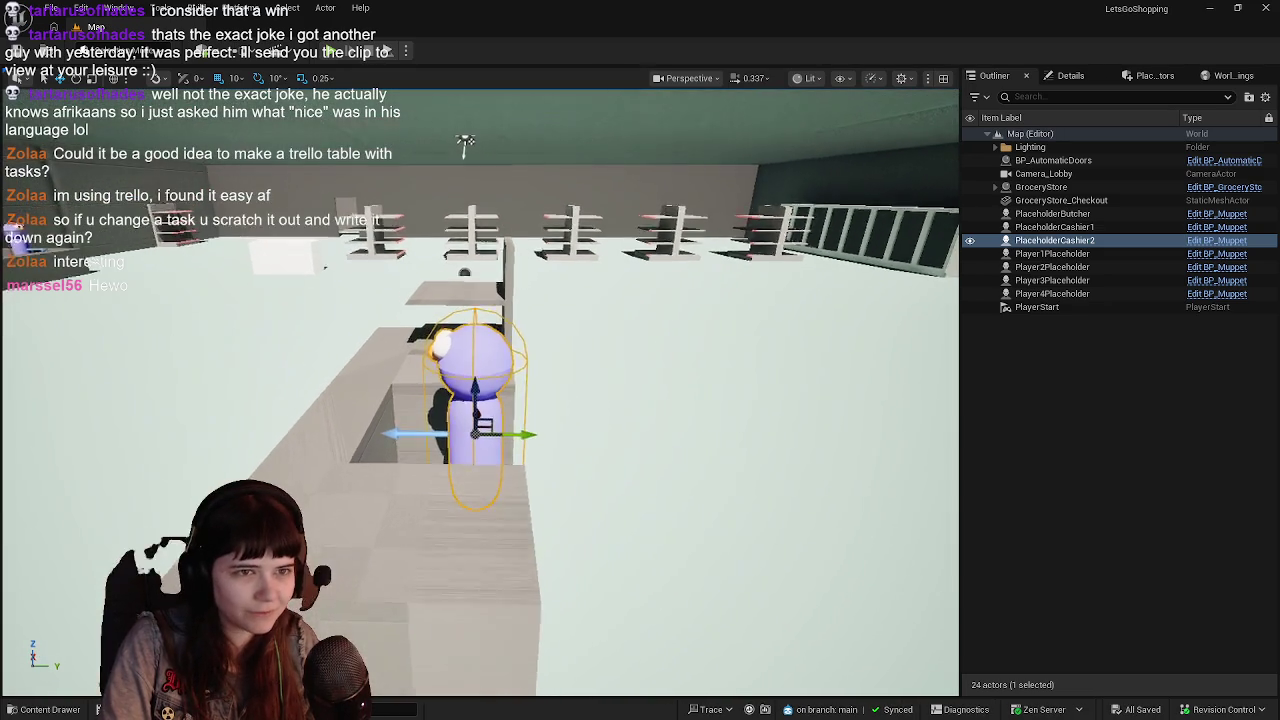